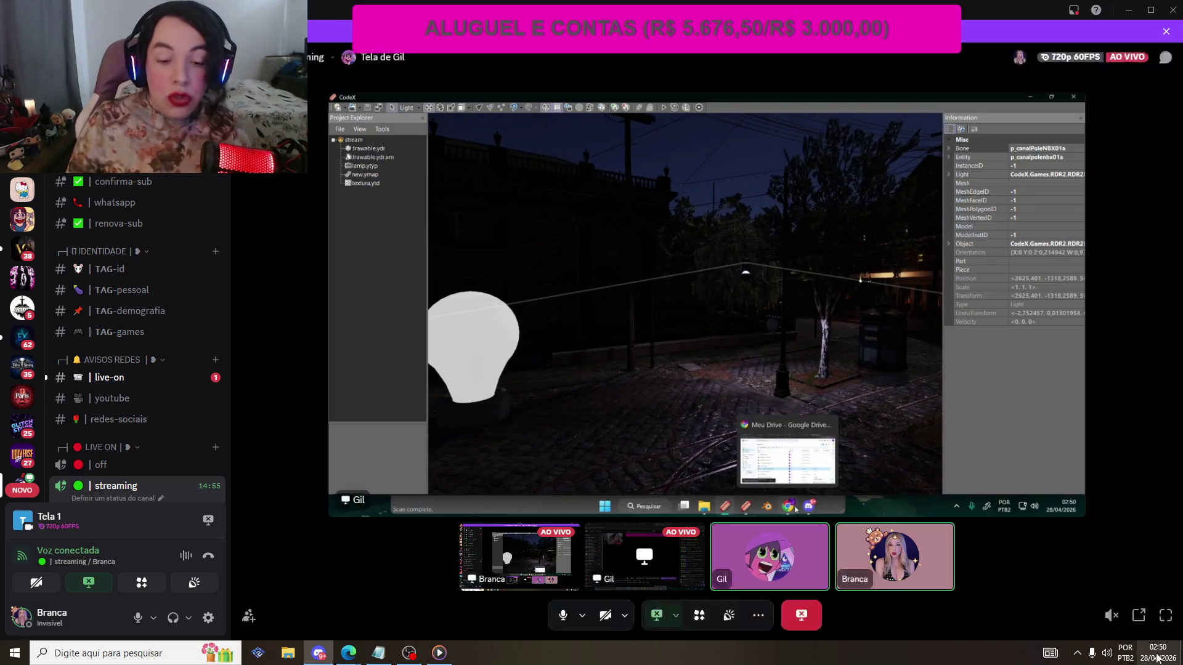
# - Bring the OBS Studio window to the front, in place of the Discord call view
pyautogui.click(409, 653)
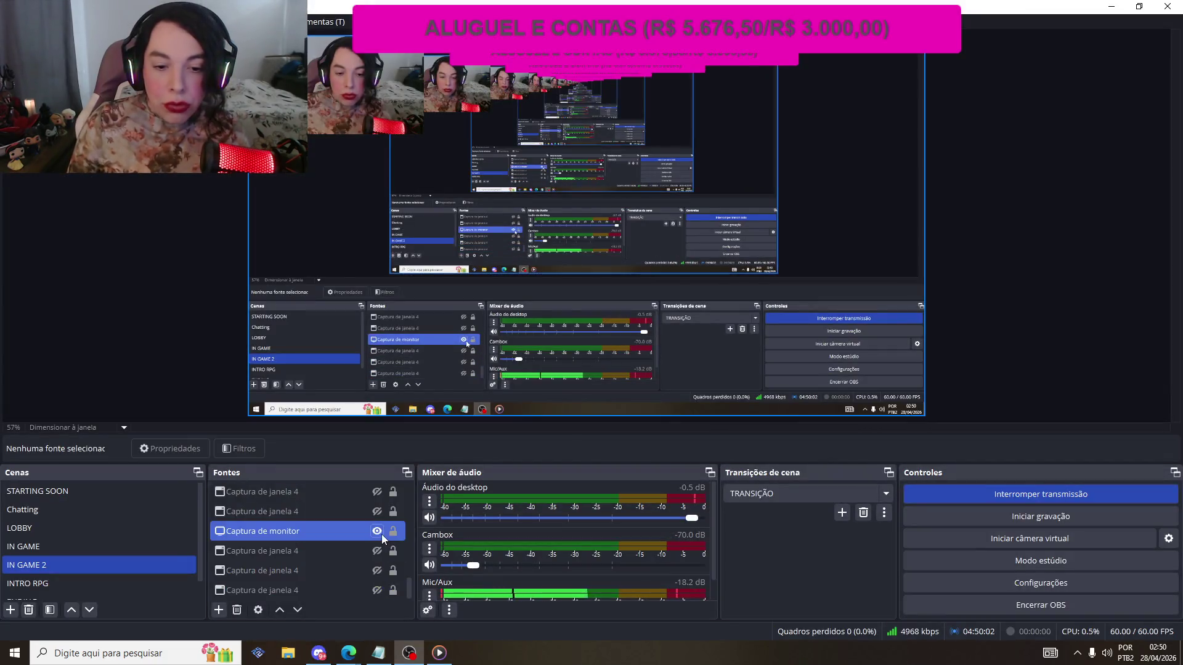
# - Hide the Captura de monitor source in OBS, then switch over to Blender
pyautogui.click(379, 532)
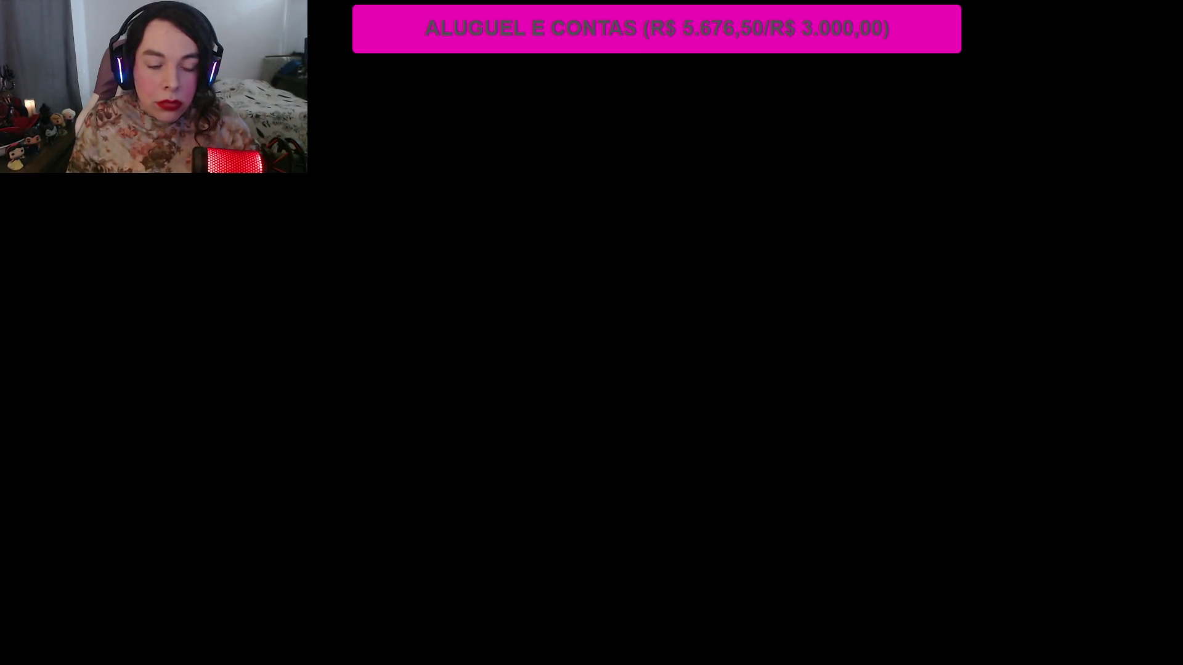
pyautogui.hotkey('alt', 'Tab')
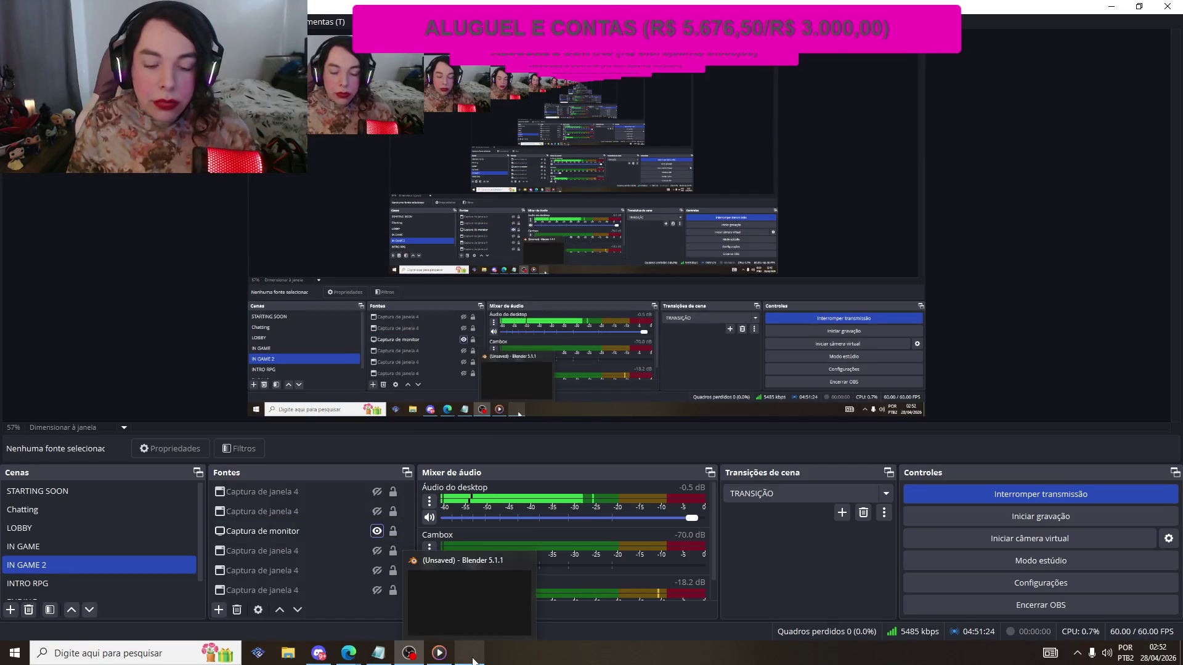
pyautogui.hotkey('alt', 'Tab')
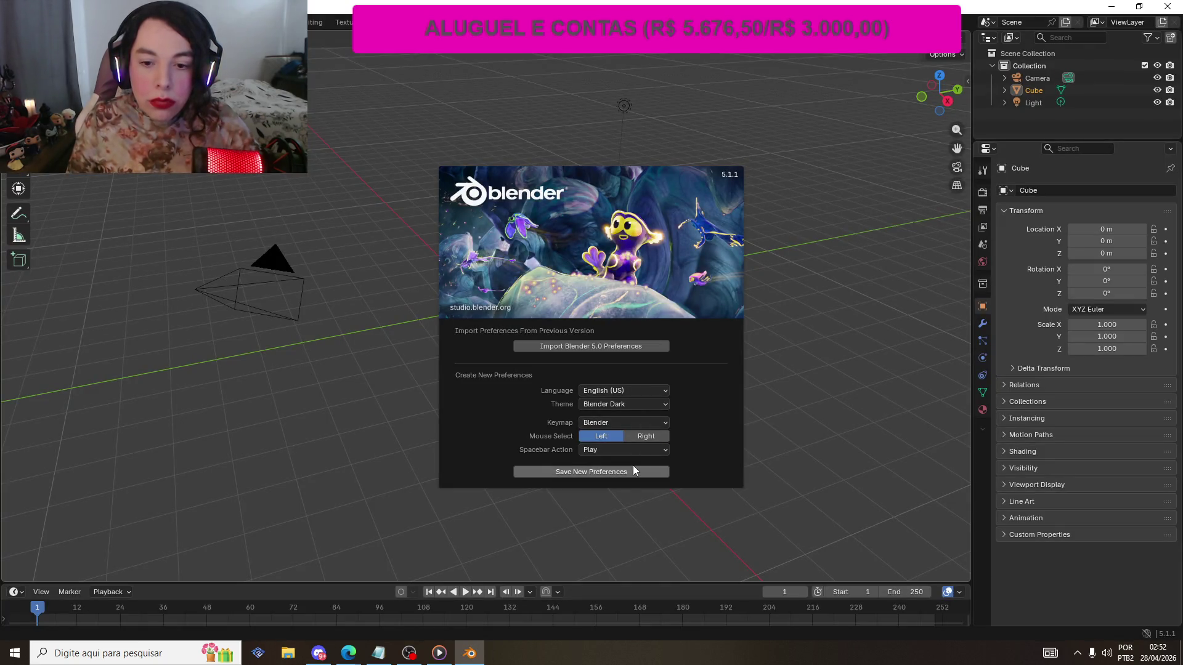
# - Dismiss the Blender first-run splash screen
pyautogui.click(838, 235)
pyautogui.scroll(-3, 408, 245)
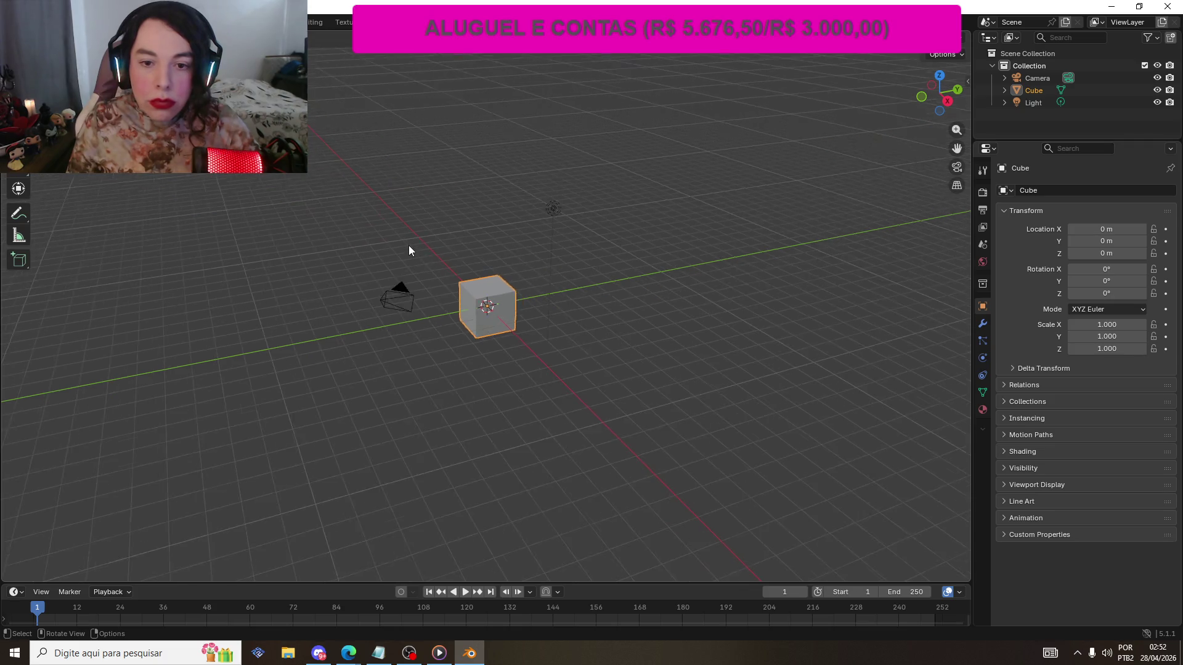
pyautogui.scroll(1, 408, 243)
pyautogui.rightClick(411, 227)
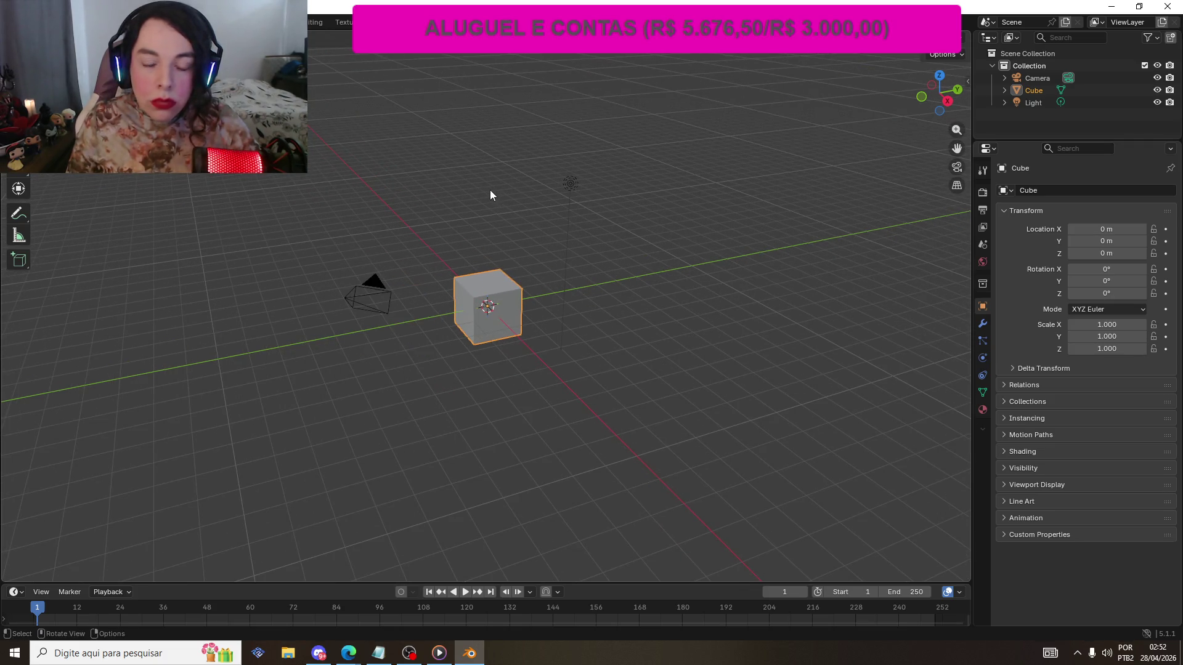
# - Open Preferences via the F3 search, centre the window and show the Add-ons section
pyautogui.press('F3')
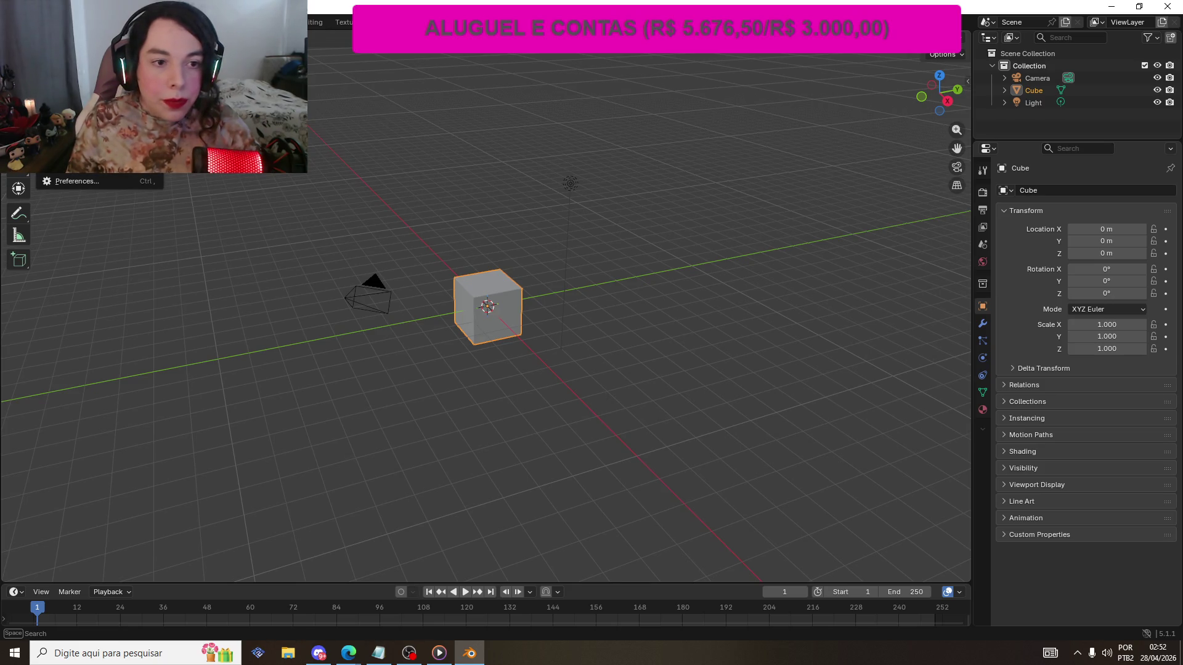
pyautogui.click(87, 184)
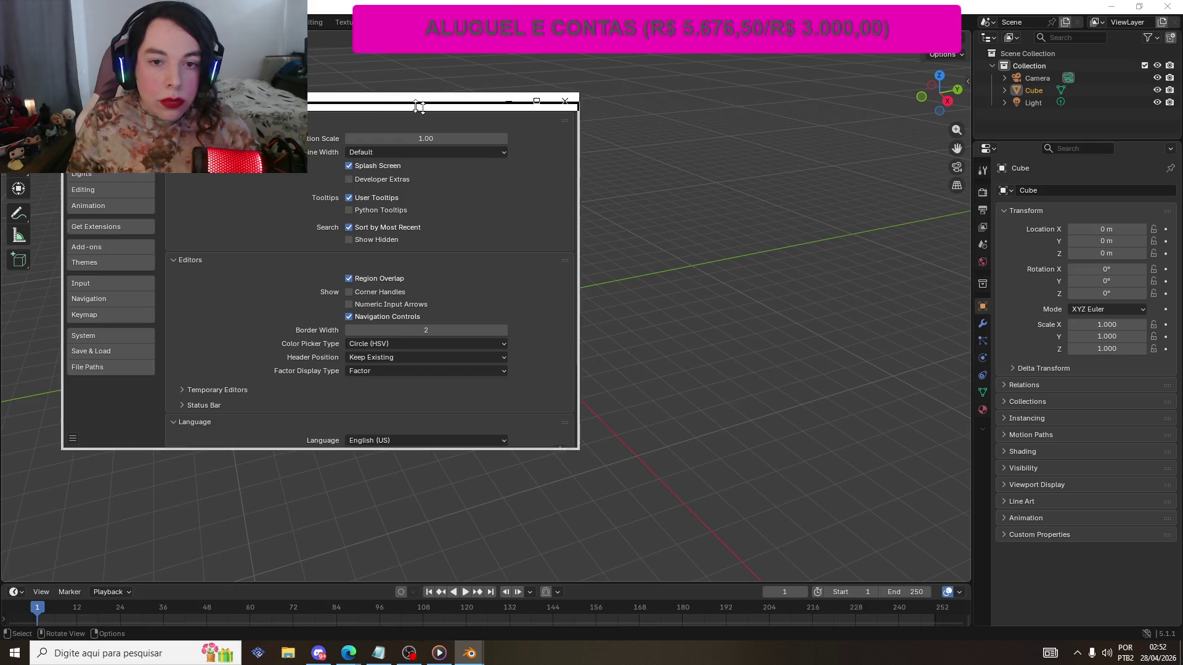
pyautogui.moveTo(439, 113); pyautogui.dragTo(688, 141)
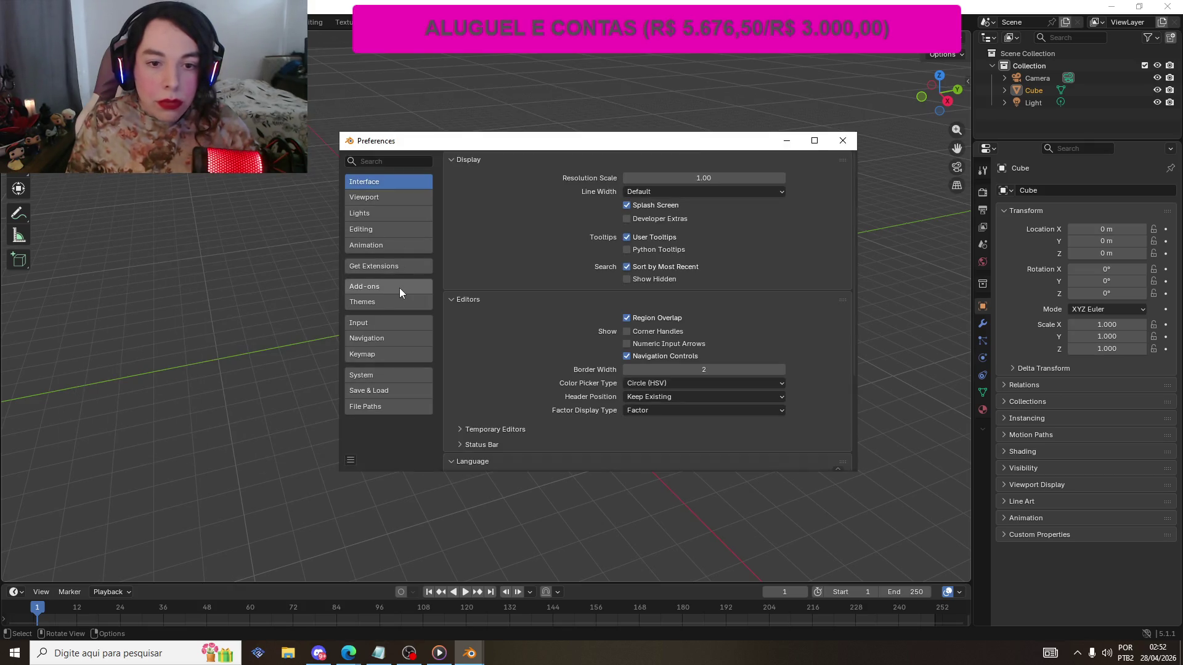
pyautogui.click(400, 287)
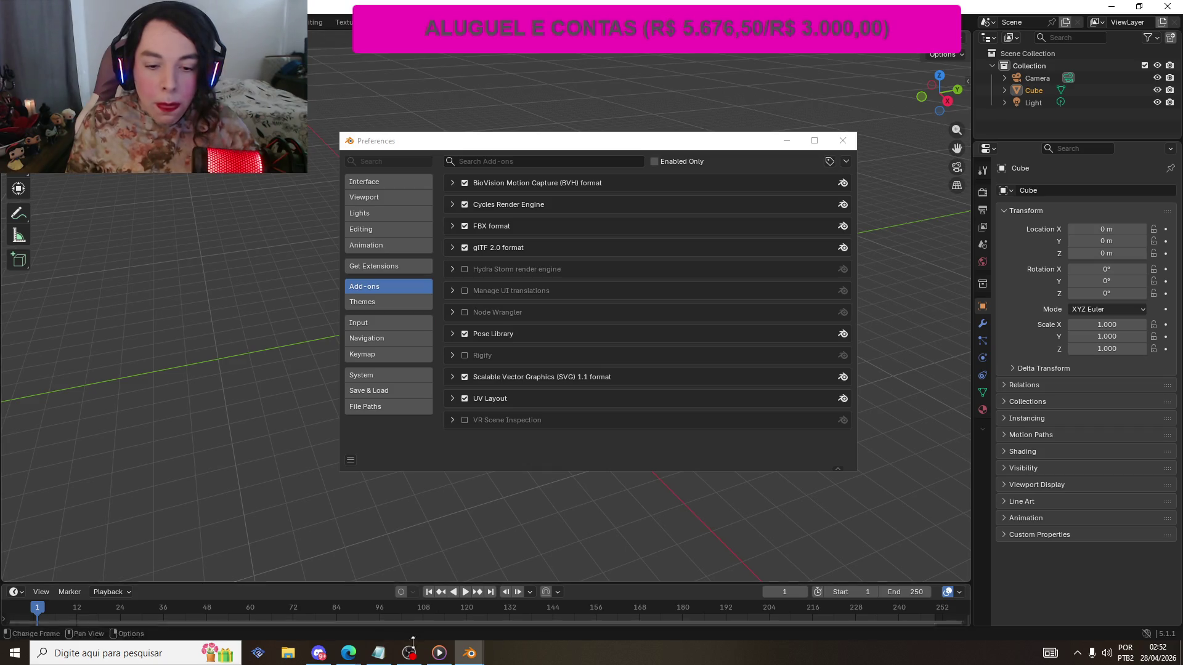
pyautogui.click(409, 653)
pyautogui.click(409, 653)
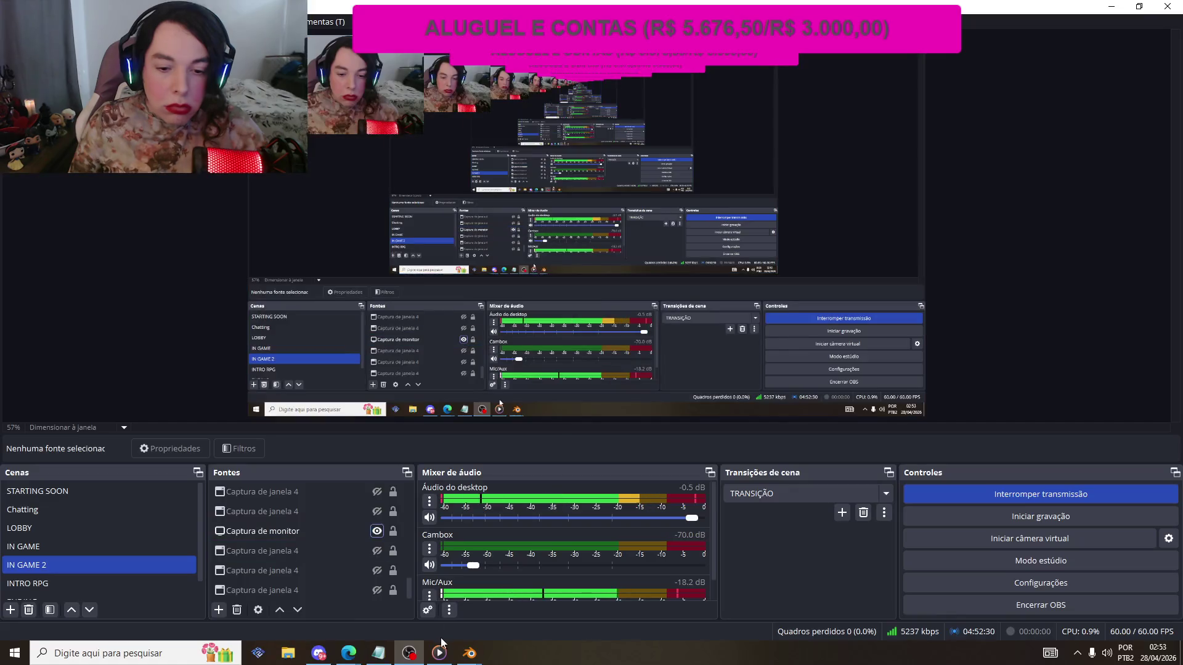
pyautogui.moveTo(470, 653)
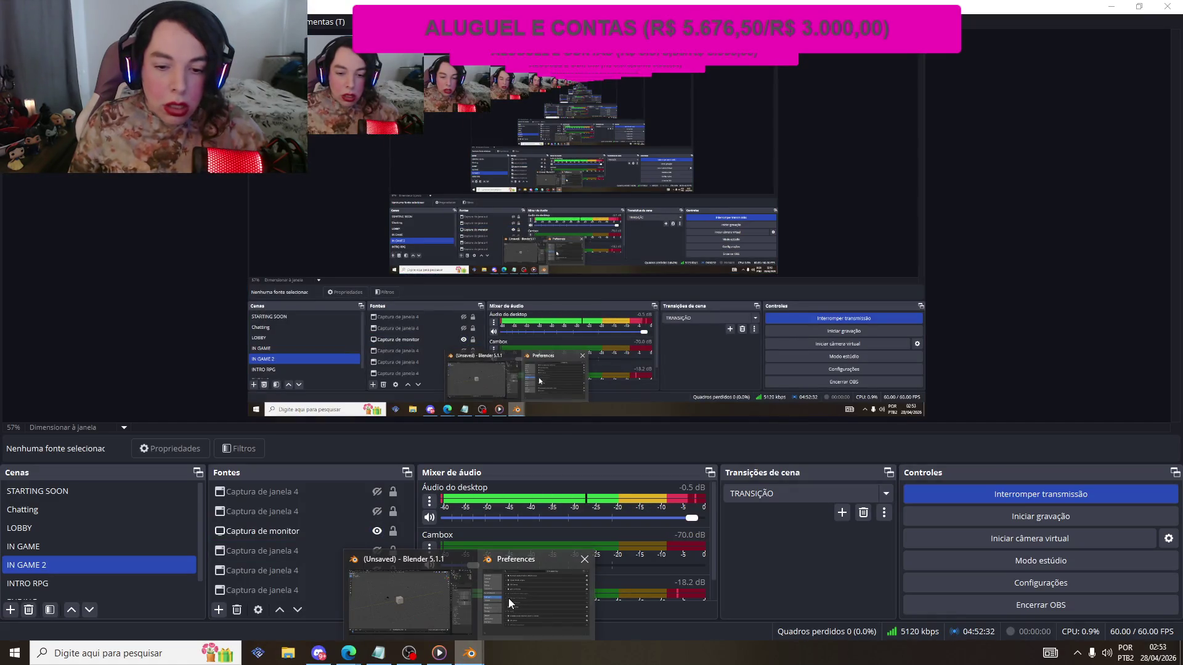
pyautogui.click(508, 598)
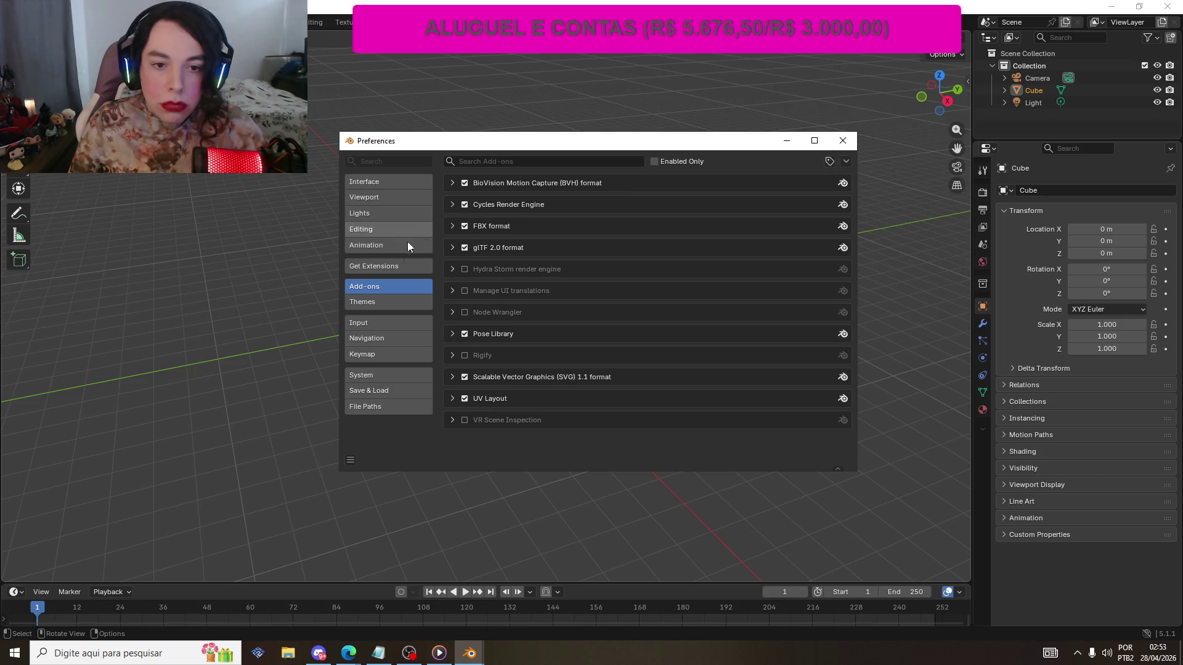
# - On the Get Extensions page, inspect the System repository's settings without changing them
pyautogui.click(397, 266)
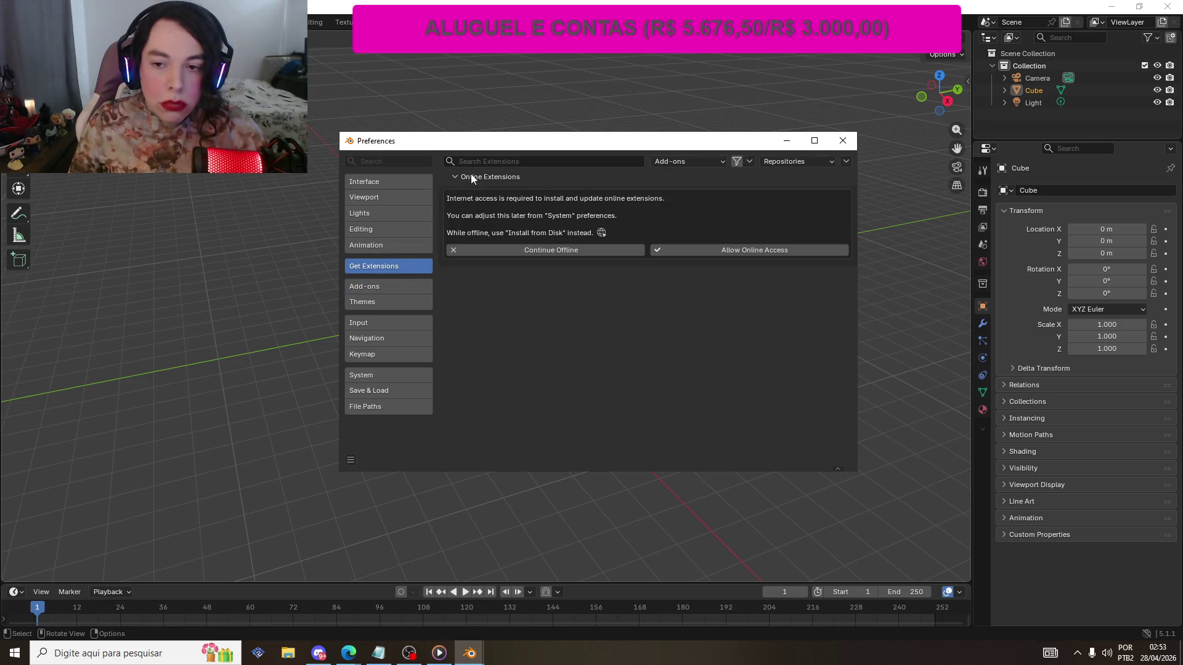
pyautogui.click(799, 162)
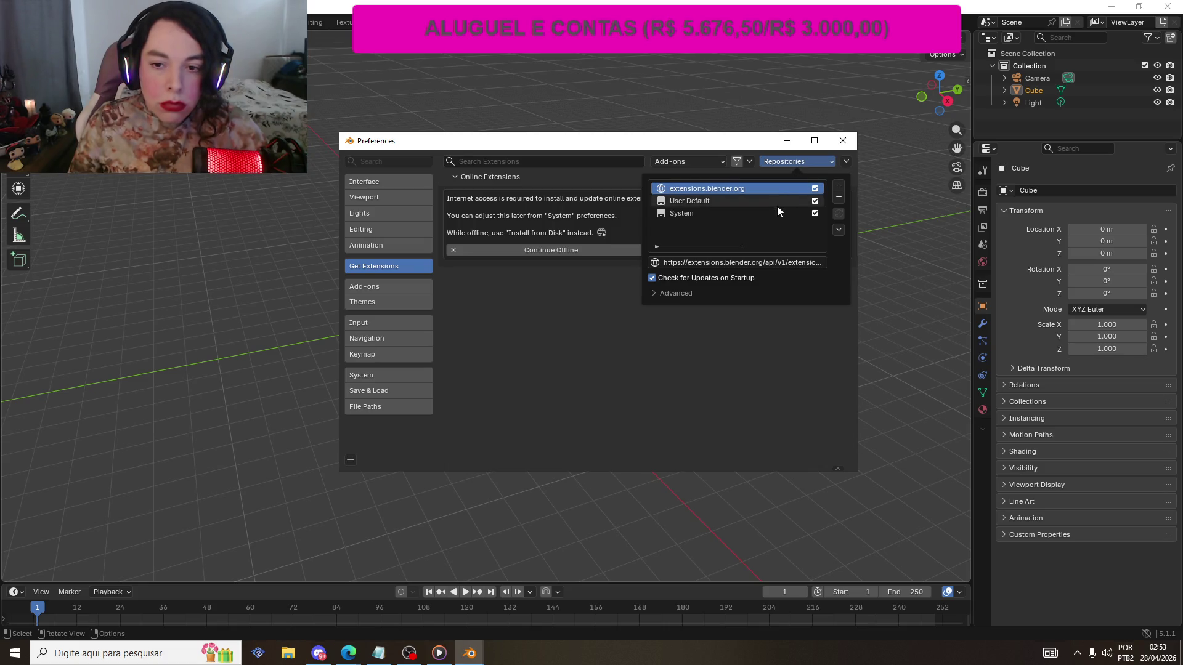
pyautogui.click(743, 215)
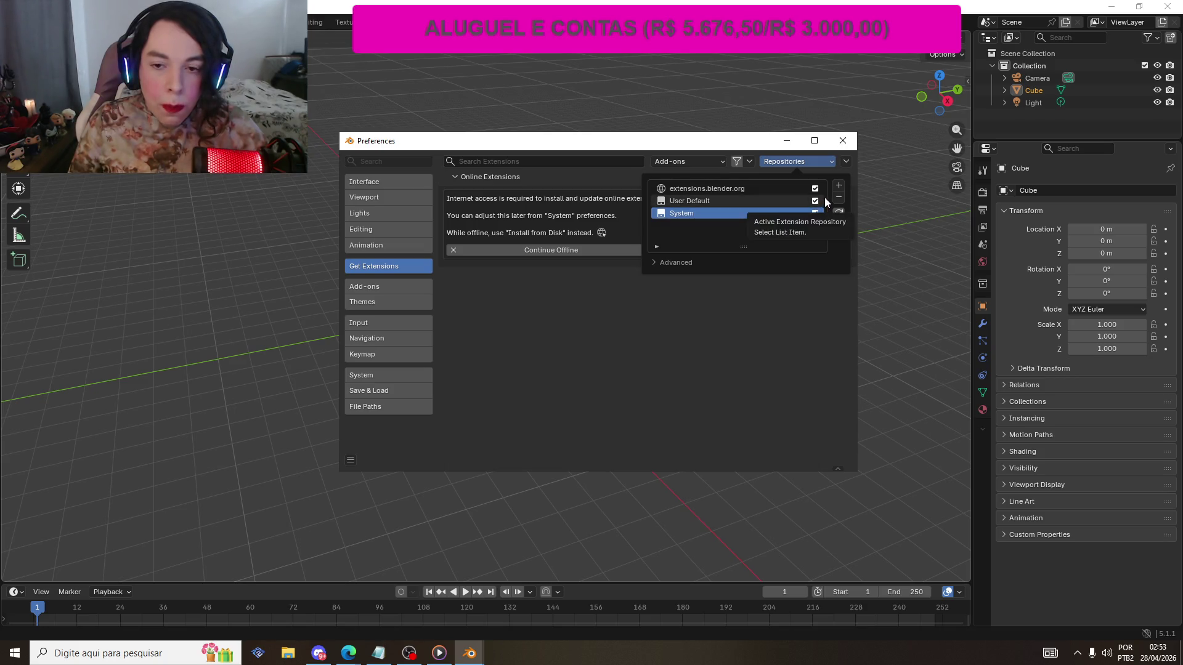
pyautogui.doubleClick(750, 214)
pyautogui.press('Return')
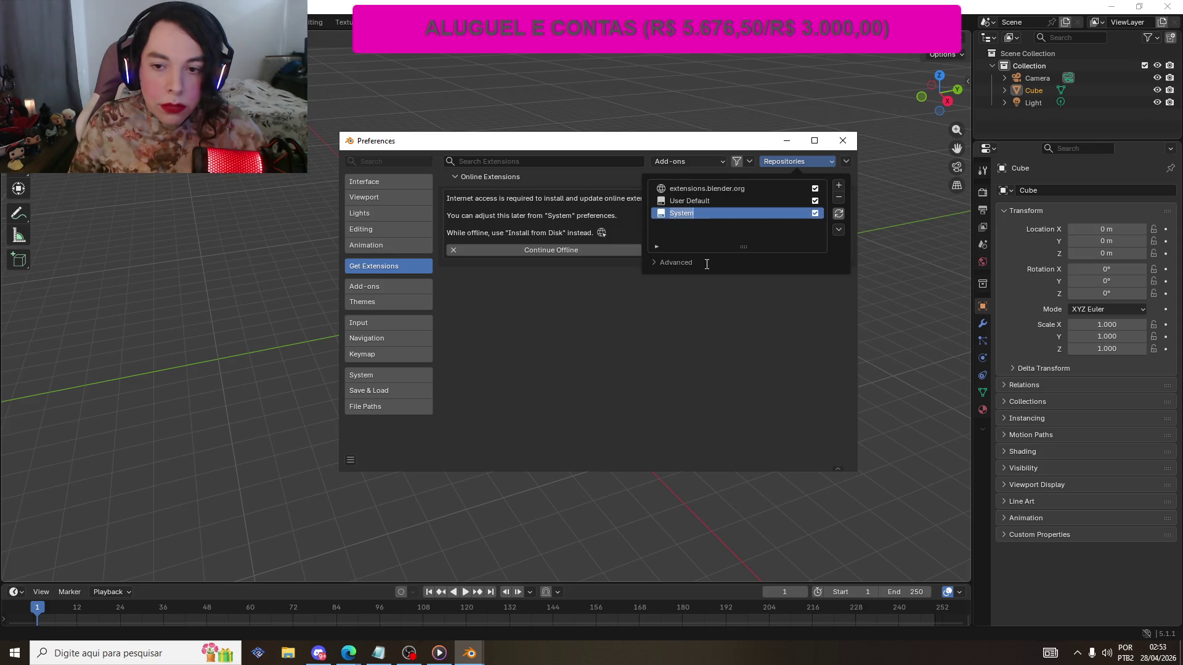
pyautogui.click(655, 263)
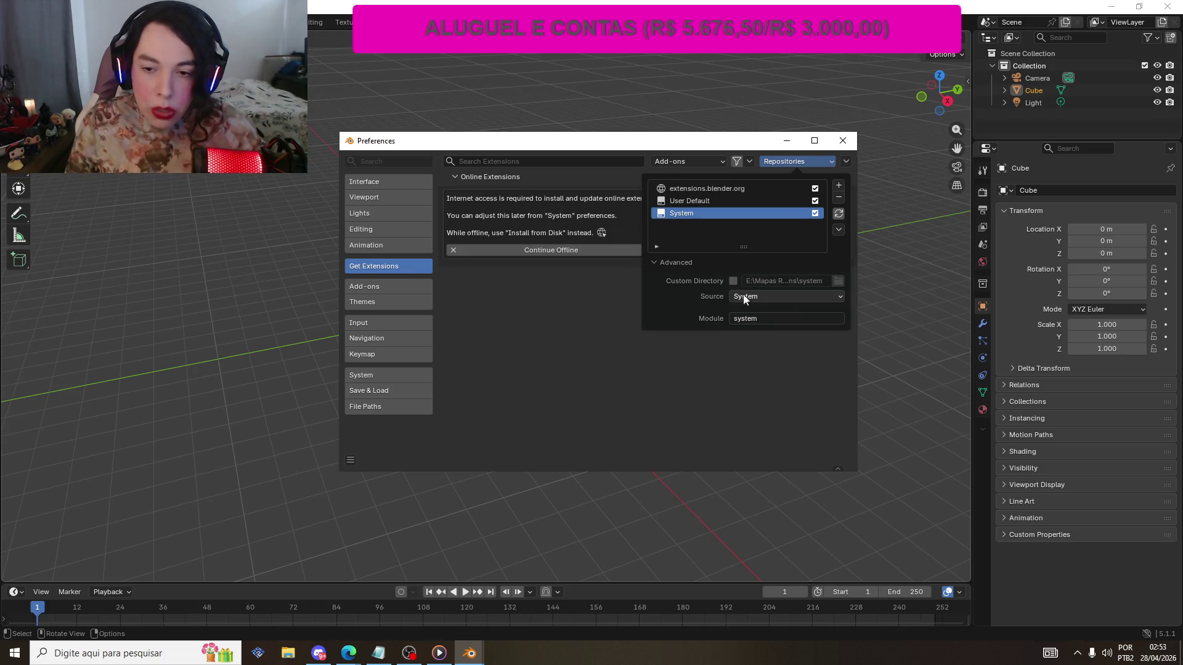
pyautogui.click(767, 295)
pyautogui.click(771, 296)
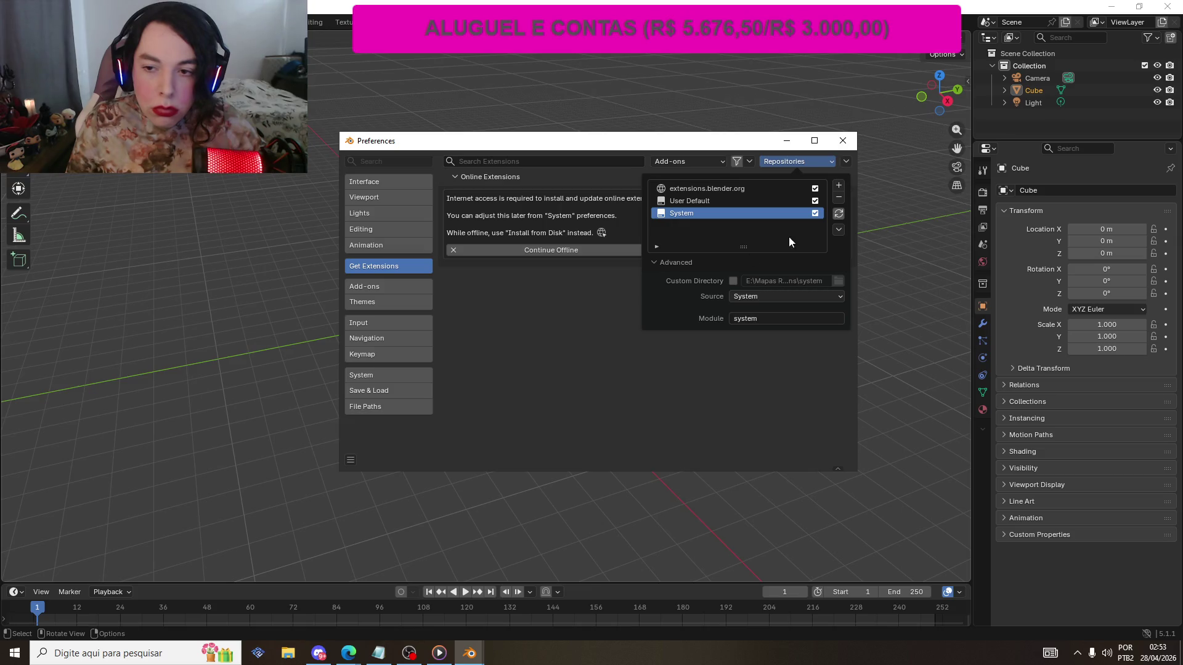
pyautogui.click(839, 185)
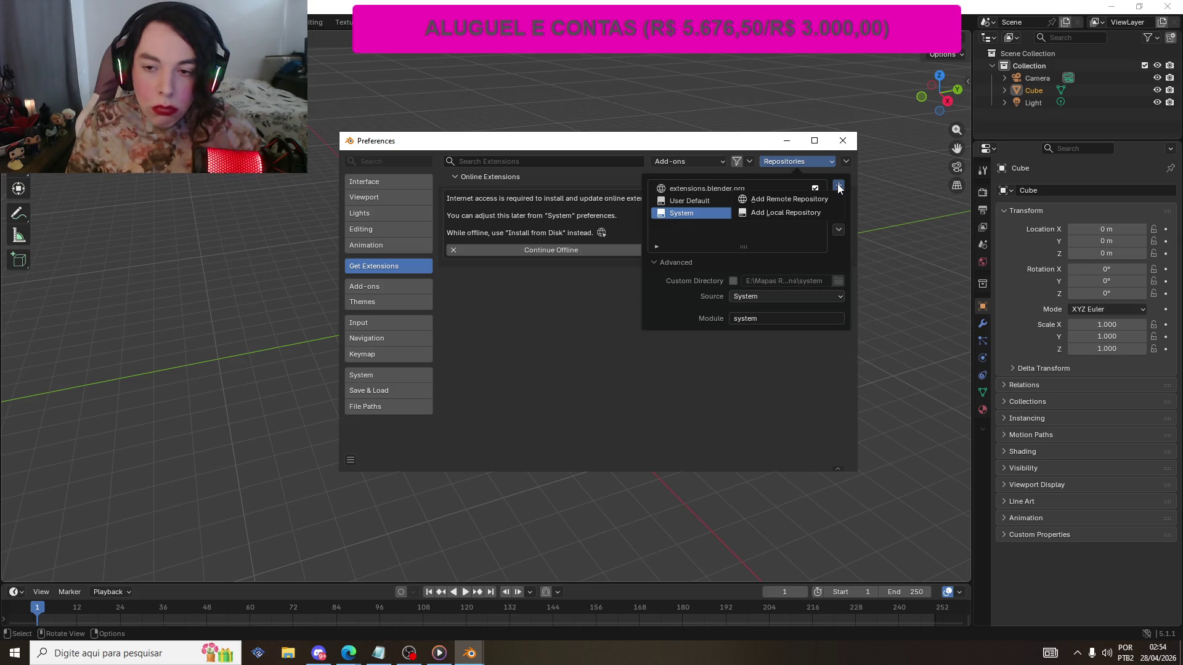
pyautogui.click(789, 205)
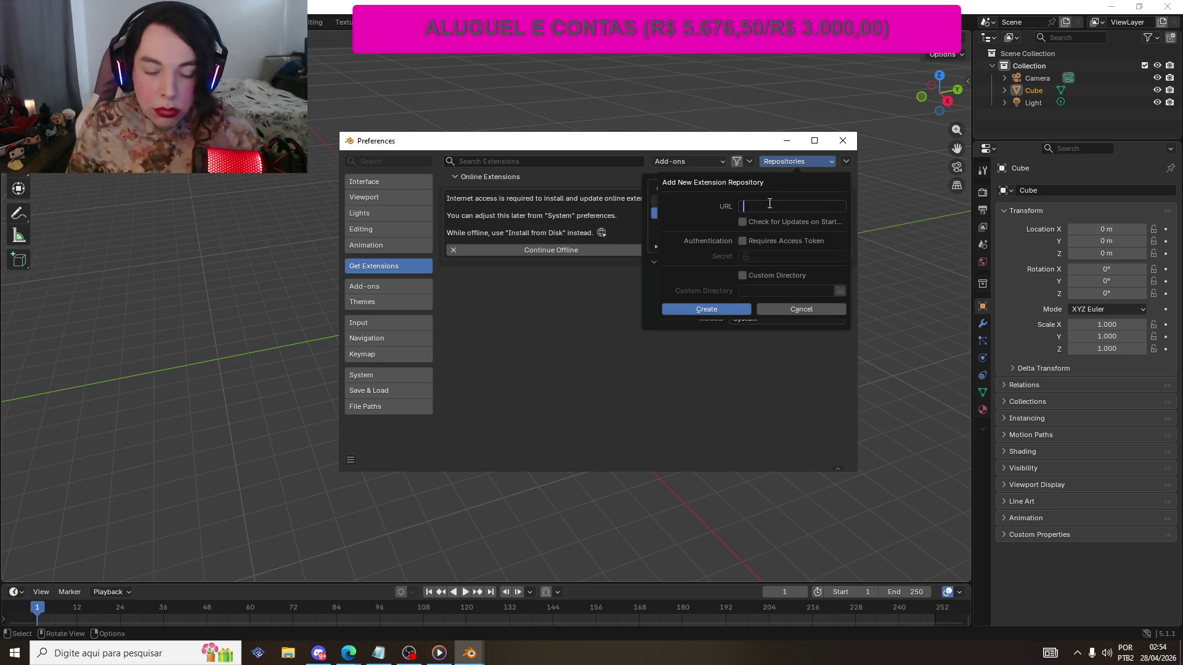
pyautogui.write('https://repo.sollumz.org/')
pyautogui.click(711, 309)
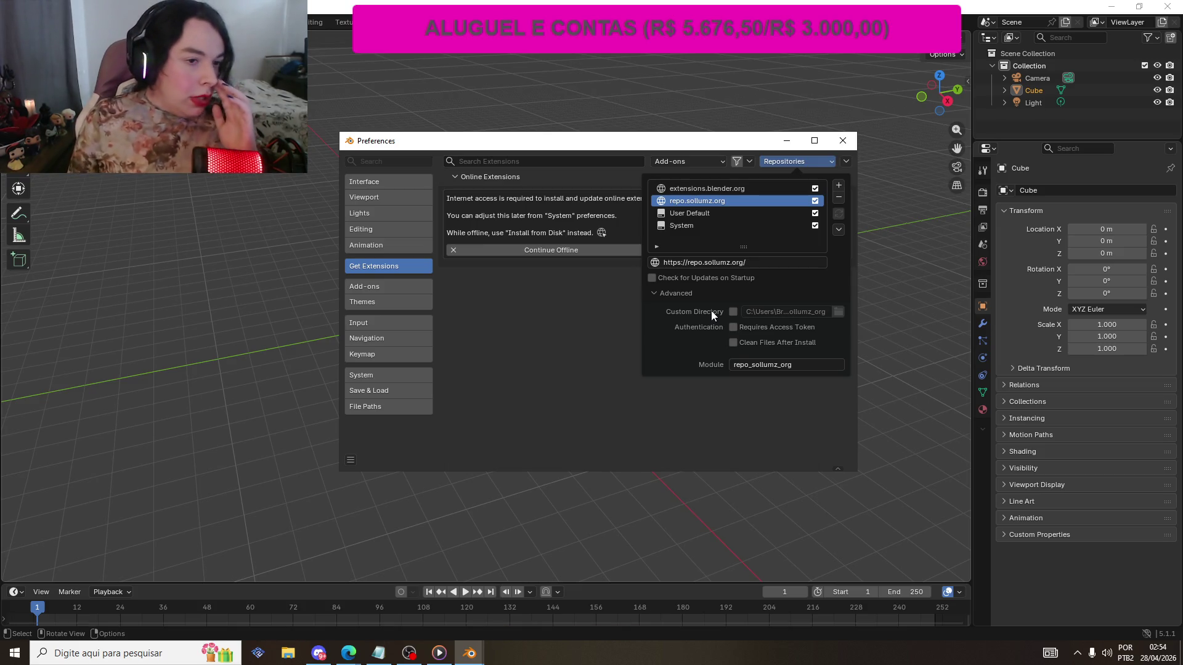
pyautogui.click(585, 316)
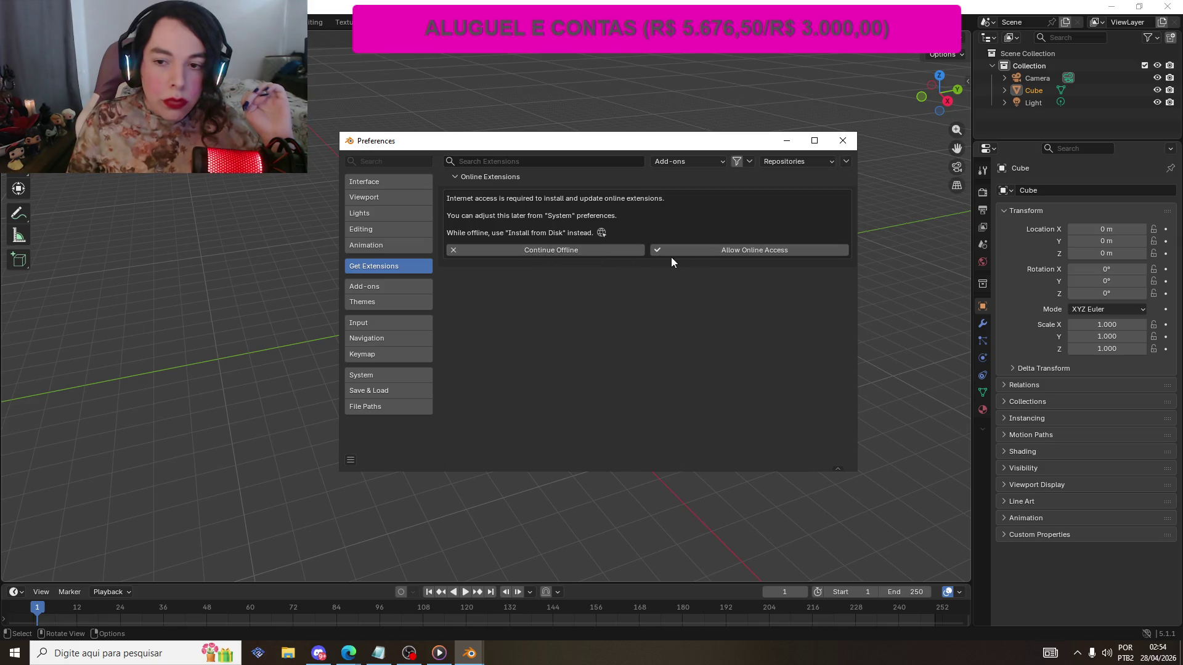
pyautogui.click(695, 250)
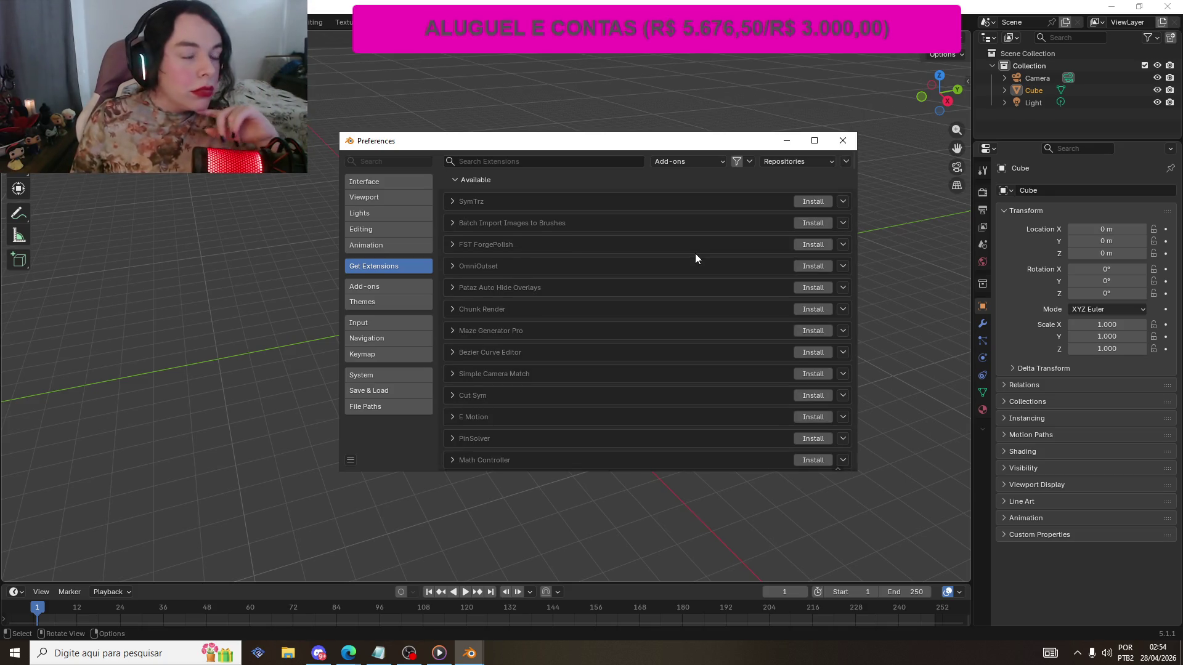
# - Search 'soll', install Sollumz RDR (Development) and close Preferences
pyautogui.click(510, 161)
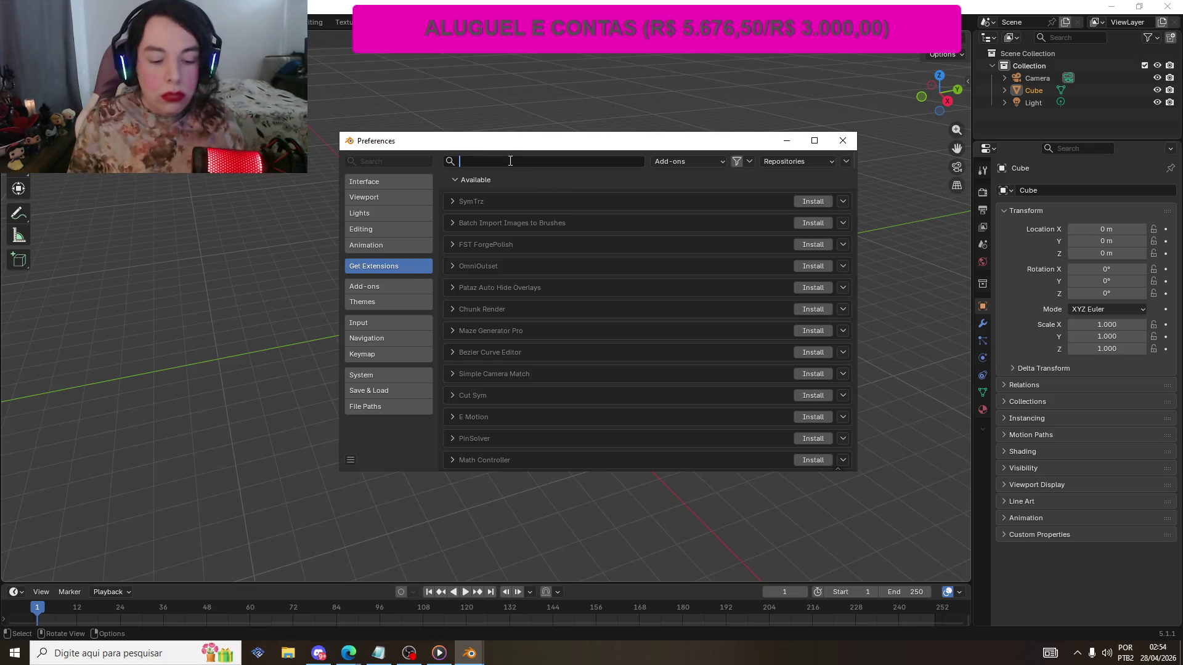
pyautogui.write('looptools')
pyautogui.press('BackSpace')
pyautogui.press('BackSpace')
pyautogui.press('BackSpace')
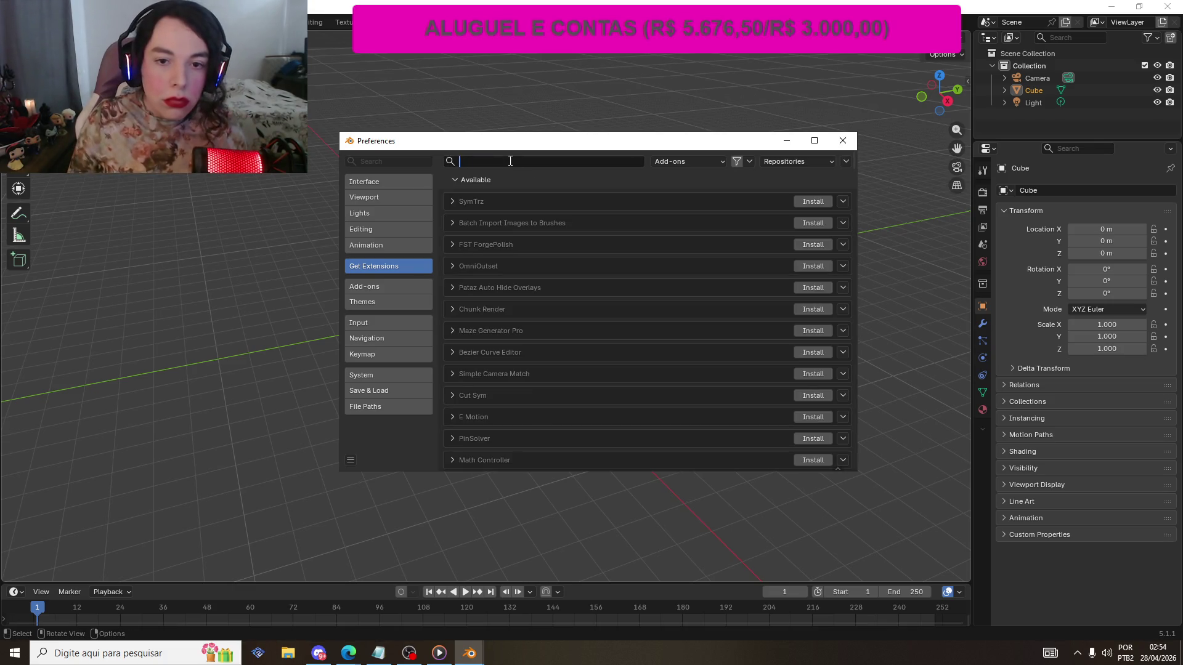
pyautogui.write('soll')
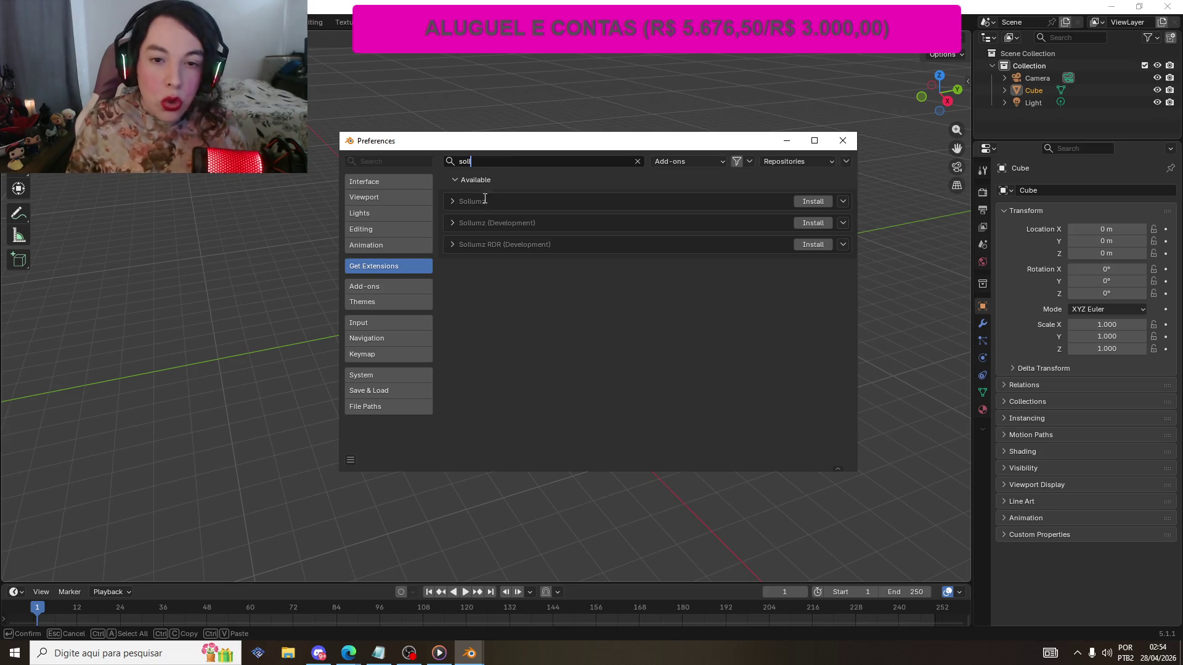
pyautogui.click(453, 201)
pyautogui.click(453, 201)
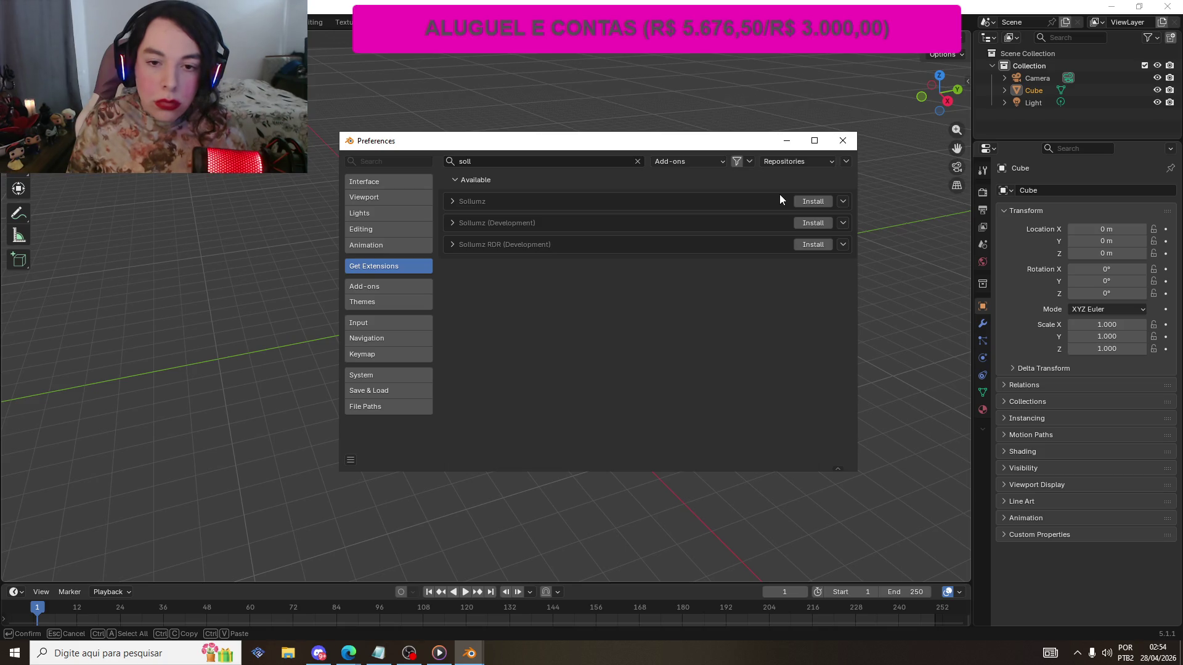
pyautogui.click(806, 244)
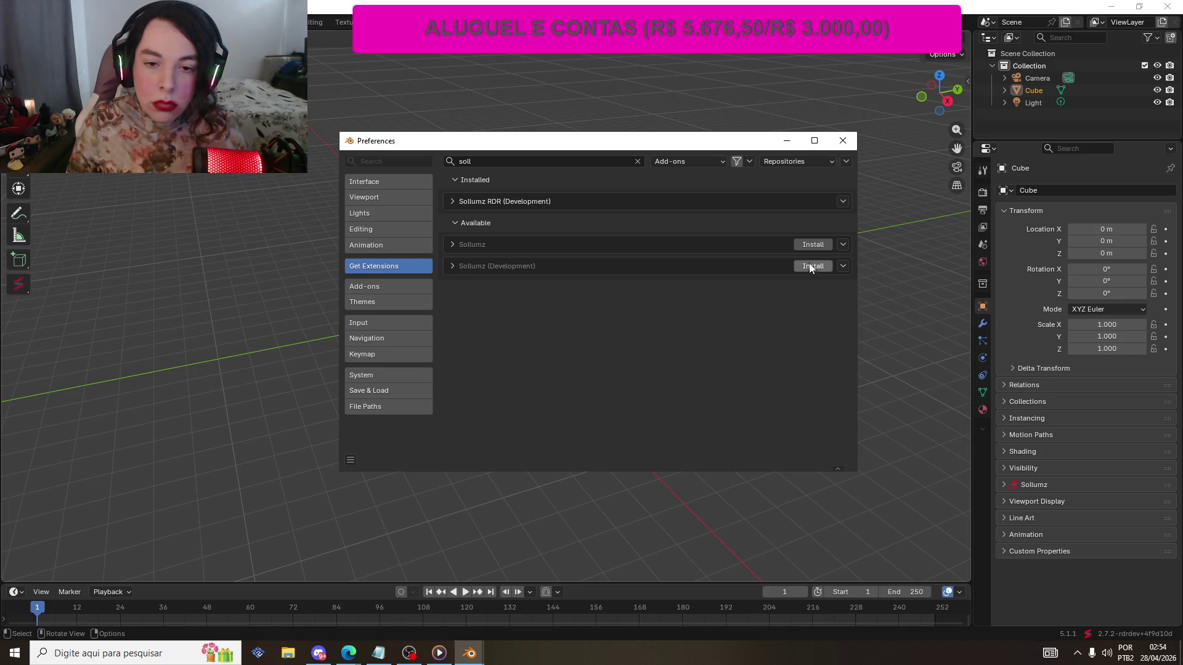
pyautogui.click(842, 139)
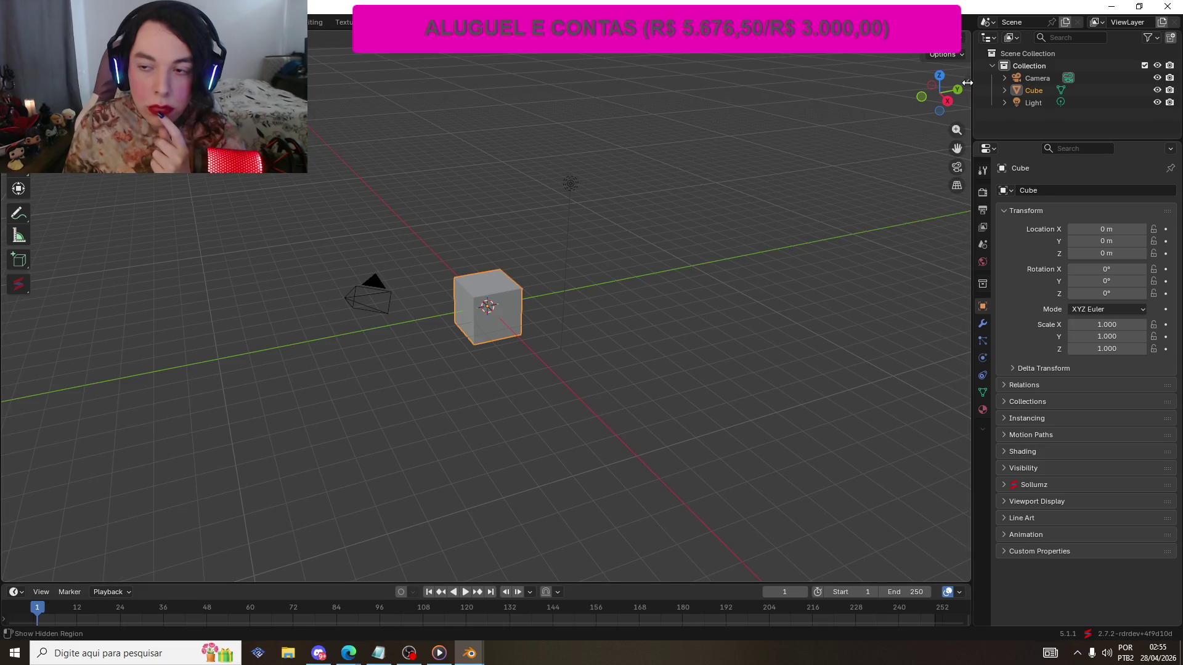
# - Set Sollumz Game to RDR 2 in the Sollumz Tools sidebar and box-select the camera, cube and light
pyautogui.click(967, 79)
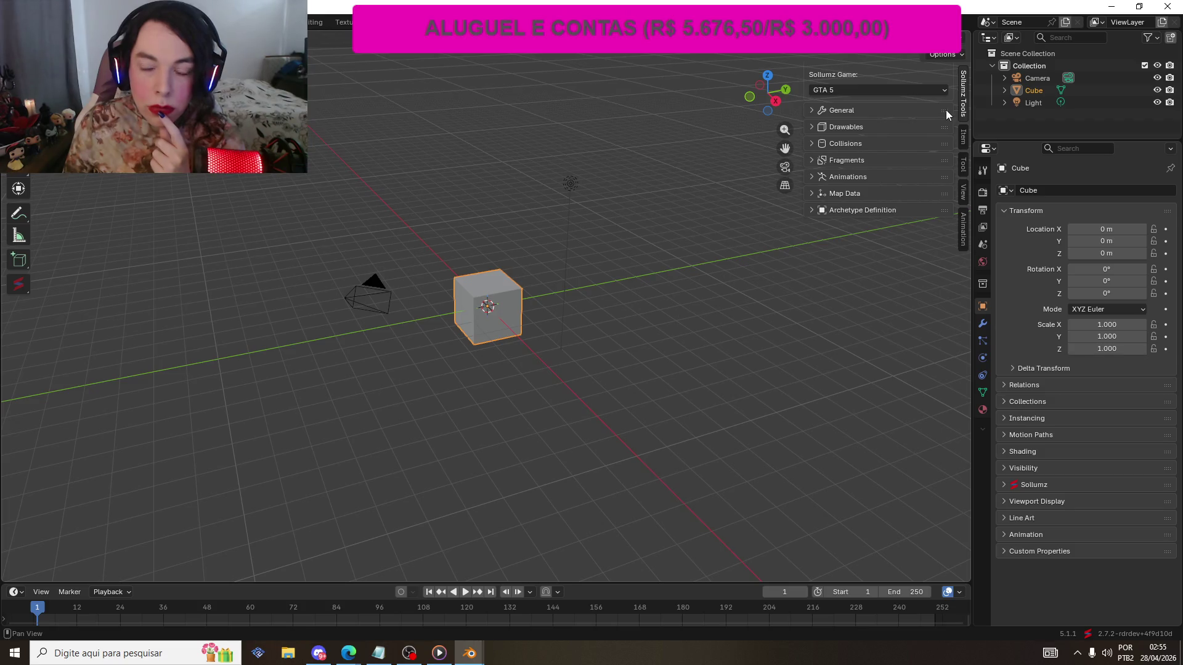
pyautogui.click(916, 90)
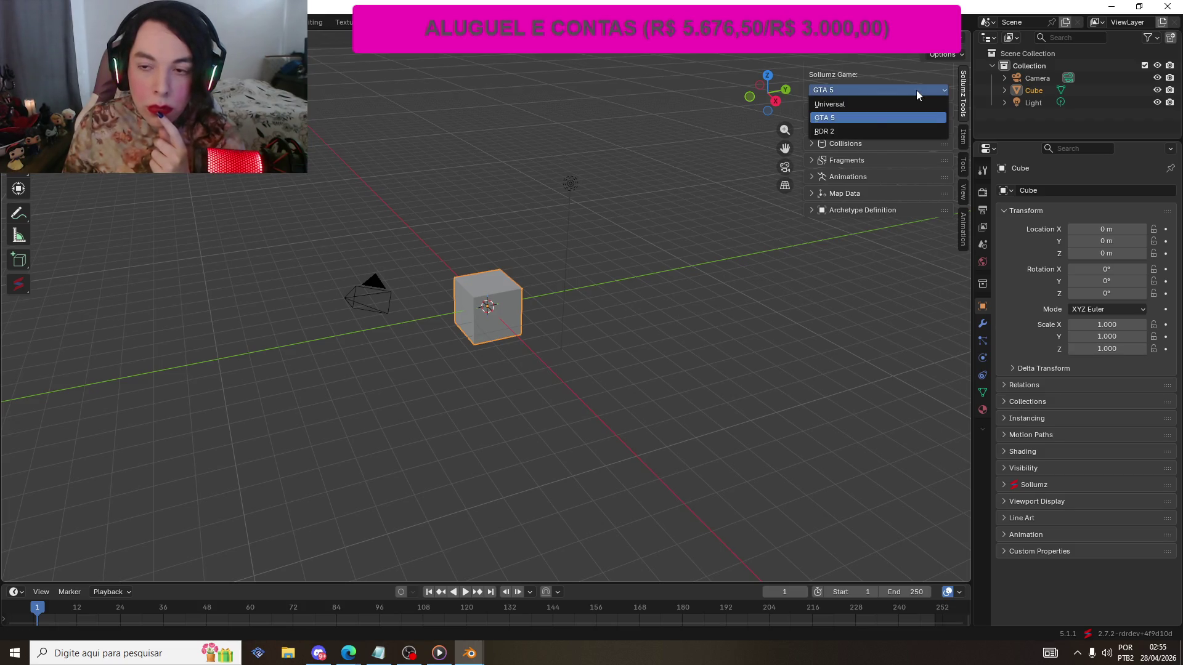
pyautogui.click(841, 131)
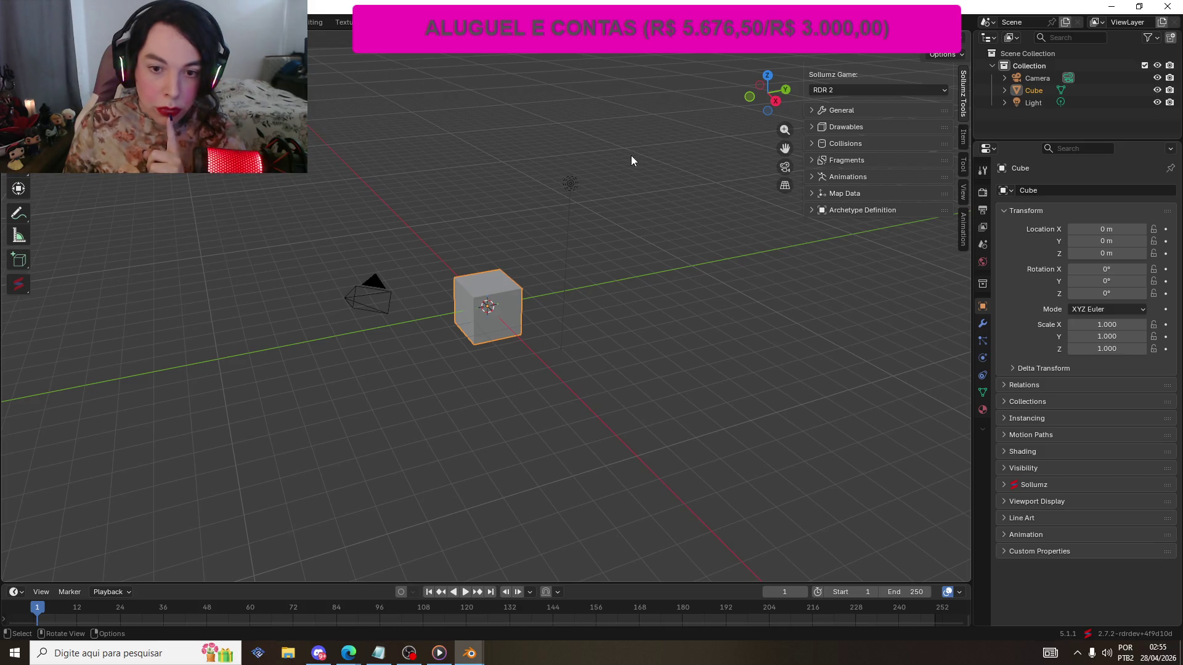
pyautogui.moveTo(523, 216)
pyautogui.mouseDown()
pyautogui.moveTo(489, 215)
pyautogui.moveTo(498, 240)
pyautogui.mouseUp()
pyautogui.moveTo(244, 98); pyautogui.dragTo(701, 430)
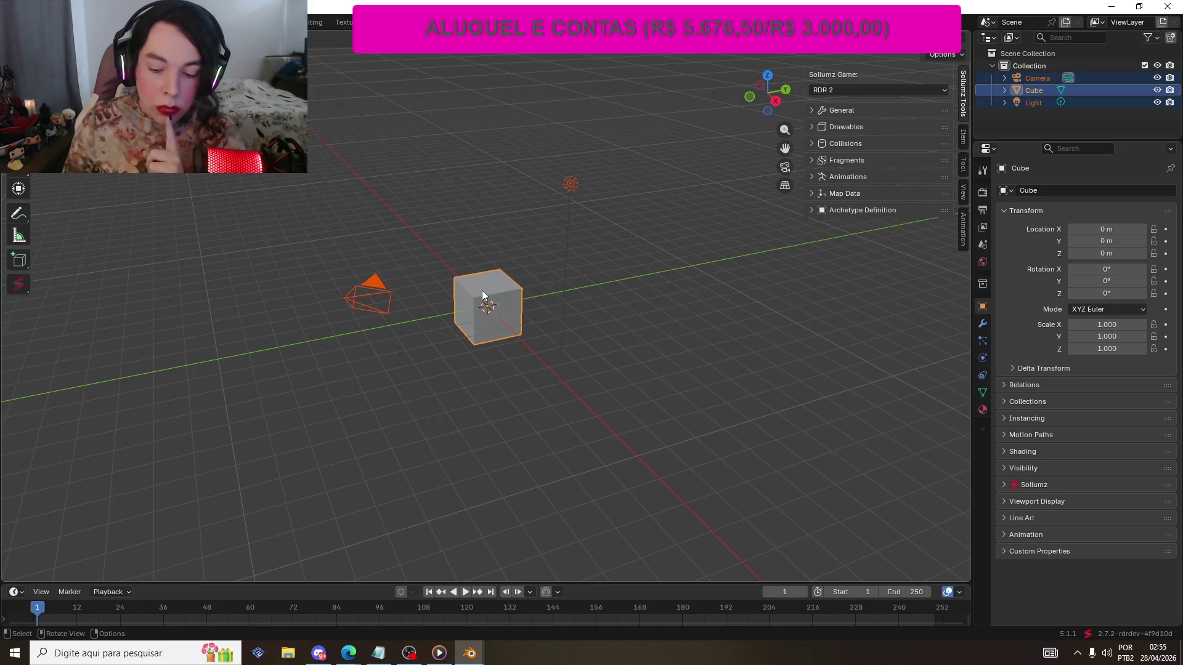
# - Delete the default camera, cube and light, then save the scene as 'Projeto' on drive E:
pyautogui.press('Delete')
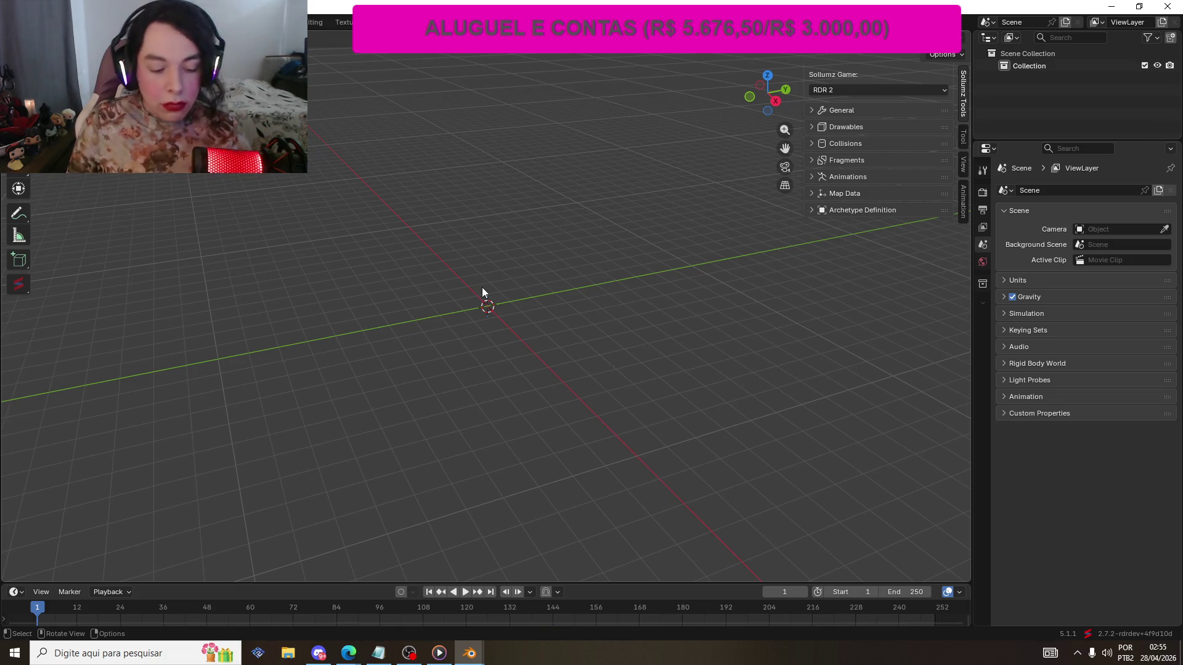
pyautogui.hotkey('ctrl', 's')
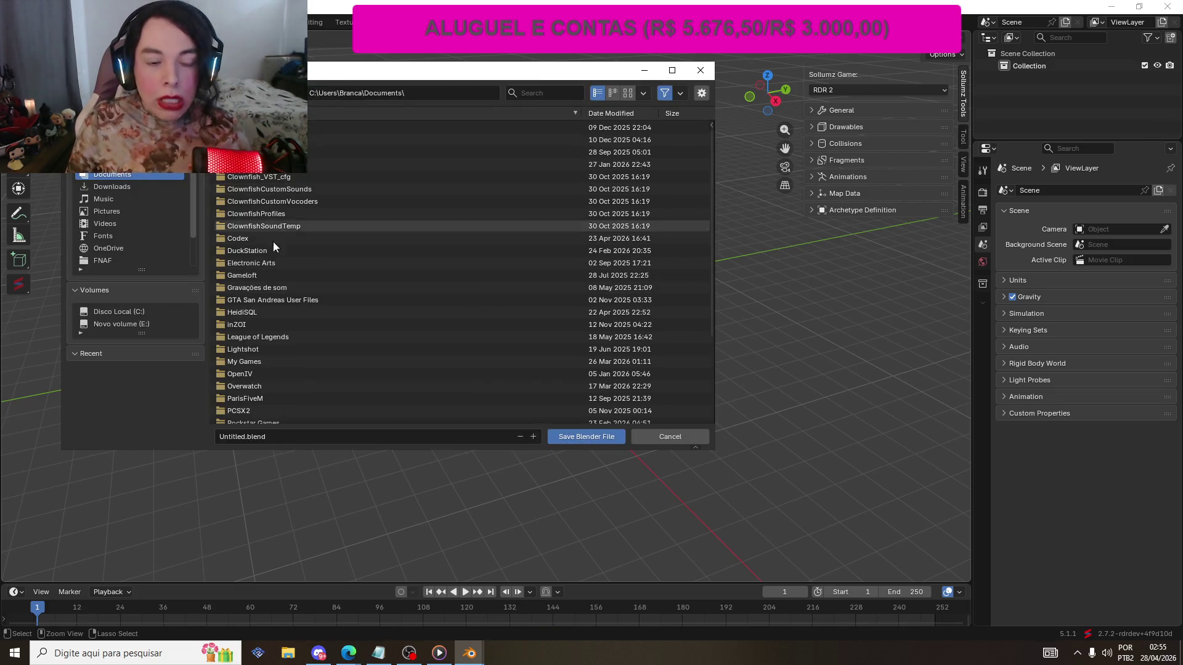
pyautogui.click(272, 436)
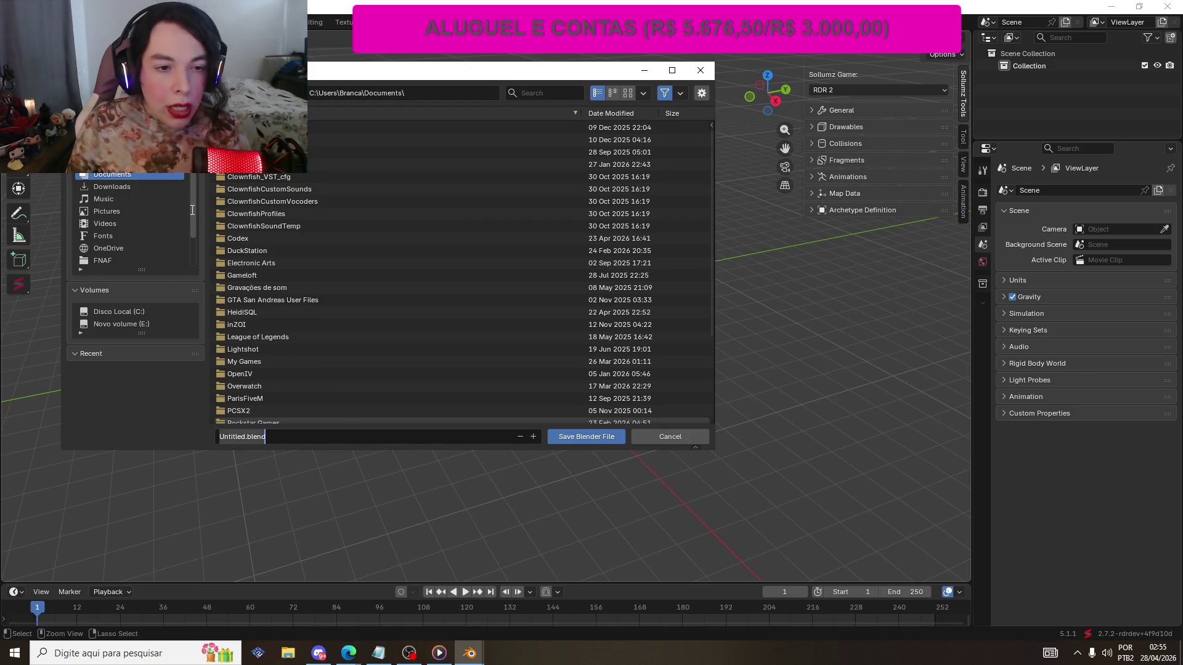
pyautogui.click(131, 323)
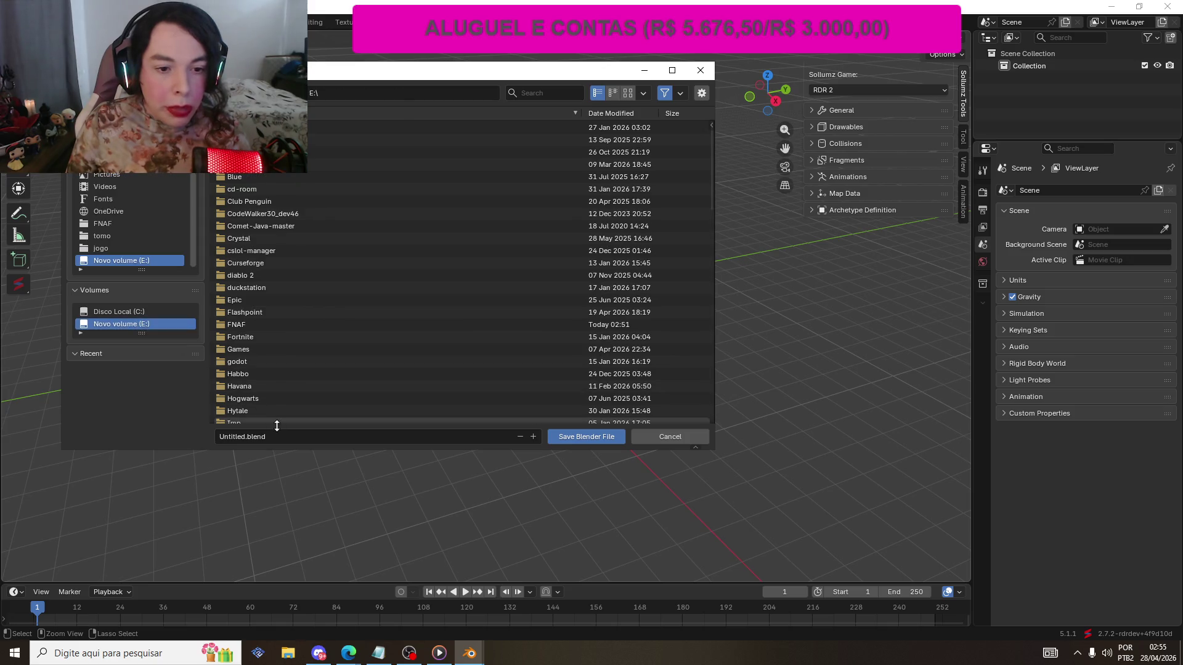
pyautogui.scroll(-2, 282, 326)
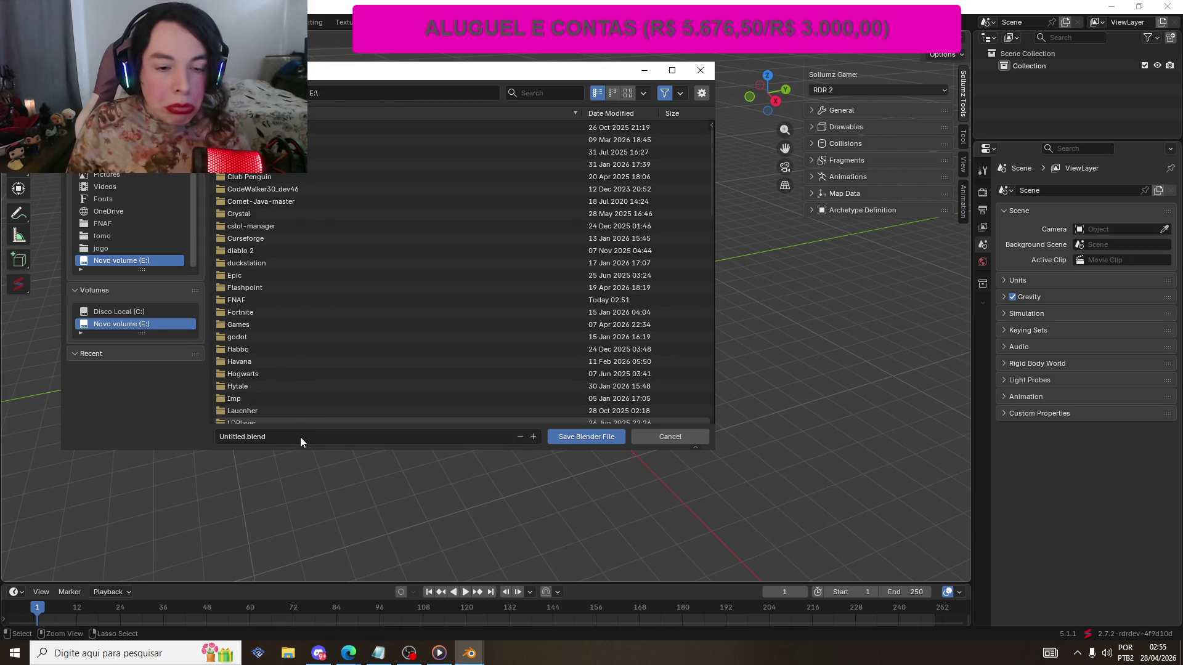
pyautogui.click(301, 437)
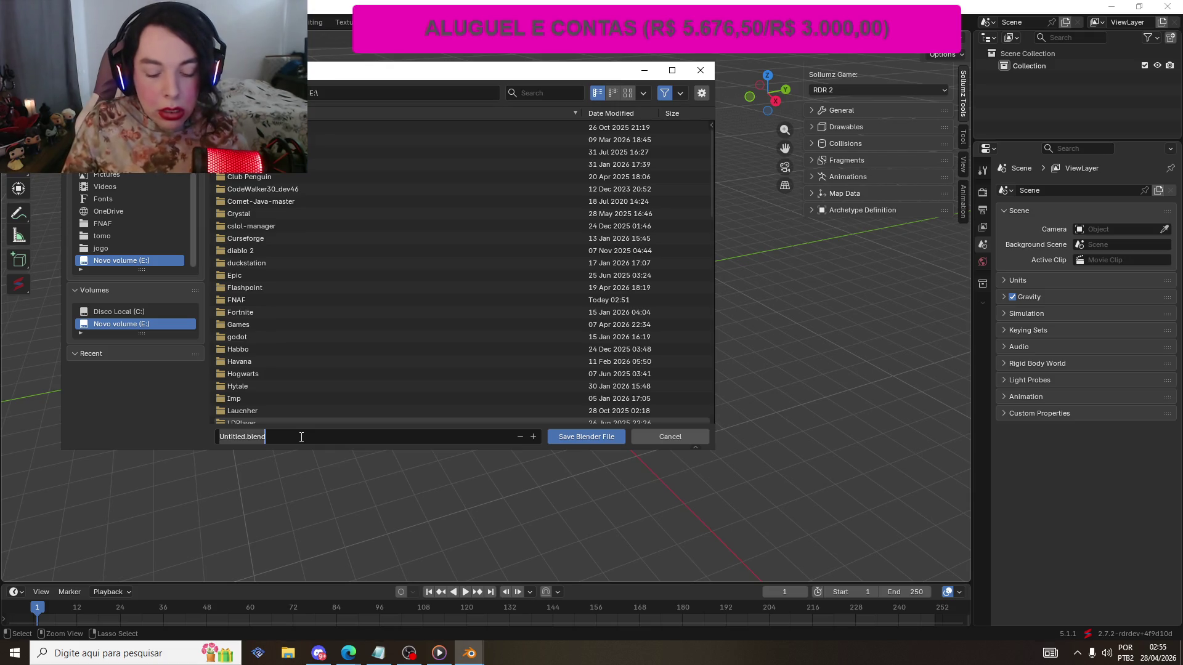
pyautogui.write('Projeto')
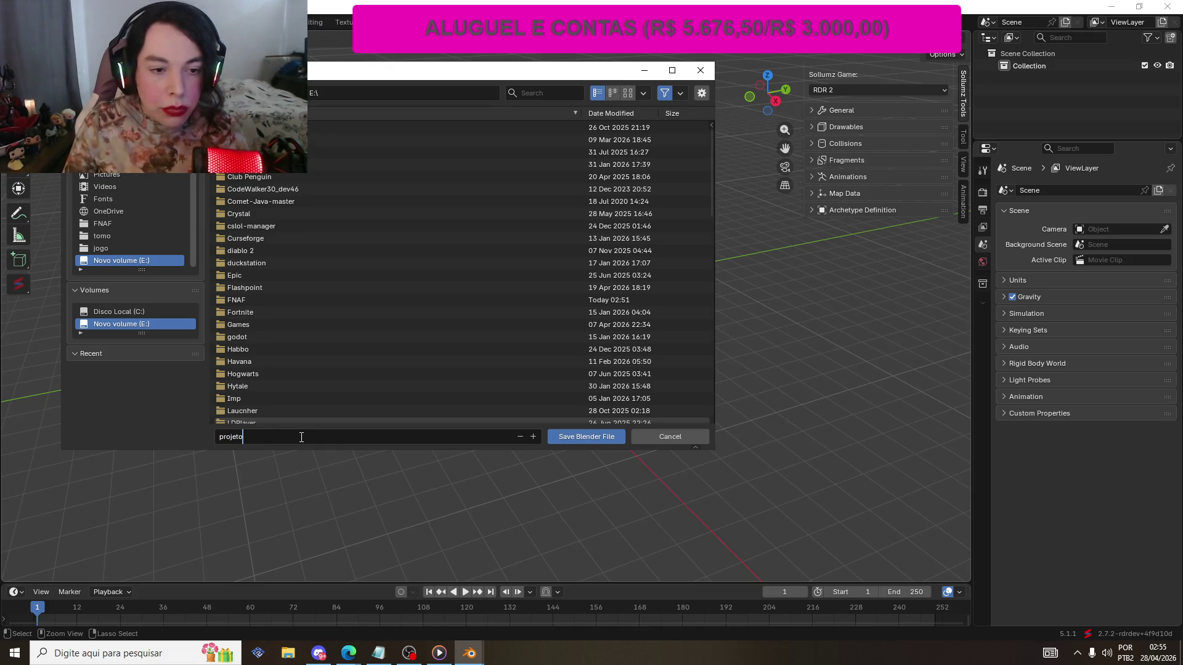
pyautogui.click(587, 438)
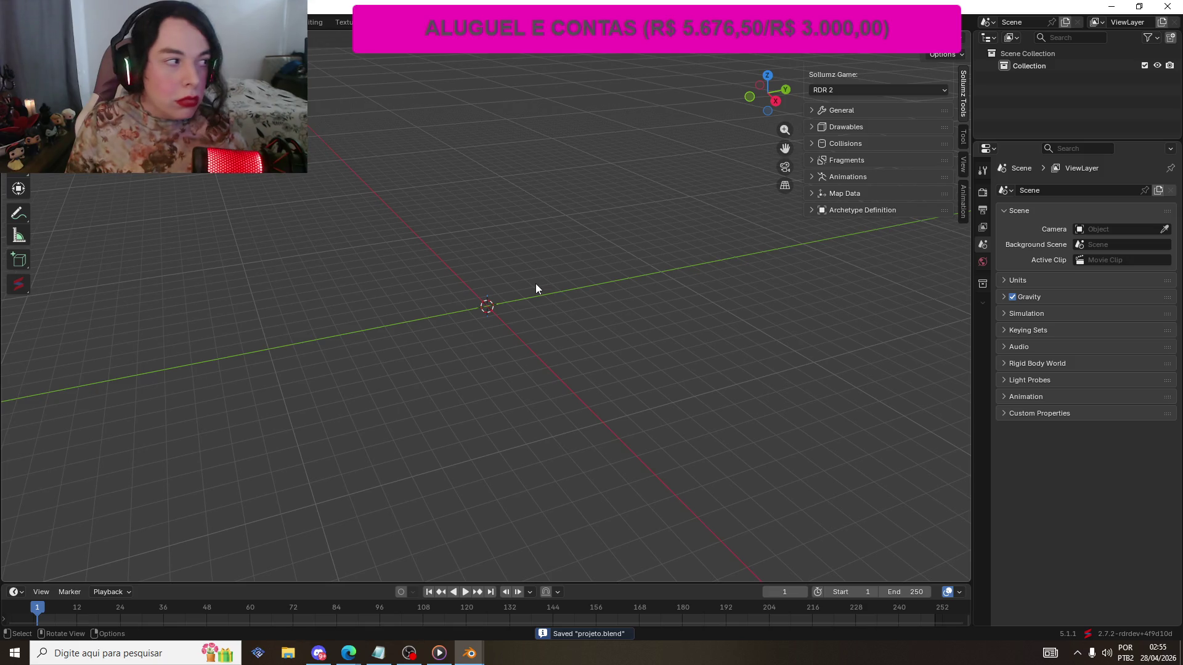
# - Move the OBS webcam source to the preview's bottom-right corner, then bring Blender back
pyautogui.click(409, 653)
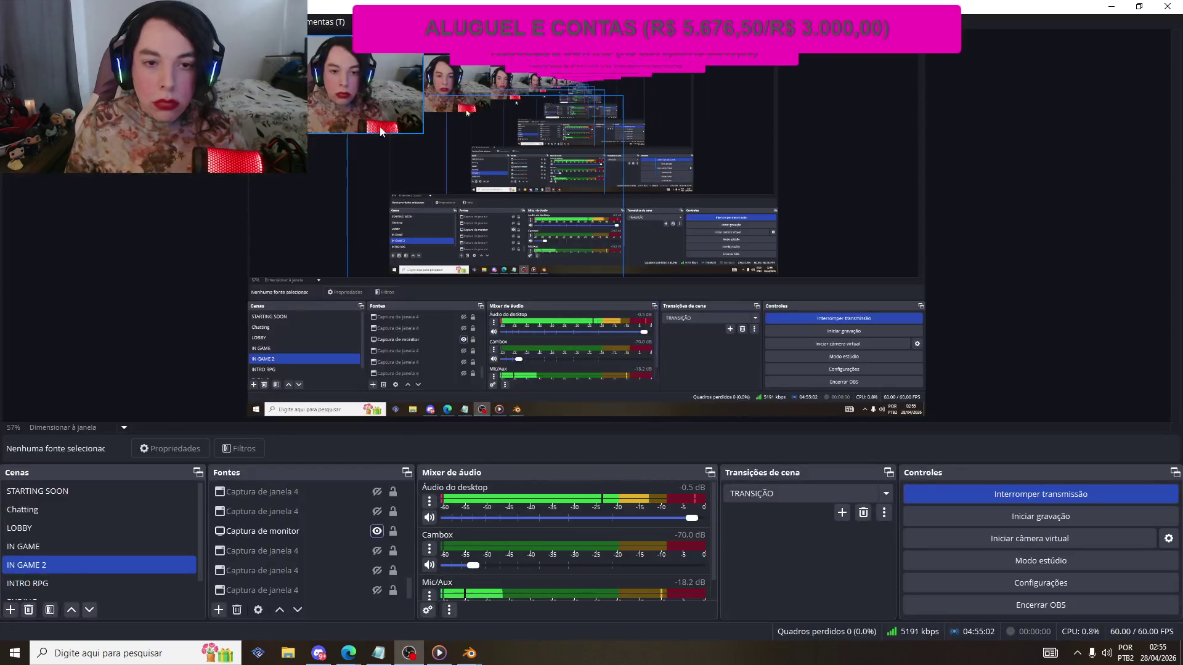
pyautogui.moveTo(308, 81)
pyautogui.mouseDown()
pyautogui.moveTo(715, 345)
pyautogui.moveTo(810, 362)
pyautogui.mouseUp()
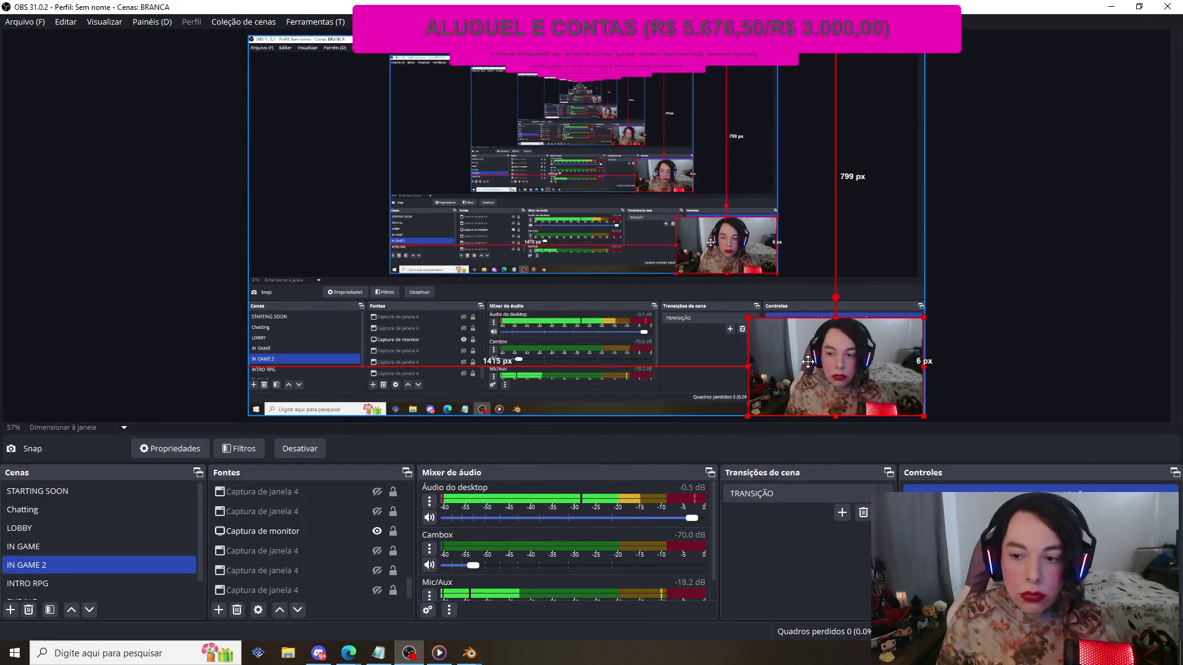
pyautogui.click(1025, 325)
pyautogui.moveTo(471, 656)
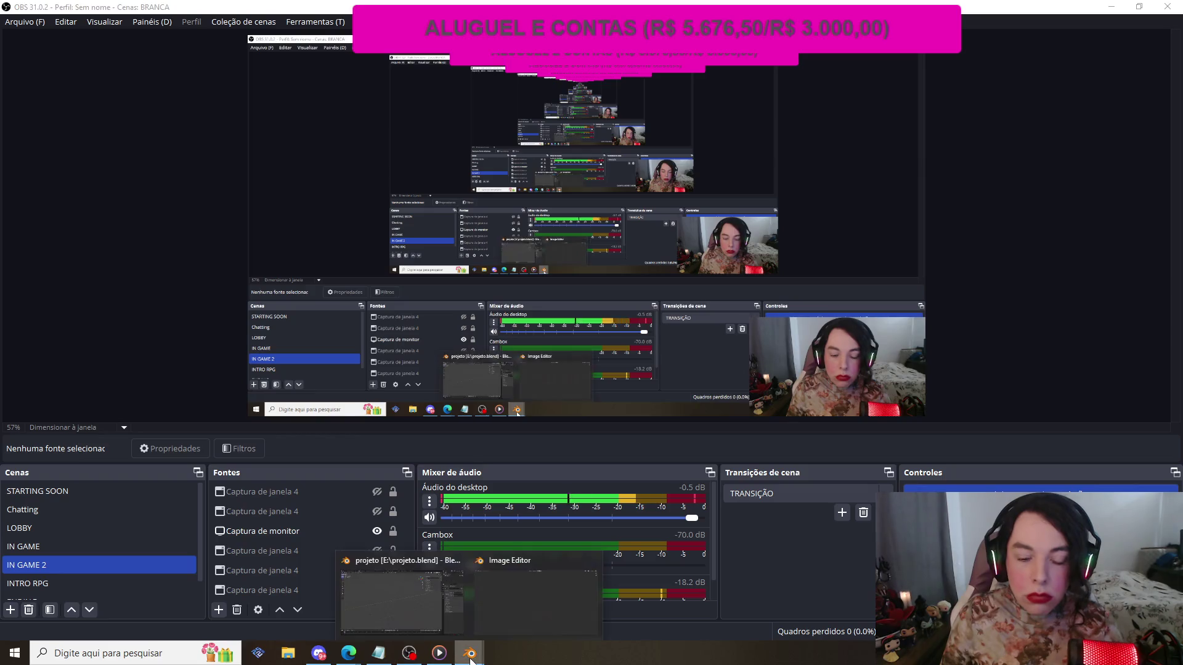
pyautogui.click(420, 585)
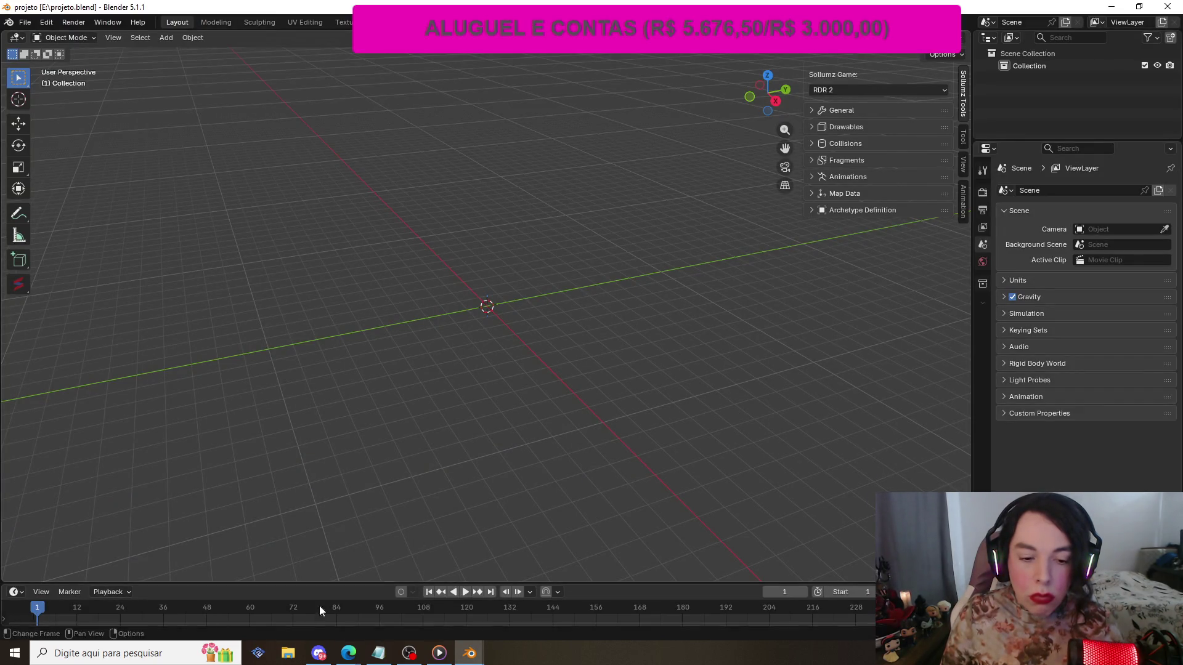
# - Drag model.obj from Downloads > estatua in File Explorer into Blender
pyautogui.click(288, 653)
pyautogui.scroll(1, 487, 346)
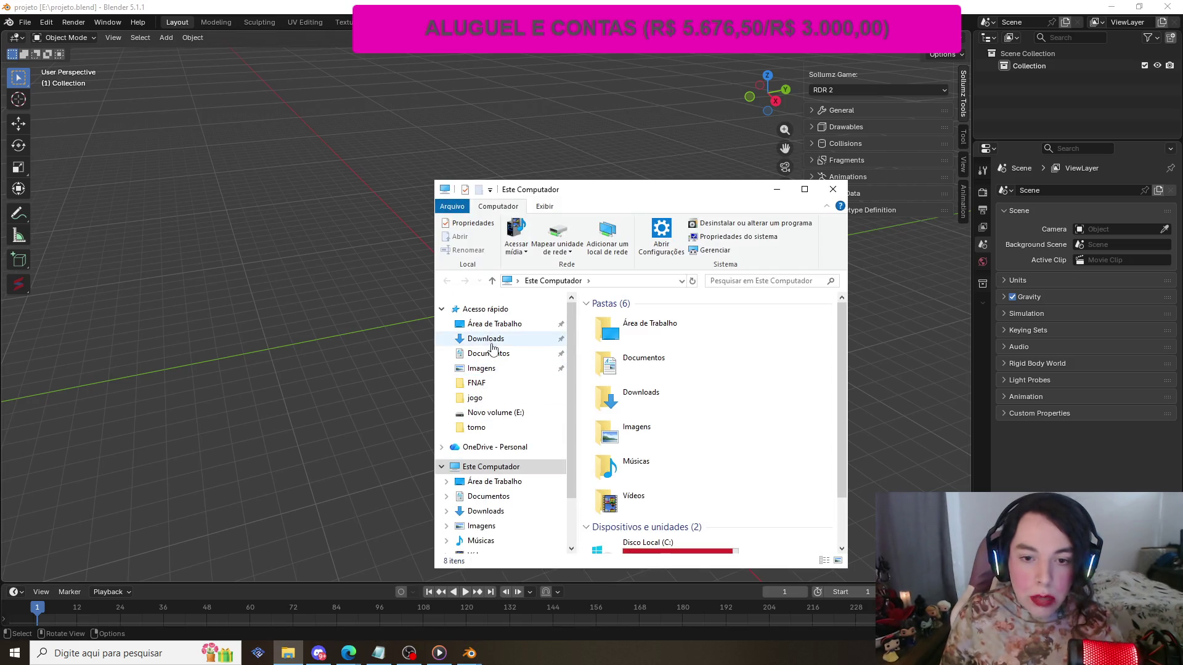
pyautogui.click(486, 338)
pyautogui.doubleClick(616, 335)
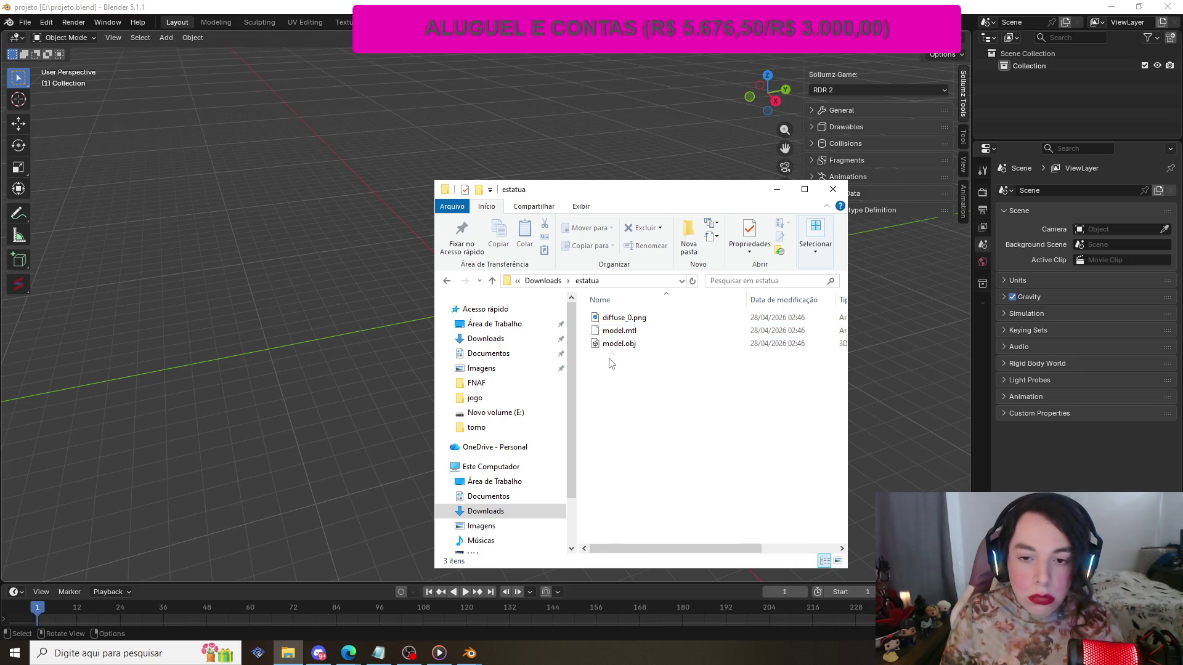
pyautogui.moveTo(609, 368)
pyautogui.mouseDown()
pyautogui.moveTo(609, 311)
pyautogui.moveTo(622, 347)
pyautogui.moveTo(356, 320)
pyautogui.moveTo(591, 206)
pyautogui.moveTo(547, 199)
pyautogui.mouseUp()
pyautogui.click(776, 194)
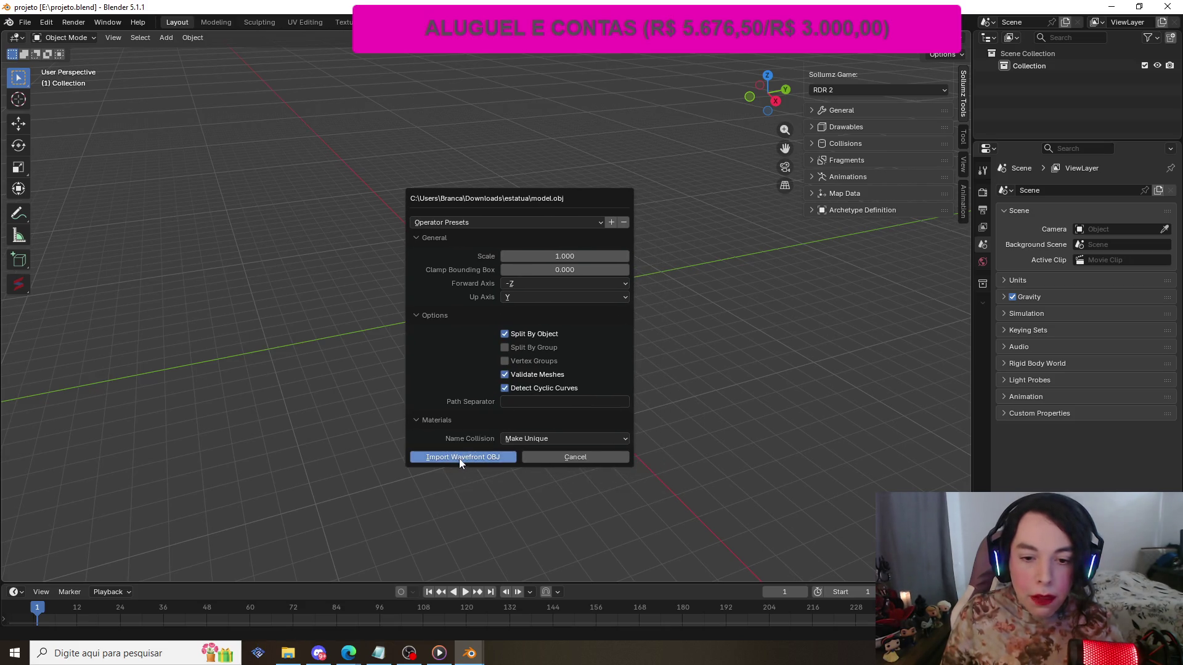
# - Import the statue from model.obj using the Wavefront OBJ import settings
pyautogui.press('Return')
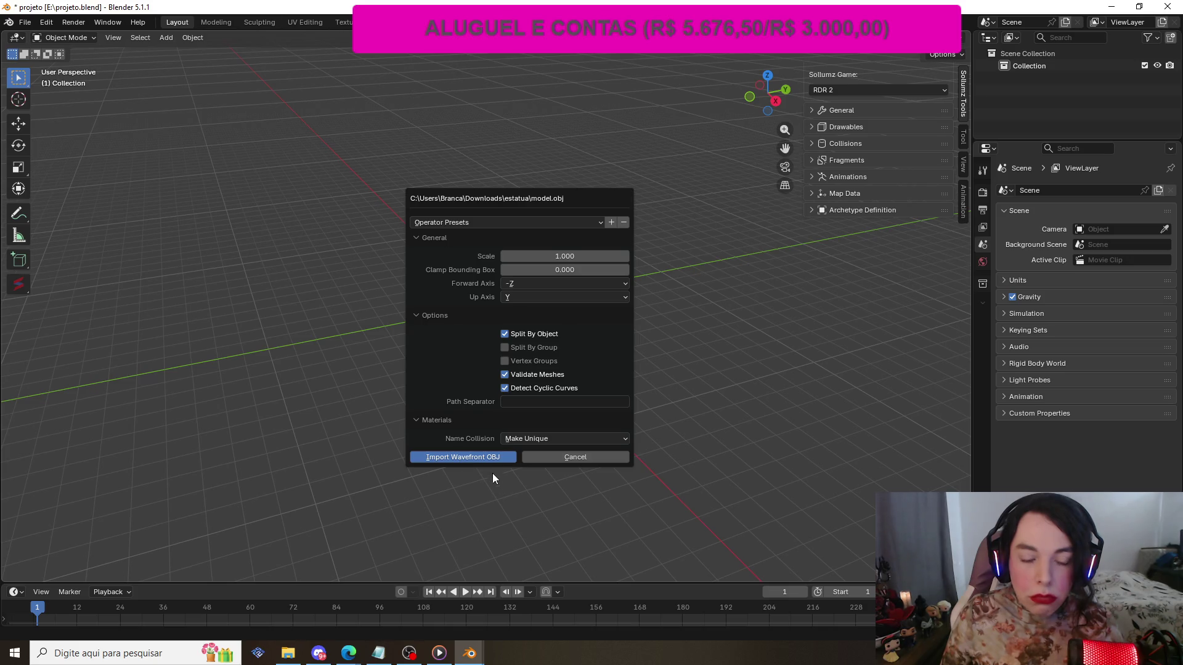
pyautogui.scroll(8, 411, 308)
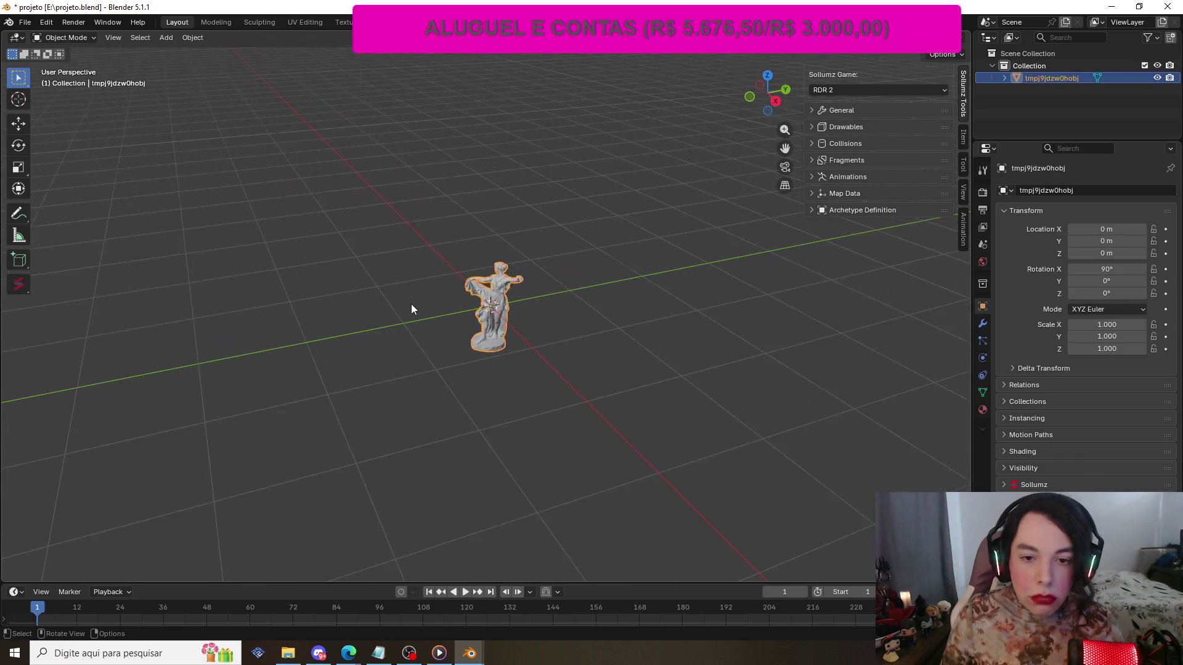
pyautogui.scroll(1, 411, 304)
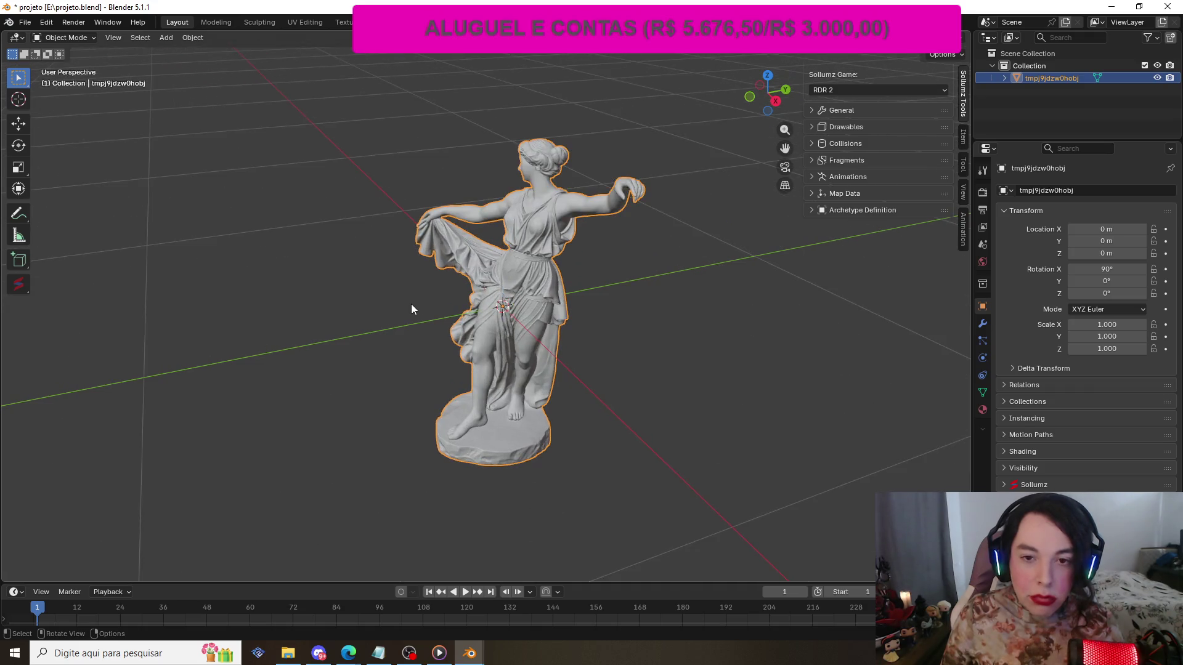
pyautogui.scroll(-5, 412, 304)
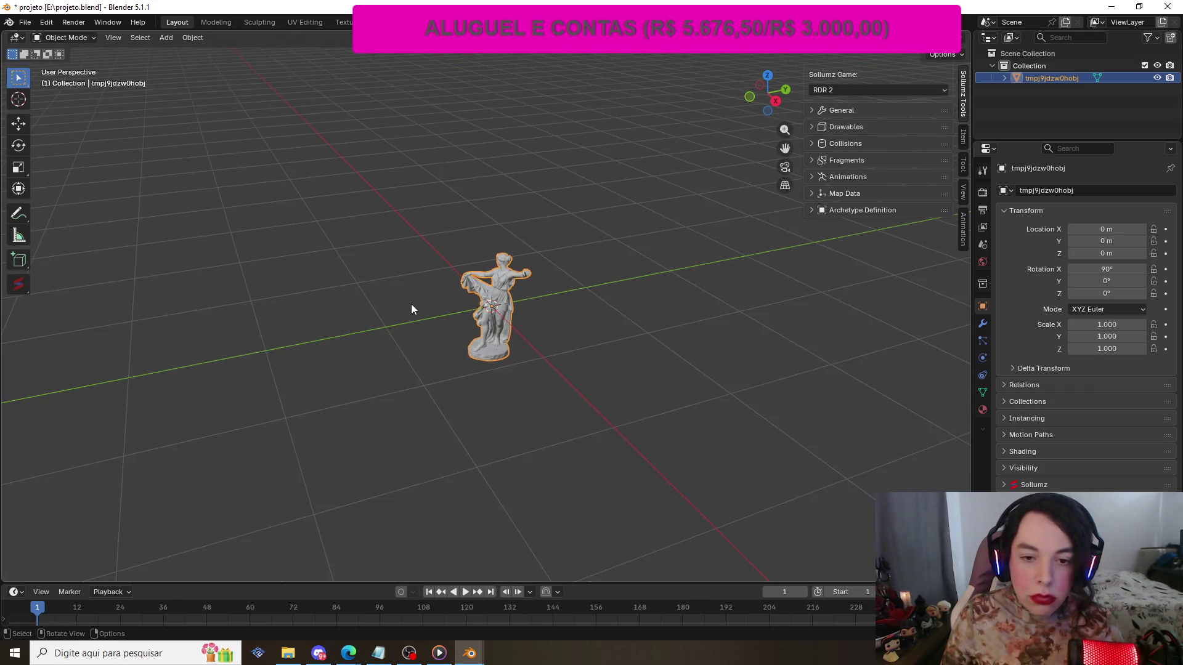
# - Scale the statue up to 7.853, deselect it and bring the estatua folder back
pyautogui.press('s')
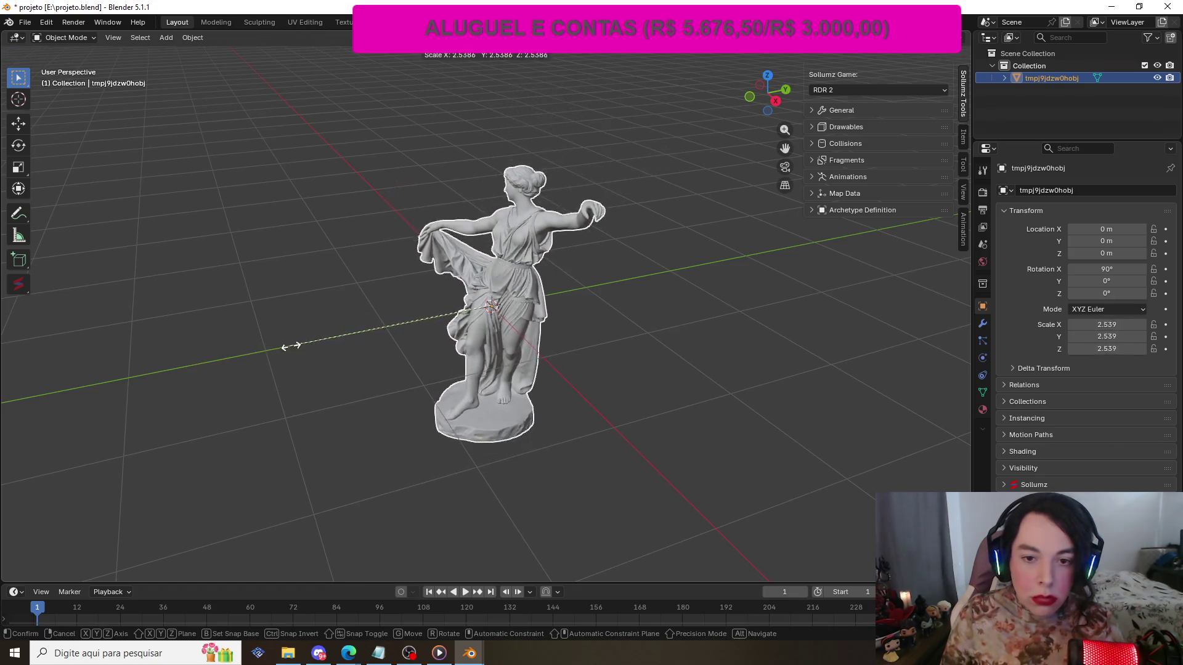
pyautogui.click(137, 362)
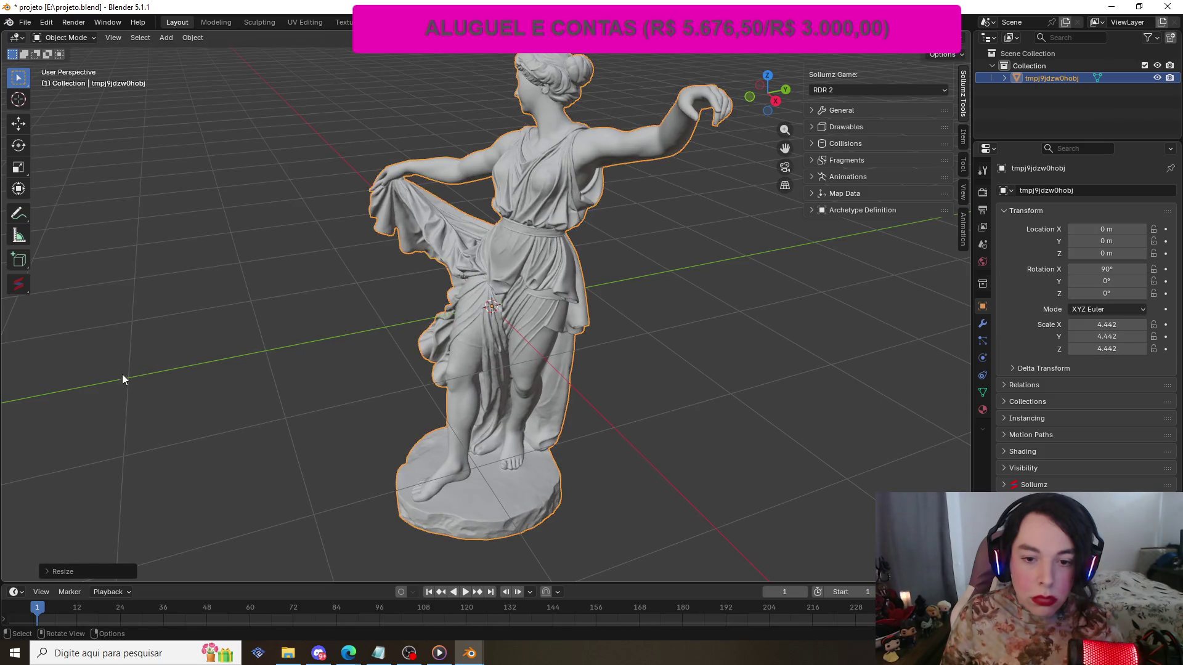
pyautogui.scroll(-3, 122, 374)
pyautogui.rightClick(157, 364)
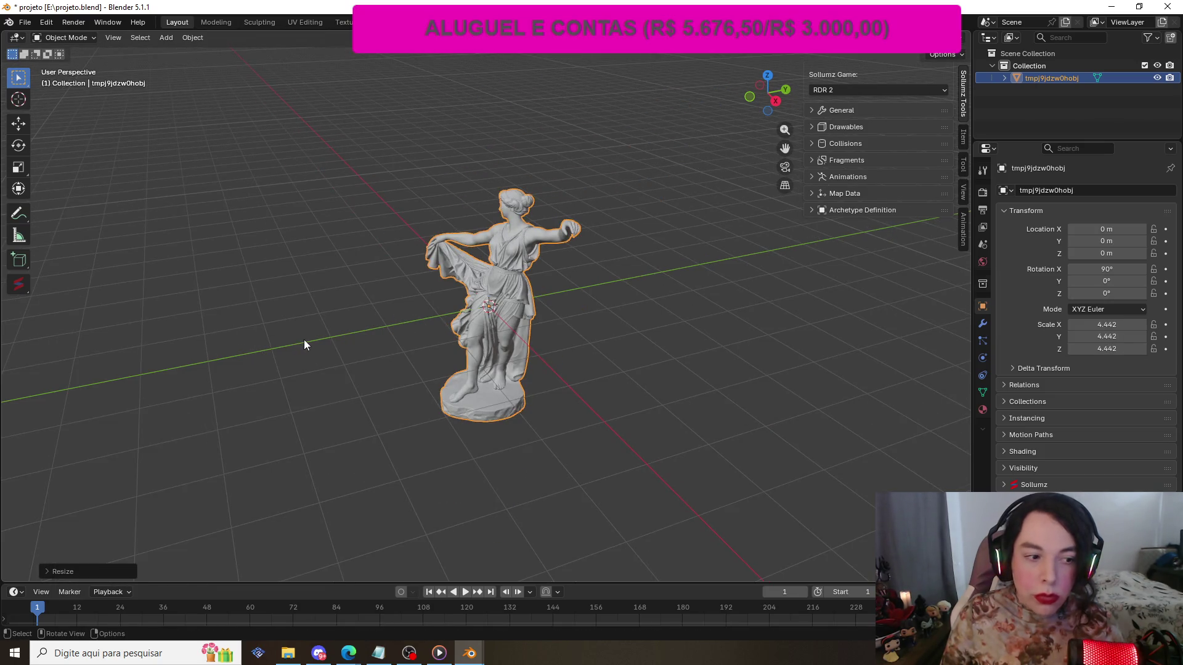
pyautogui.press('s')
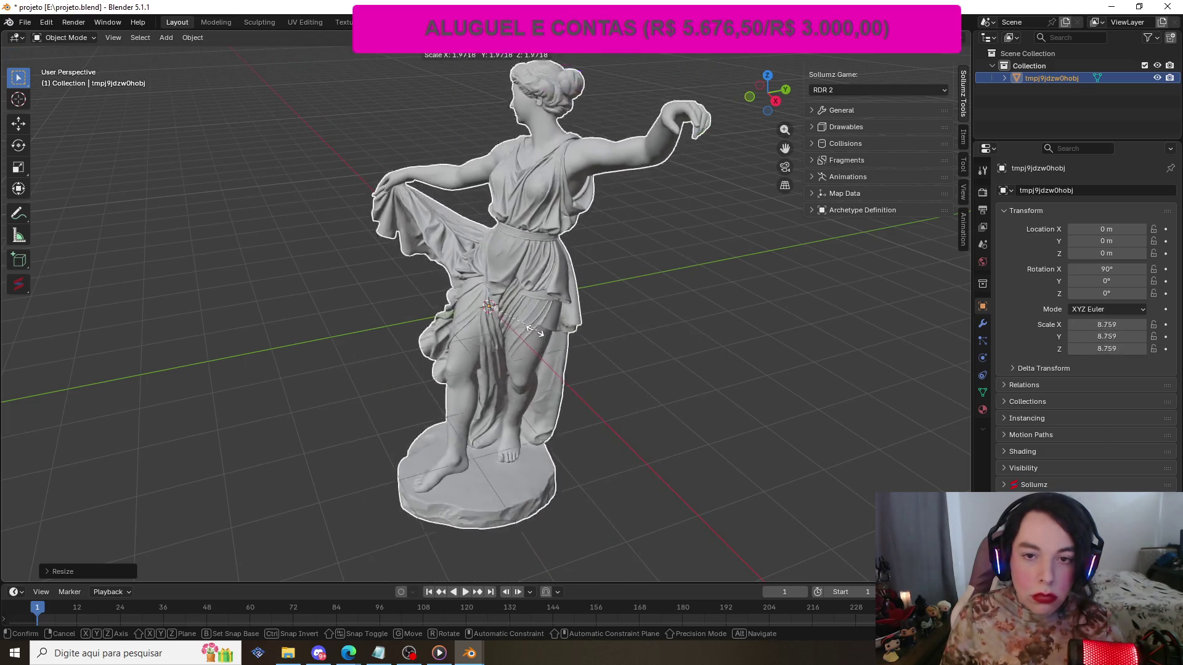
pyautogui.click(504, 348)
pyautogui.click(630, 385)
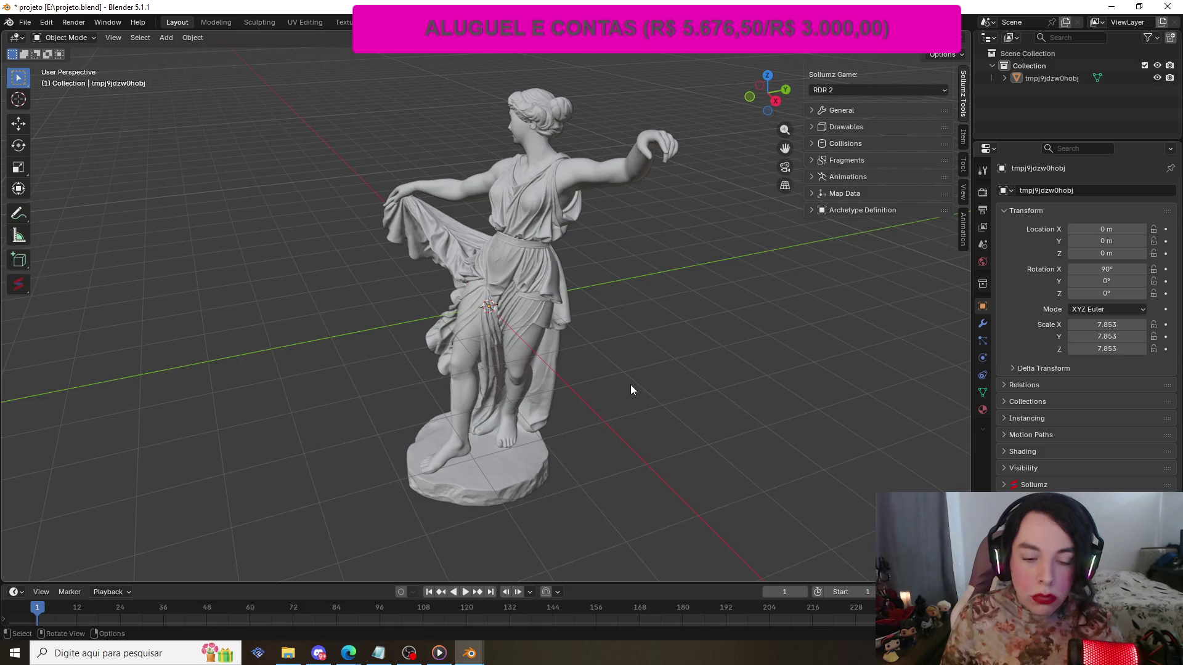
pyautogui.click(287, 653)
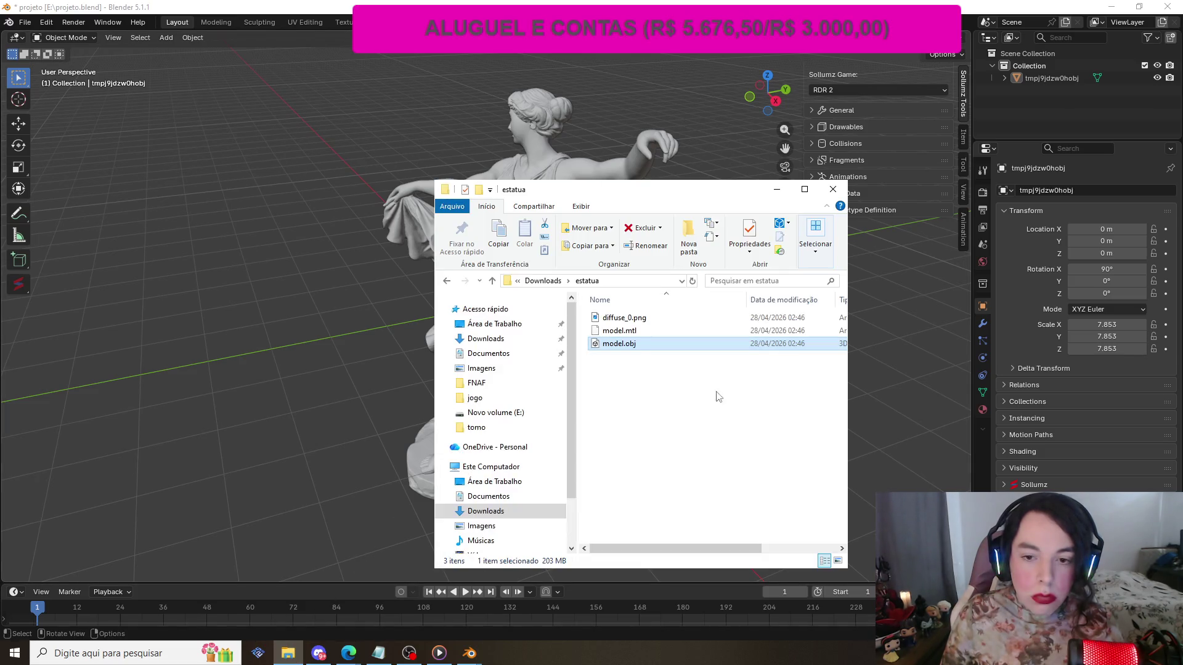
# - View the 4096 × 4096 diffuse_0.png in Windows Photos, then close it and the estatua folder
pyautogui.click(624, 319)
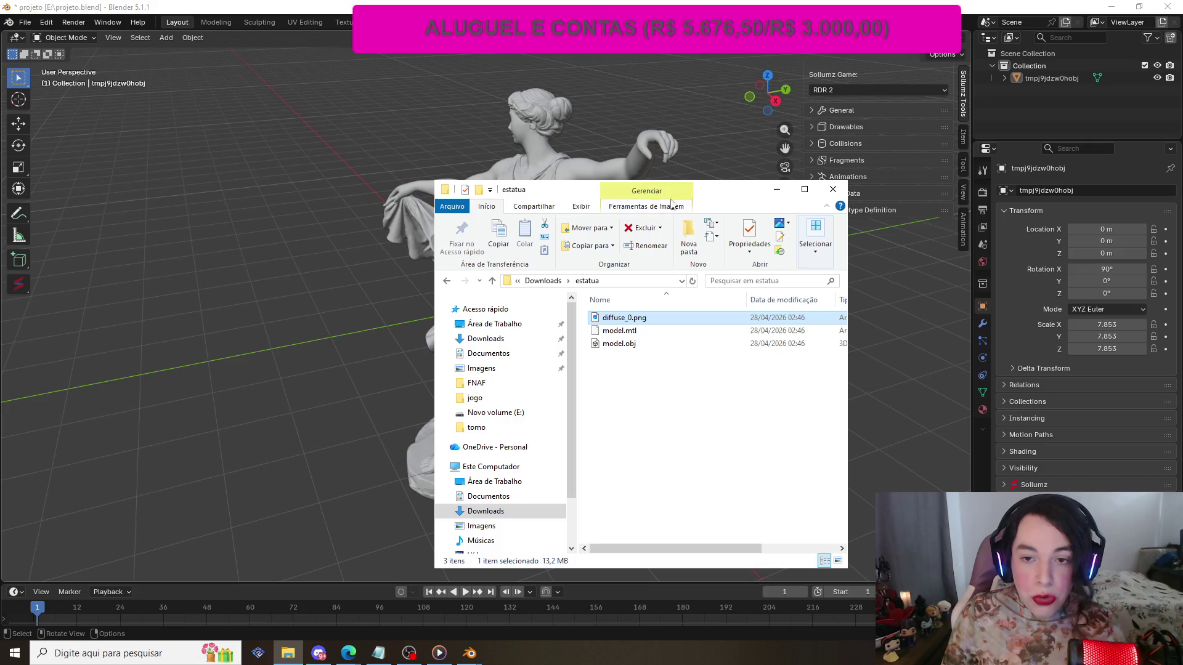
pyautogui.doubleClick(624, 319)
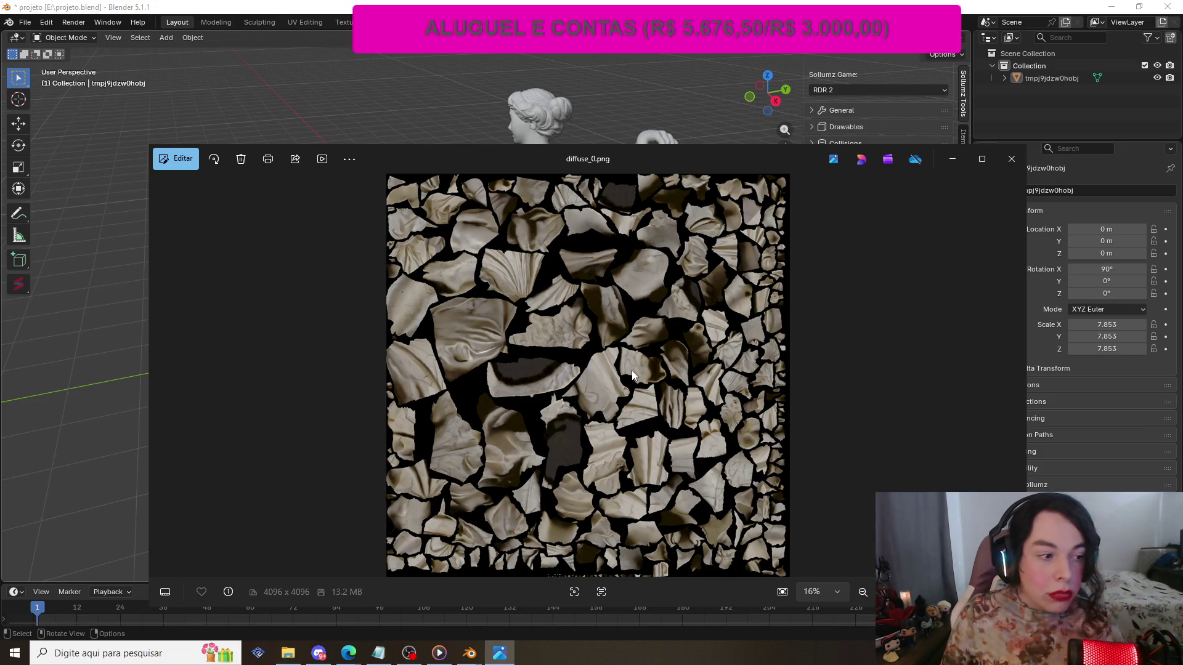
pyautogui.moveTo(662, 161)
pyautogui.mouseDown()
pyautogui.moveTo(622, 122)
pyautogui.moveTo(646, 116)
pyautogui.mouseUp()
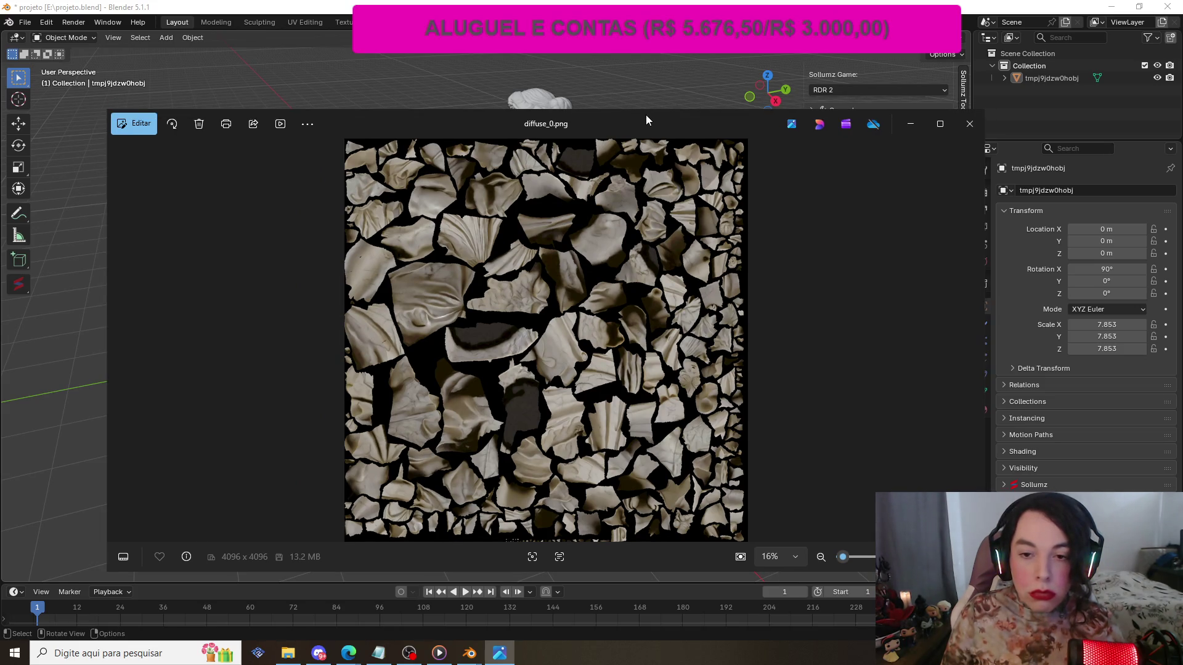
pyautogui.click(959, 120)
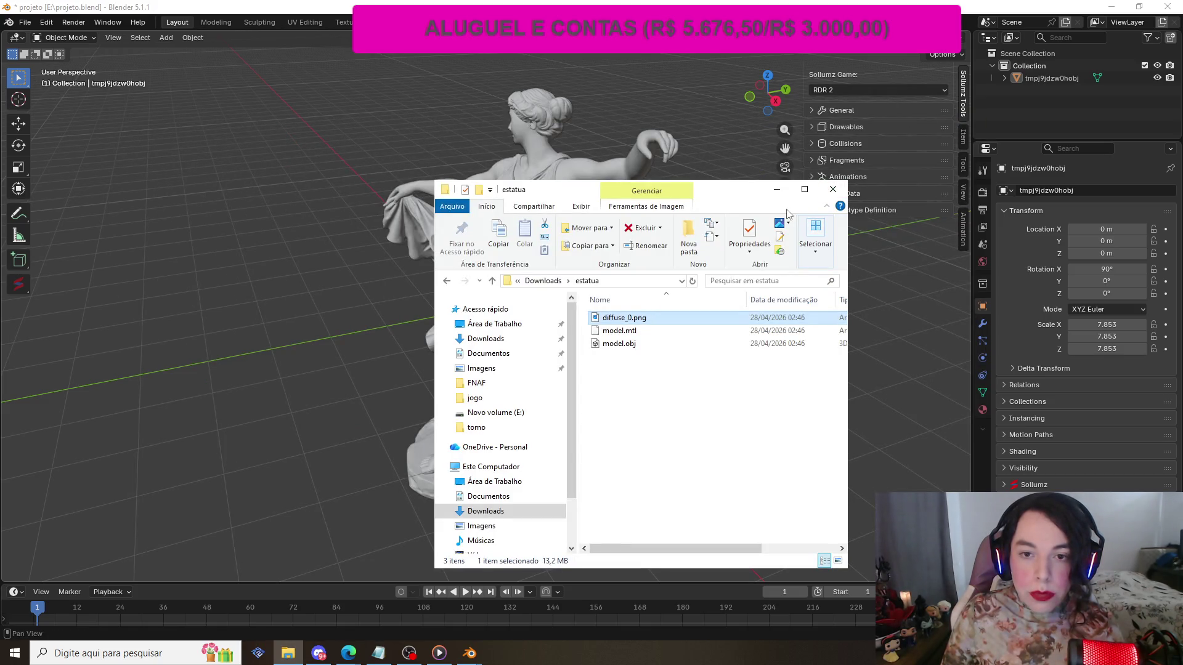
pyautogui.click(840, 194)
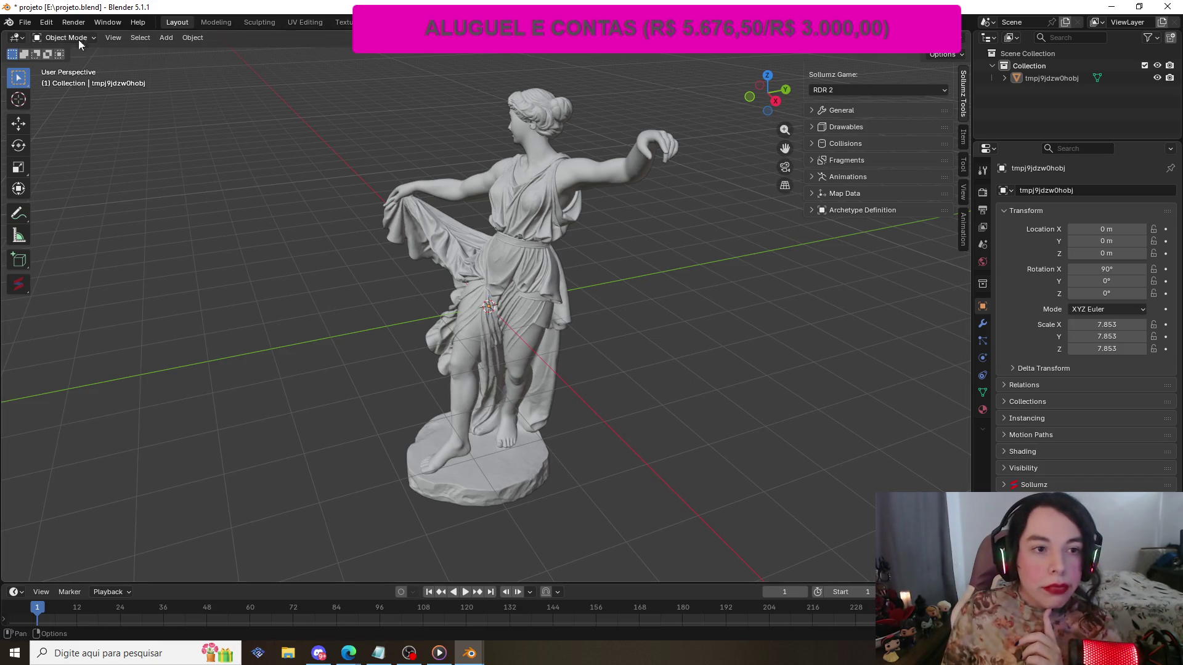
# - Box-select the statue and switch it to Edit Mode to inspect its dense triangle mesh
pyautogui.click(60, 40)
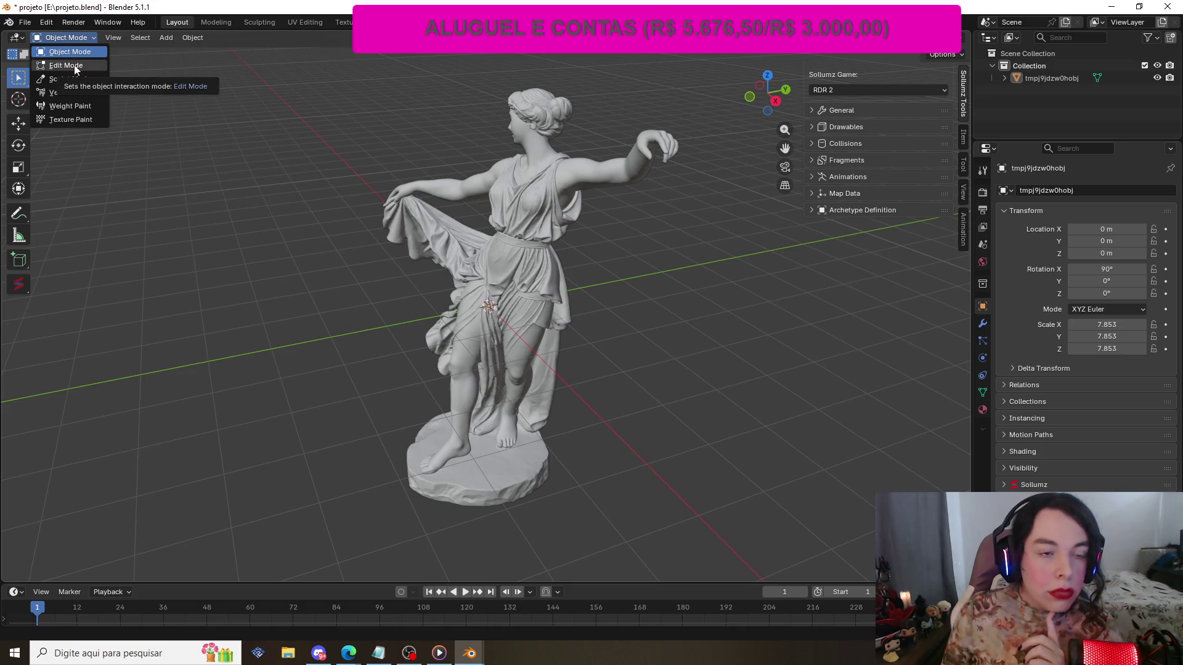
pyautogui.moveTo(331, 72)
pyautogui.mouseDown()
pyautogui.moveTo(631, 419)
pyautogui.moveTo(680, 543)
pyautogui.mouseUp()
pyautogui.click(72, 39)
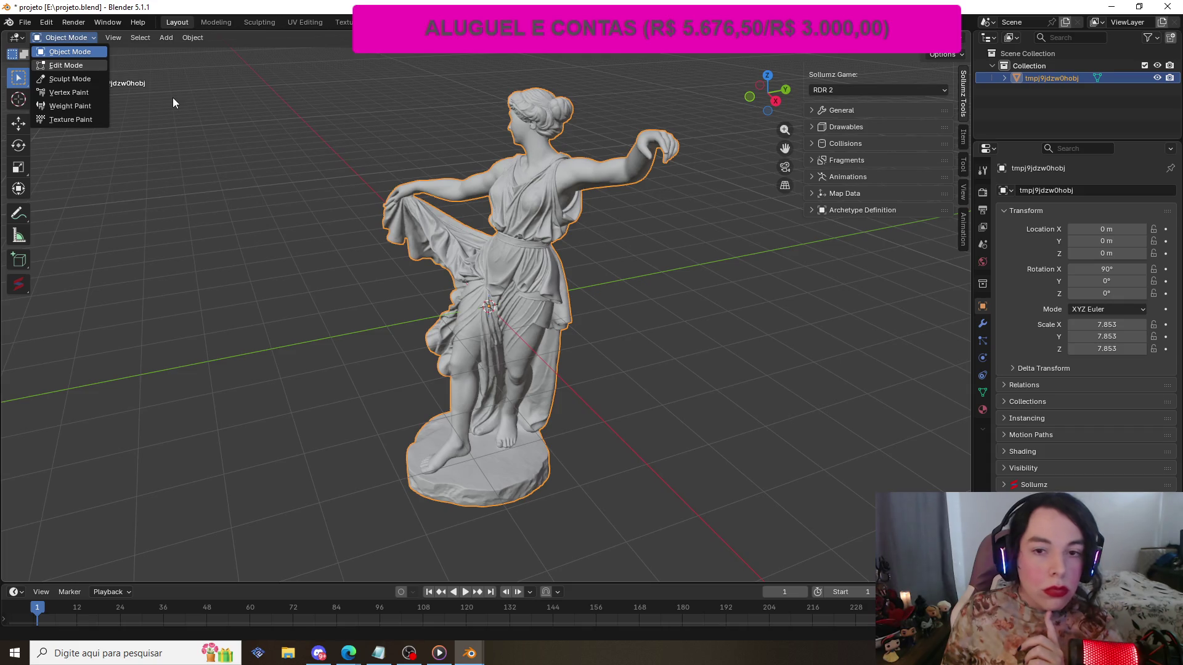
pyautogui.press('Return')
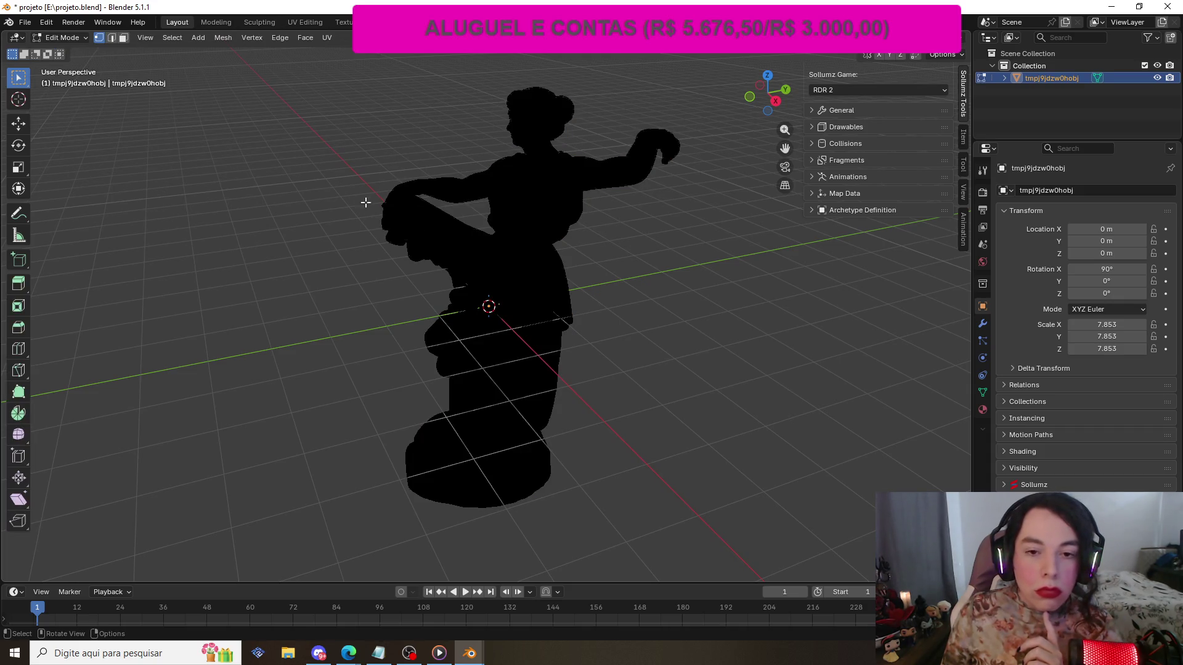
pyautogui.scroll(-3, 363, 199)
pyautogui.scroll(8, 359, 197)
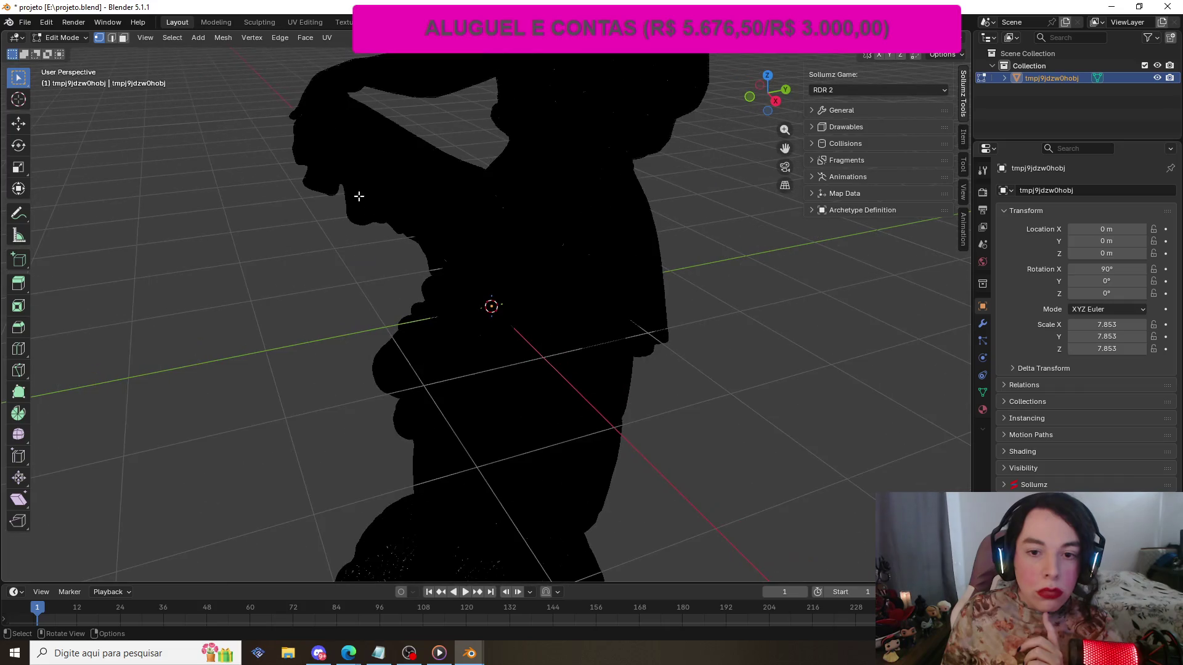
pyautogui.scroll(5, 357, 190)
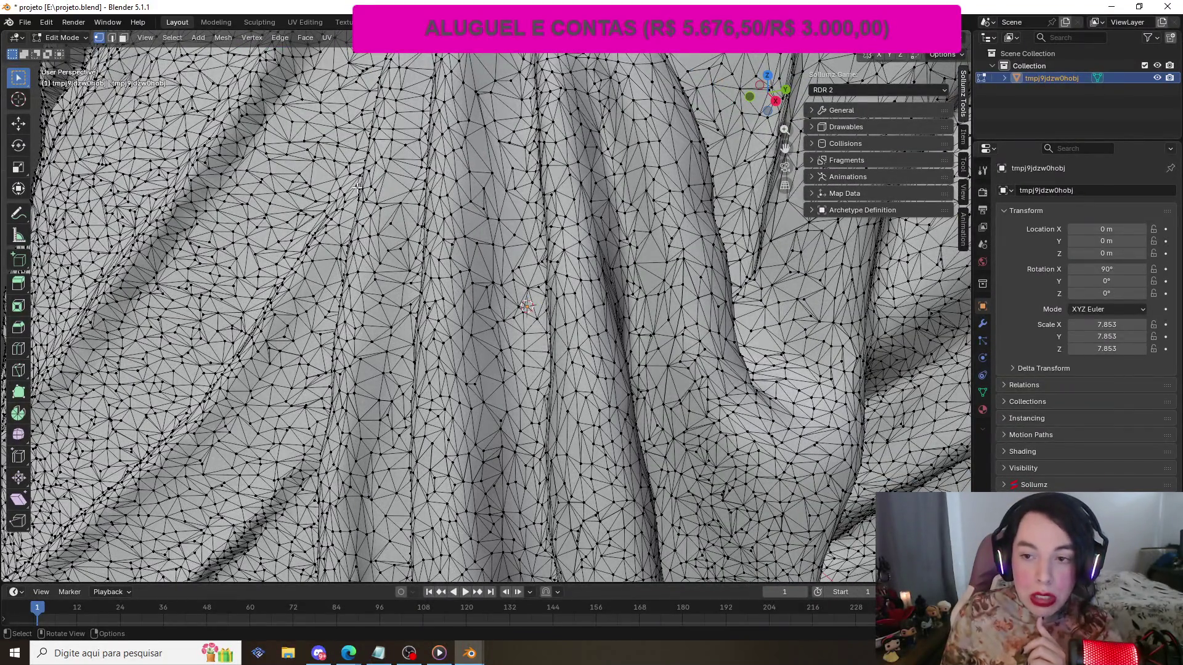
pyautogui.scroll(-10, 357, 188)
pyautogui.scroll(10, 358, 188)
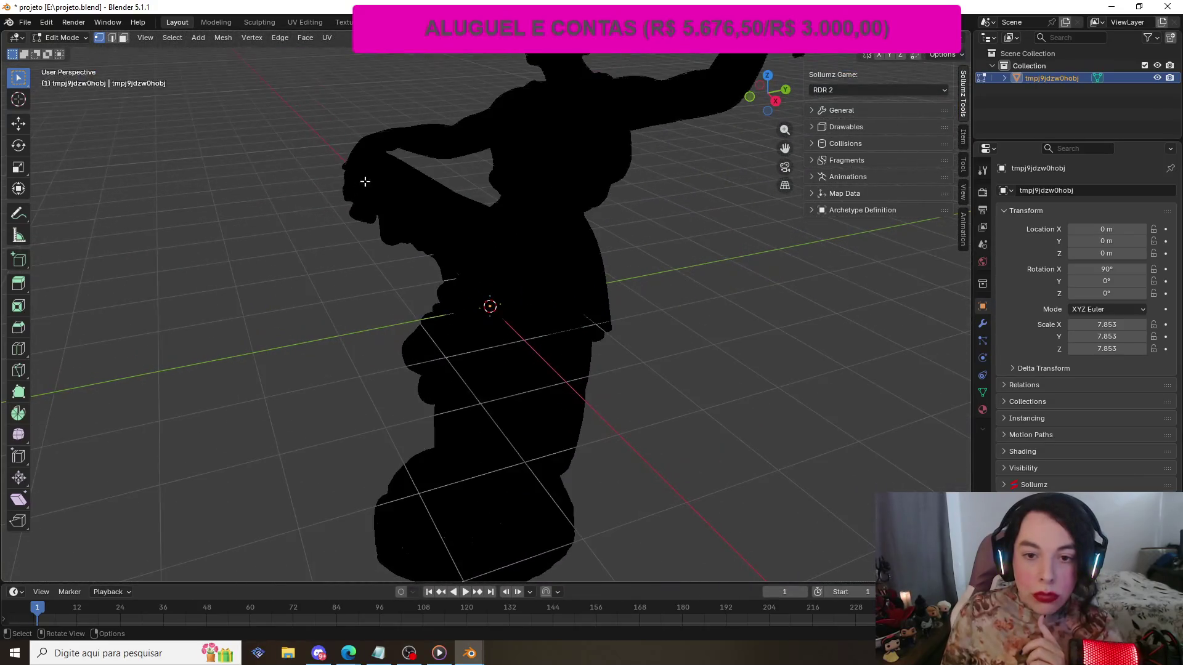
pyautogui.scroll(-2, 545, 143)
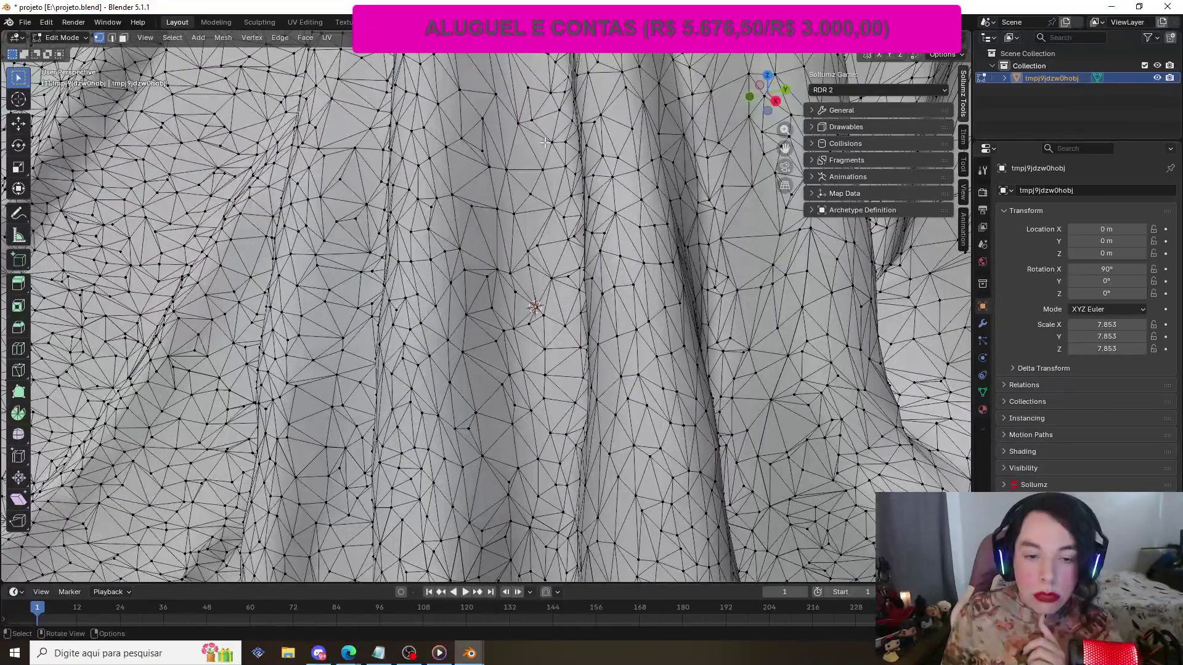
pyautogui.scroll(4, 545, 142)
pyautogui.scroll(-5, 545, 143)
pyautogui.scroll(1, 545, 143)
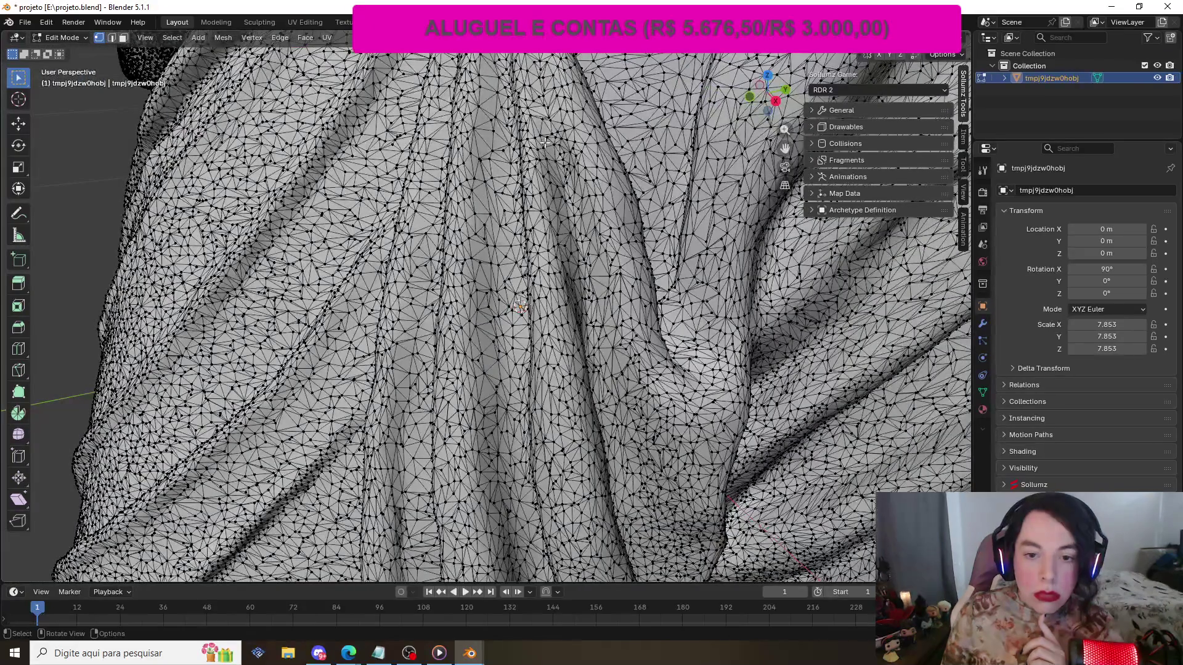
pyautogui.scroll(-6, 545, 142)
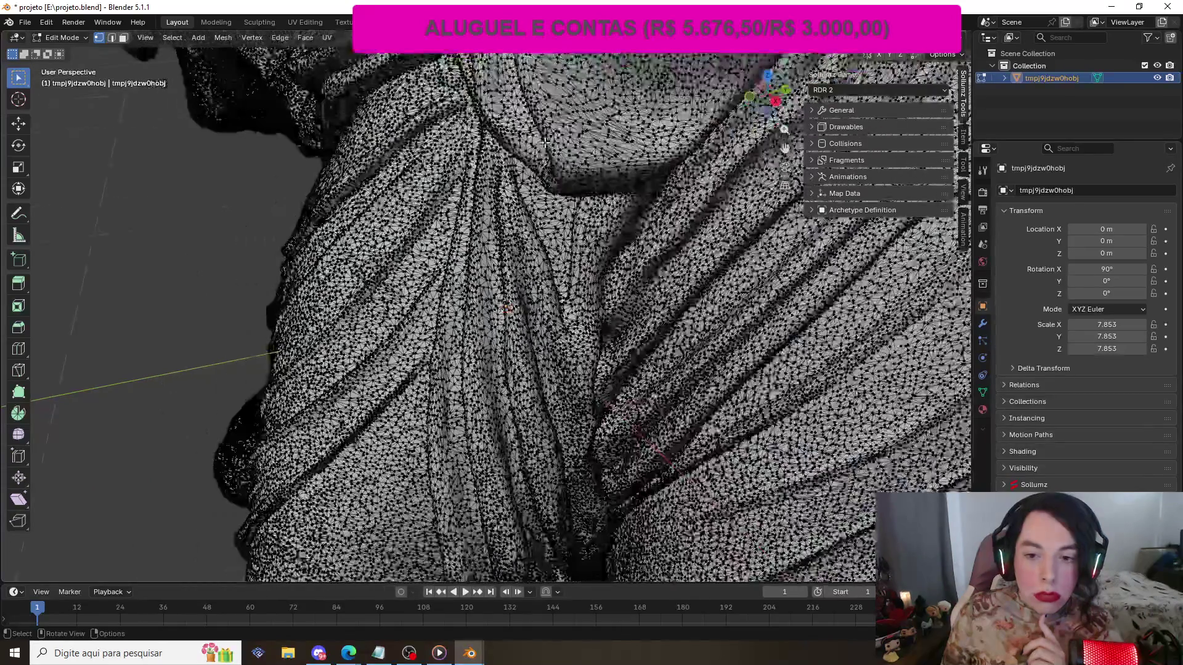
pyautogui.scroll(-5, 545, 143)
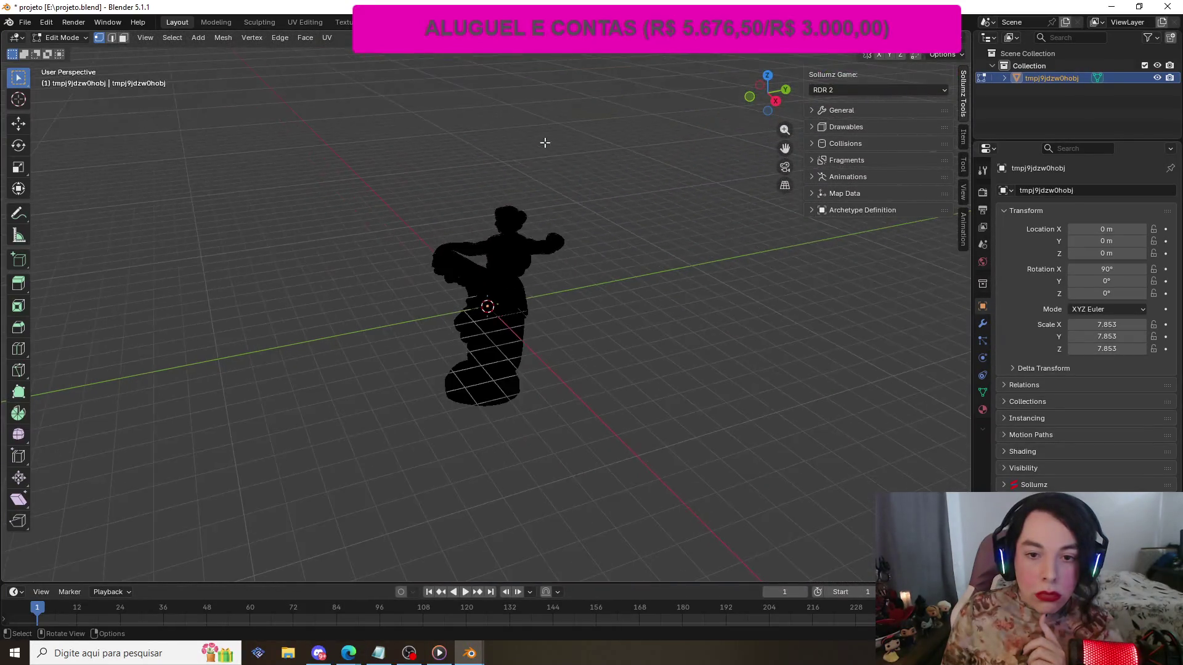
pyautogui.scroll(2, 544, 142)
# - Return the statue to Object Mode and show its Modifier Properties
pyautogui.click(75, 37)
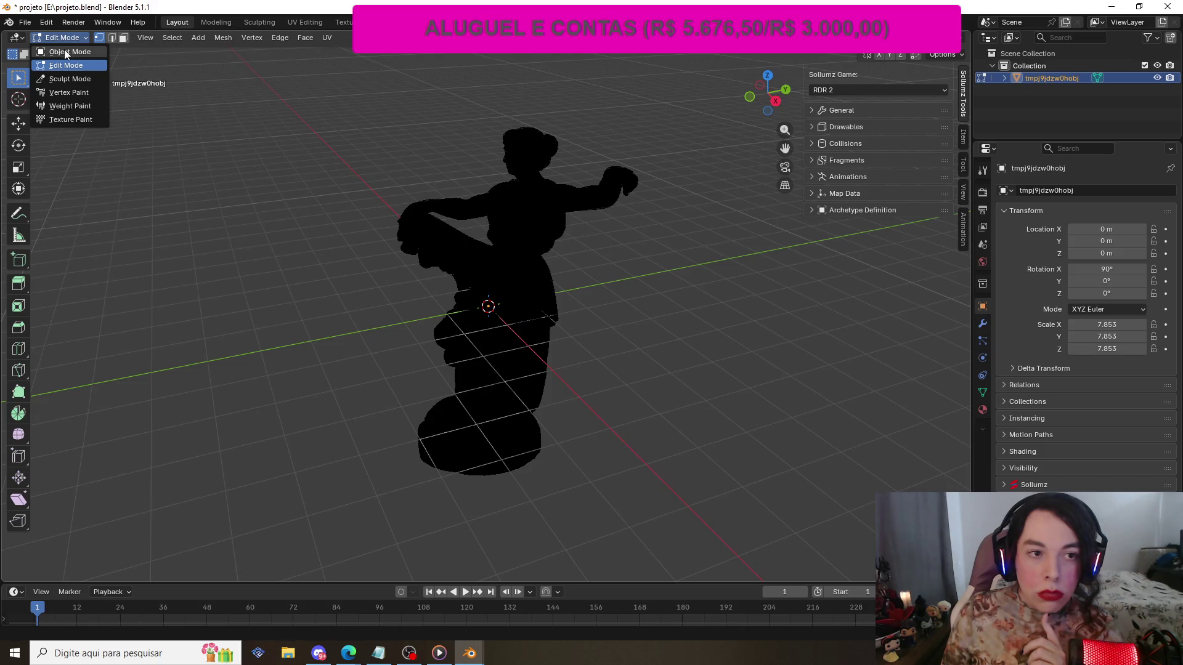
pyautogui.click(64, 50)
pyautogui.scroll(2, 271, 216)
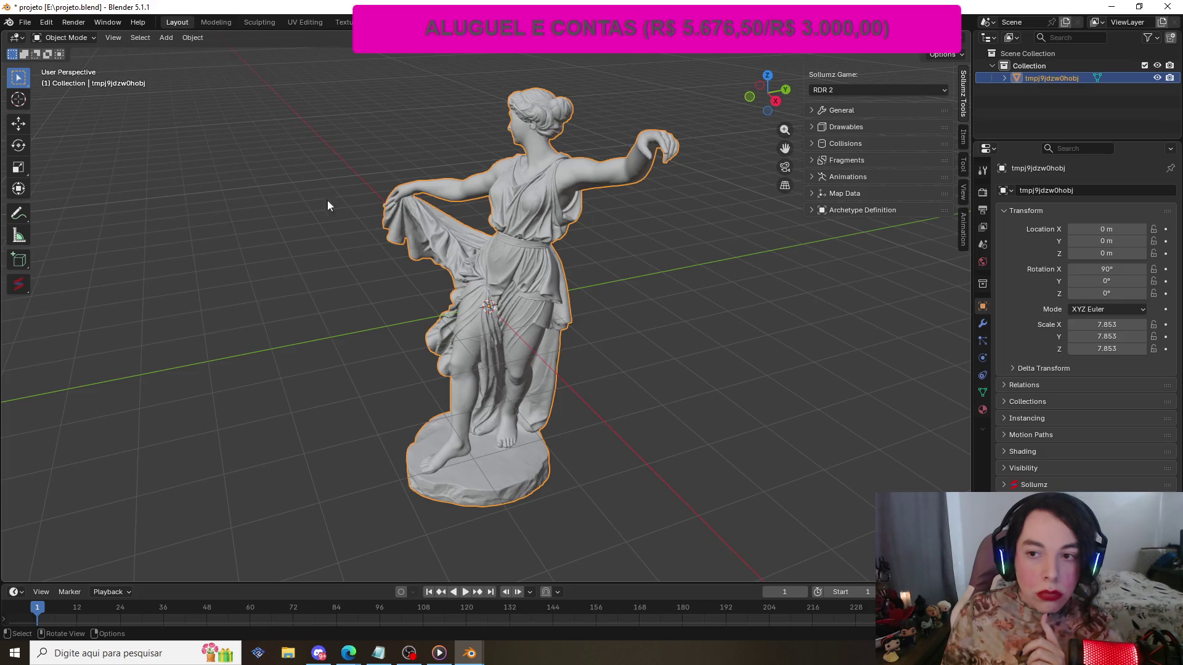
pyautogui.click(980, 324)
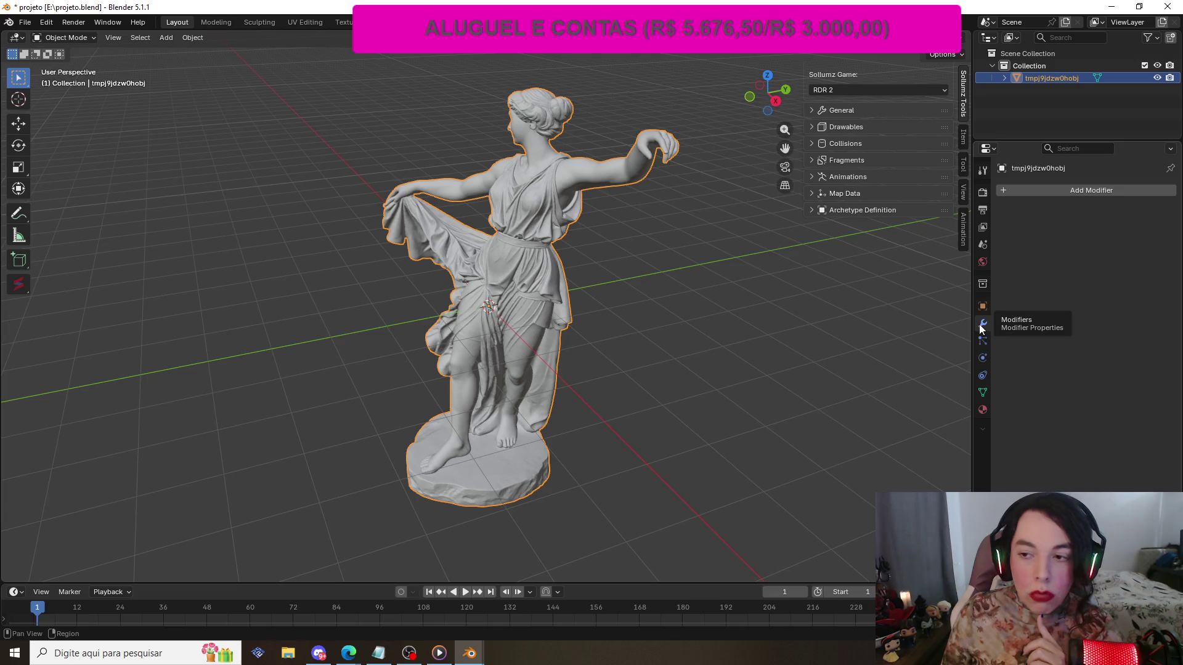
# - Add a Decimate modifier to the statue with ratio 0.7267, leaving 1,447,323 faces
pyautogui.click(1081, 189)
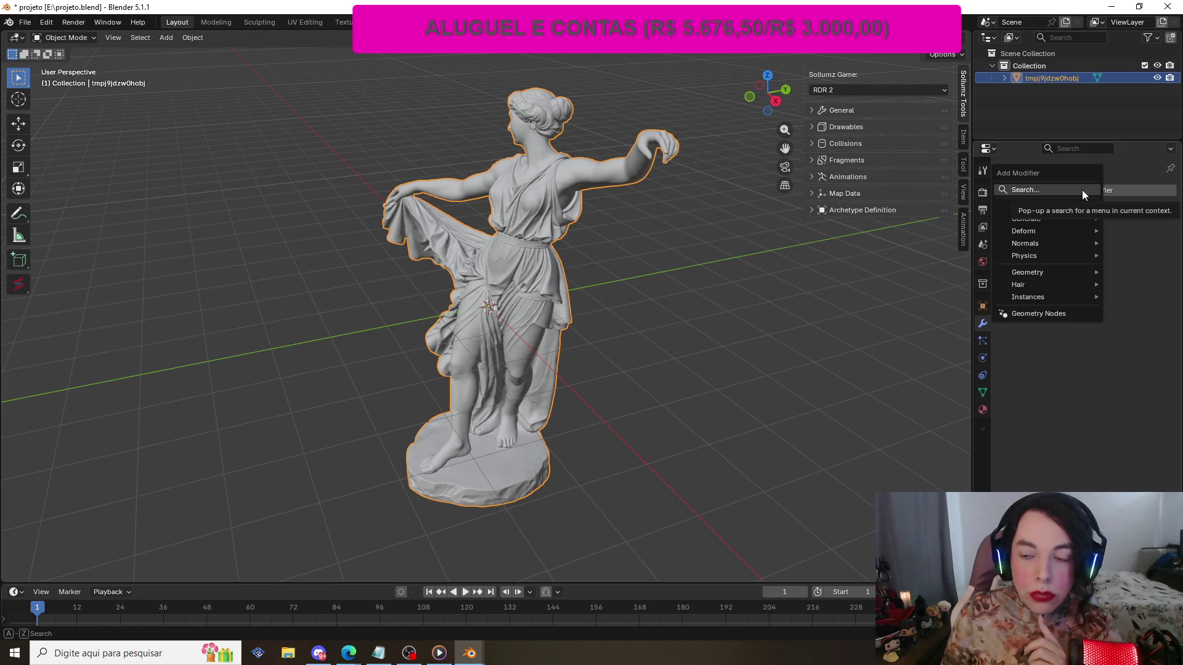
pyautogui.moveTo(1094, 206)
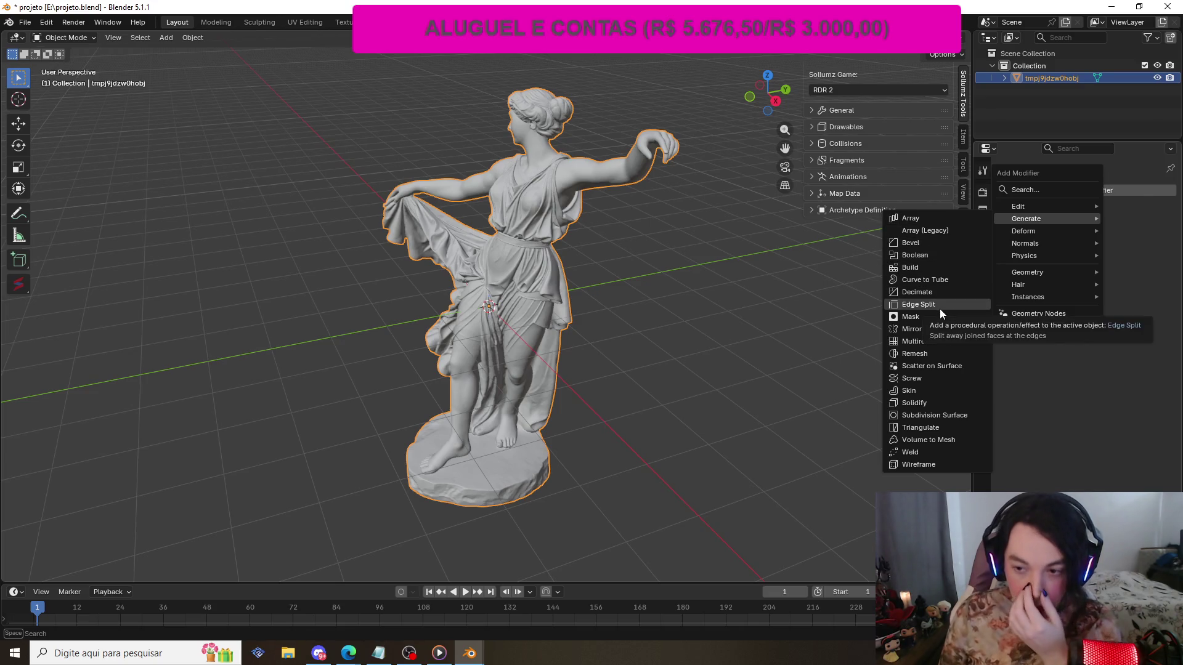
pyautogui.click(933, 292)
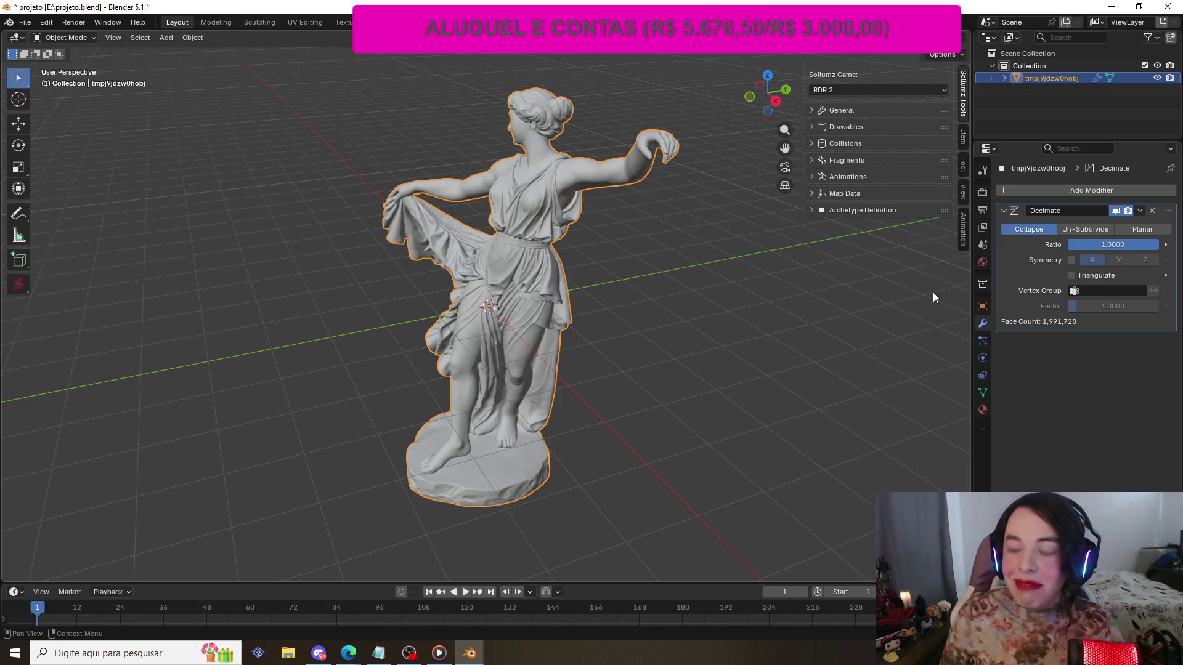
pyautogui.moveTo(1128, 245); pyautogui.dragTo(1128, 245)
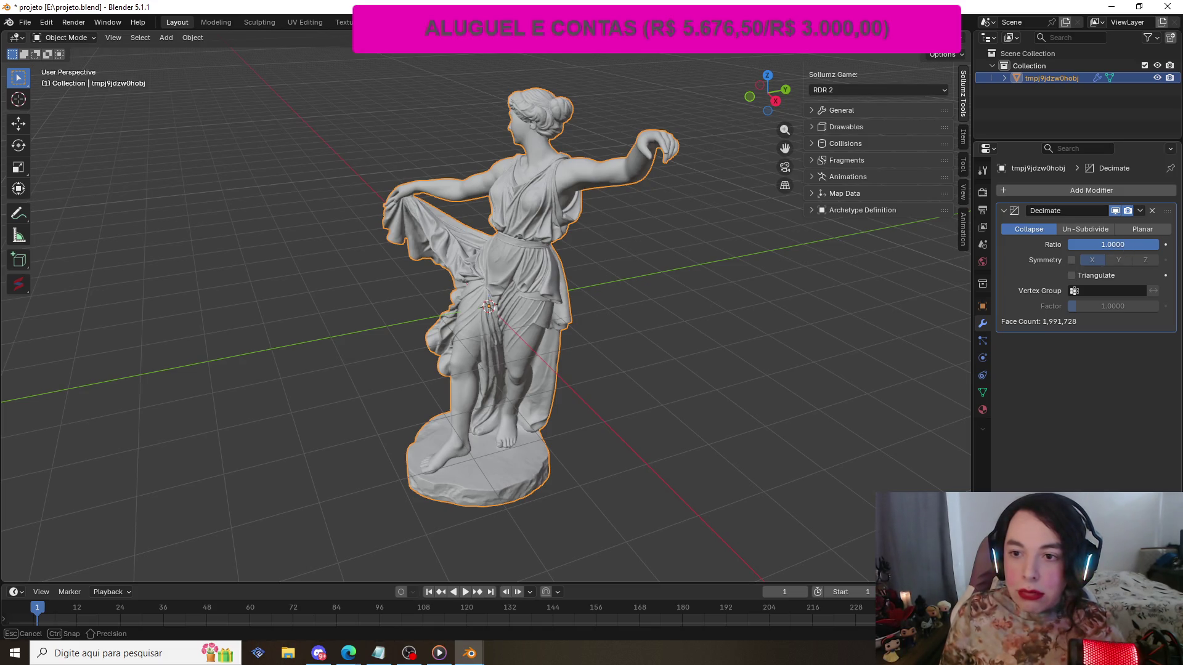
pyautogui.moveTo(1128, 245)
pyautogui.mouseDown()
pyautogui.moveTo(1148, 247)
pyautogui.moveTo(1130, 250)
pyautogui.mouseUp()
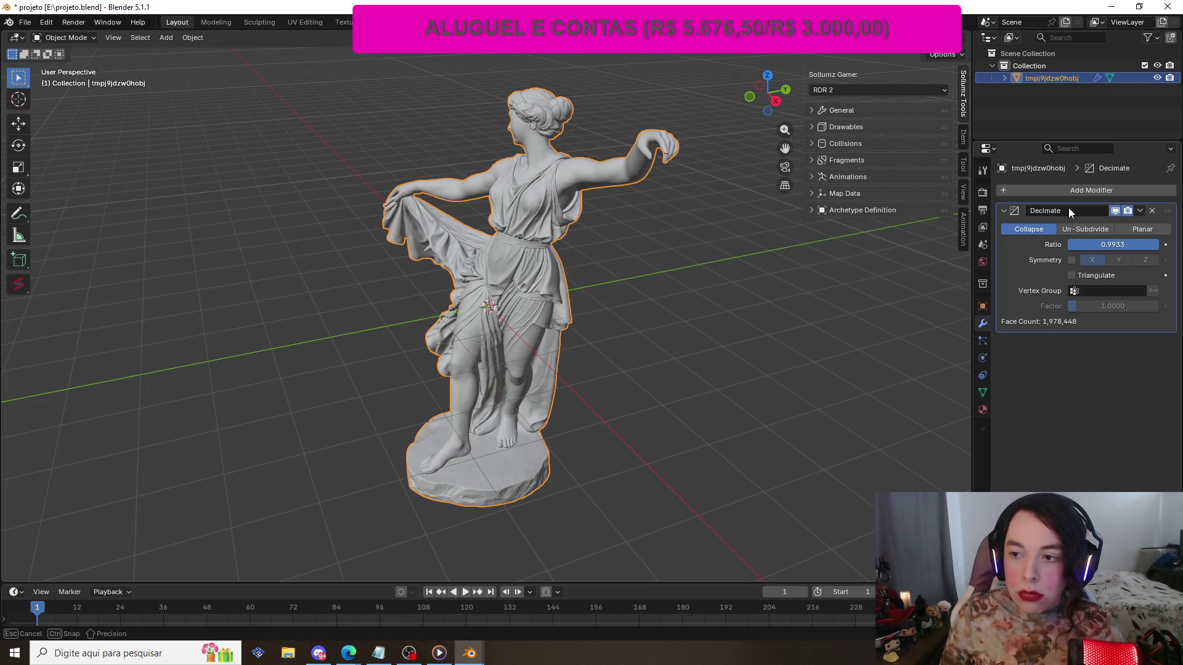
pyautogui.moveTo(984, 375); pyautogui.dragTo(1133, 245)
pyautogui.click(1133, 245)
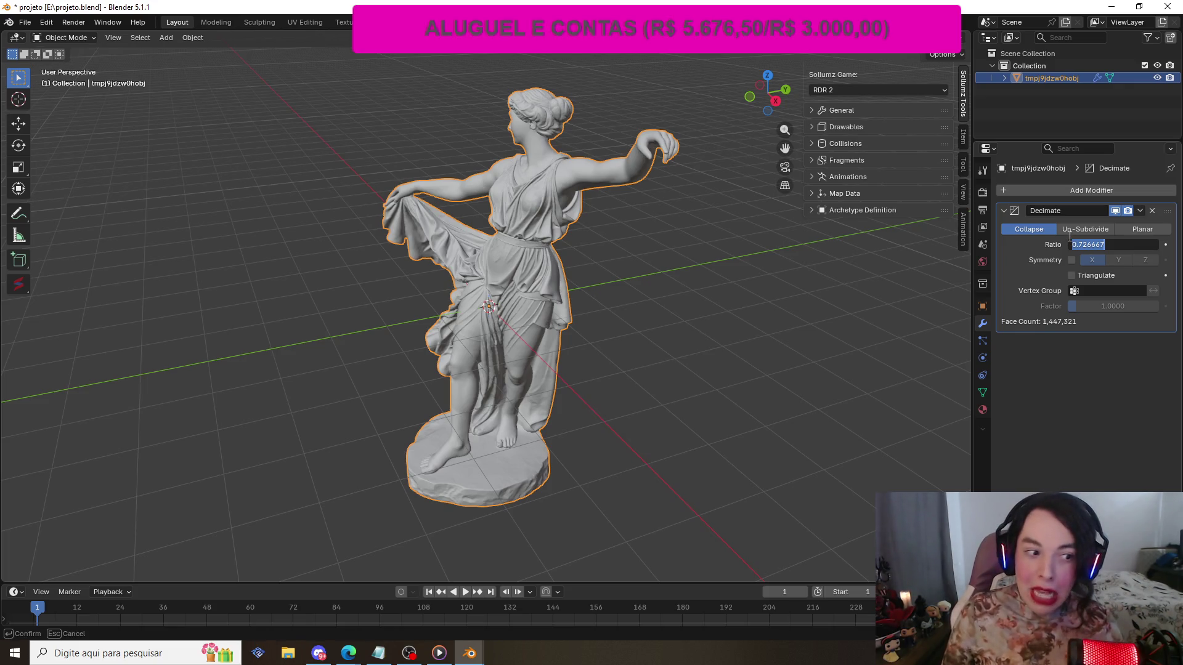
pyautogui.click(1113, 239)
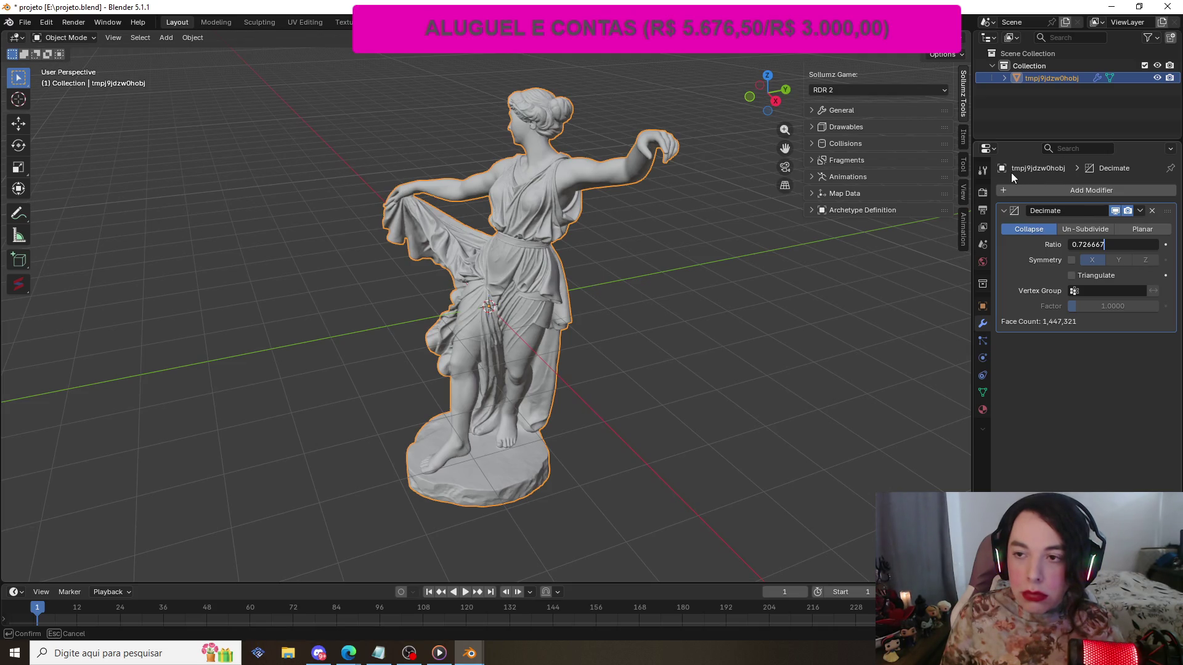
pyautogui.hotkey('shift', 'Tab')
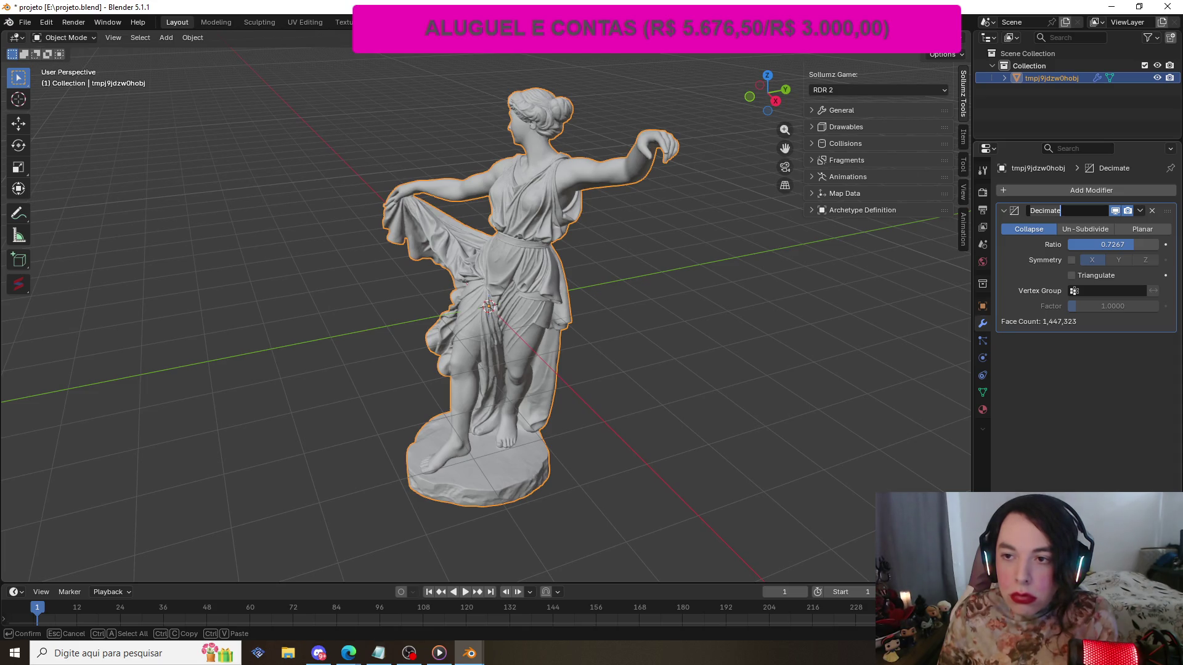
pyautogui.press('Return')
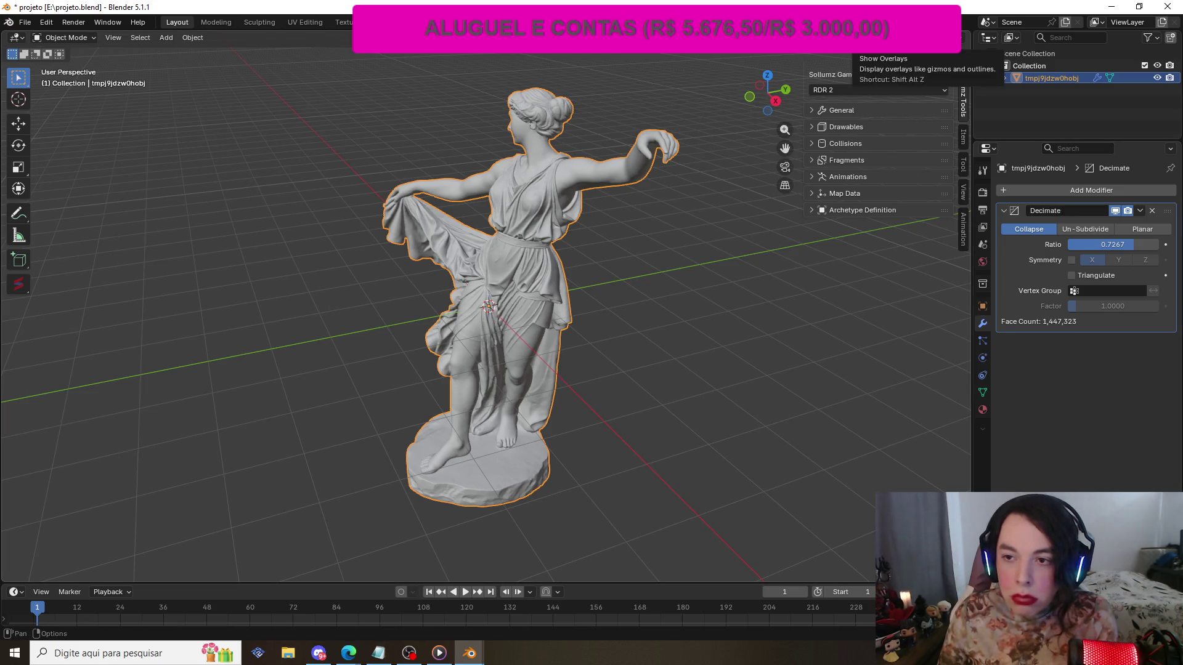
# - Toggle the viewport overlays off and on, then enable the Wireframe overlay
pyautogui.click(862, 37)
pyautogui.click(869, 37)
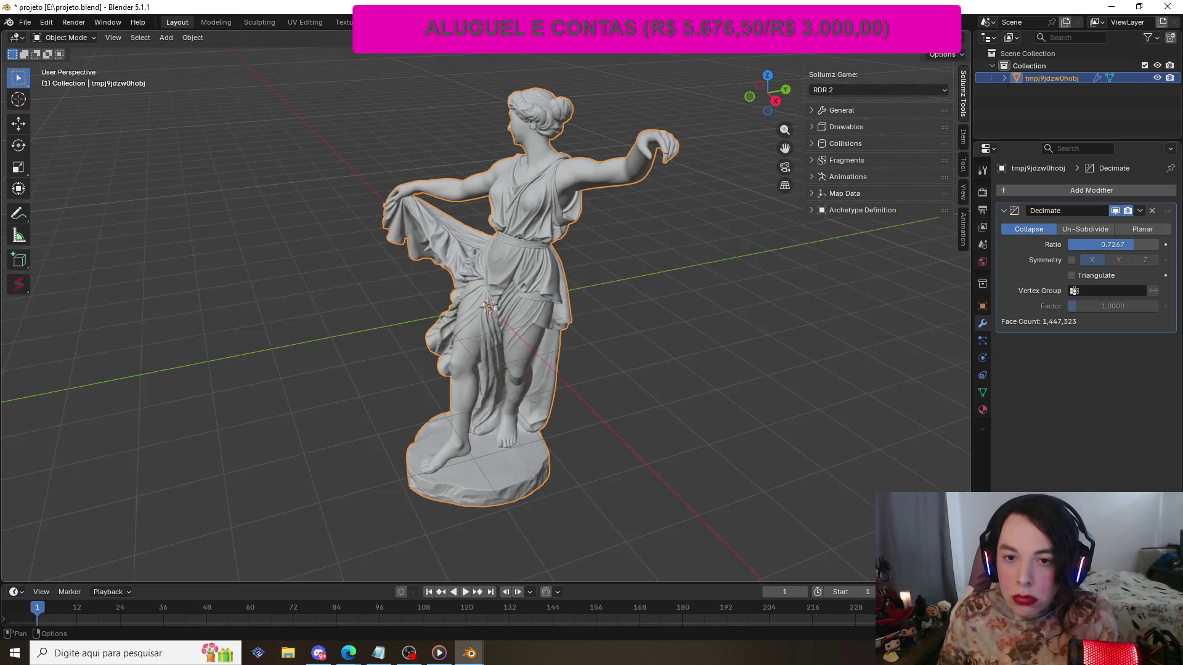
pyautogui.click(880, 37)
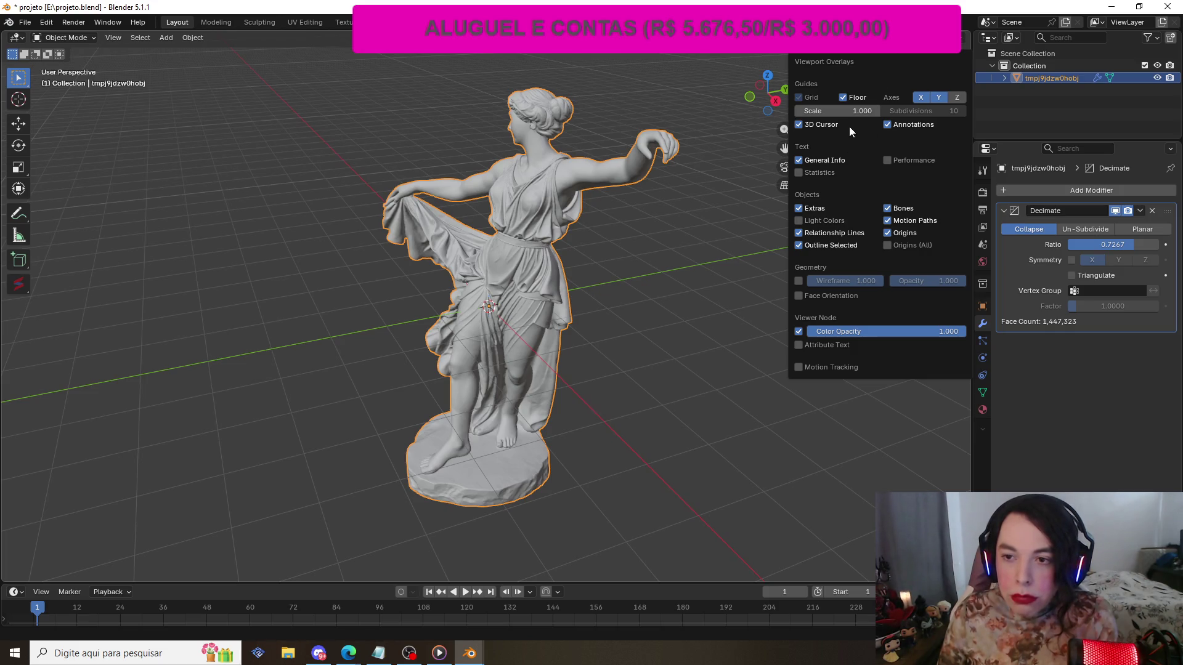
pyautogui.click(799, 282)
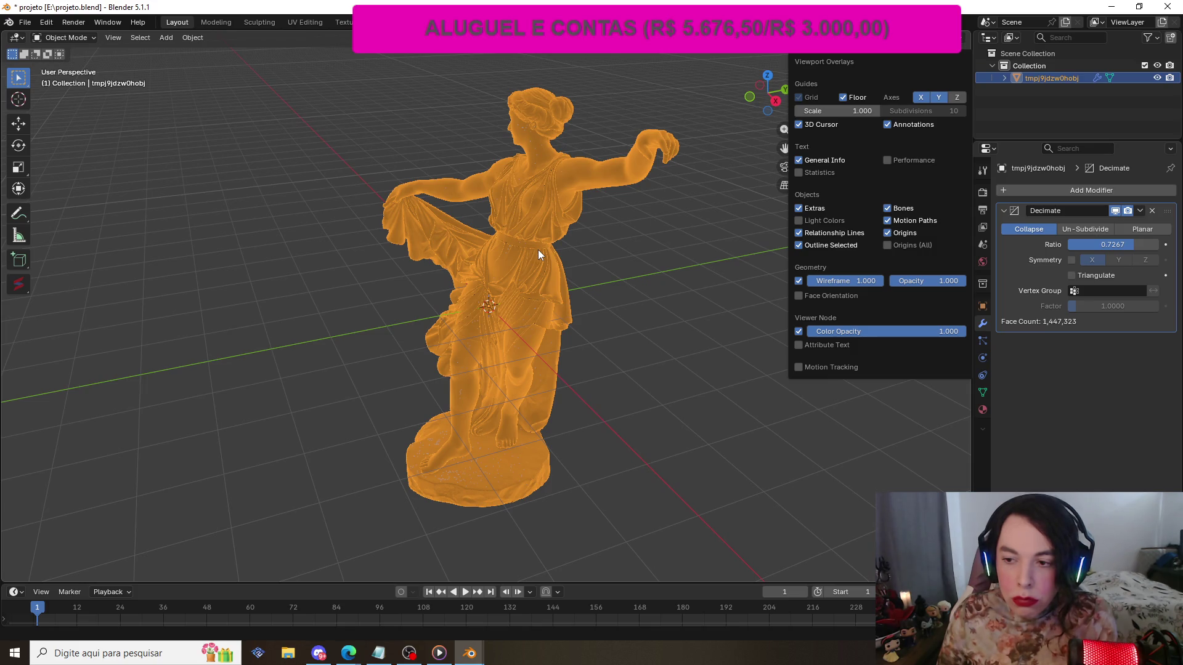
# - Change the Decimate ratio to 0.2 and zoom in to inspect the mesh
pyautogui.click(1127, 245)
pyautogui.click(1112, 245)
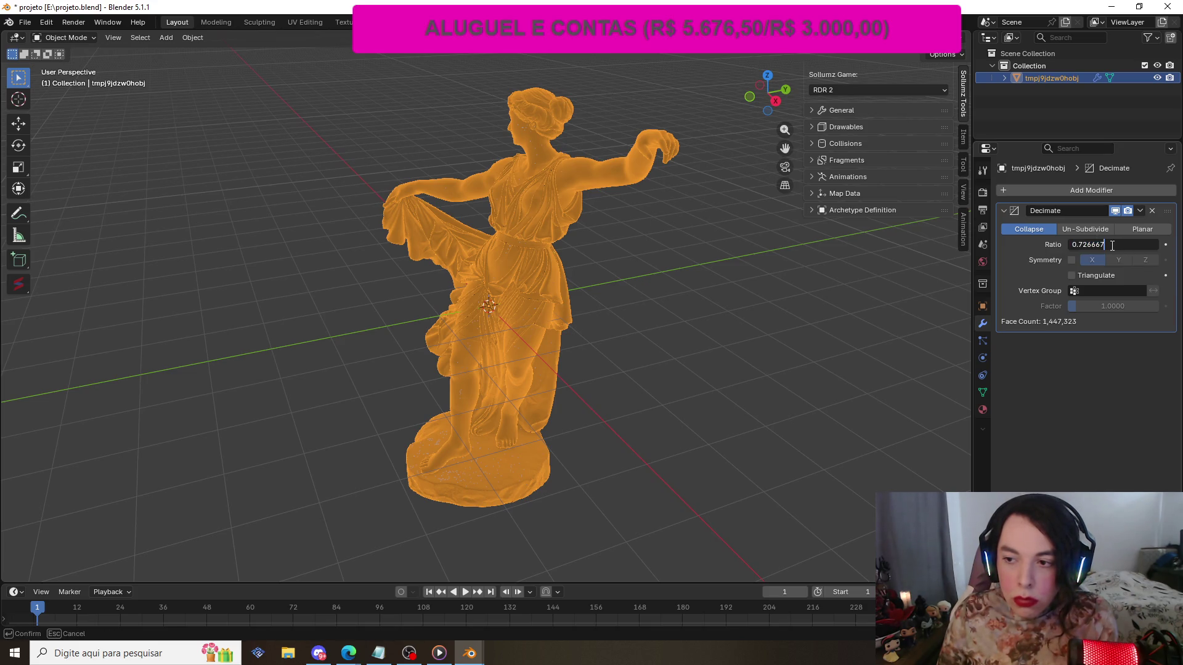
pyautogui.moveTo(1112, 245); pyautogui.dragTo(1078, 246)
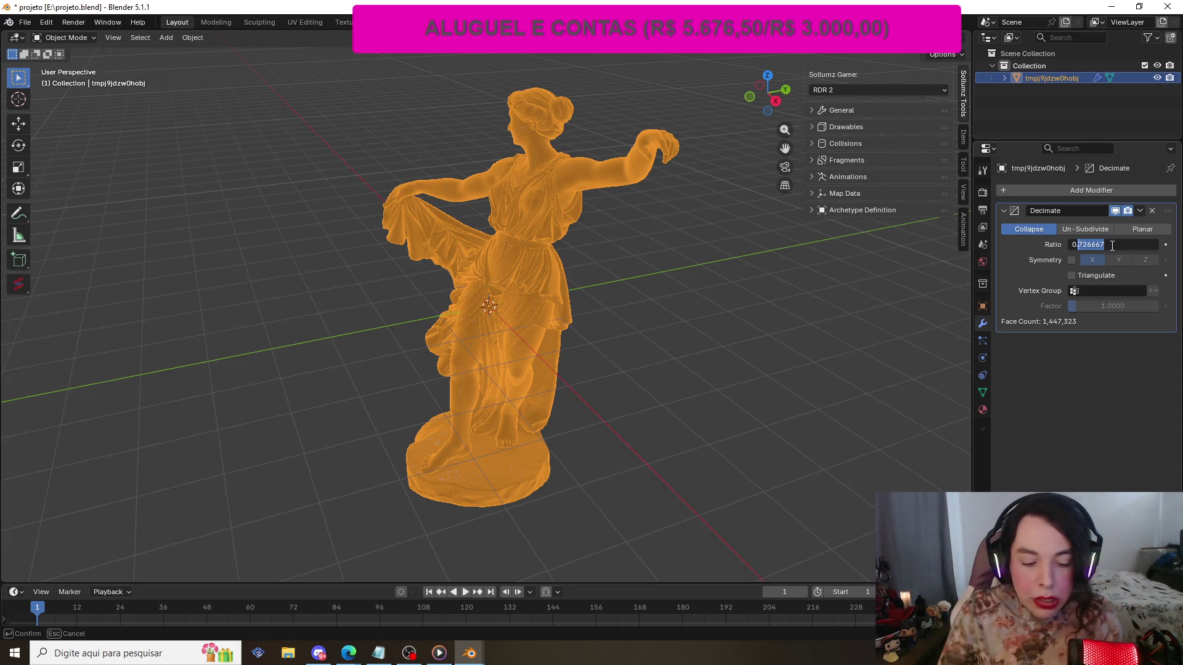
pyautogui.write('2000')
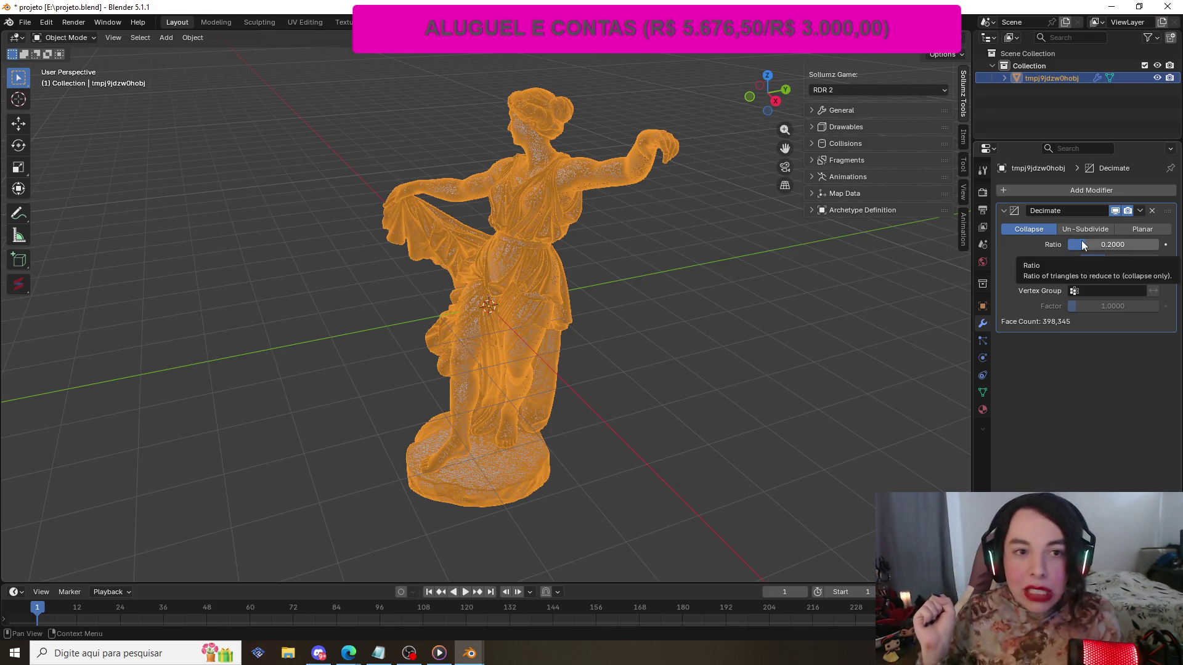
pyautogui.scroll(10, 517, 234)
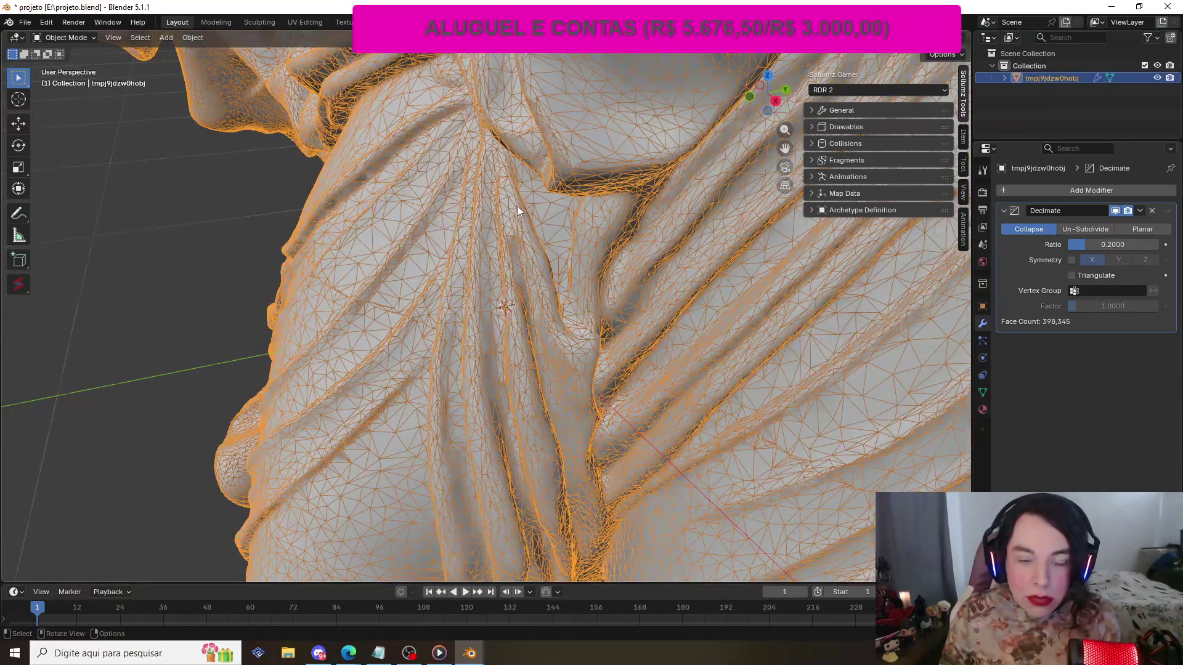
pyautogui.scroll(2, 516, 206)
pyautogui.scroll(-8, 515, 202)
pyautogui.scroll(4, 516, 199)
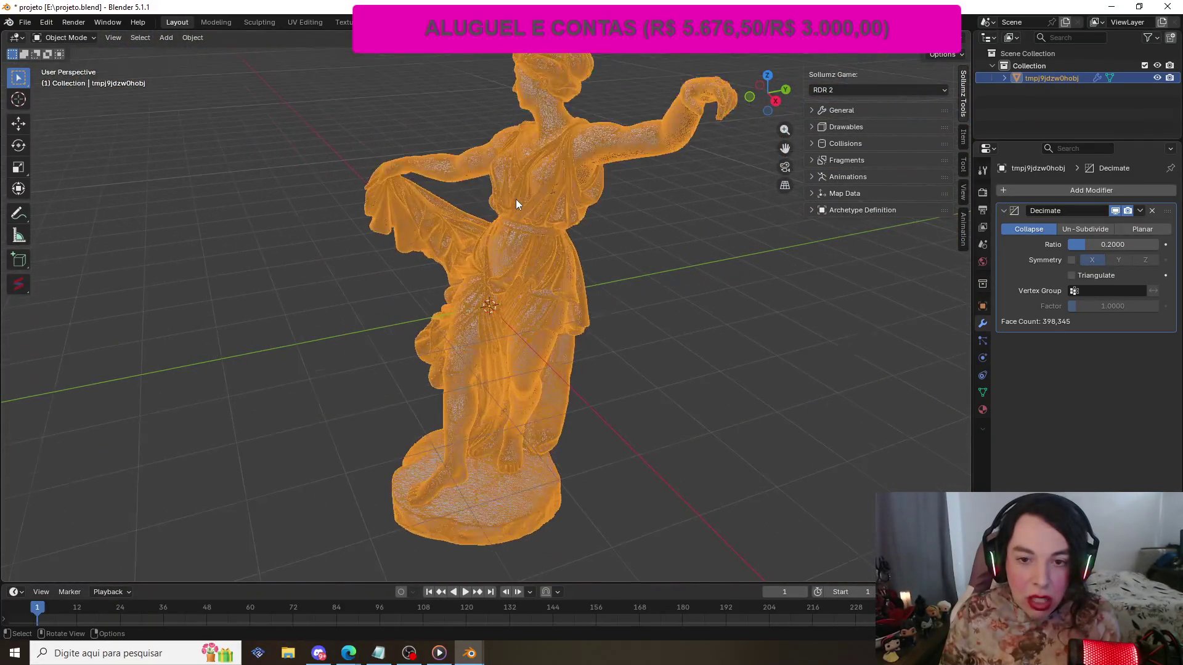
# - Lower the Decimate ratio to 0.1, cutting the statue to 199,171 faces, and zoom to inspect
pyautogui.click(1128, 244)
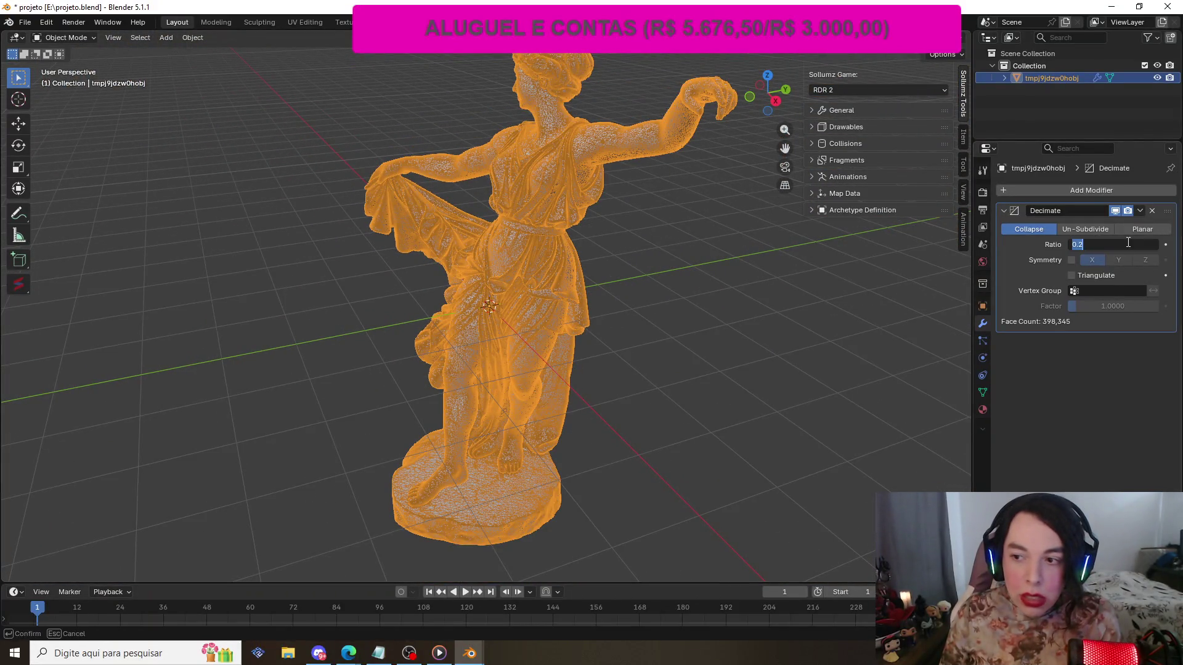
pyautogui.write('0.')
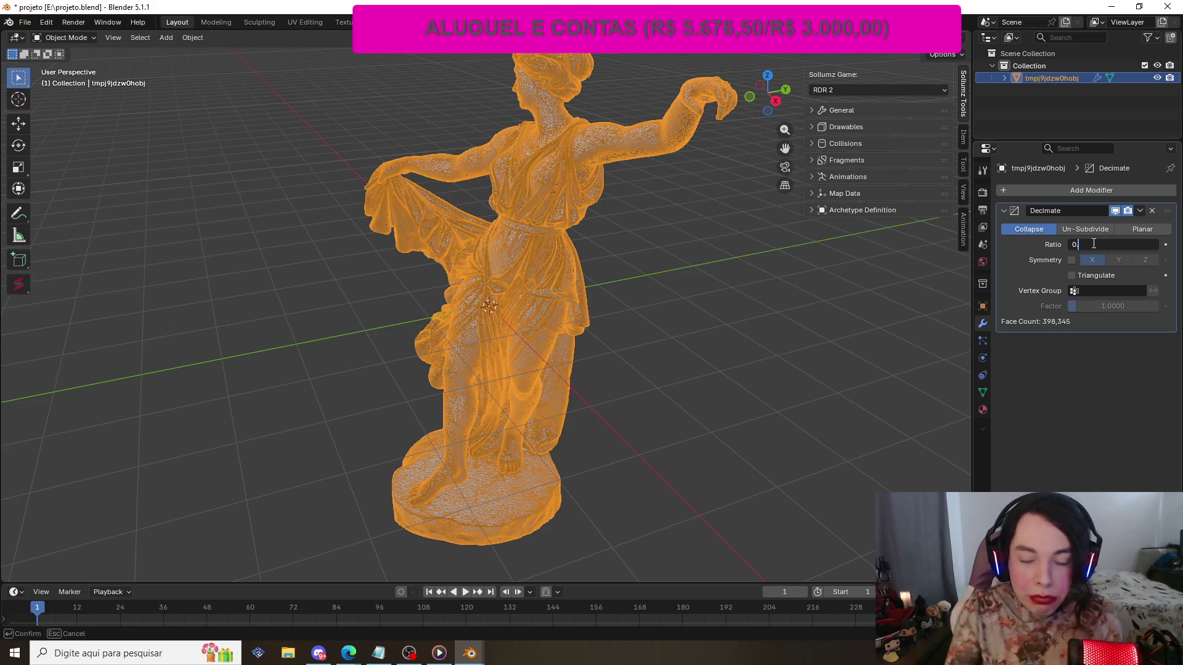
pyautogui.write('1000')
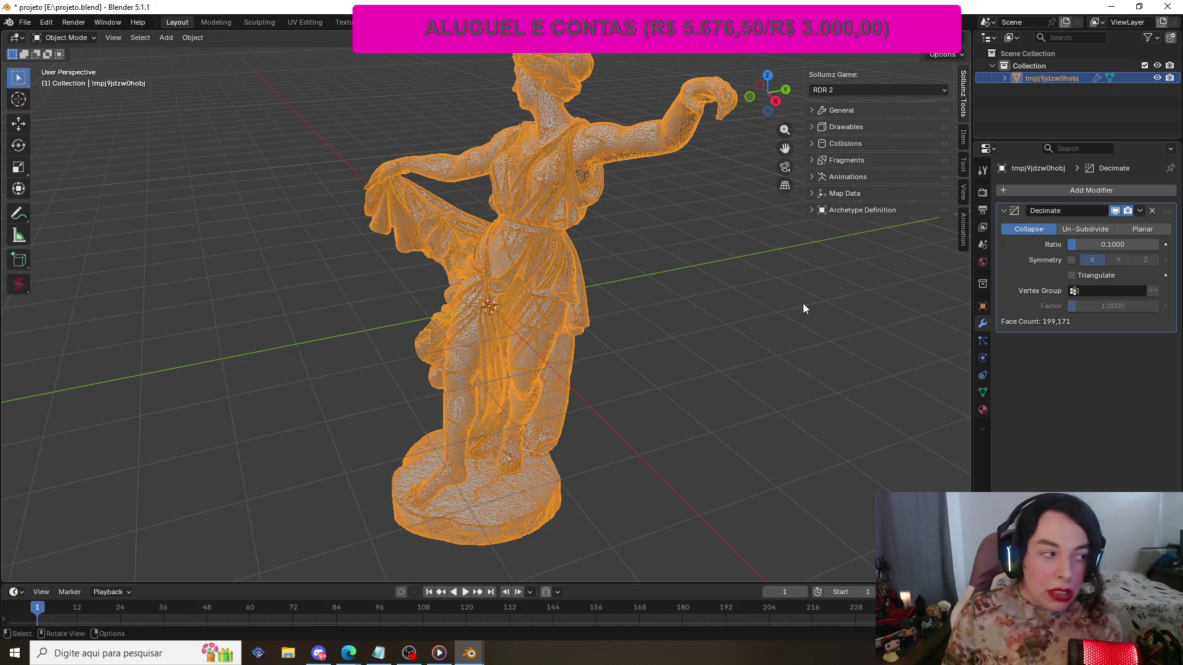
pyautogui.scroll(-1, 728, 183)
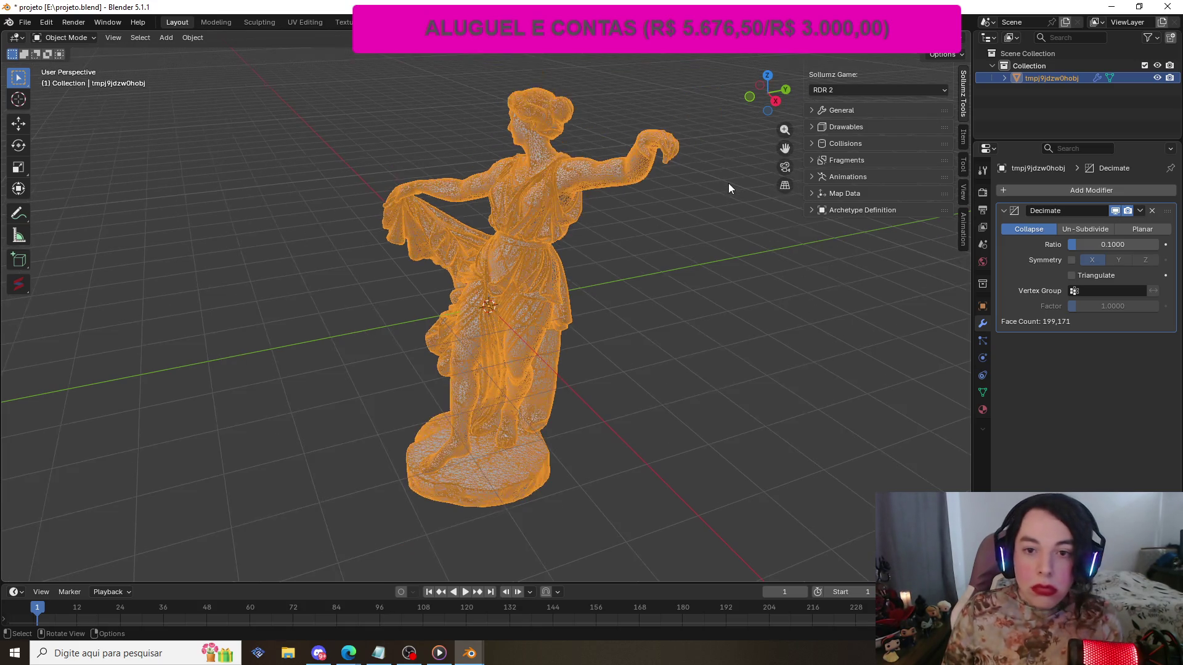
pyautogui.scroll(1, 729, 183)
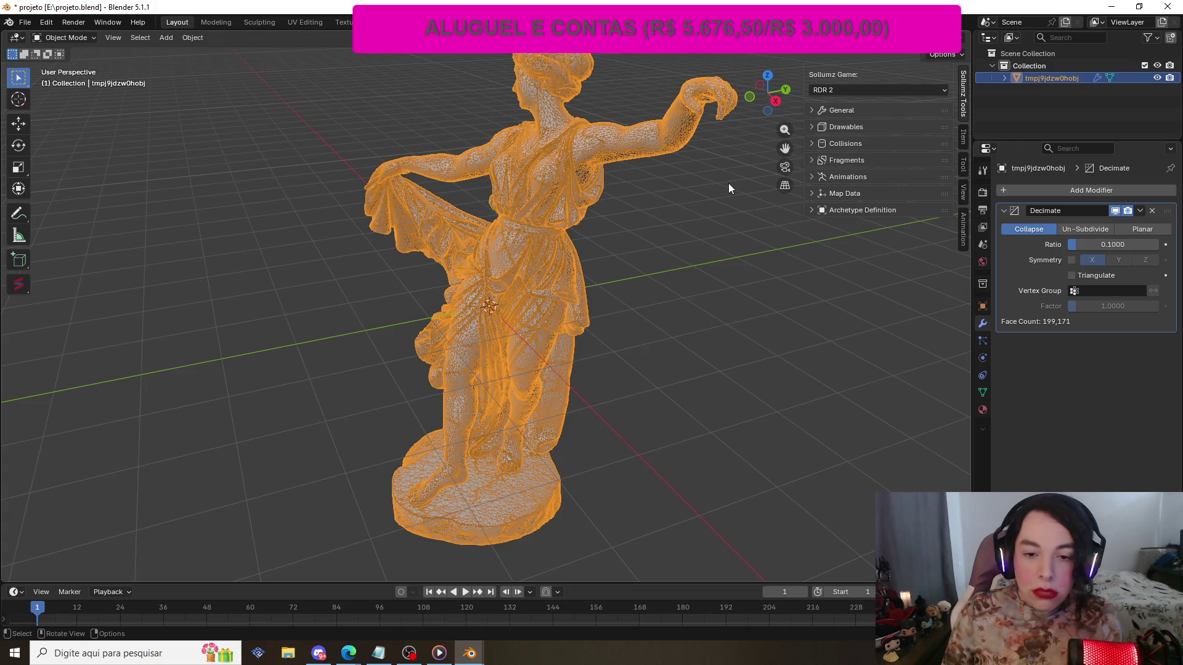
pyautogui.scroll(-1, 728, 183)
pyautogui.scroll(2, 718, 168)
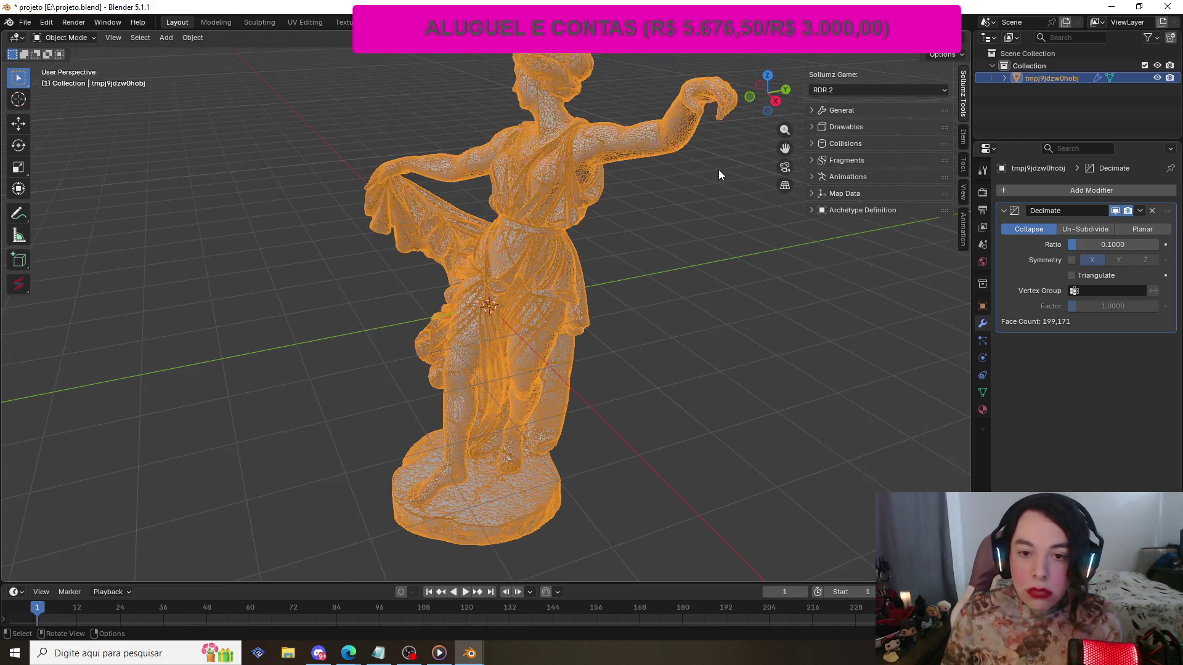
pyautogui.scroll(-2, 715, 167)
pyautogui.scroll(2, 716, 168)
pyautogui.scroll(-2, 716, 168)
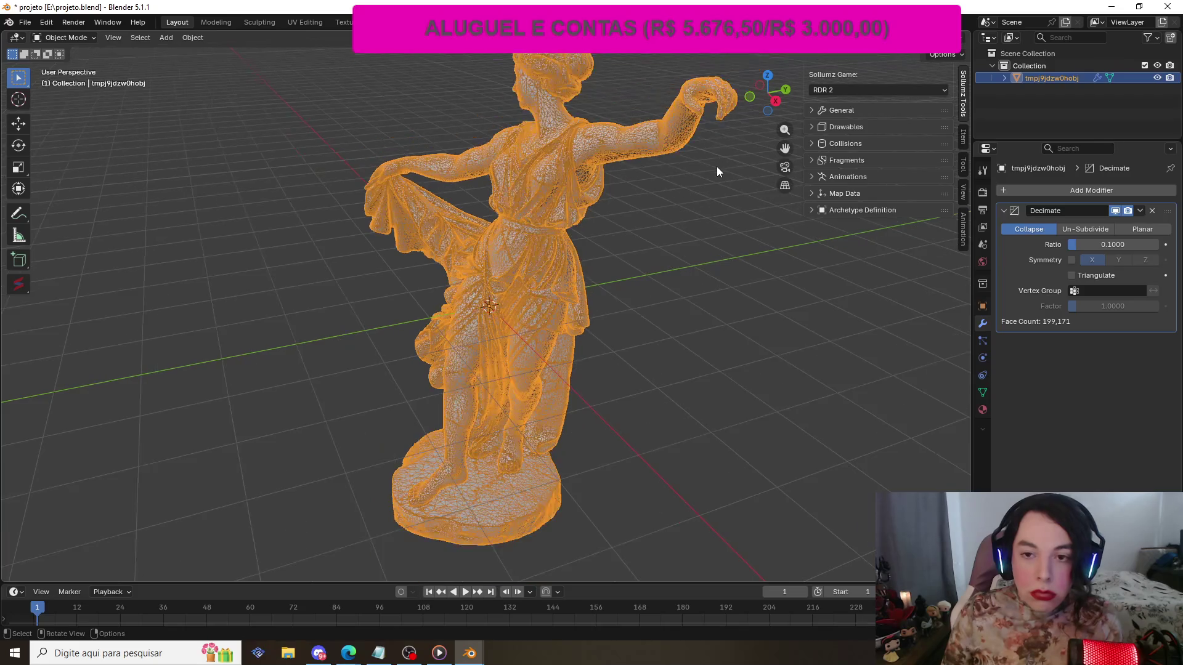
pyautogui.scroll(1, 717, 168)
pyautogui.click(1110, 244)
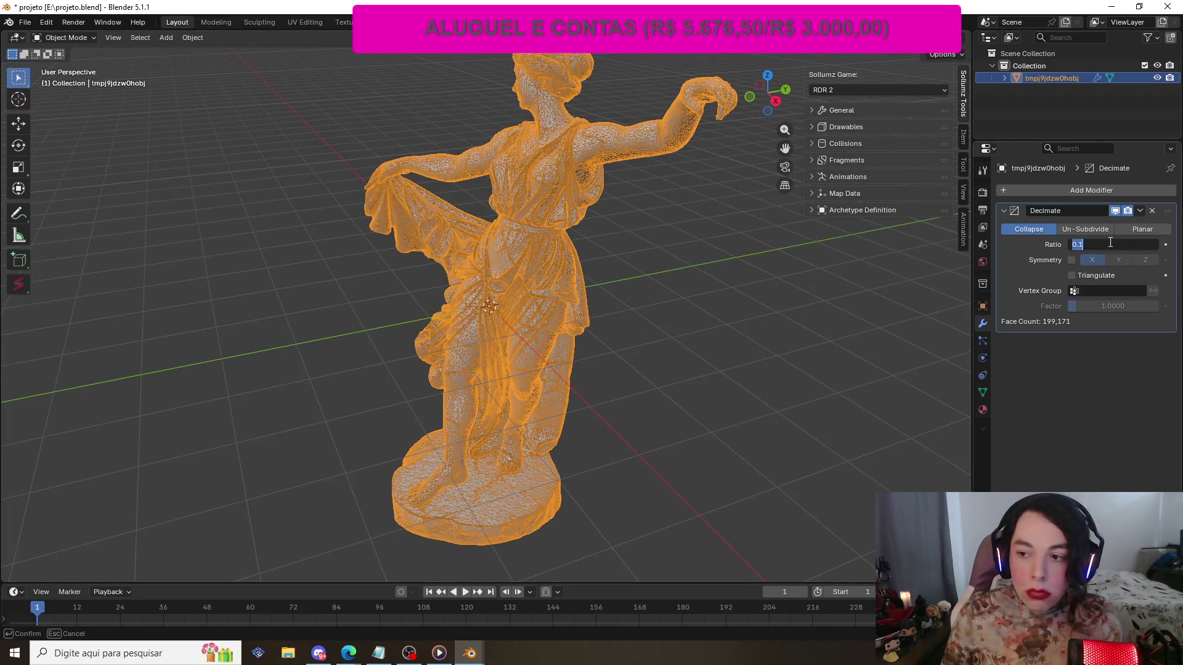
# - Set the Decimate ratio to 0.05 and apply the modifier, leaving 99,586 faces
pyautogui.write('0.05')
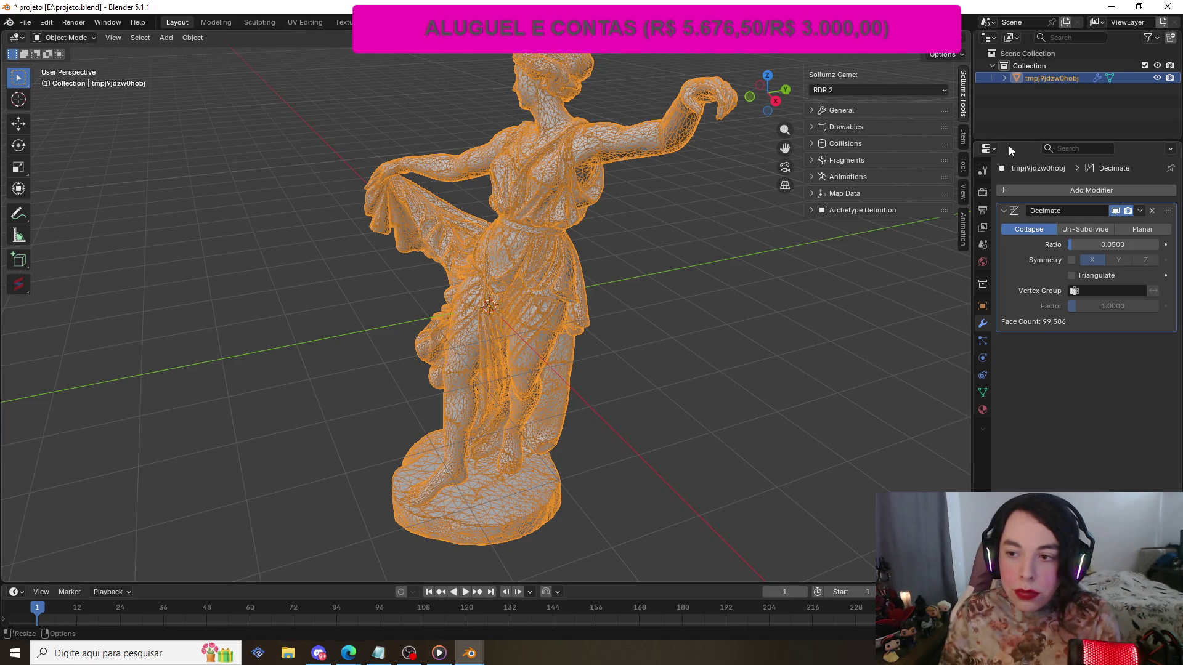
pyautogui.click(1139, 211)
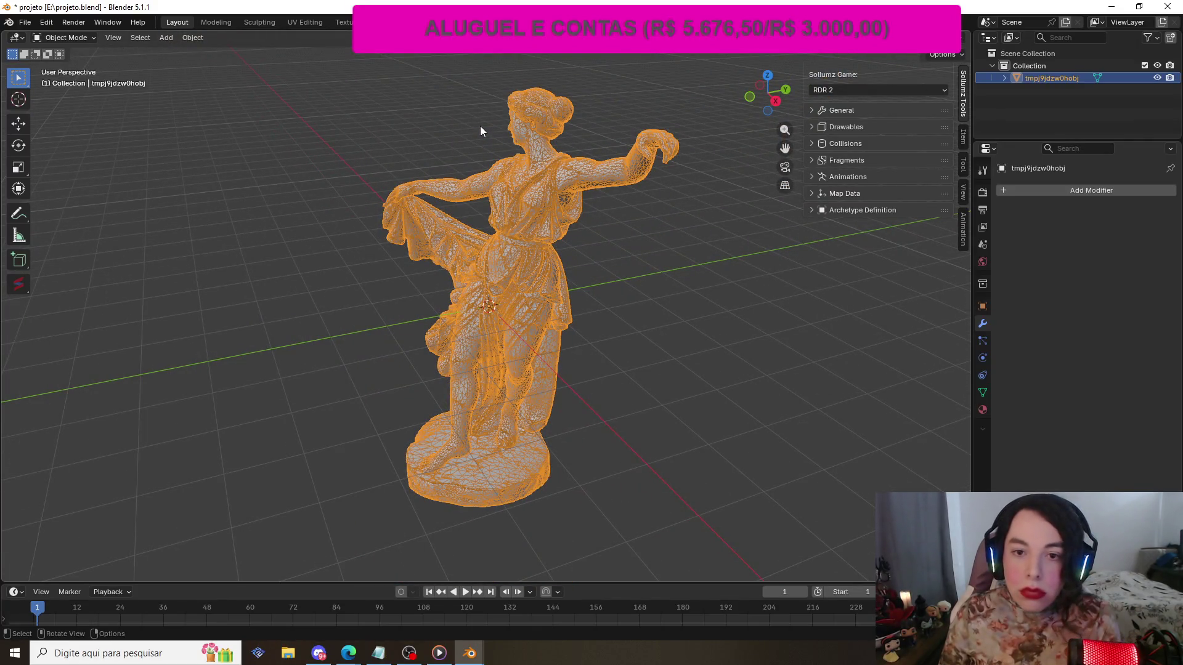
# - Add a fresh Decimate modifier at ratio 1.0, keeping the statue's 99,586 faces
pyautogui.hotkey('ctrl', 'shift', 'z')
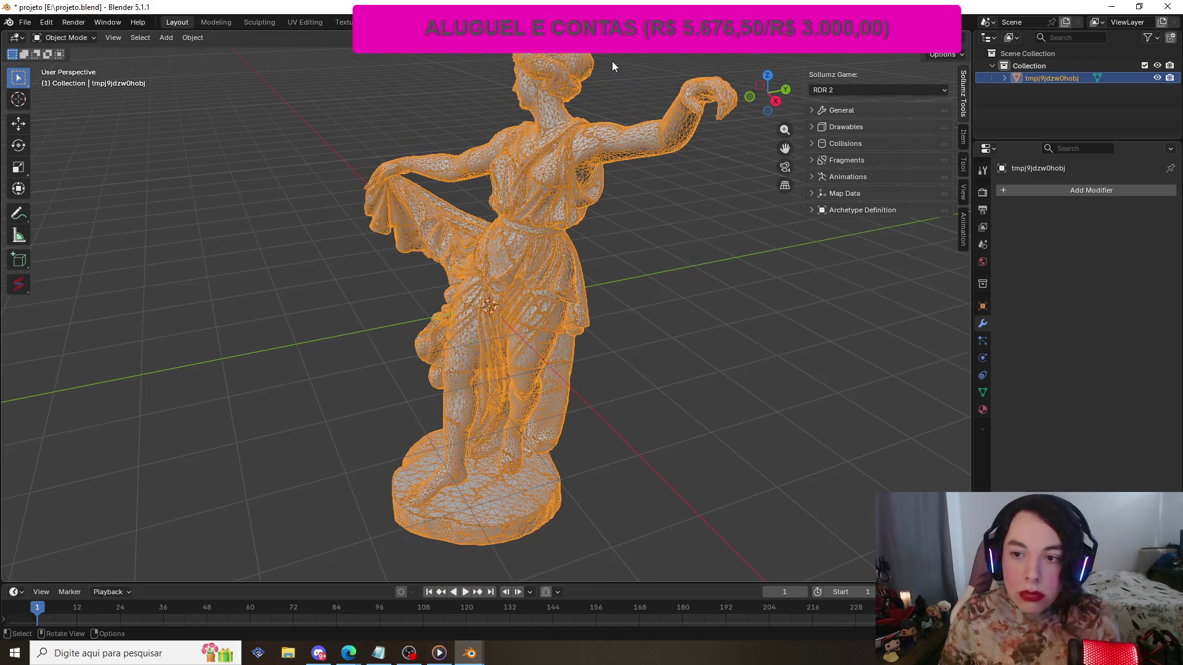
pyautogui.click(1077, 192)
pyautogui.moveTo(1078, 193)
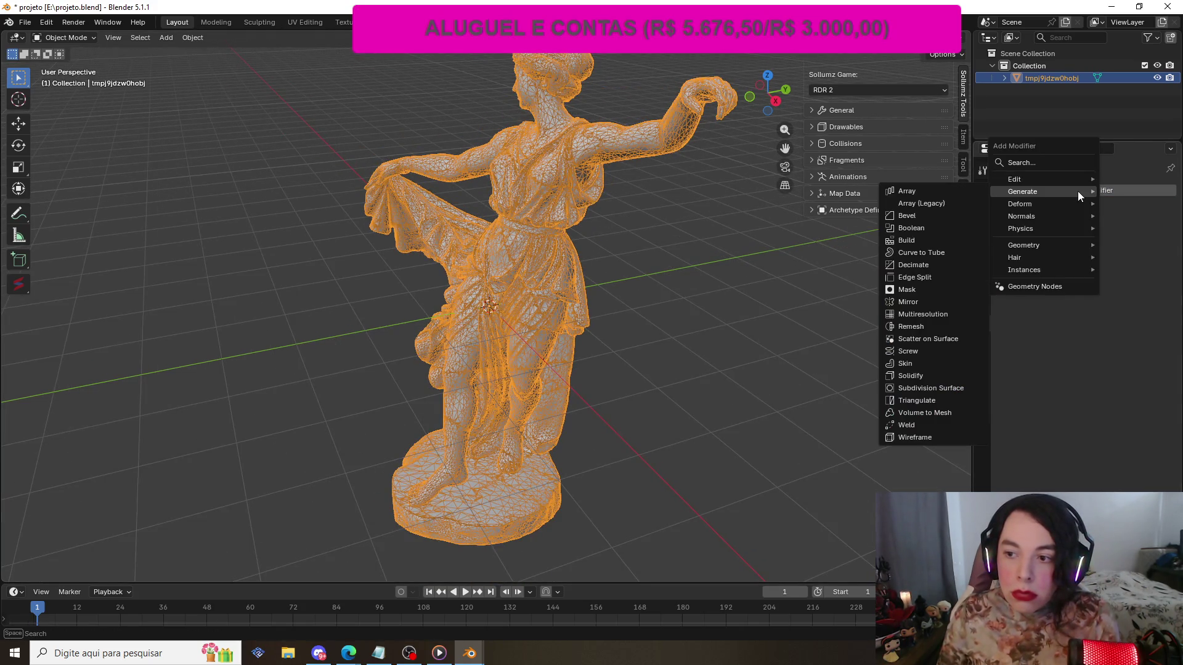
pyautogui.moveTo(1058, 246)
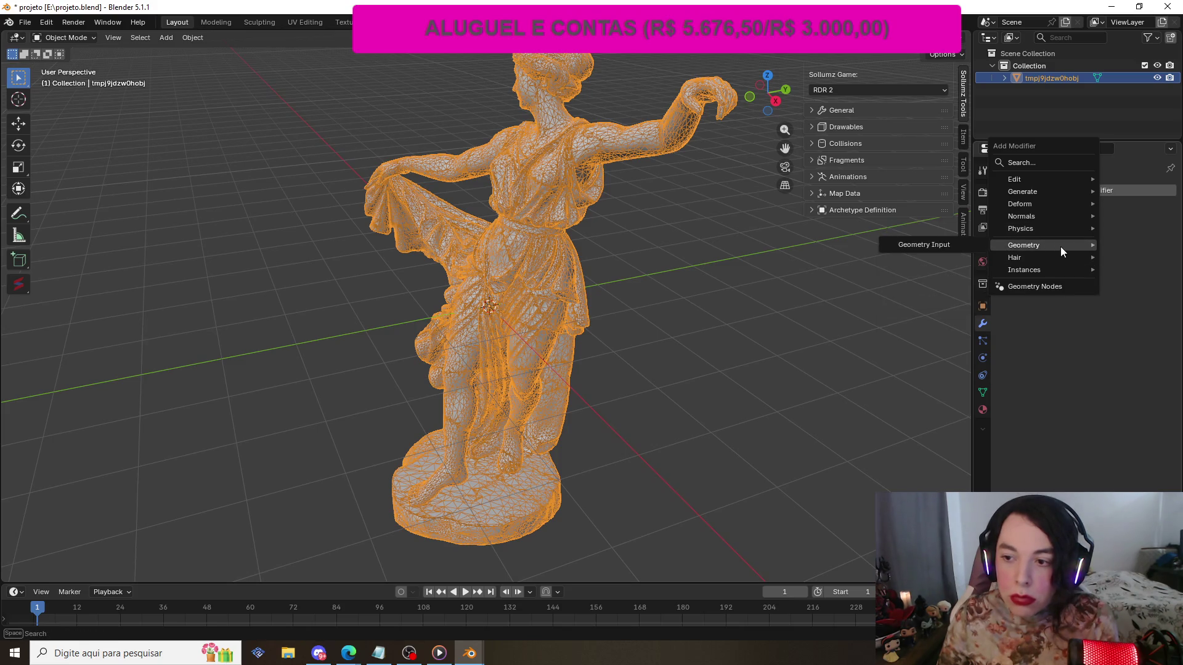
pyautogui.moveTo(1038, 191)
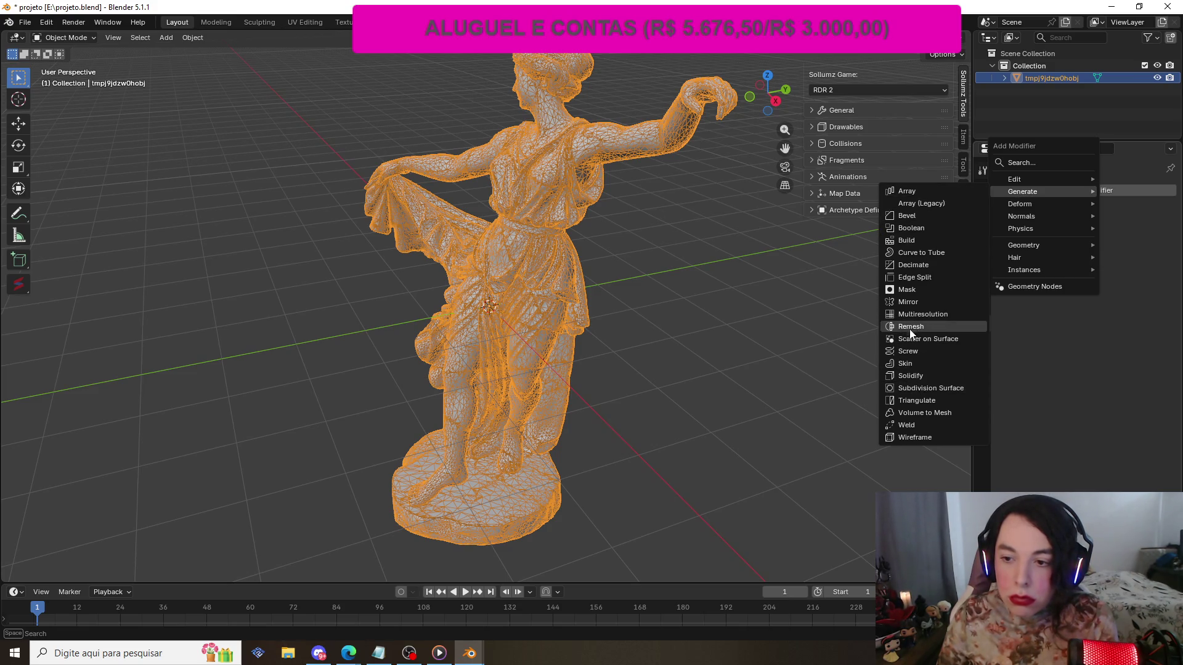
pyautogui.click(920, 264)
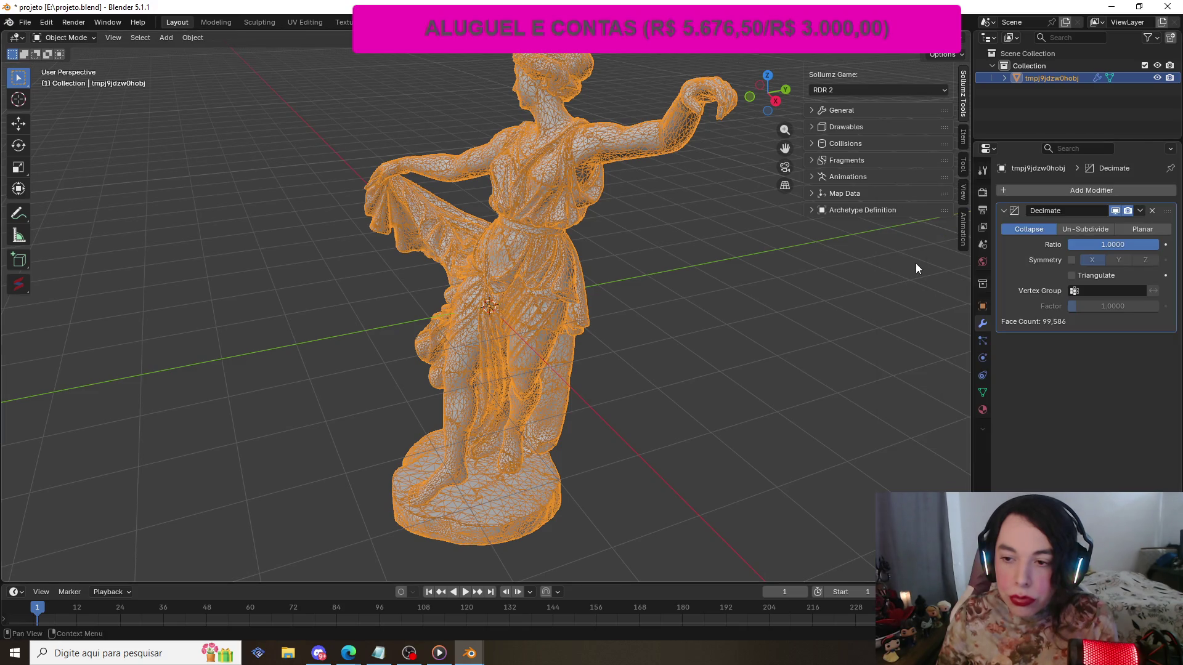
pyautogui.click(1111, 246)
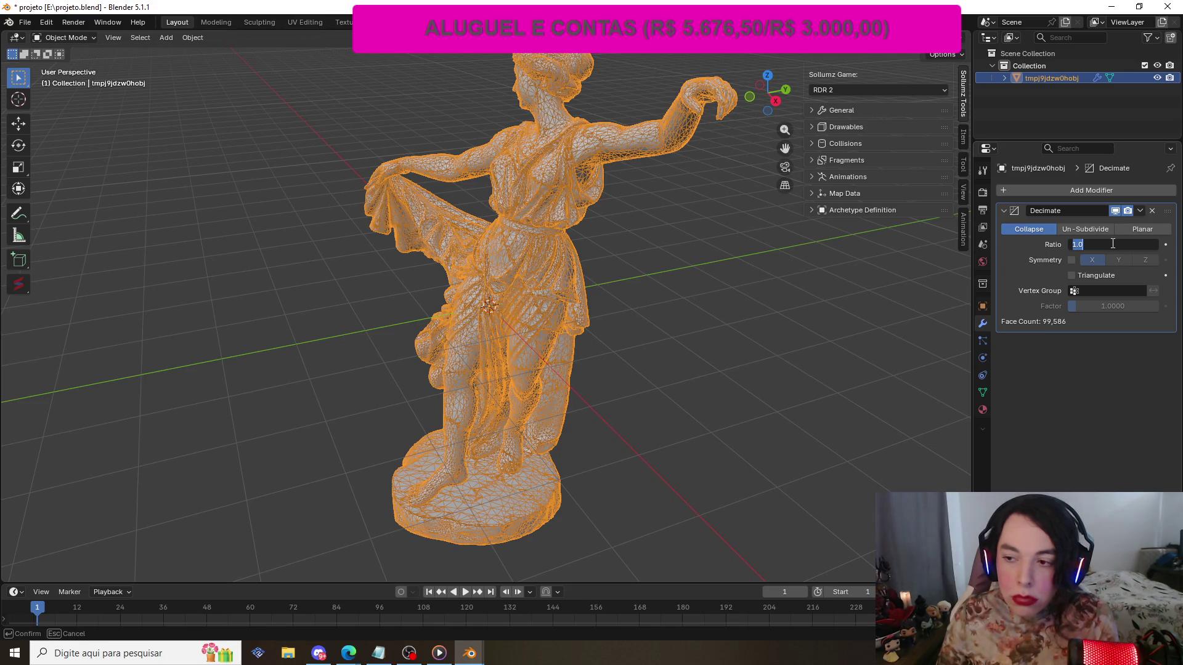
pyautogui.click(1084, 244)
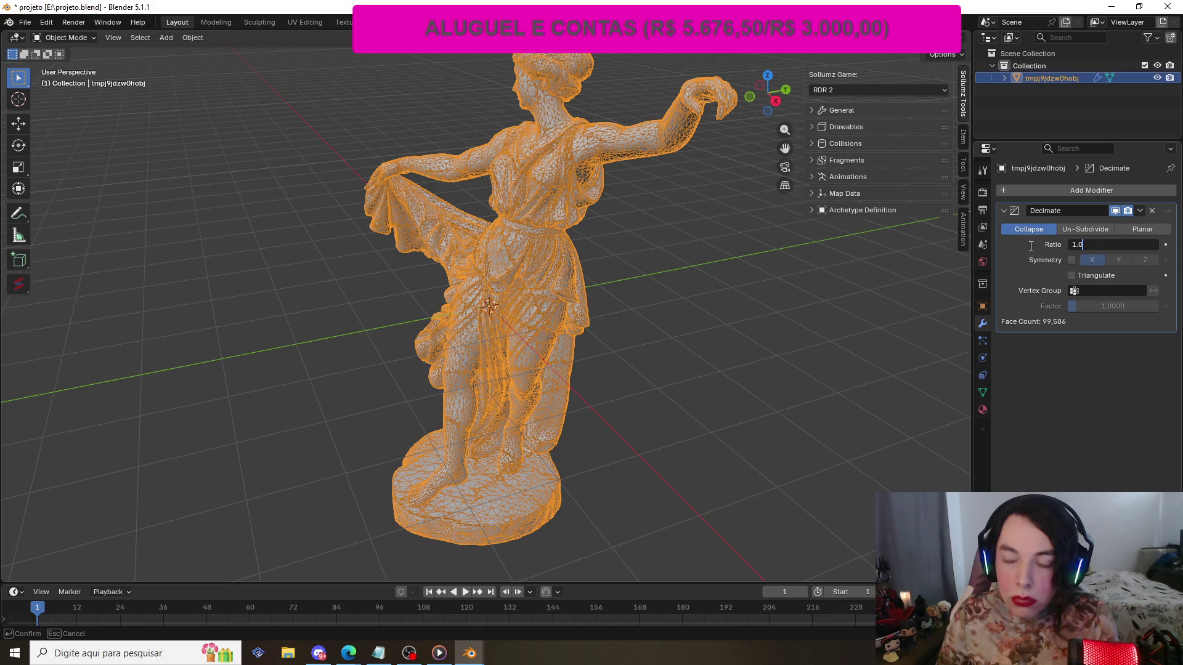
pyautogui.press('Return')
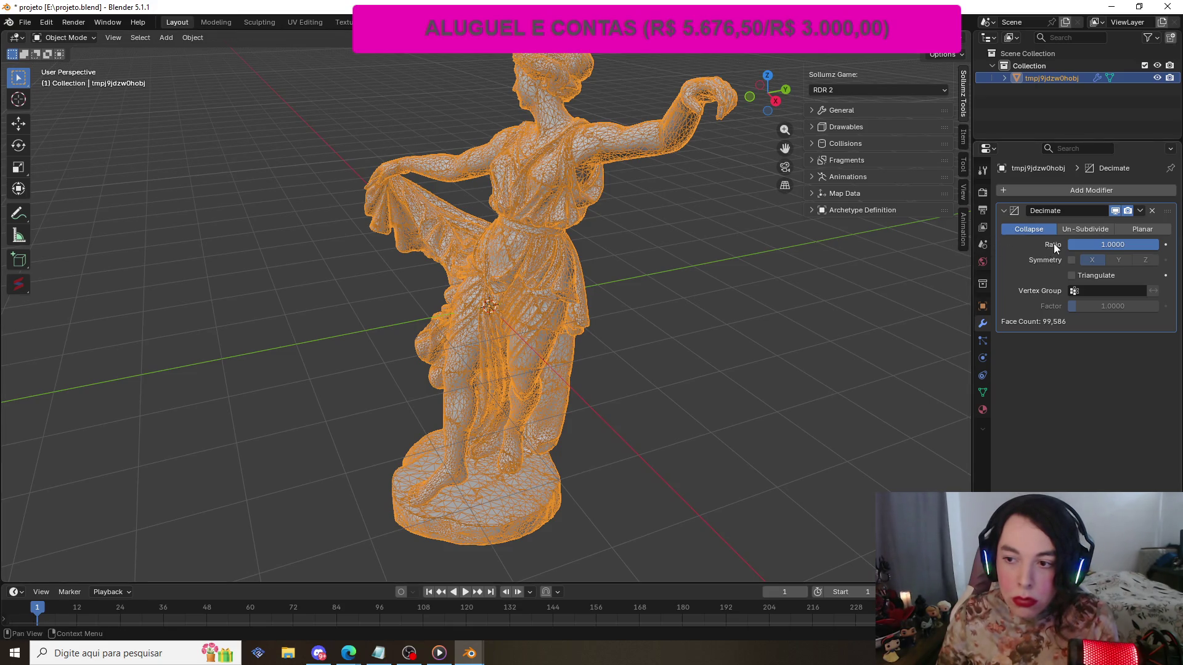
# - Lower the Decimate ratio to about 0.2667 (26,556 faces) and turn off viewport overlays
pyautogui.moveTo(1073, 243); pyautogui.dragTo(910, 243)
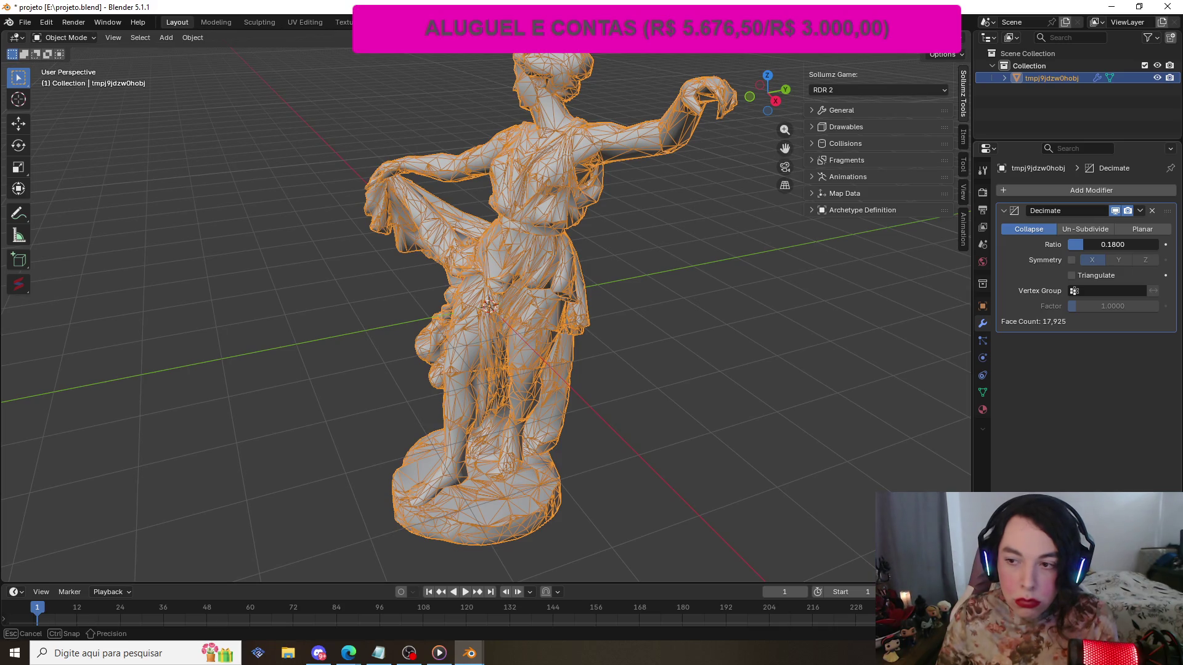
pyautogui.moveTo(909, 243); pyautogui.dragTo(900, 243)
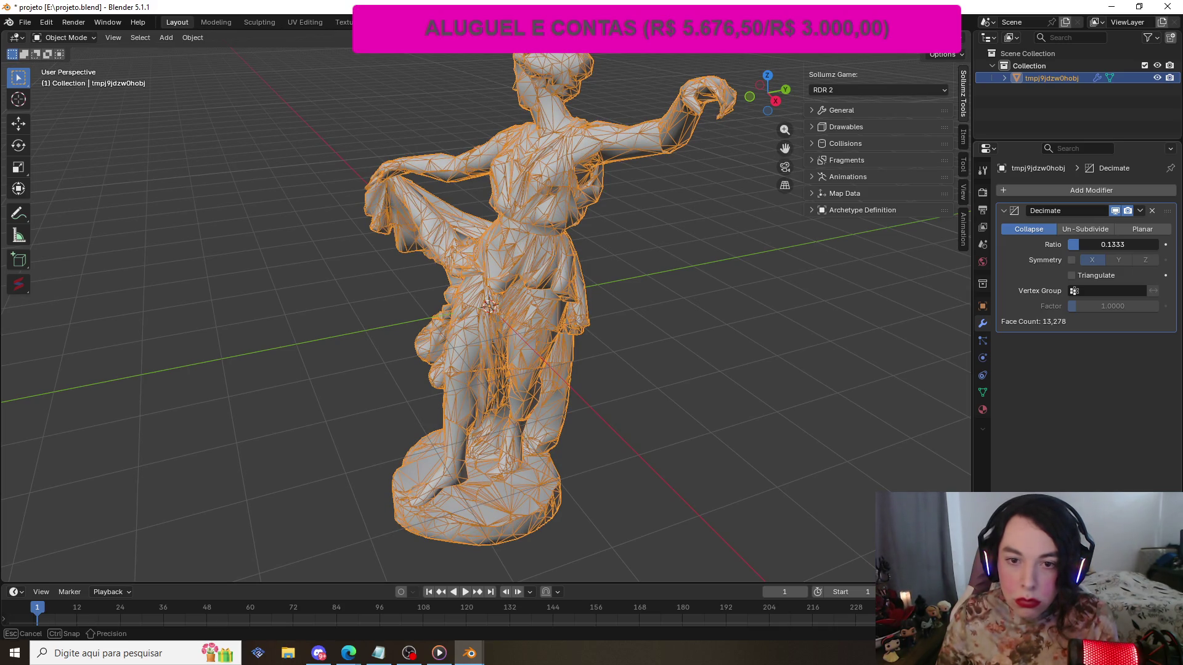
pyautogui.moveTo(901, 242); pyautogui.dragTo(927, 242)
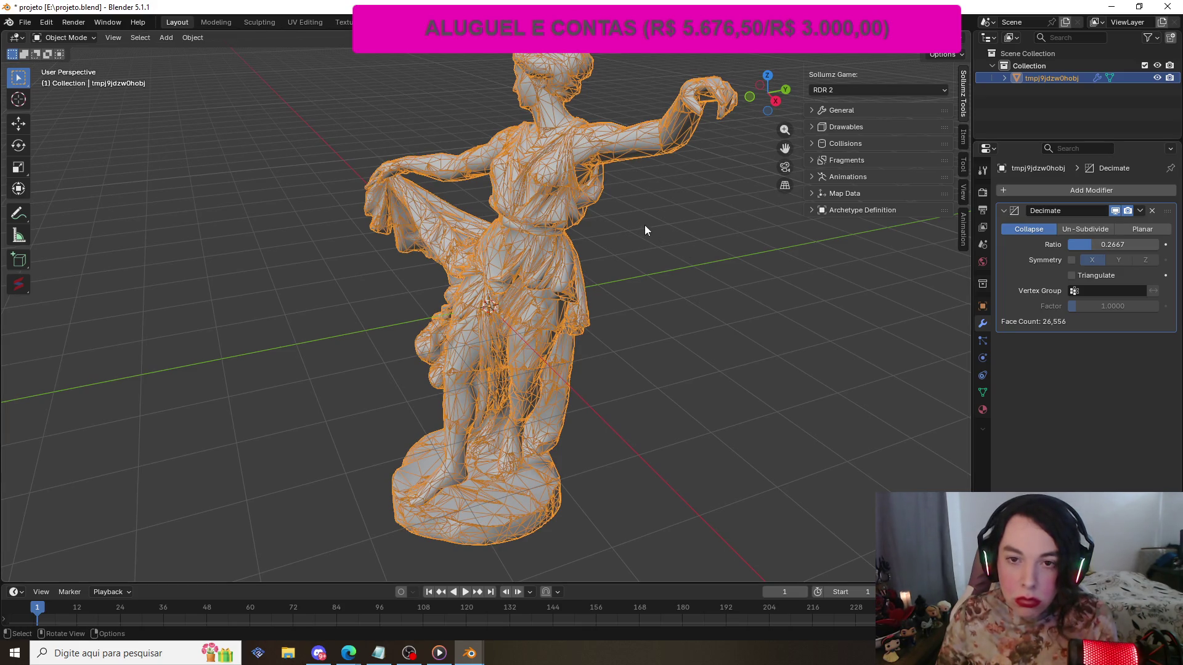
pyautogui.hotkey('ctrl', 'z')
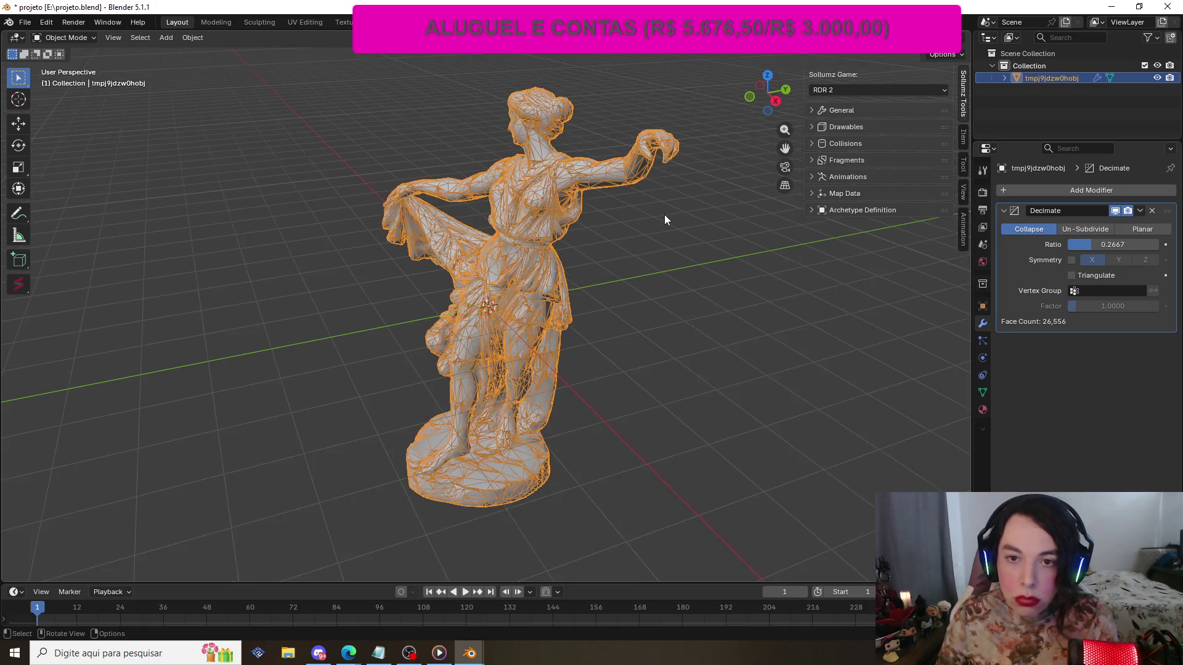
pyautogui.hotkey('ctrl', 'shift', 'z')
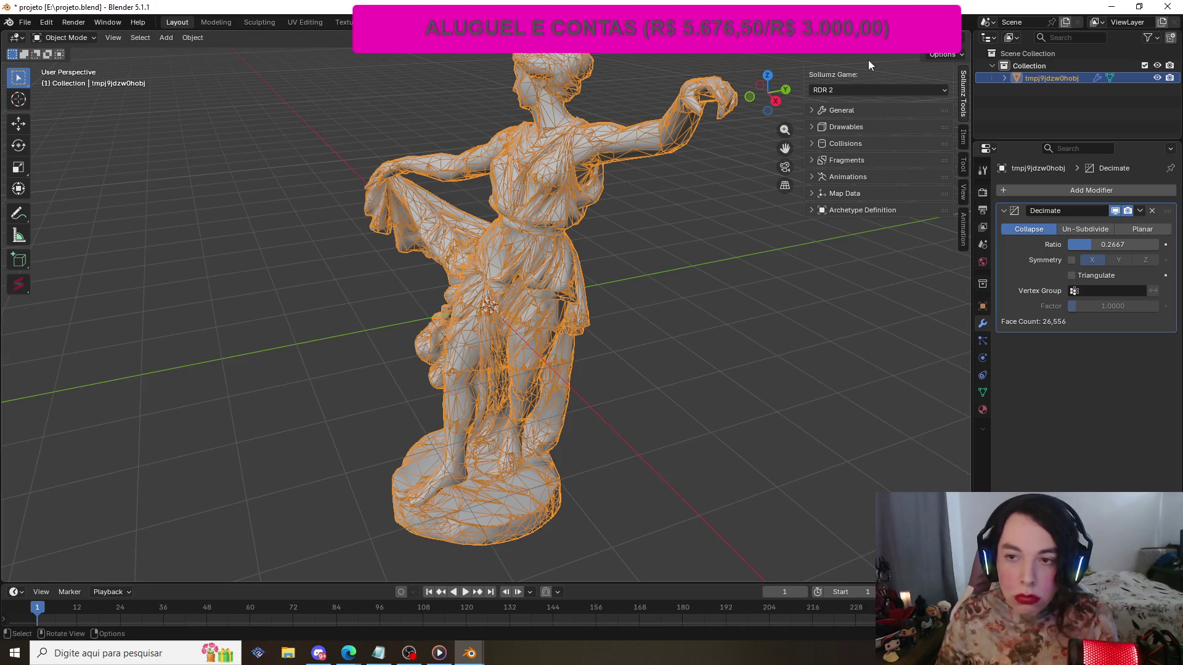
pyautogui.hotkey('shift', 'alt', 'z')
# - Deselect the statue, view its back, and raise the Decimate ratio to 0.9467 (94,274 faces)
pyautogui.scroll(-1, 730, 195)
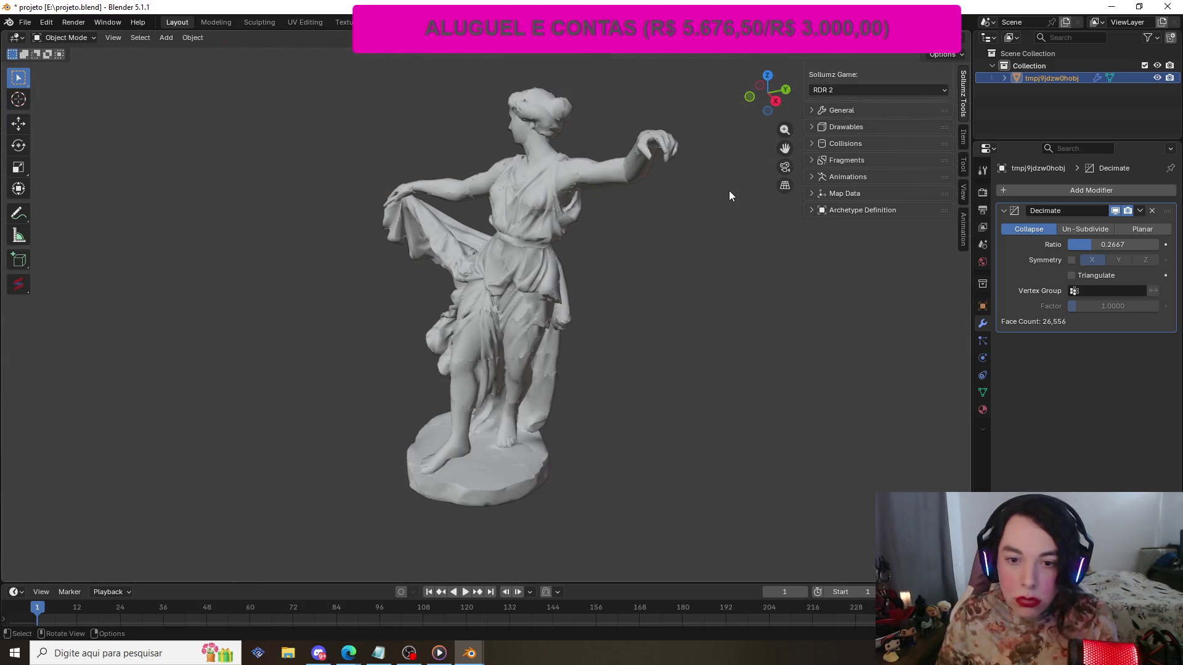
pyautogui.scroll(3, 730, 190)
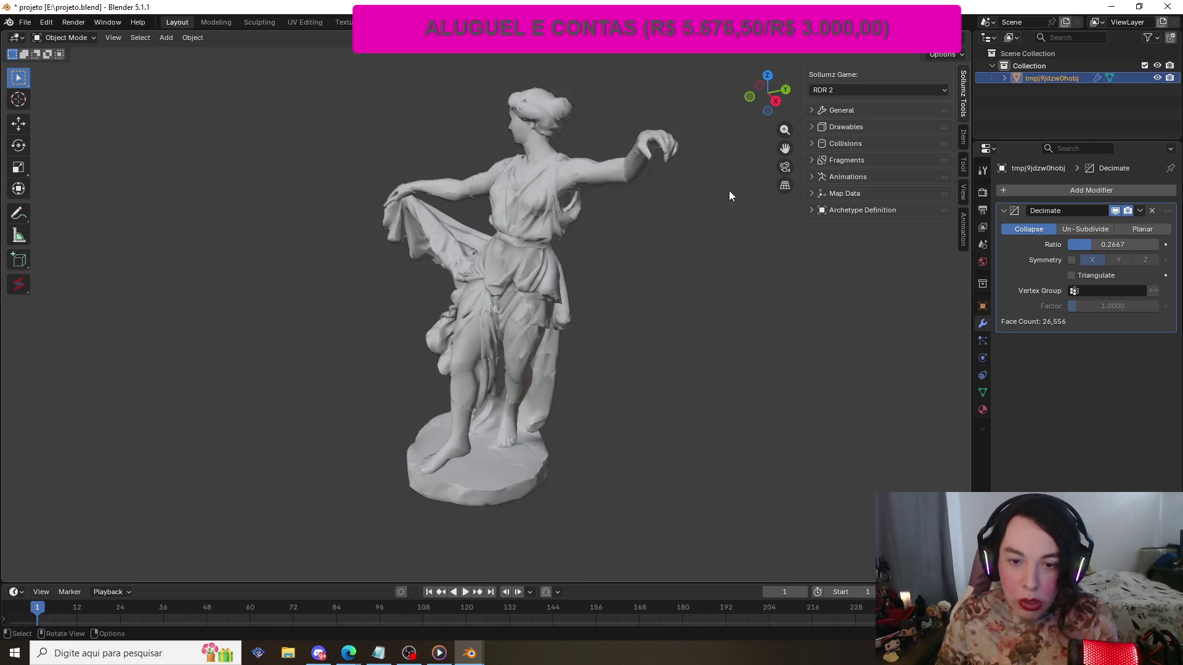
pyautogui.scroll(2, 729, 195)
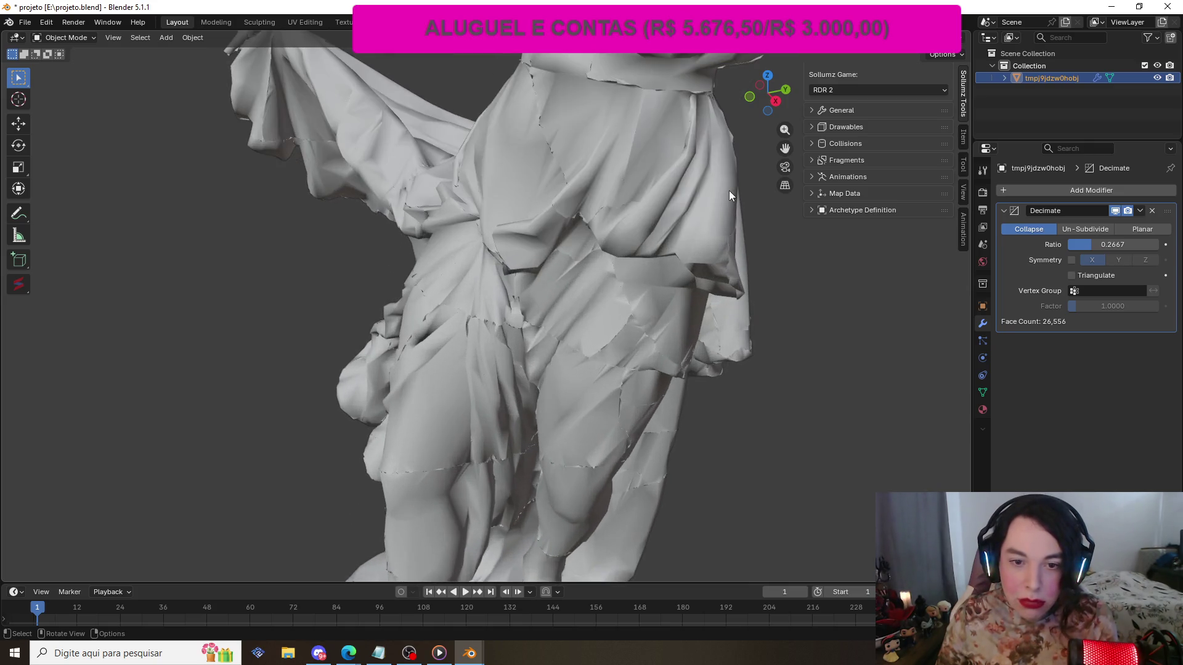
pyautogui.scroll(-4, 730, 195)
pyautogui.scroll(-1, 730, 190)
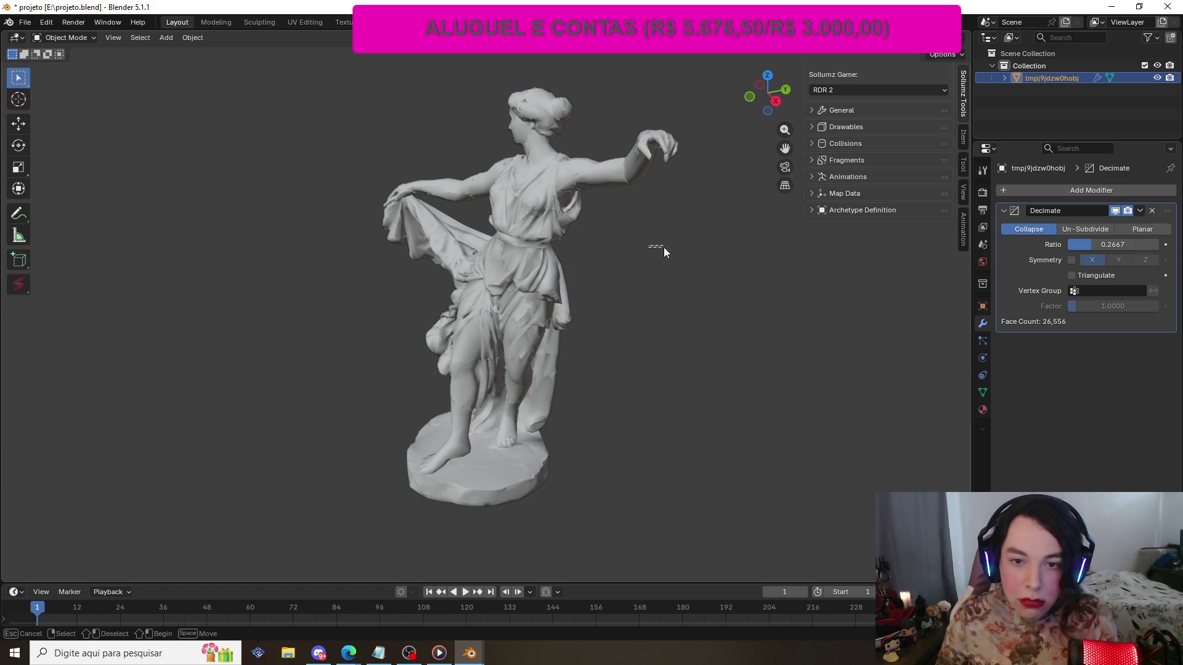
pyautogui.hotkey('alt', 'a')
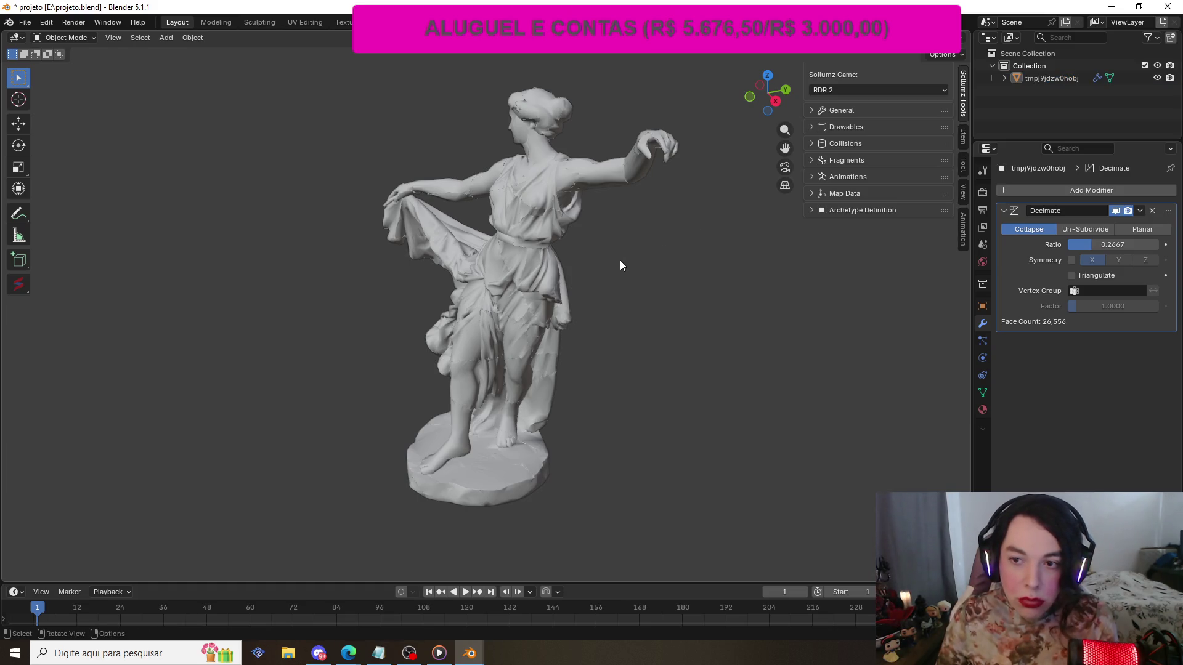
pyautogui.moveTo(785, 87); pyautogui.dragTo(486, 92)
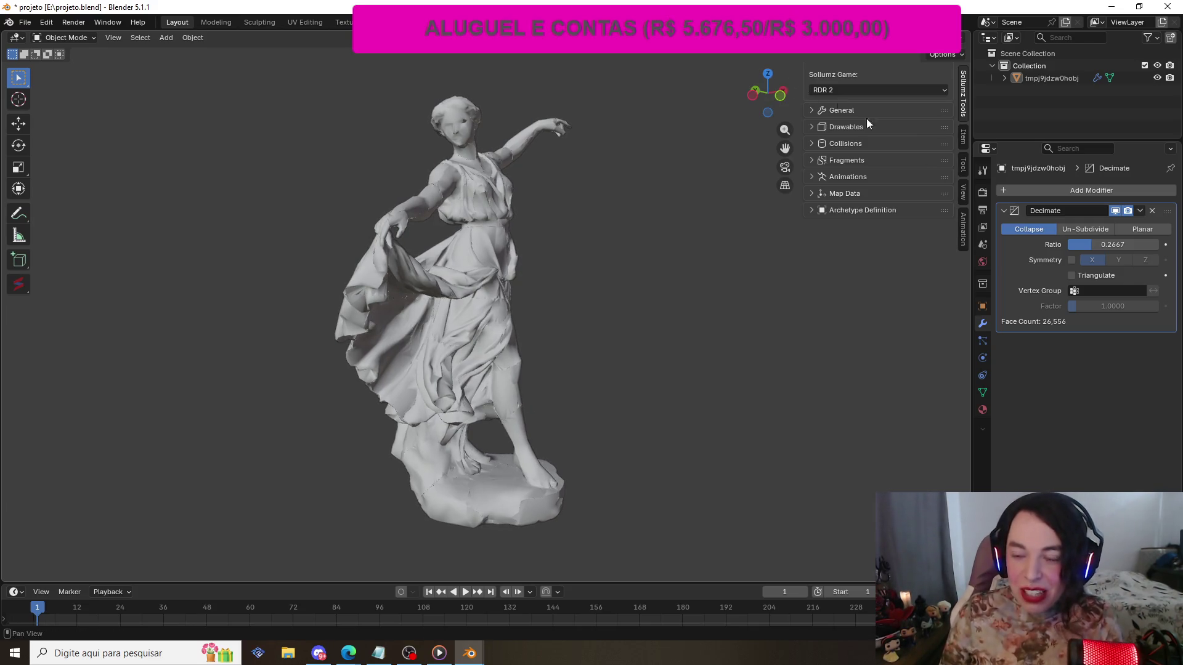
pyautogui.moveTo(1090, 244); pyautogui.dragTo(1144, 244)
pyautogui.moveTo(1112, 244); pyautogui.dragTo(1118, 245)
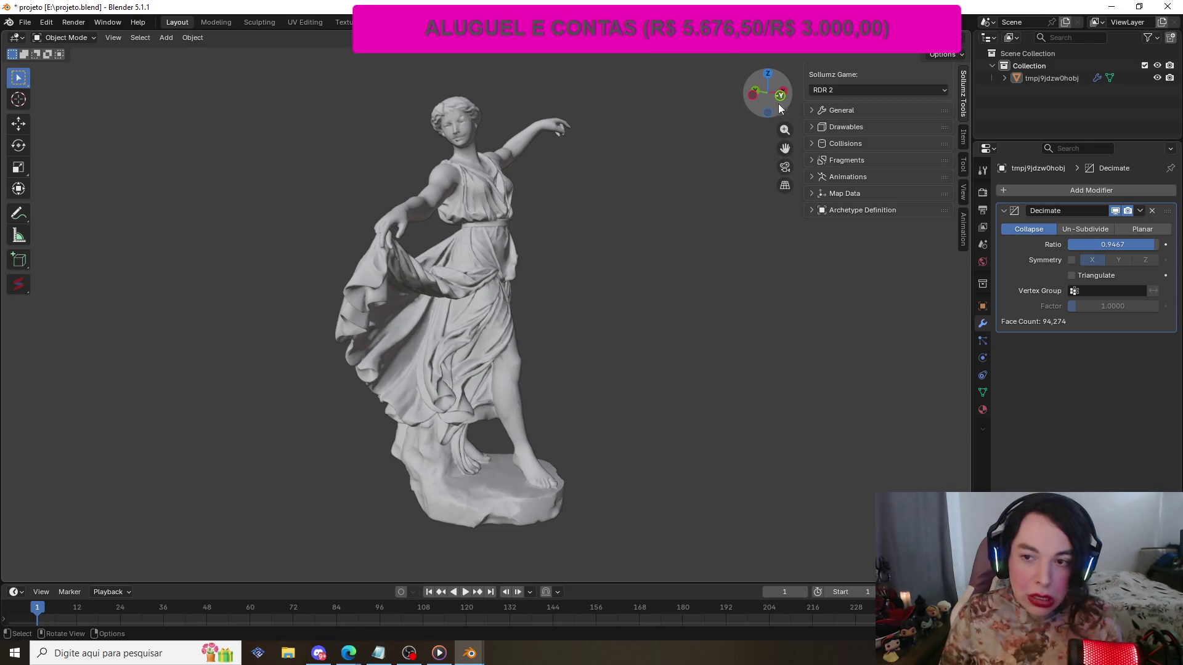
# - Orbit and zoom around the statue to inspect its 94,274-face decimated mesh
pyautogui.moveTo(768, 92)
pyautogui.mouseDown()
pyautogui.moveTo(455, 106)
pyautogui.moveTo(649, 112)
pyautogui.mouseUp()
pyautogui.scroll(4, 628, 123)
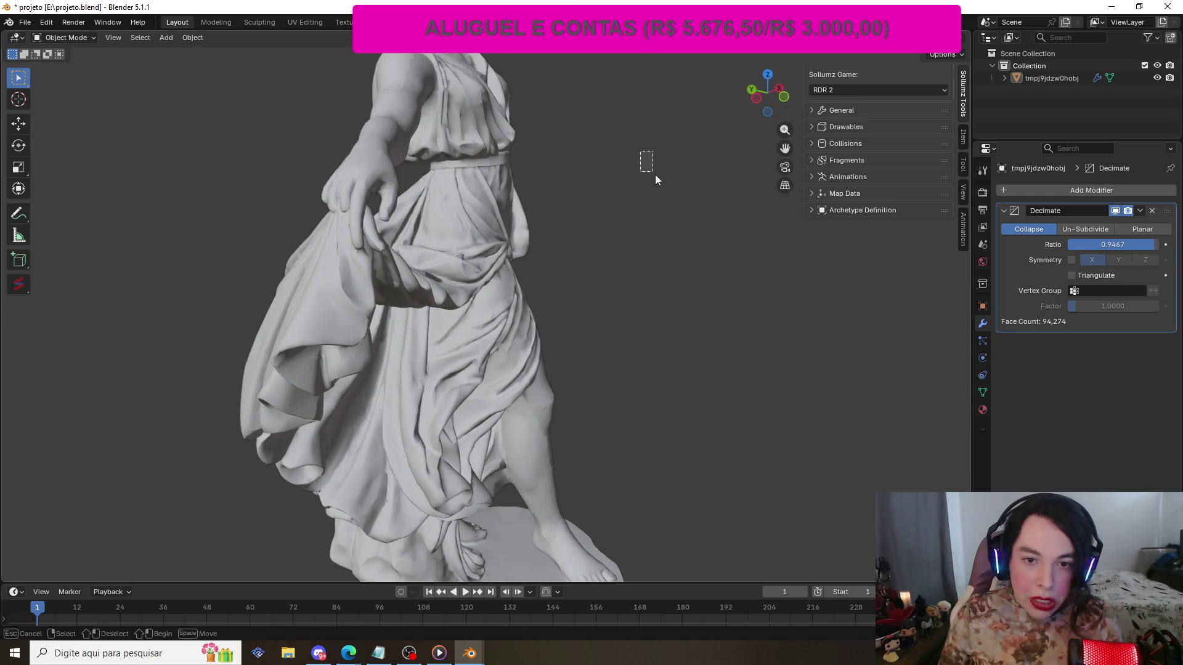
pyautogui.scroll(-4, 616, 170)
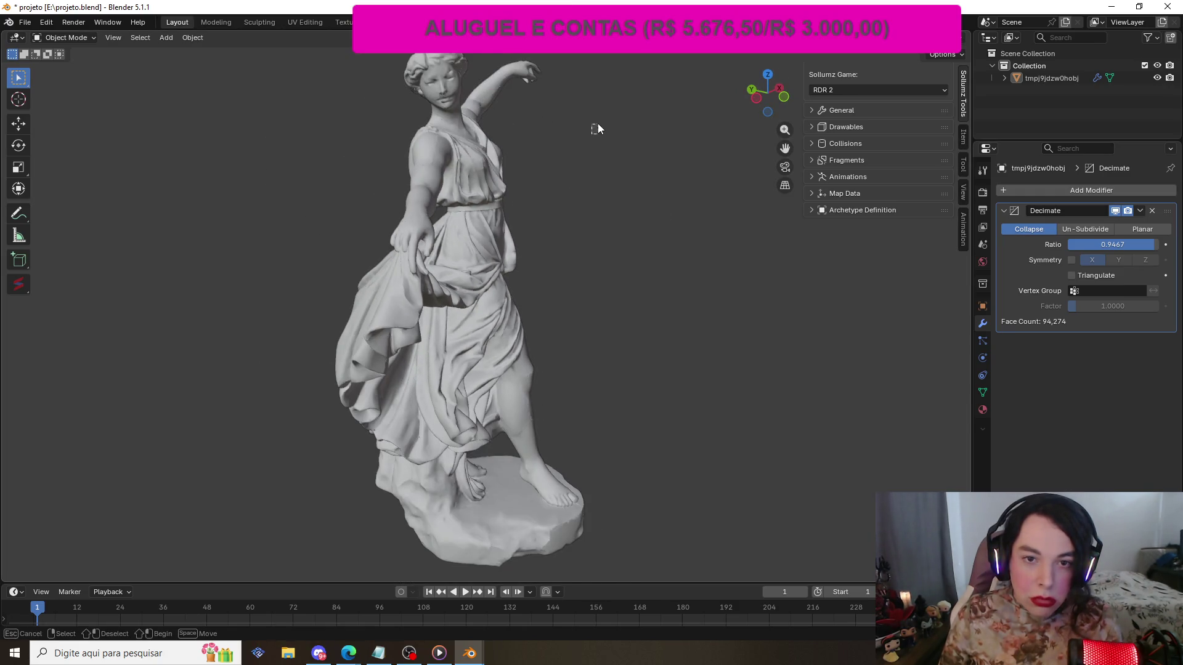
pyautogui.scroll(-1, 640, 194)
pyautogui.scroll(-1, 767, 294)
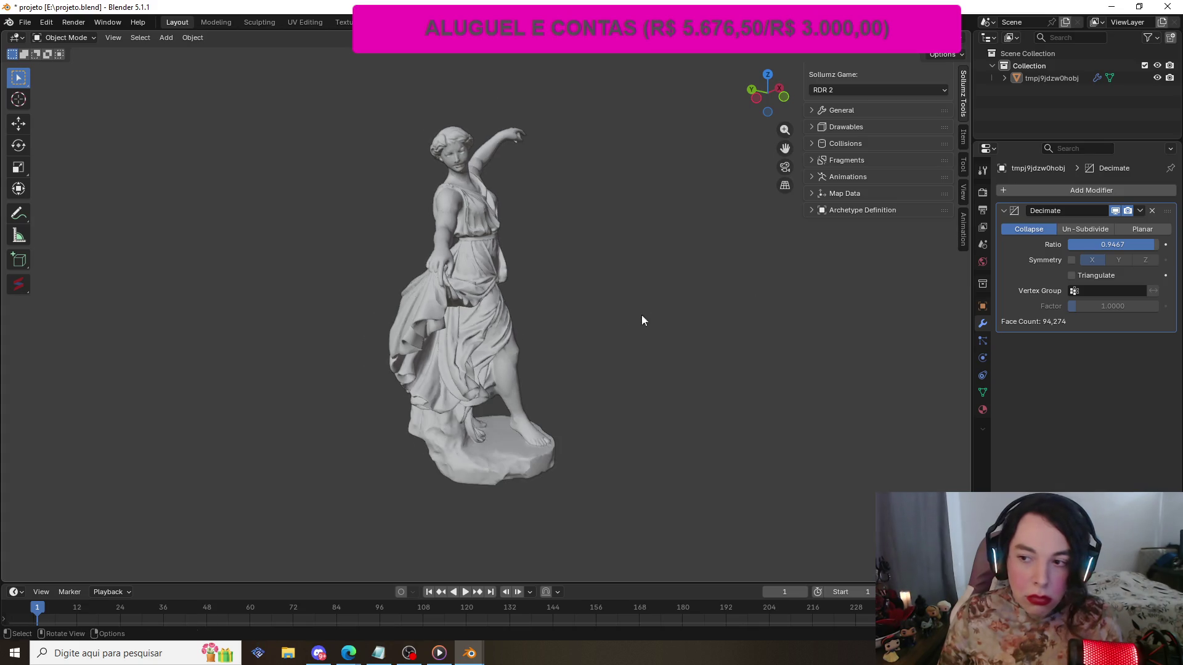
pyautogui.moveTo(781, 94)
pyautogui.mouseDown()
pyautogui.moveTo(598, 96)
pyautogui.moveTo(779, 93)
pyautogui.mouseUp()
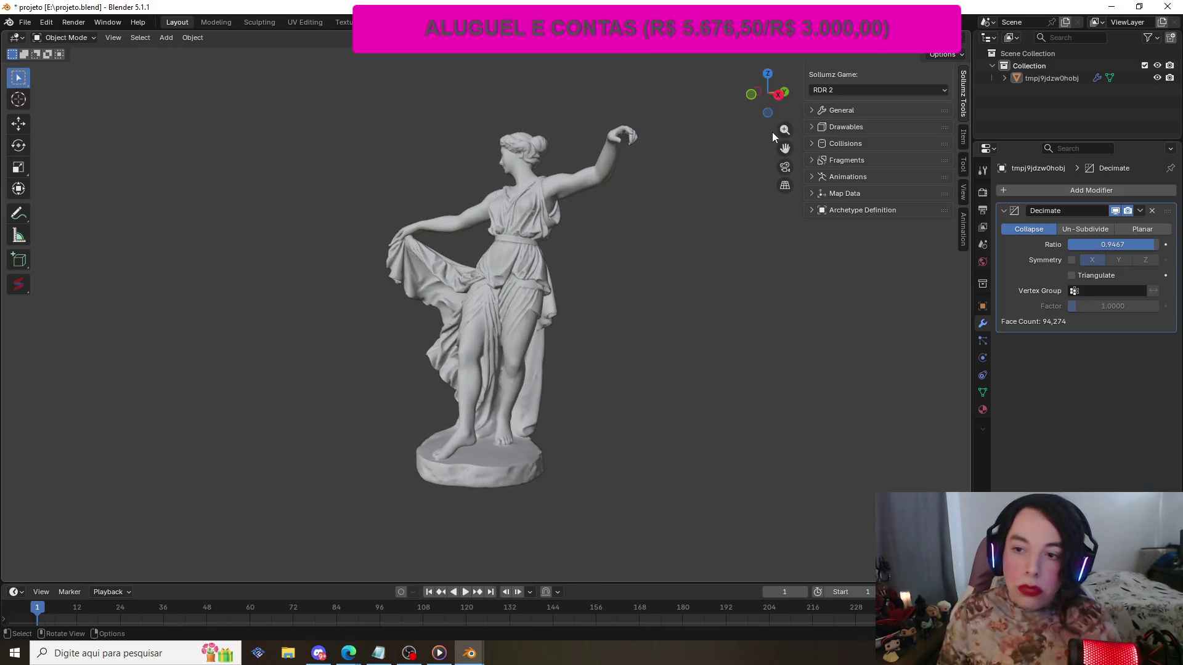
pyautogui.click(1140, 215)
# - Apply the Decimate modifier, put the statue into Edit Mode and turn on viewport overlays
pyautogui.click(1140, 211)
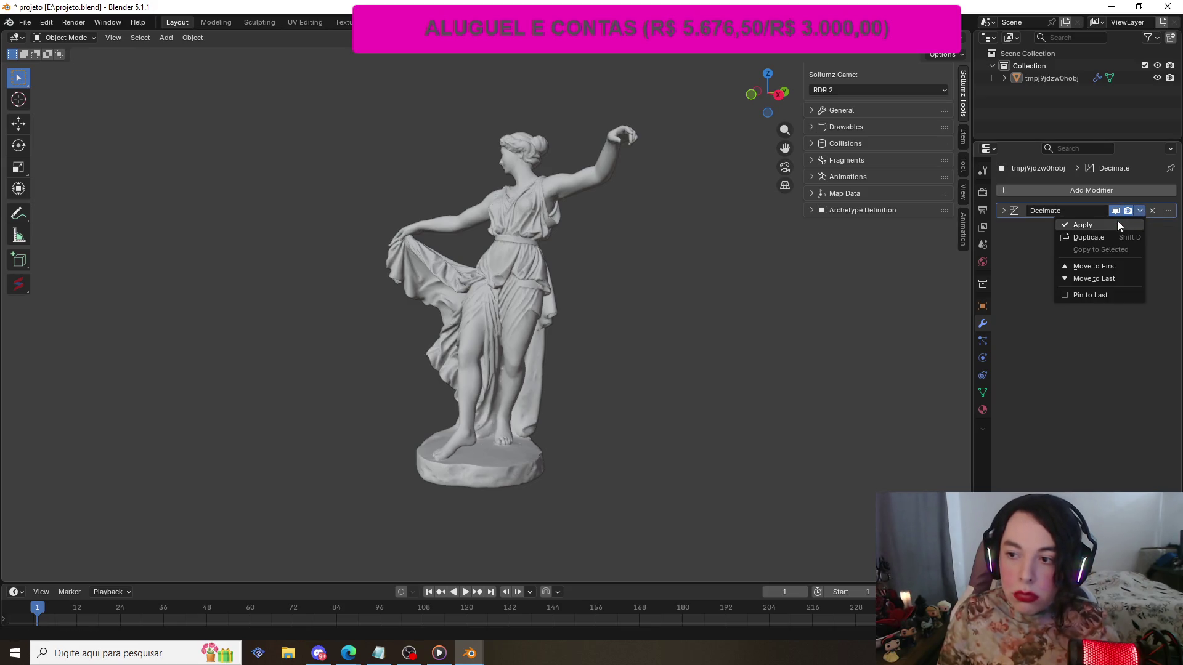
pyautogui.click(1115, 223)
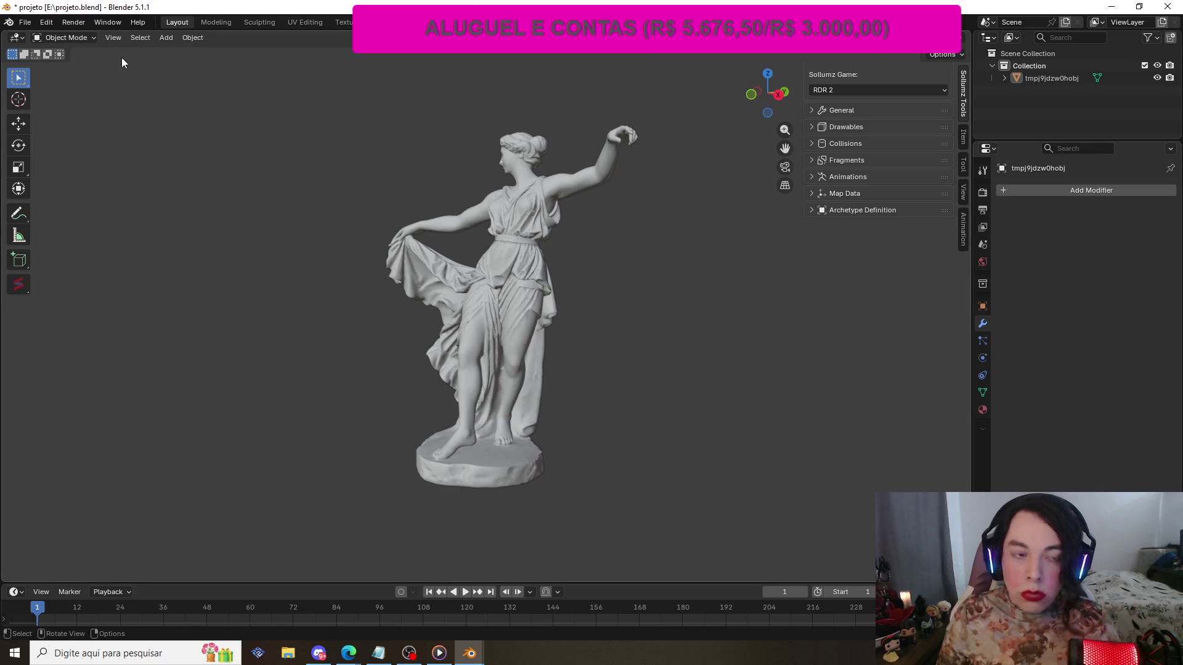
pyautogui.click(82, 37)
pyautogui.click(76, 68)
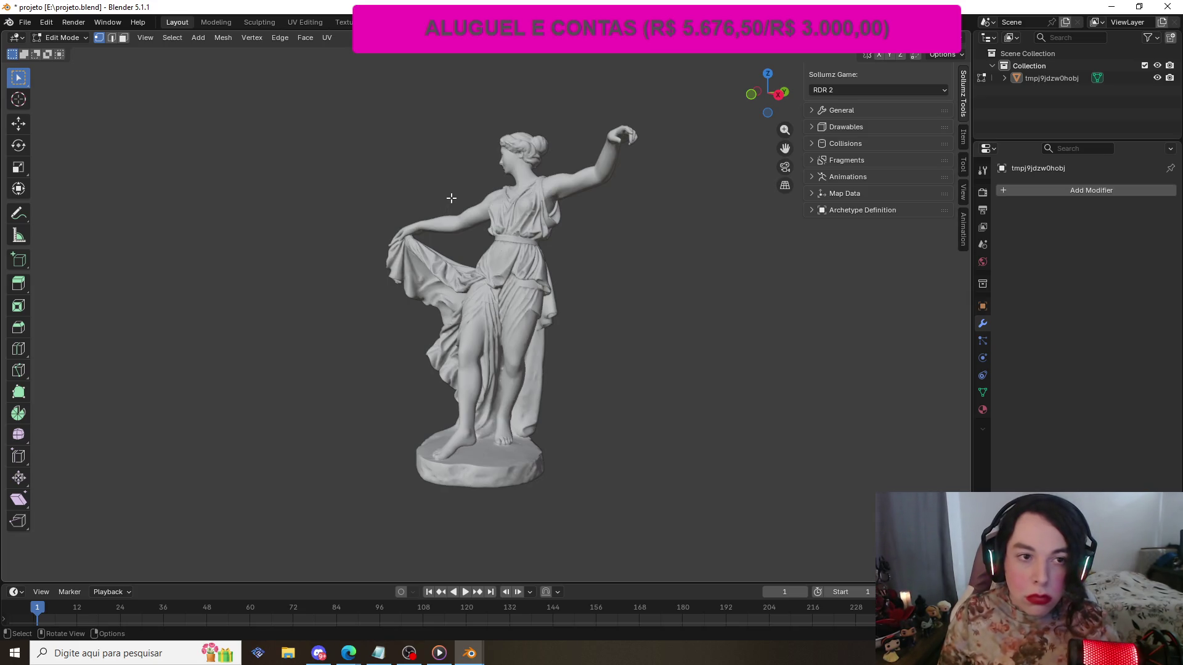
pyautogui.hotkey('shift', 'alt', 'z')
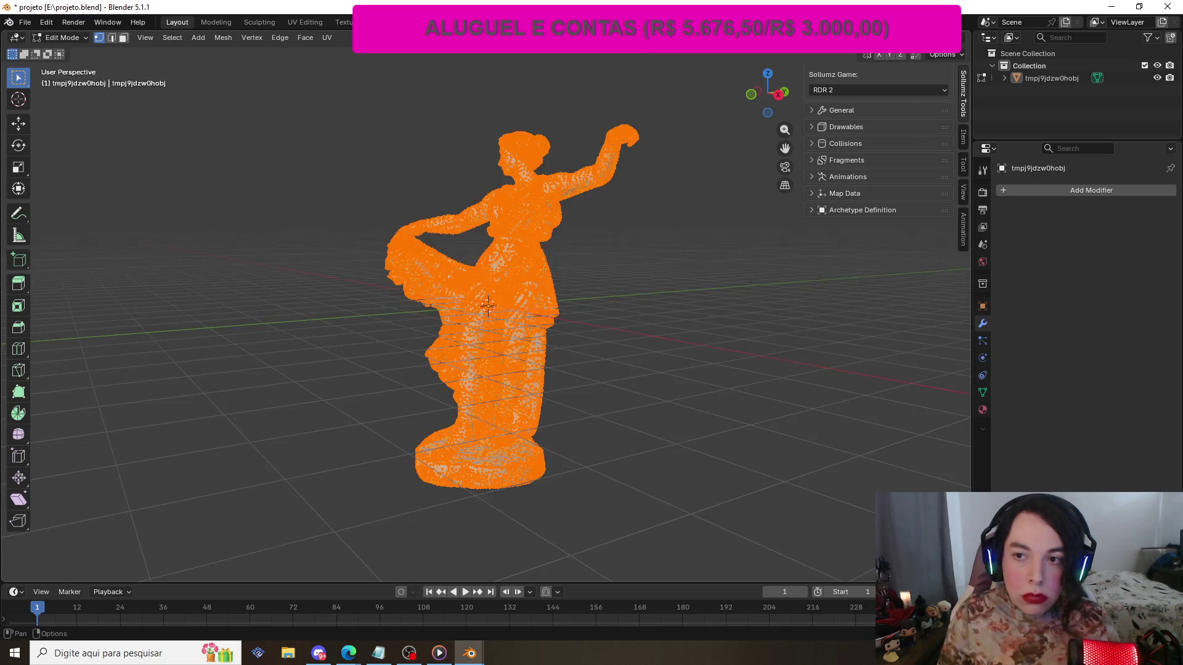
pyautogui.scroll(3, 555, 176)
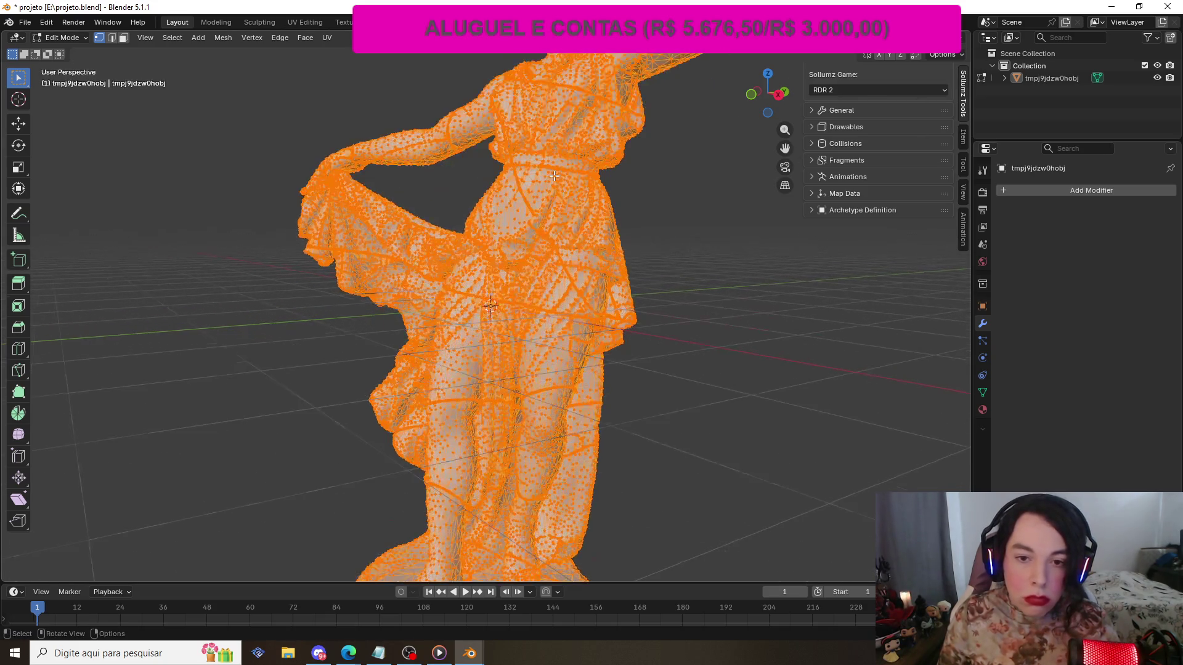
pyautogui.scroll(-1, 555, 177)
pyautogui.scroll(-1, 554, 176)
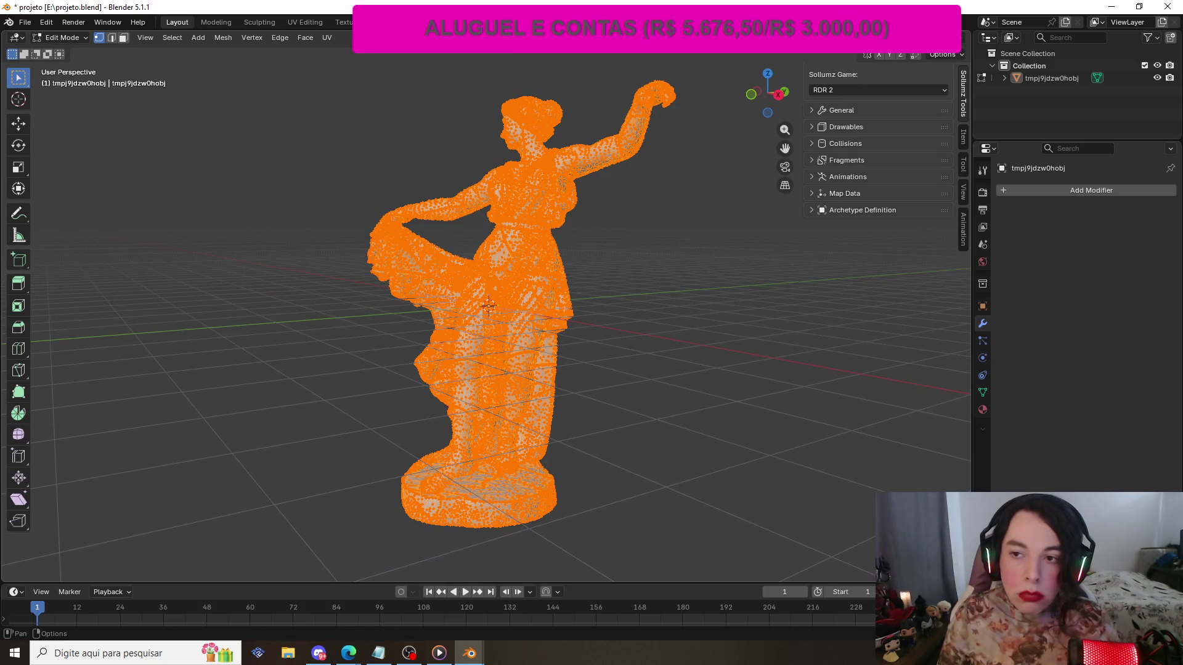
pyautogui.click(958, 55)
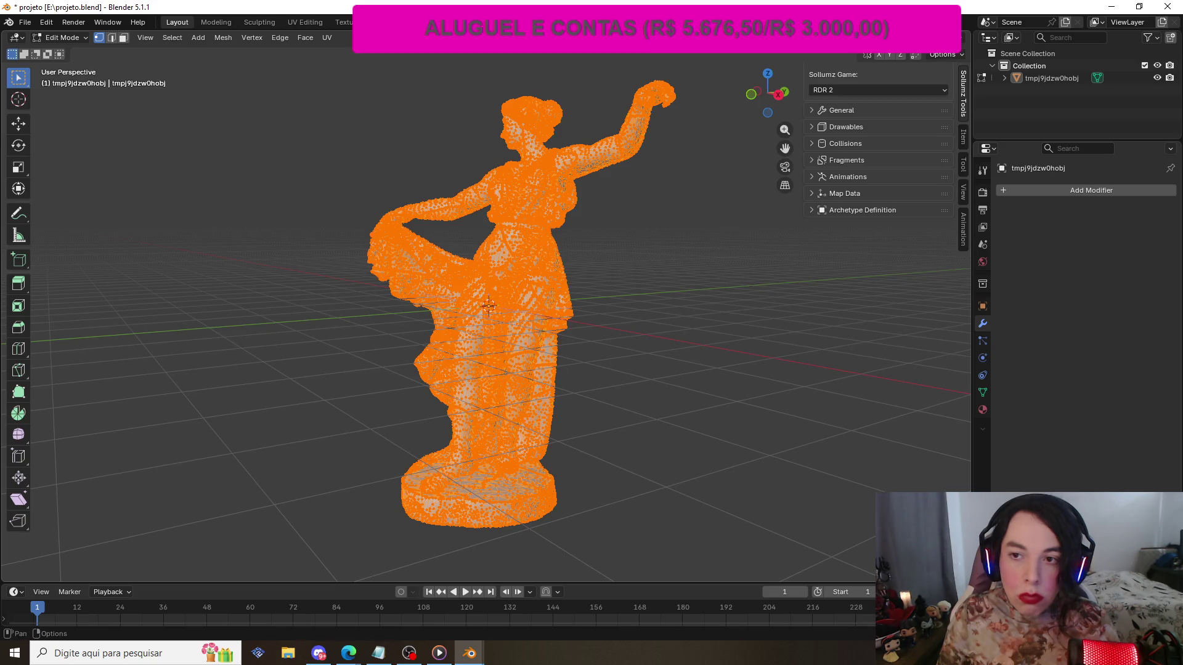
# - Enable overlay Statistics, showing 64,698 vertices, 158,756 edges and 94,274 faces
pyautogui.click(895, 37)
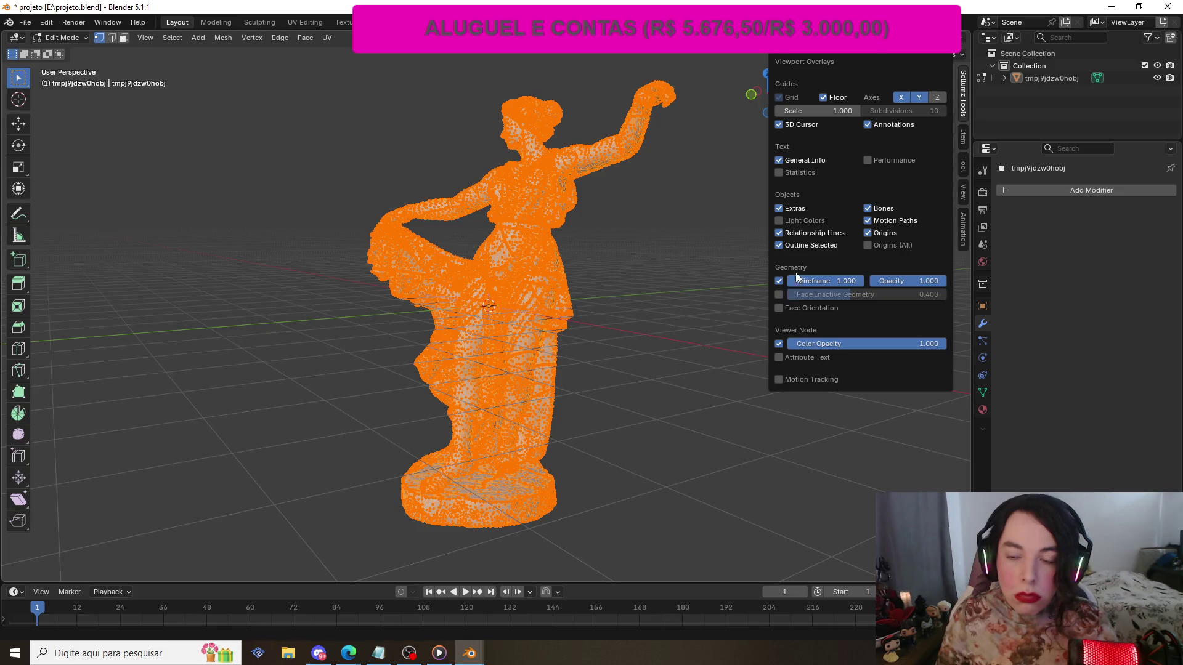
pyautogui.click(779, 173)
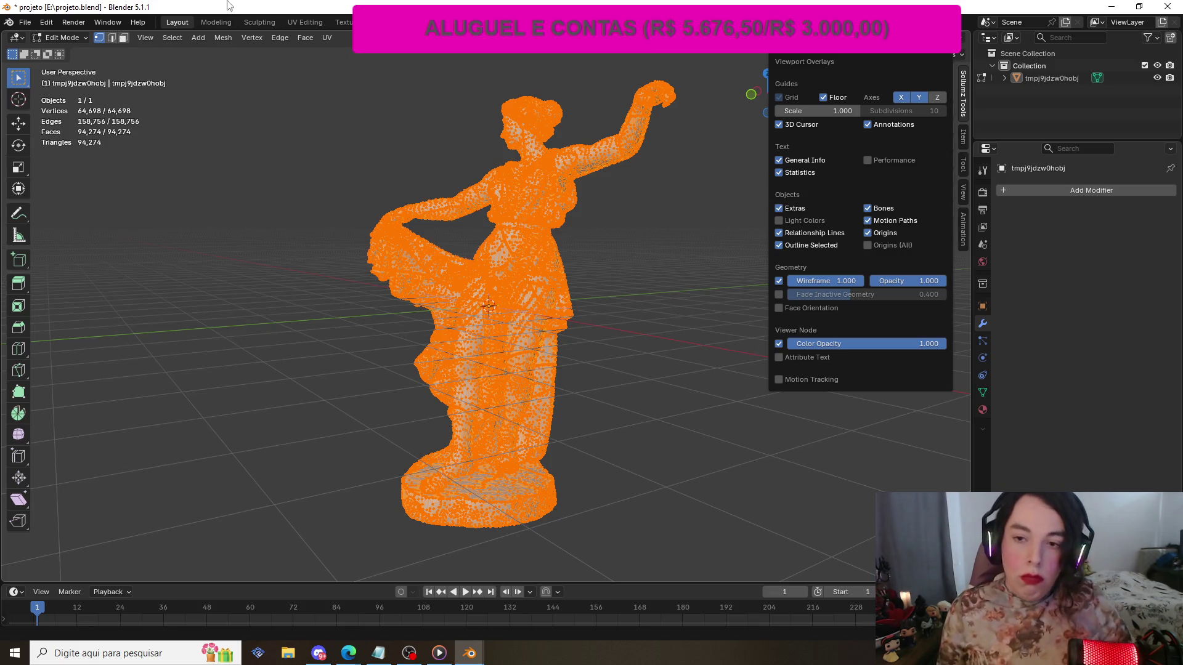
pyautogui.click(62, 38)
# - Return the statue to Object Mode, remove its material_0 slot, then undo that removal
pyautogui.click(73, 54)
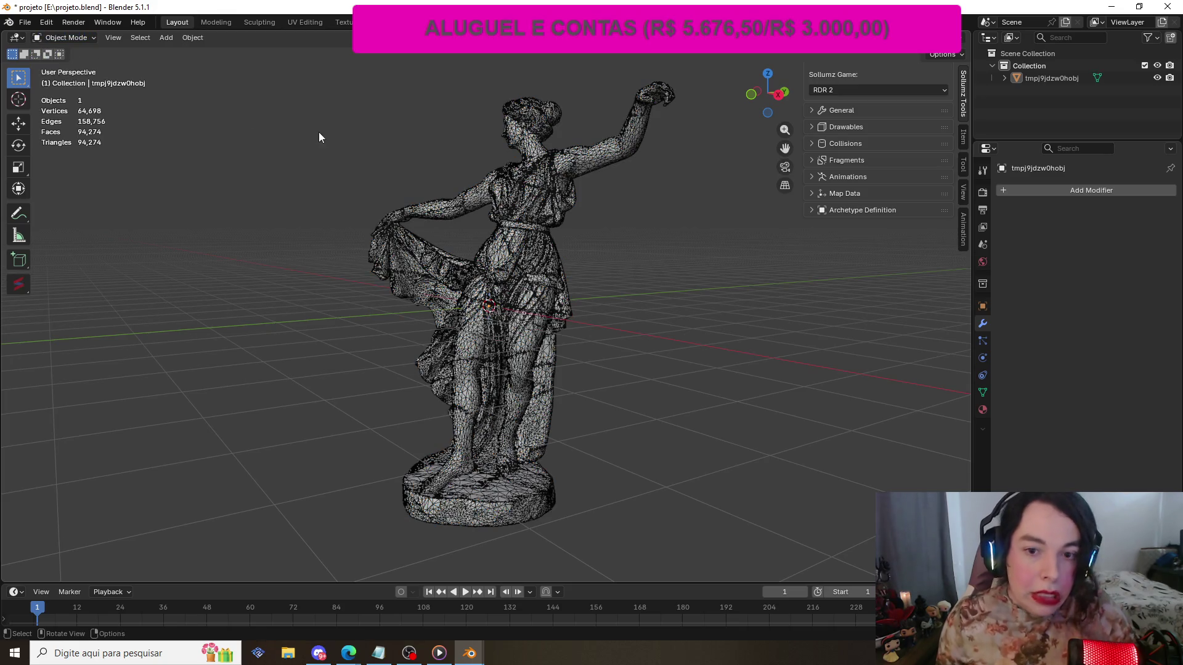
pyautogui.click(541, 223)
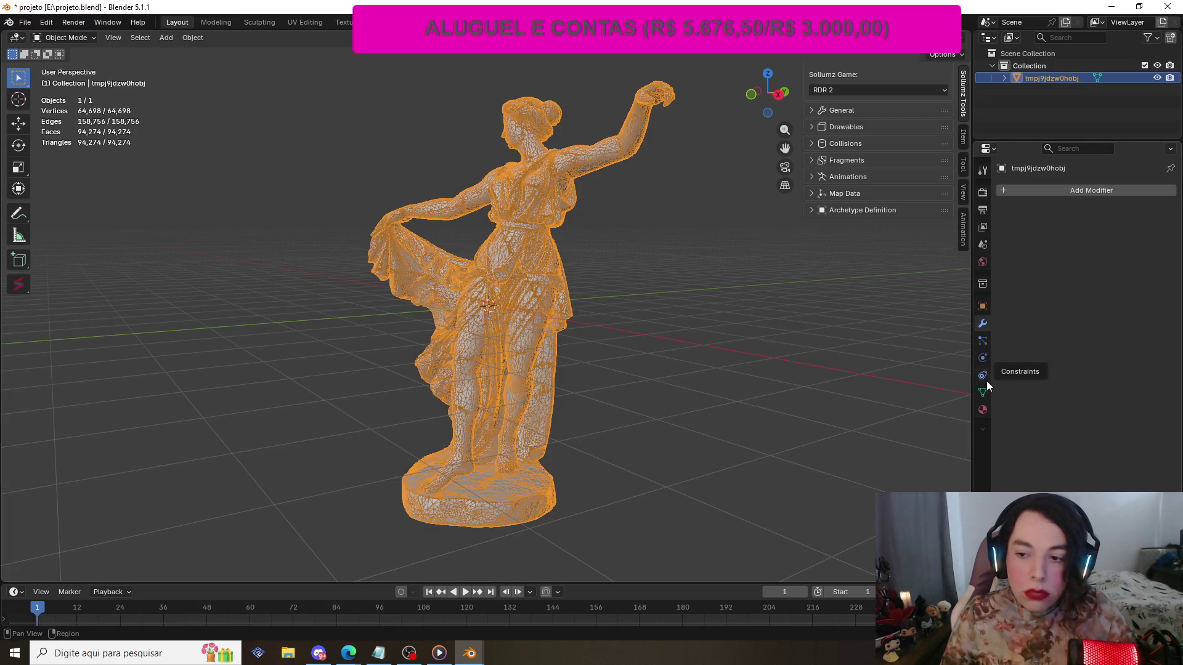
pyautogui.click(982, 411)
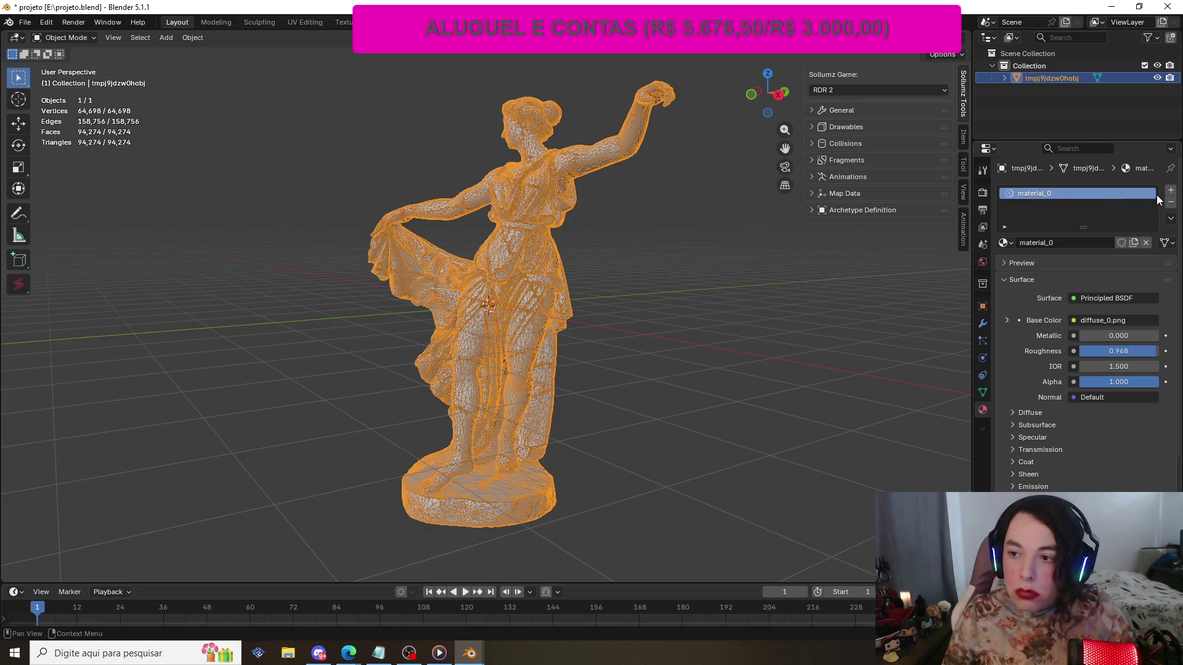
pyautogui.click(1169, 203)
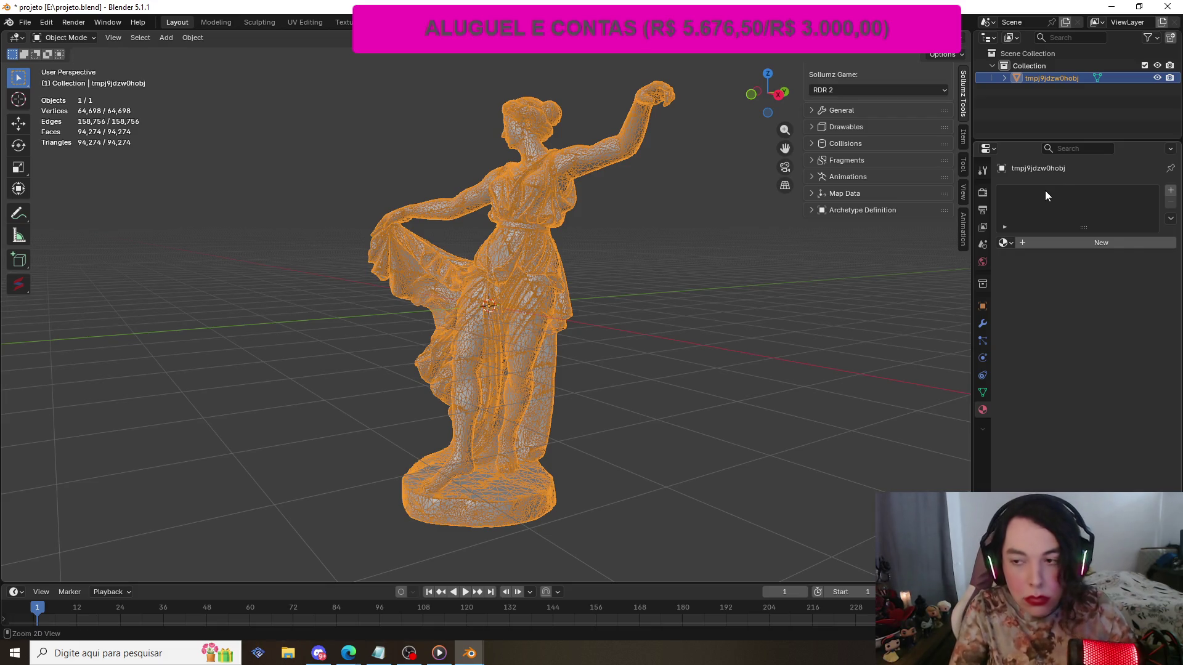
pyautogui.hotkey('ctrl', 'z')
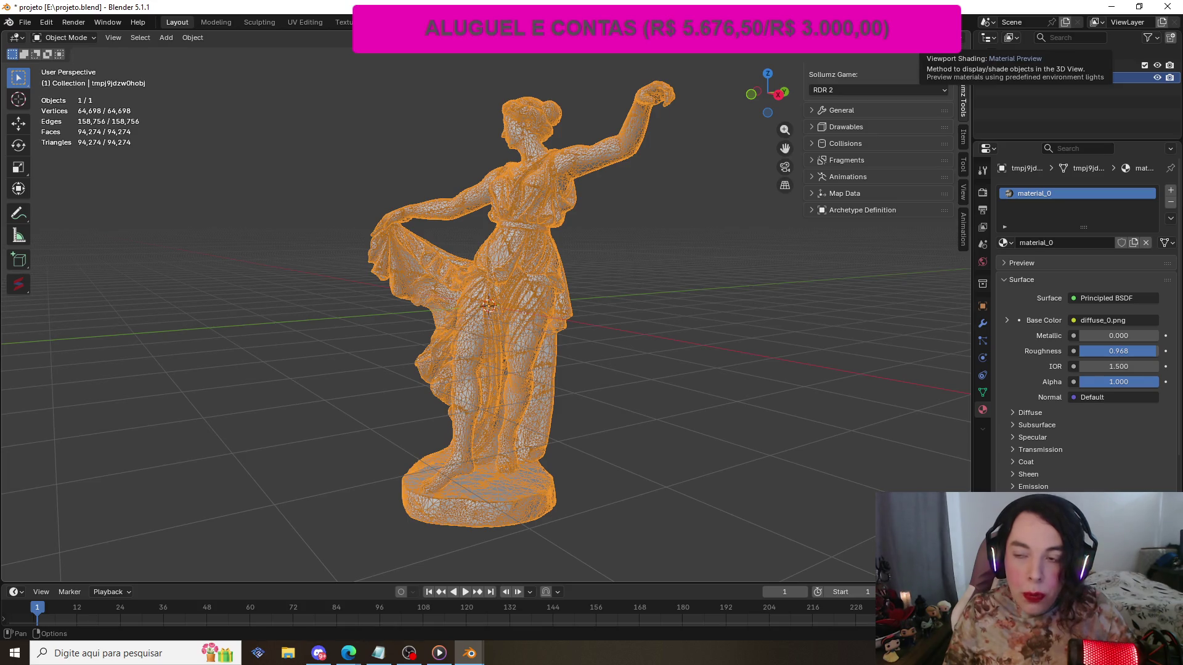
# - Switch to Material Preview shading and orbit around the statue to inspect its marble texture
pyautogui.click(929, 38)
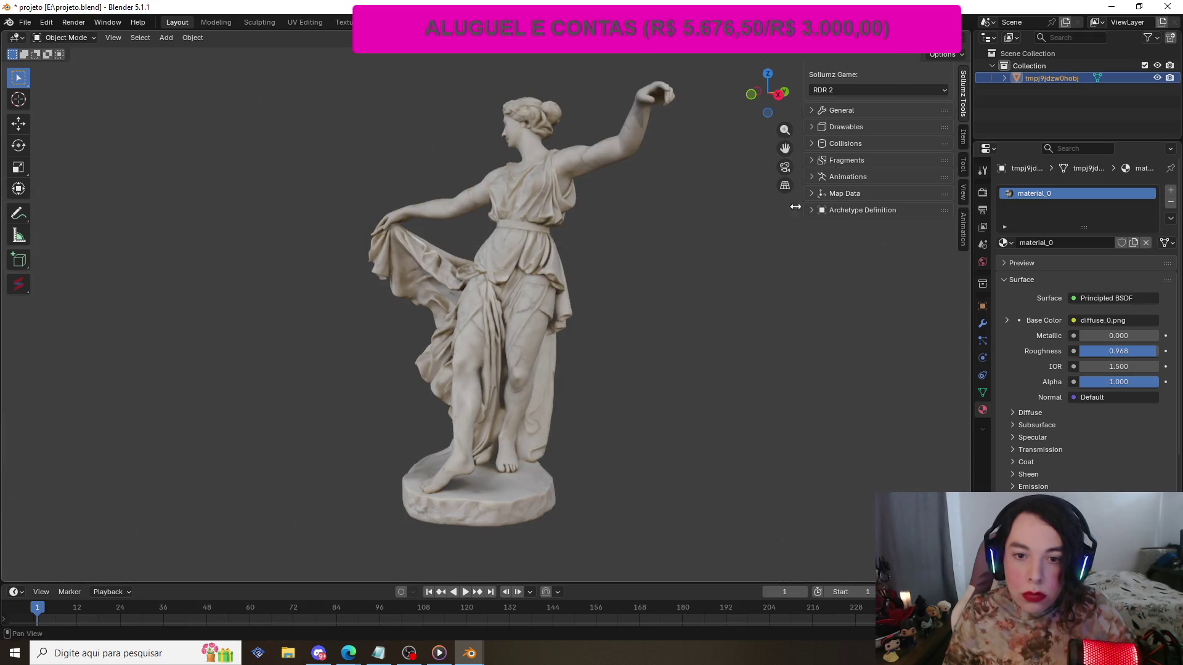
pyautogui.click(704, 216)
pyautogui.rightClick(704, 216)
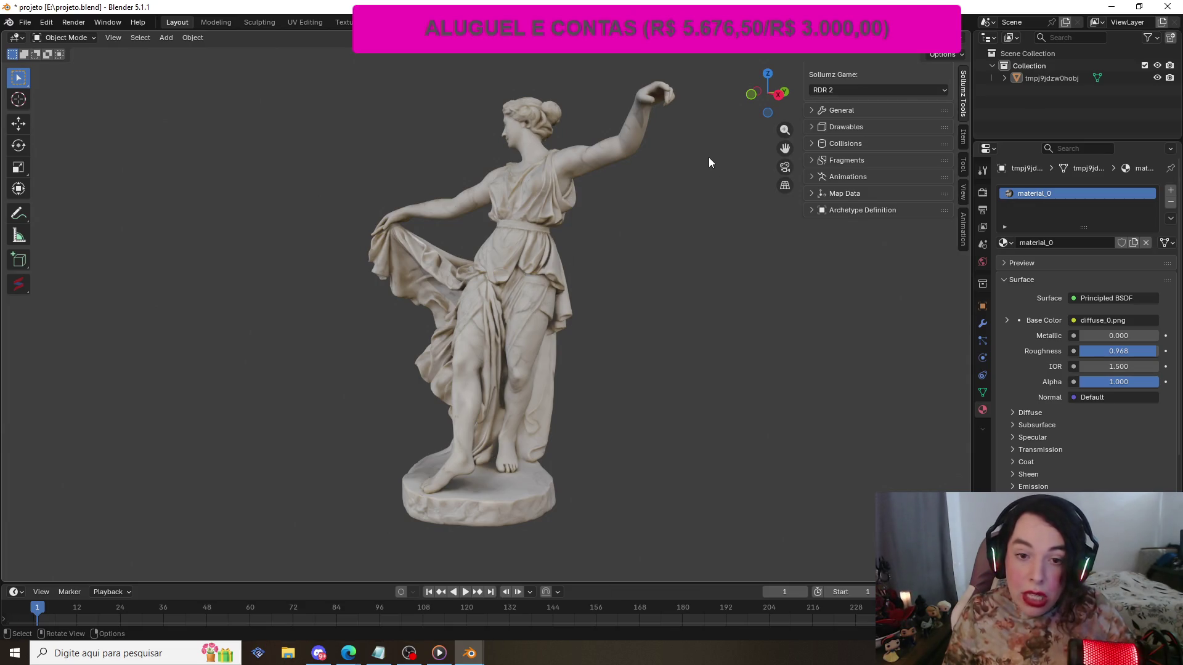
pyautogui.scroll(-5, 709, 162)
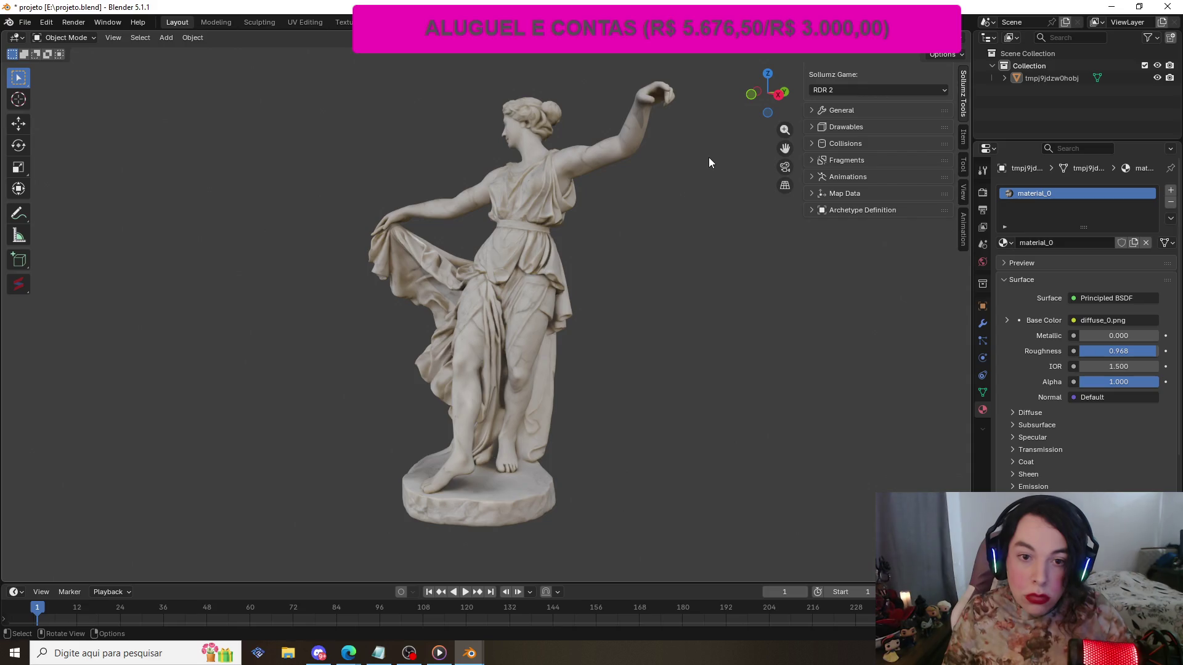
pyautogui.scroll(5, 708, 162)
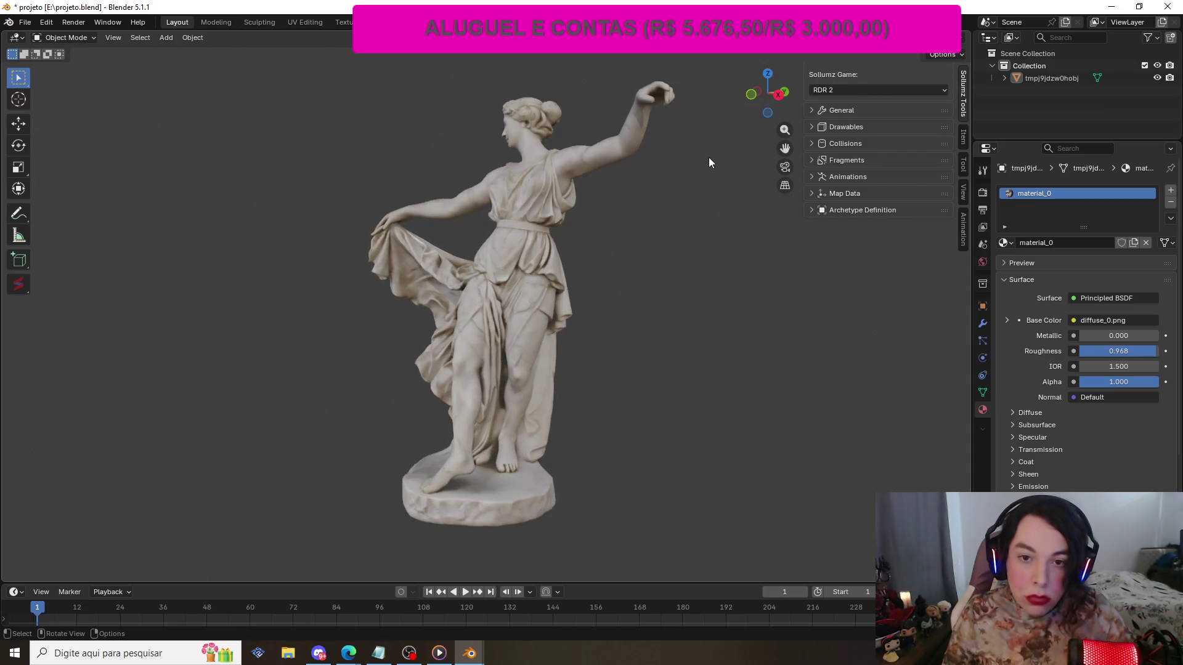
pyautogui.scroll(6, 708, 162)
pyautogui.scroll(-8, 709, 162)
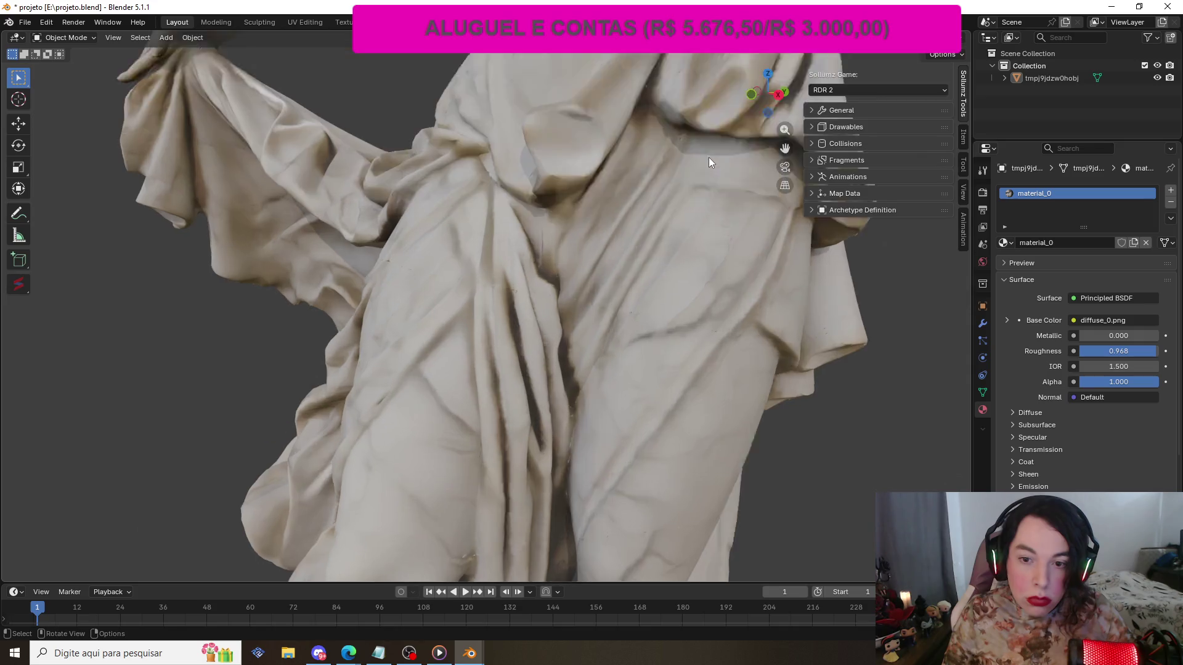
pyautogui.scroll(2, 709, 162)
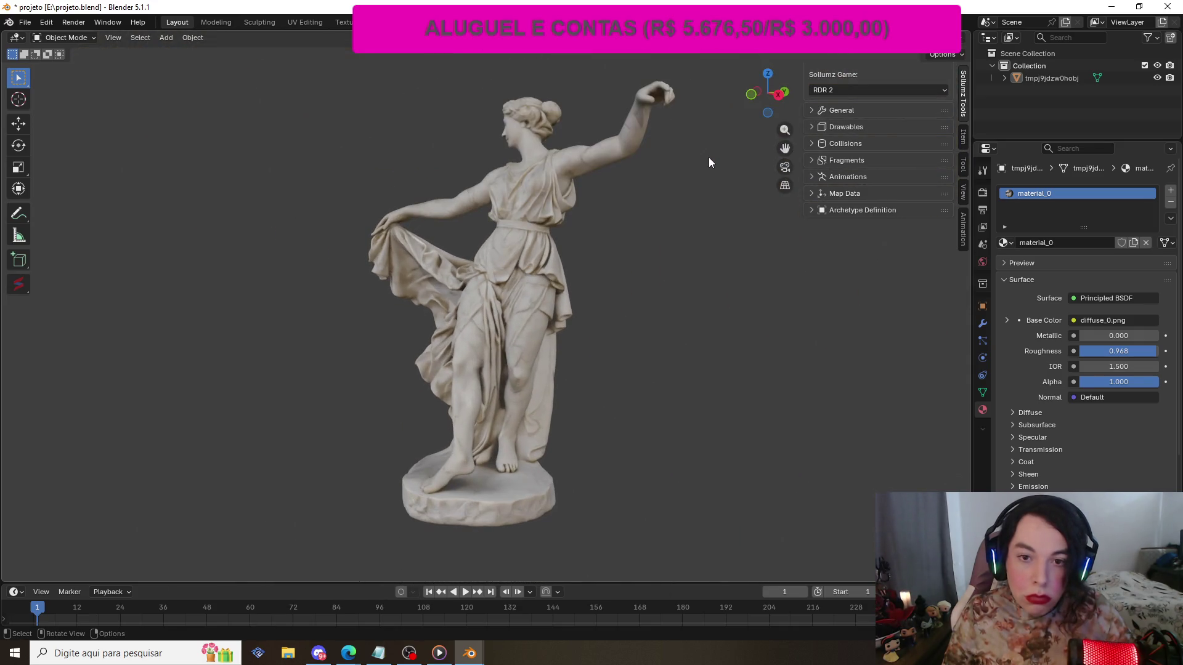
pyautogui.moveTo(778, 96); pyautogui.dragTo(564, 98)
pyautogui.moveTo(554, 308); pyautogui.dragTo(317, 316, button='middle')
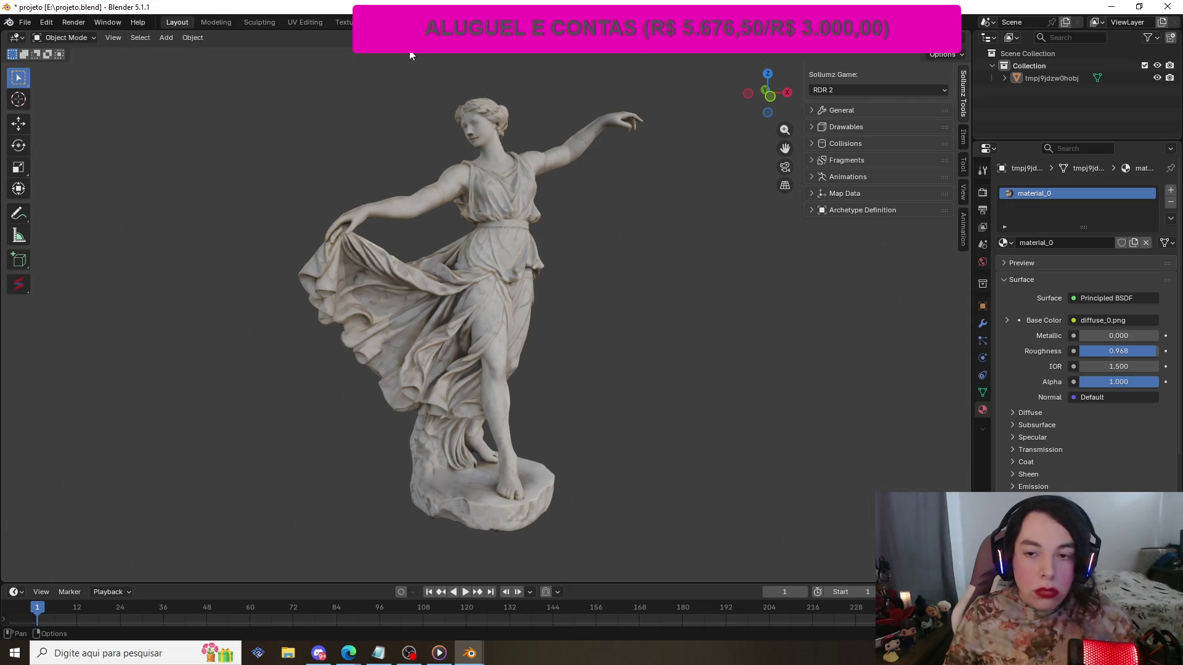
pyautogui.hotkey('ctrl', 'pagedown')
pyautogui.hotkey('ctrl', 'pagedown')
pyautogui.hotkey('ctrl', 'pagedown')
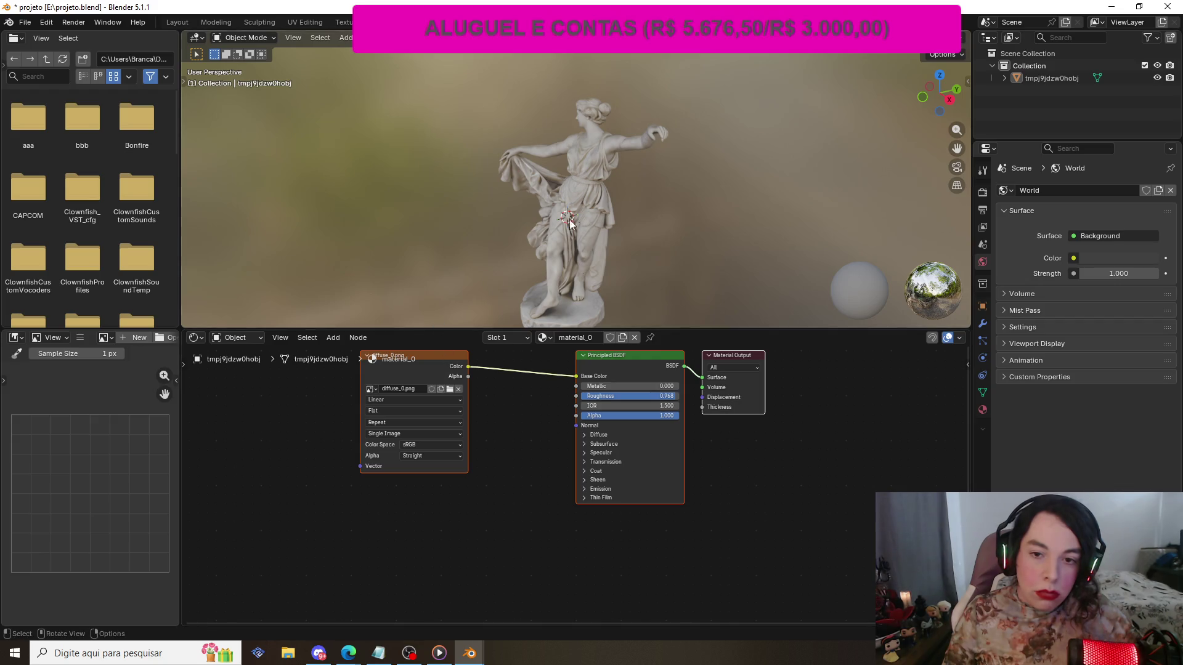
# - Select the Image Texture node to show diffuse_0.png in the image viewer, then zoom it
pyautogui.click(427, 362)
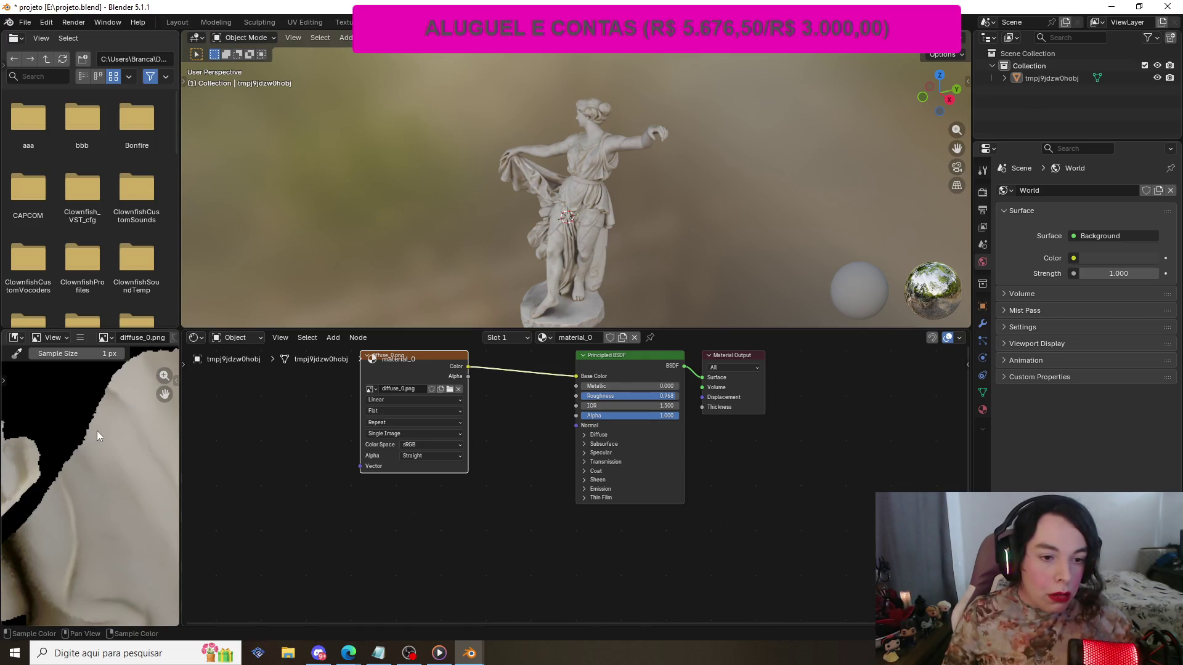
pyautogui.scroll(-5, 102, 426)
pyautogui.scroll(-3, 105, 420)
pyautogui.scroll(3, 105, 420)
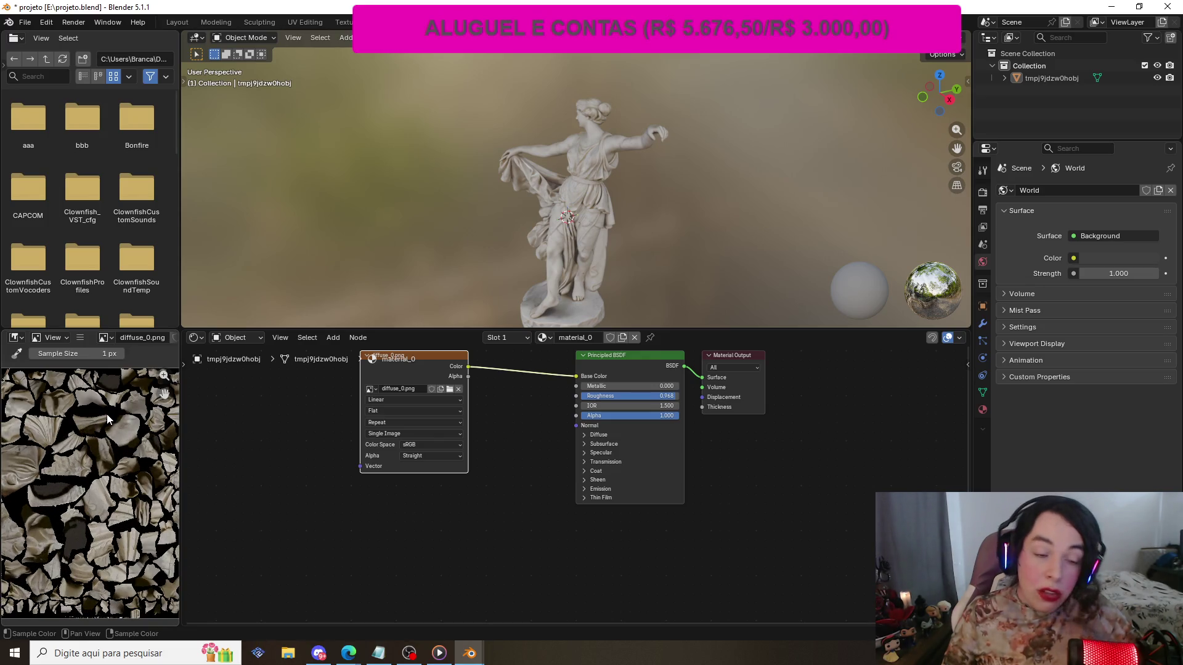
pyautogui.scroll(-4, 106, 414)
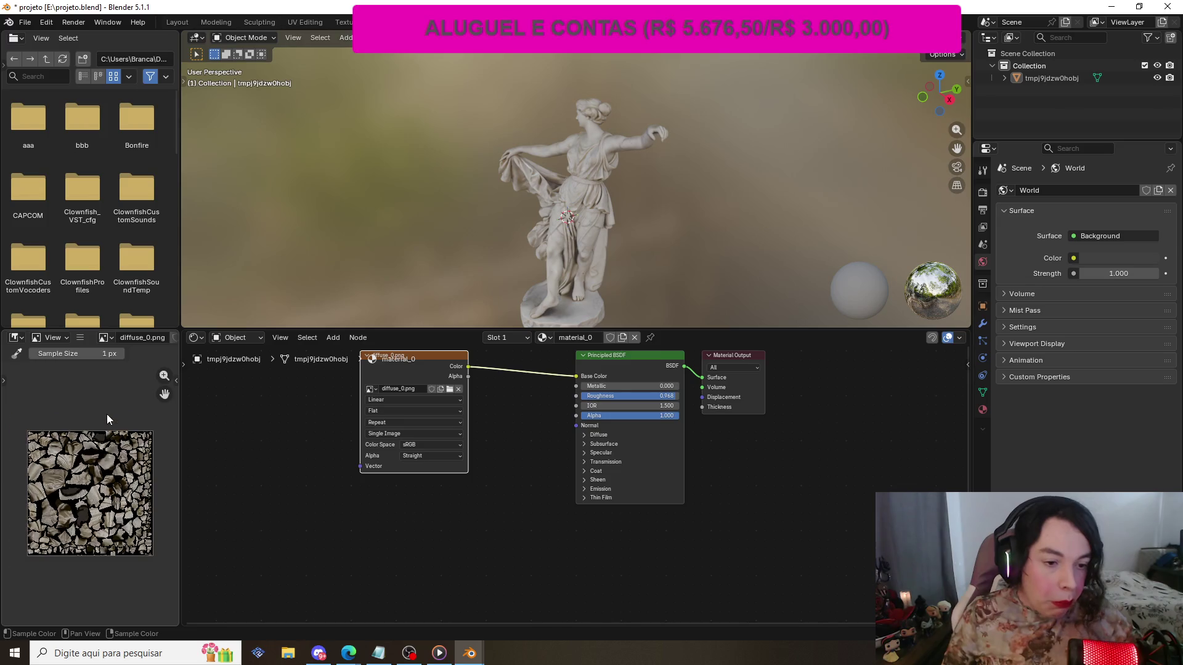
pyautogui.scroll(2, 107, 419)
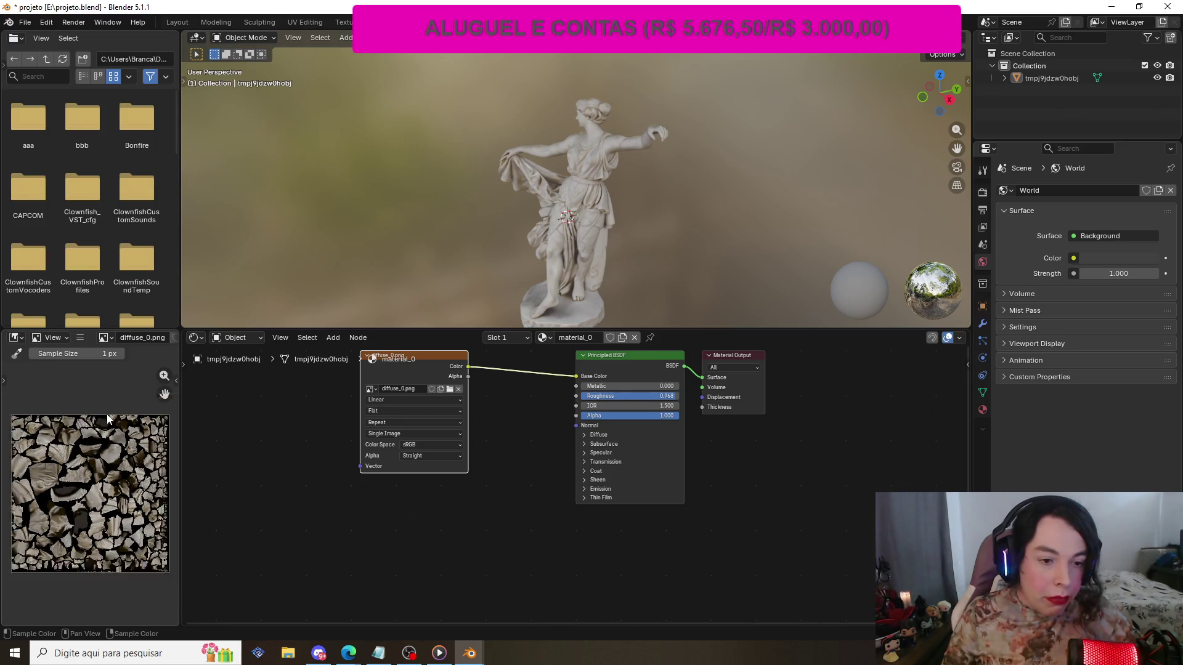
pyautogui.scroll(-1, 93, 444)
pyautogui.scroll(2, 68, 474)
pyautogui.scroll(-2, 68, 468)
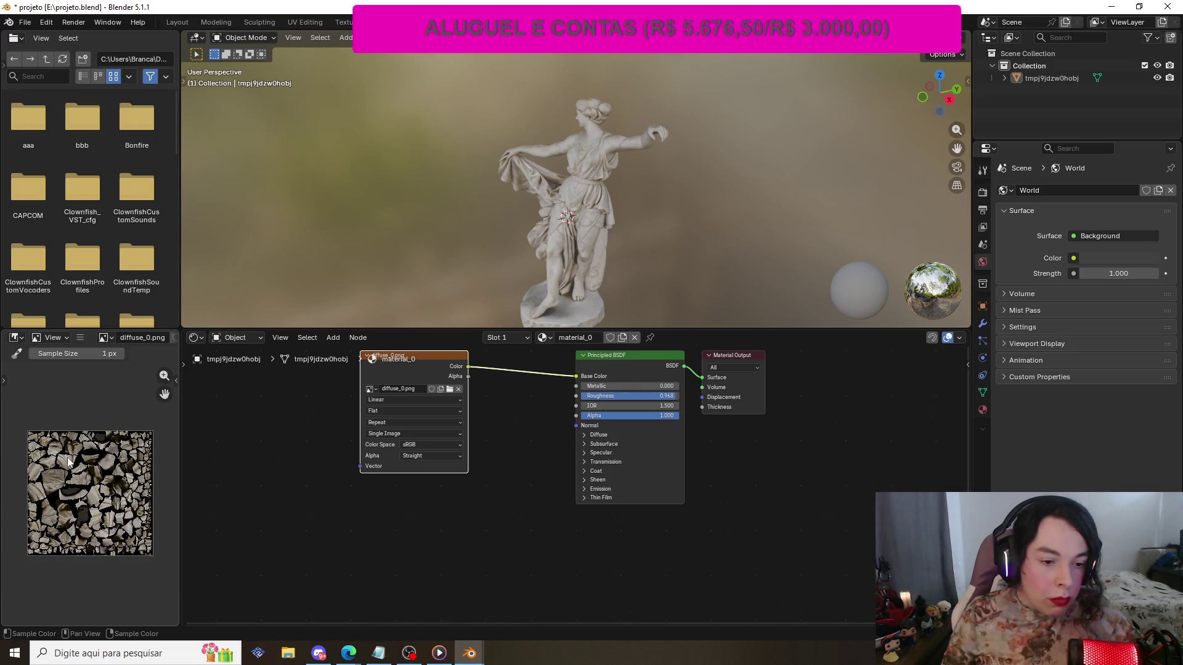
pyautogui.scroll(2, 67, 457)
pyautogui.scroll(-2, 68, 459)
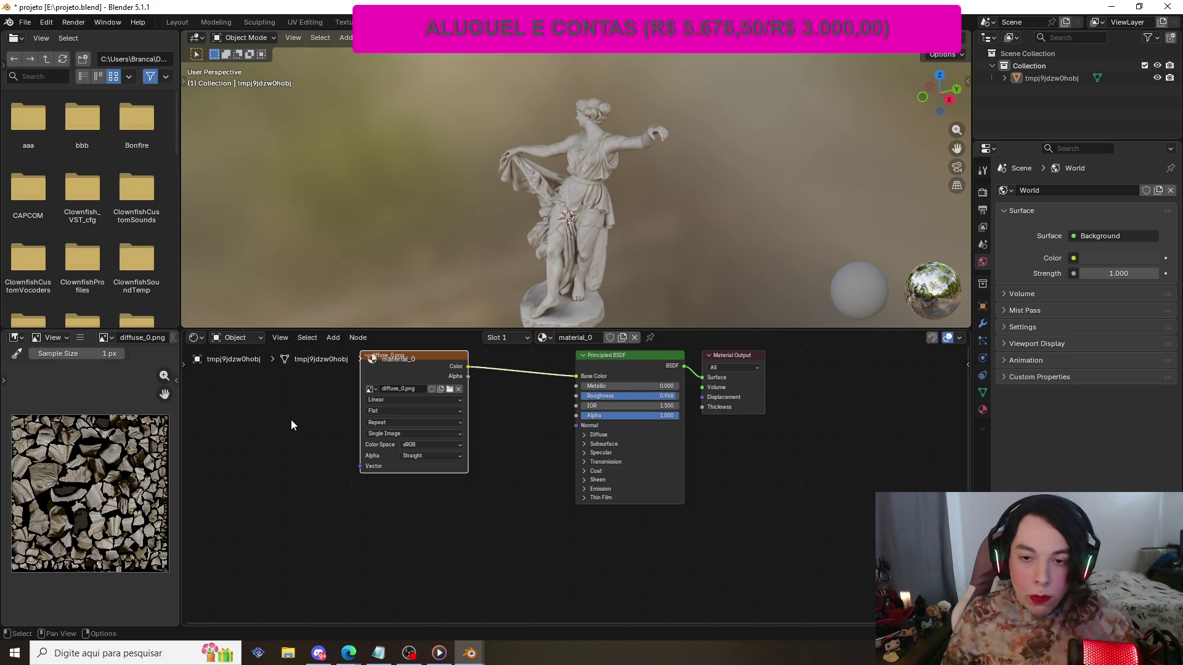
# - Switch from Blender to the browser to launch the downloaded GIMP 3.2 installer
pyautogui.scroll(-1, 491, 235)
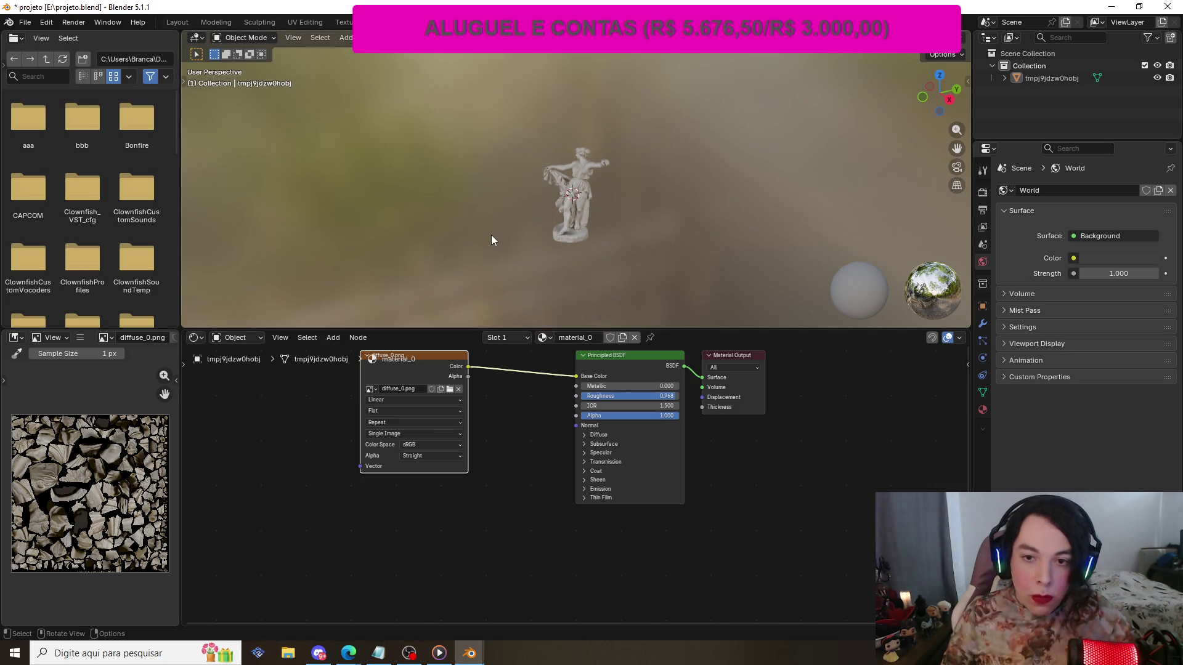
pyautogui.scroll(3, 492, 236)
pyautogui.scroll(-2, 492, 236)
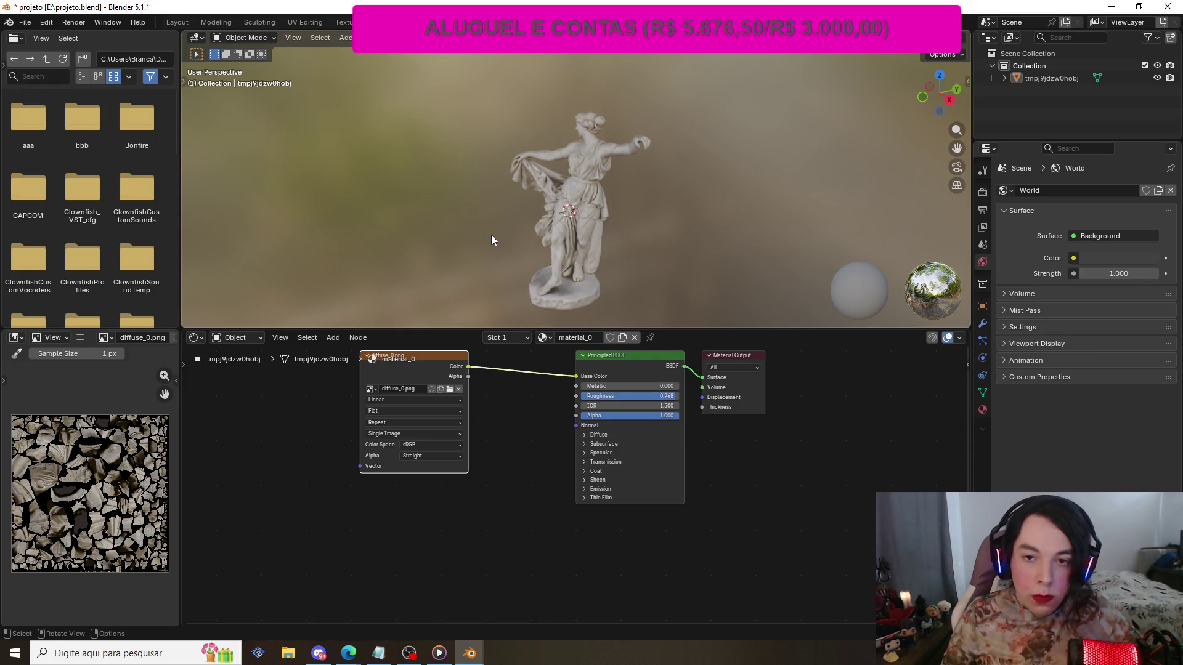
pyautogui.scroll(1, 491, 236)
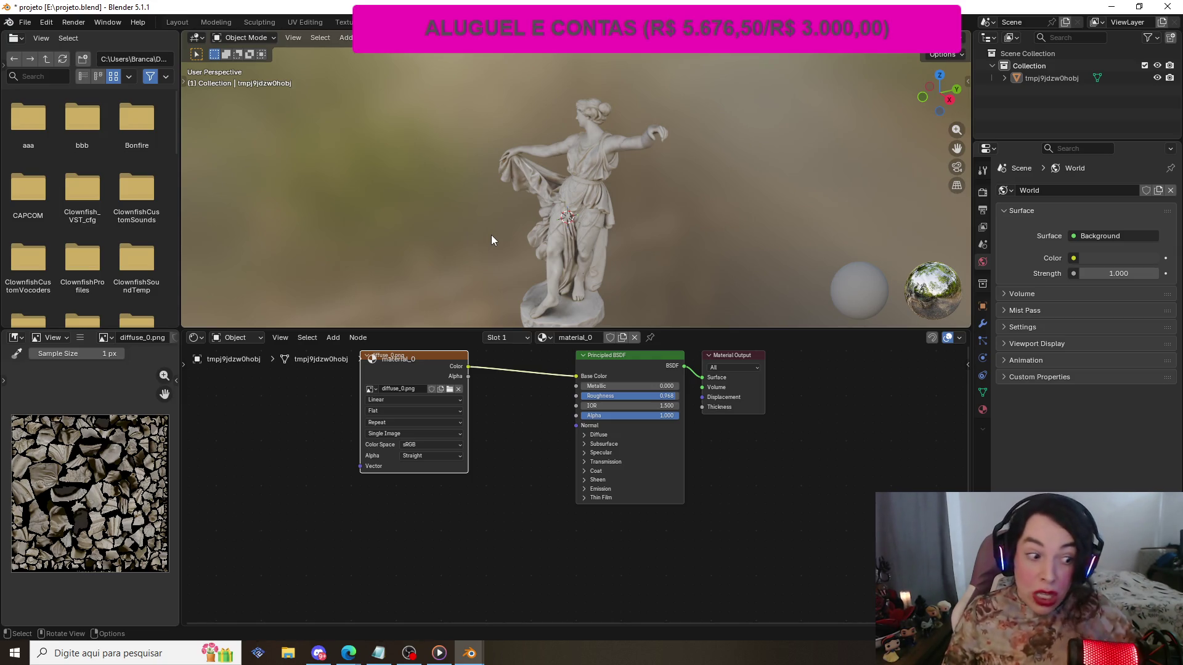
pyautogui.scroll(-1, 490, 235)
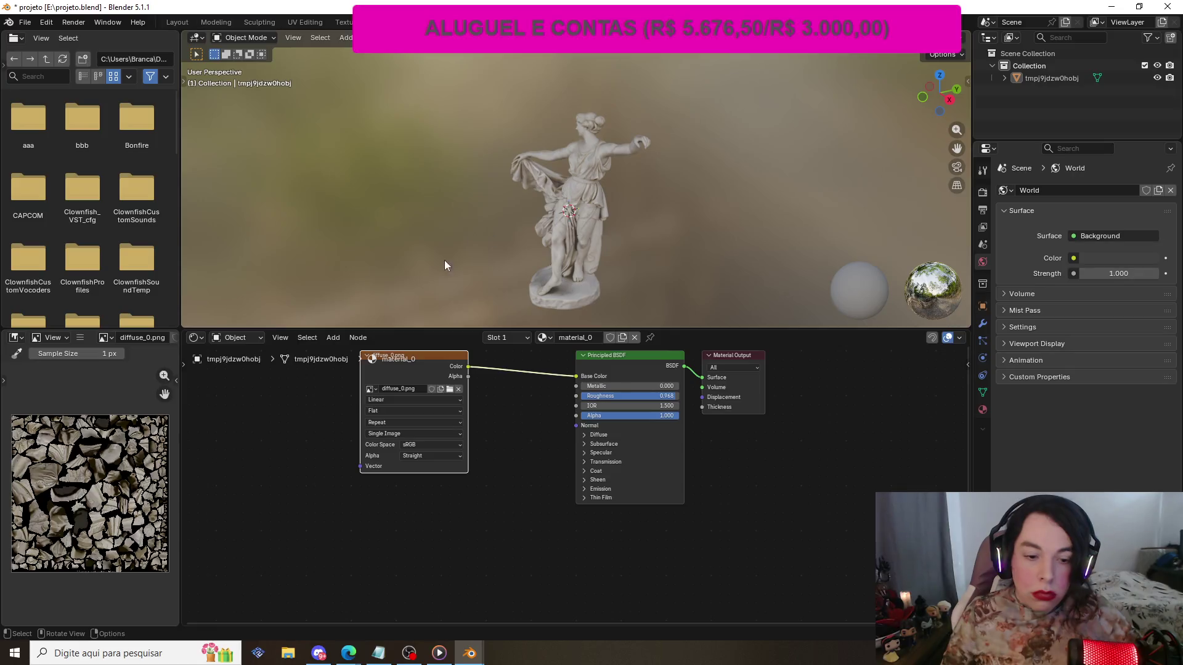
pyautogui.hotkey('alt', 'Tab')
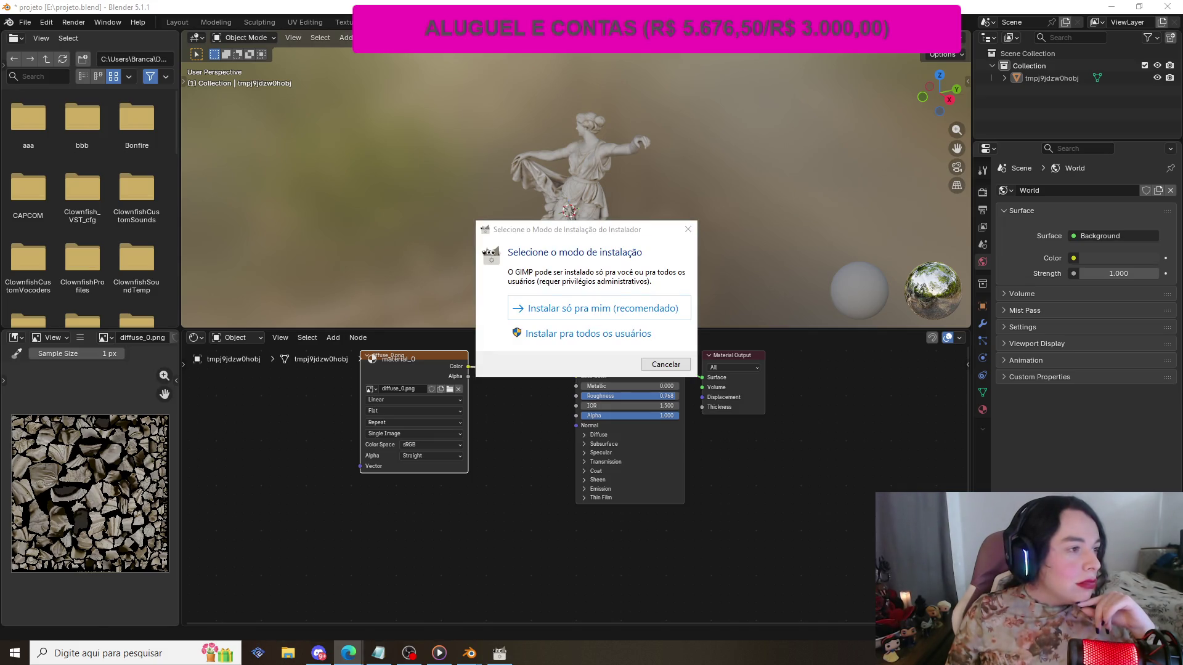
# - Start a default current-user GIMP installation, then cancel it
pyautogui.click(597, 310)
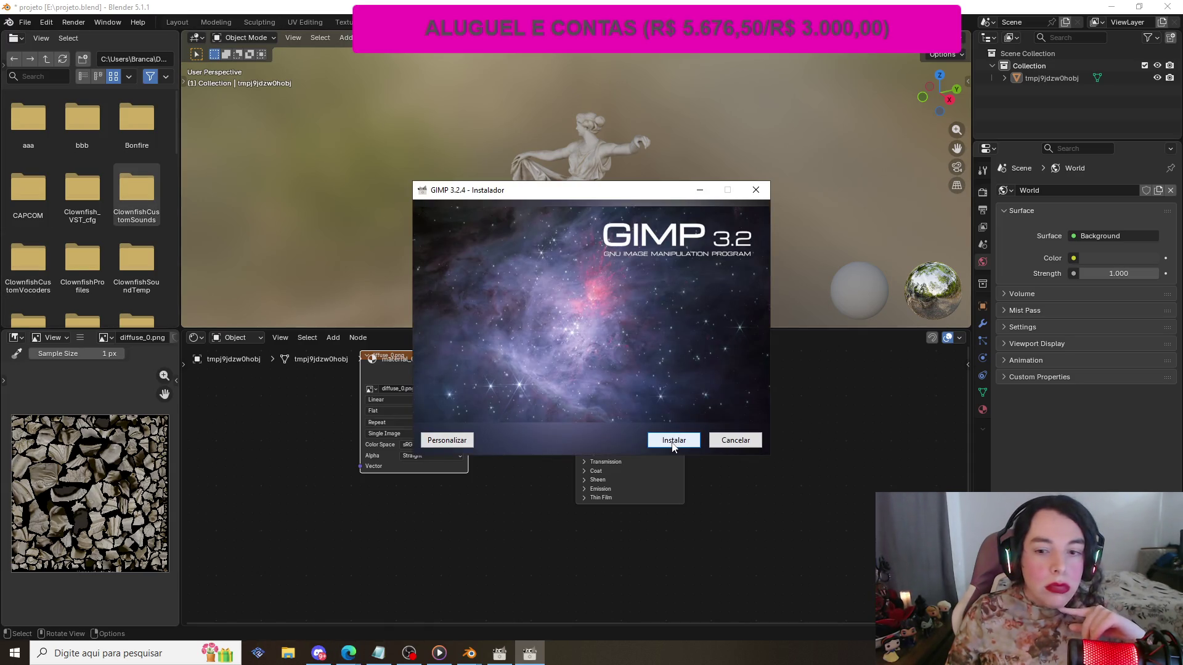
pyautogui.click(674, 440)
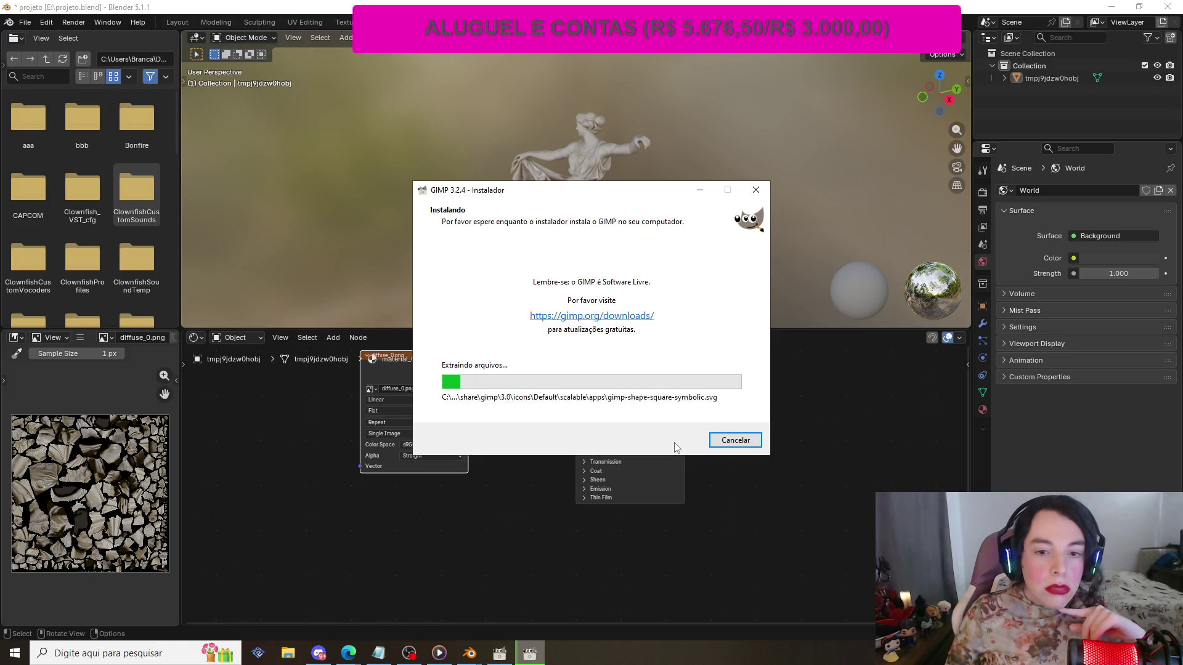
pyautogui.click(723, 442)
pyautogui.click(647, 393)
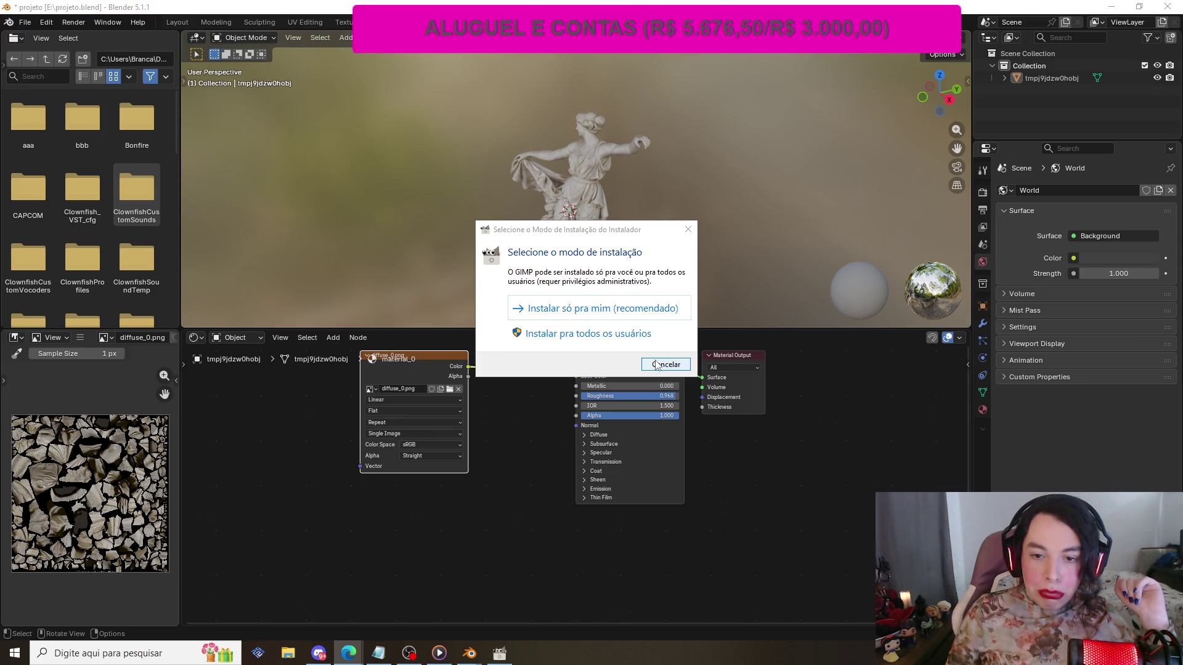
# - Rerun the install for the current user as a customized install, accepting the GPL, and hide OBS's monitor capture
pyautogui.click(550, 309)
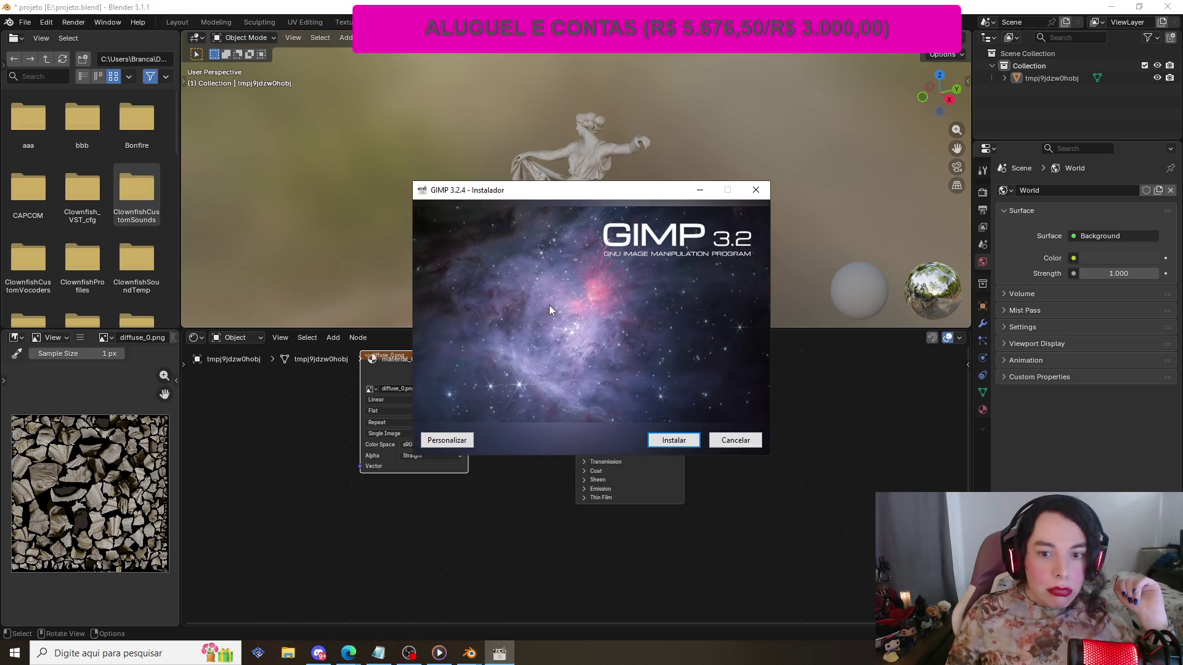
pyautogui.click(447, 440)
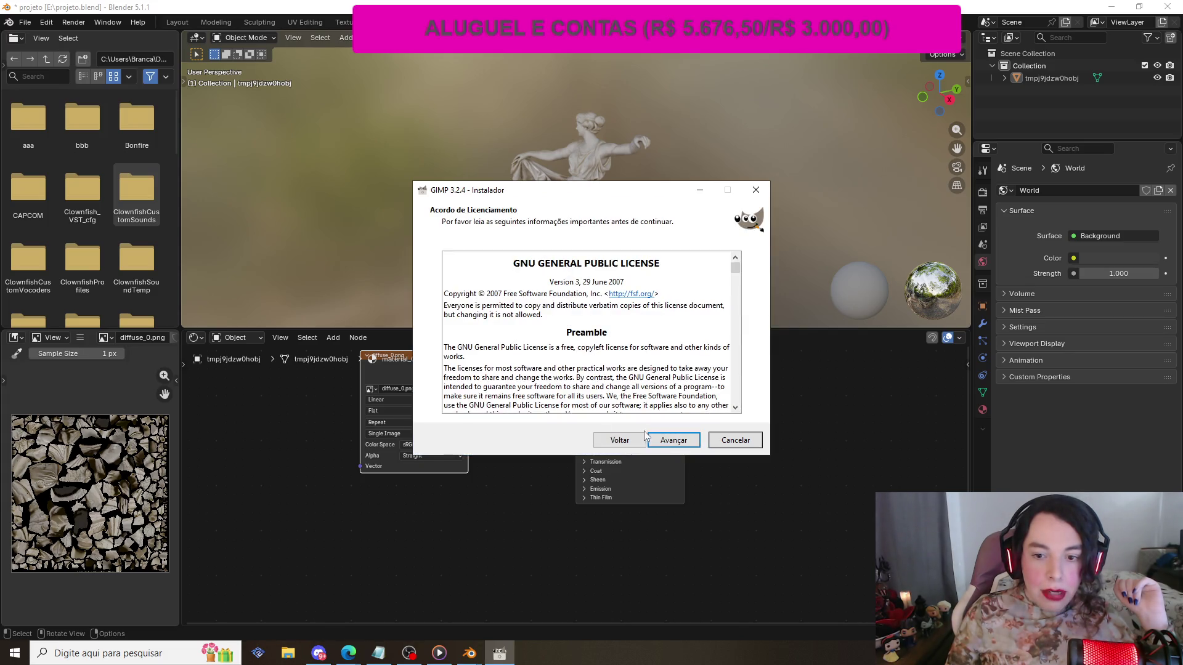
pyautogui.click(674, 440)
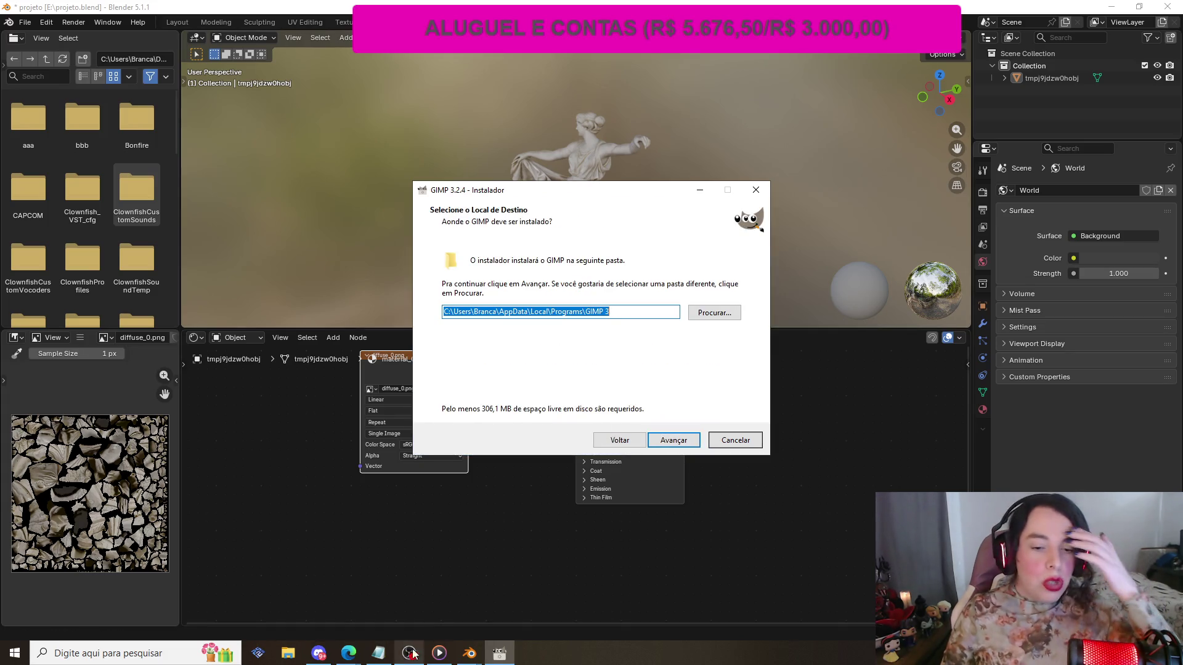
pyautogui.click(409, 653)
pyautogui.click(377, 531)
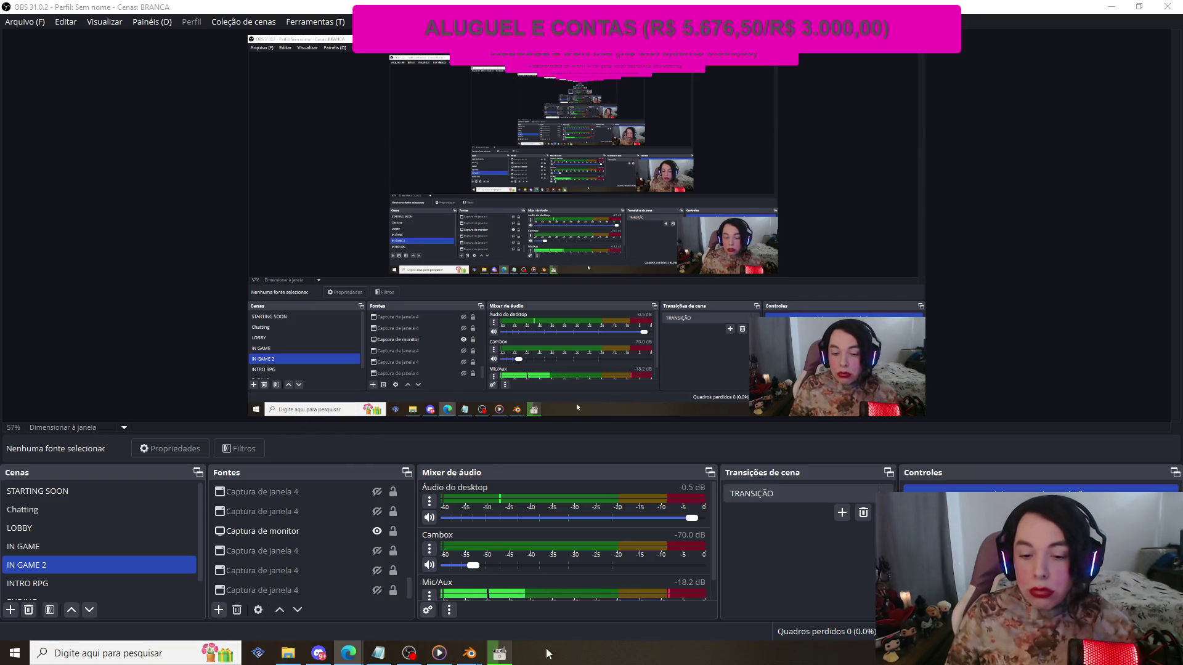
# - Finish the GIMP 3.2.4 installation with 'Iniciar o GIMP' ticked so GIMP launches
pyautogui.click(498, 652)
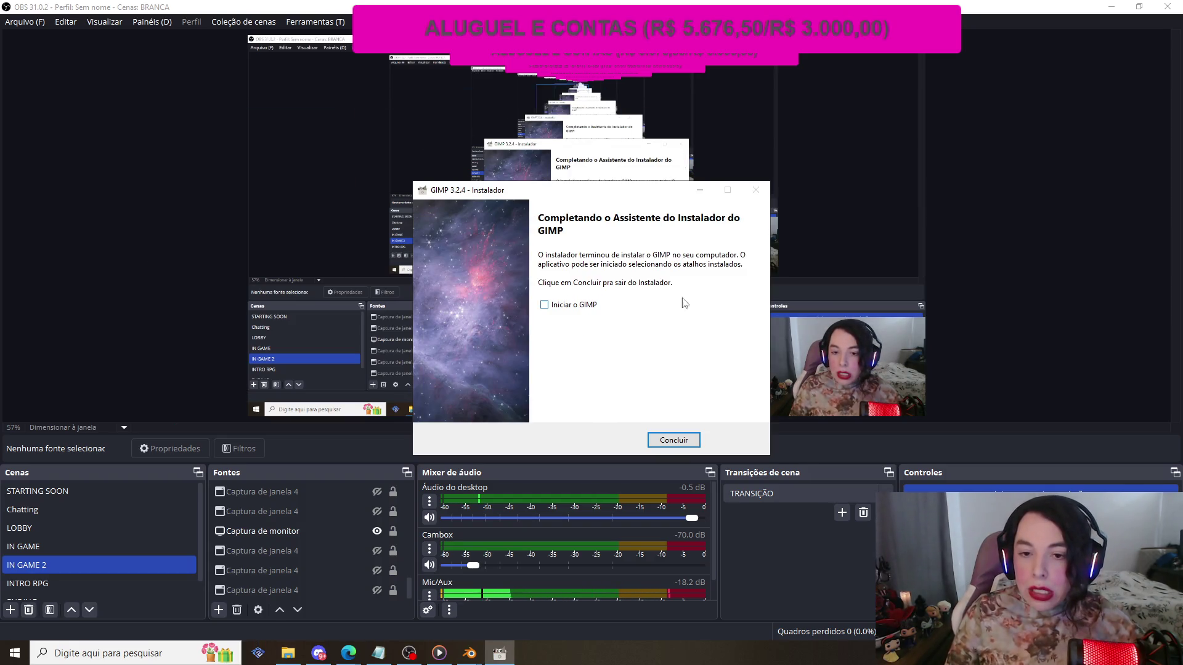
pyautogui.click(552, 311)
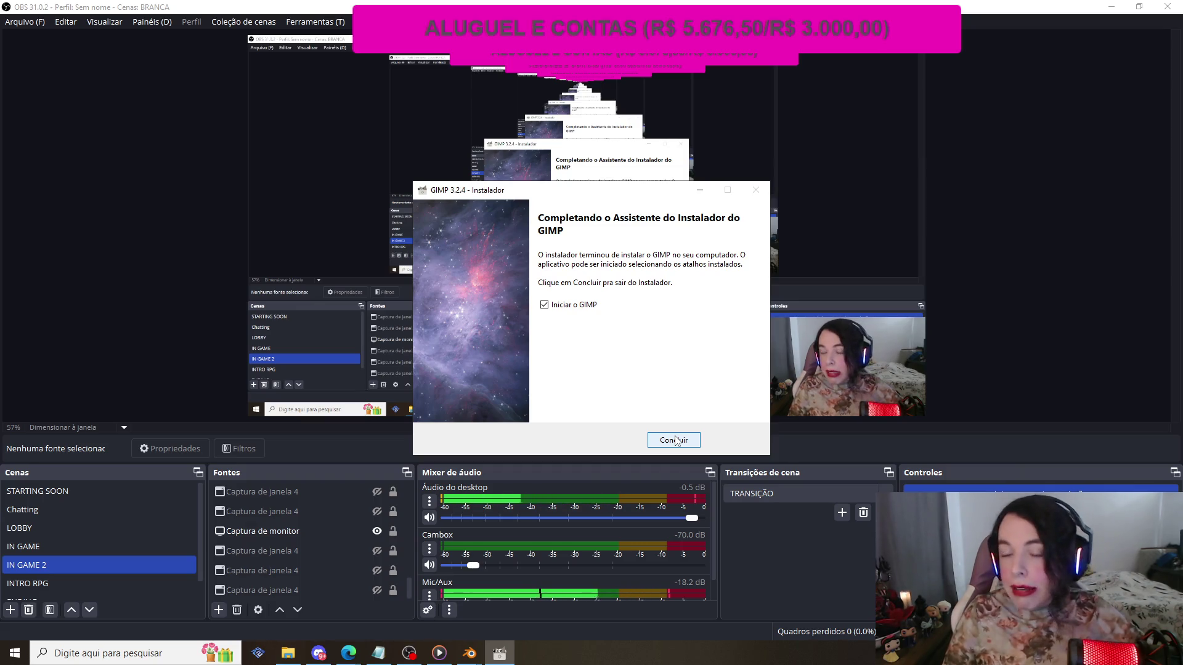
pyautogui.click(676, 439)
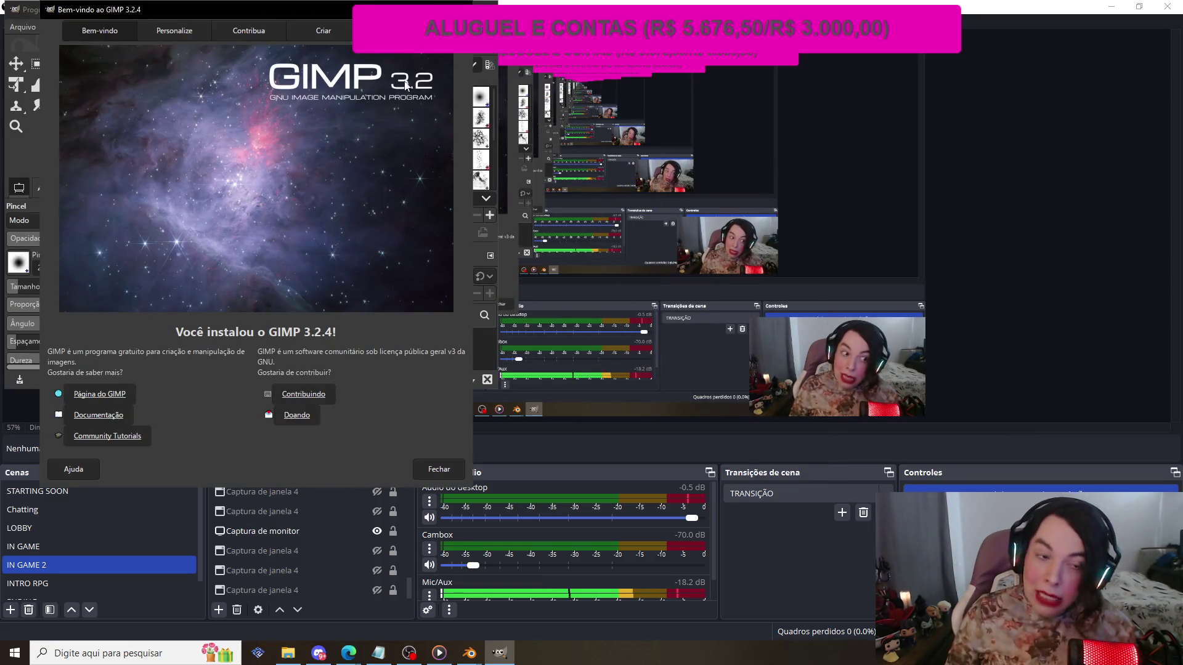
# - Move the welcome dialog aside and restore the GIMP window to a smaller size
pyautogui.moveTo(169, 17)
pyautogui.mouseDown()
pyautogui.moveTo(654, 97)
pyautogui.moveTo(649, 1)
pyautogui.moveTo(453, 1)
pyautogui.mouseUp()
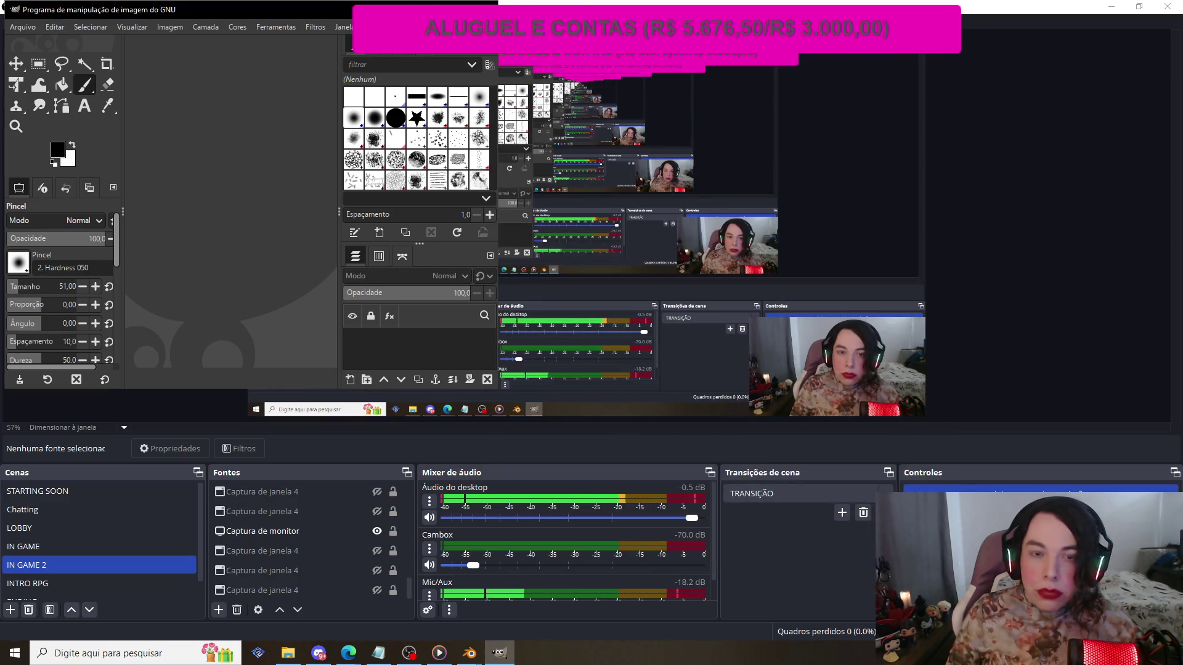
pyautogui.doubleClick(453, 2)
# - Maximize the empty GIMP window and bring up the File menu
pyautogui.click(770, 93)
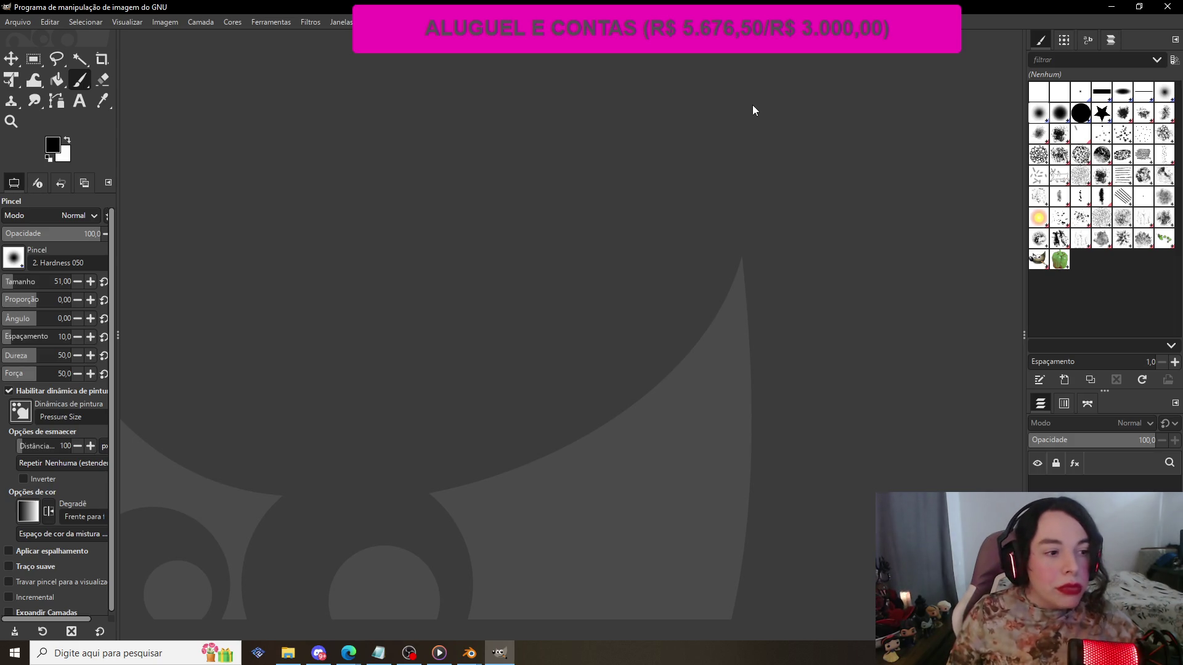
pyautogui.click(68, 354)
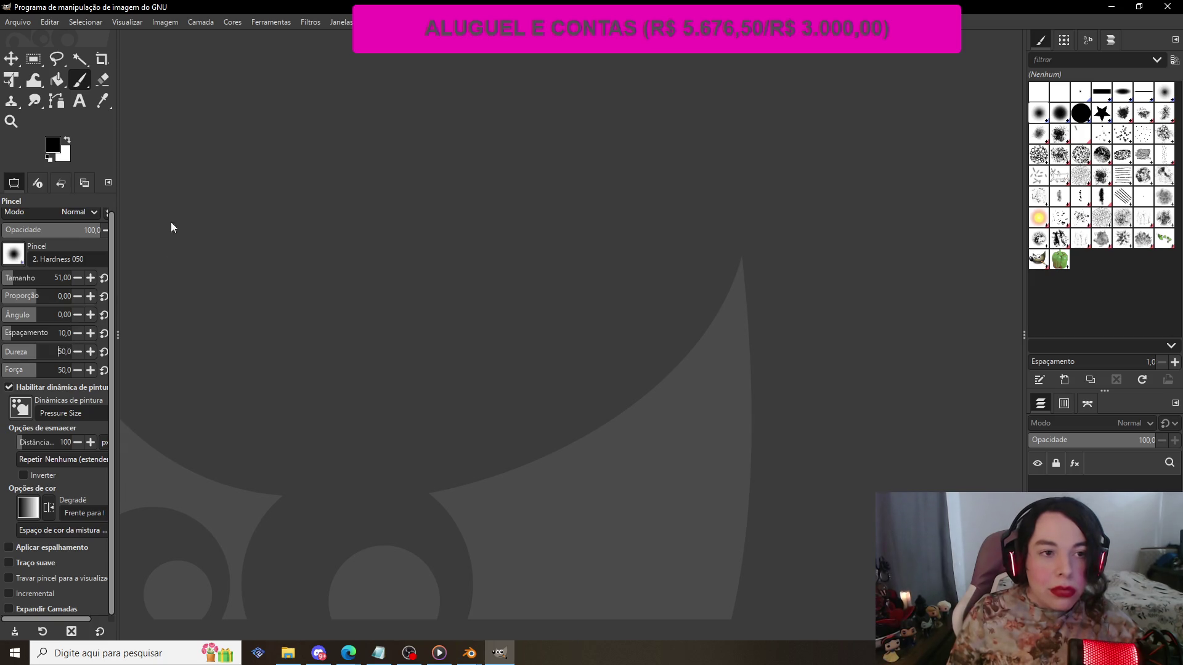
pyautogui.click(28, 20)
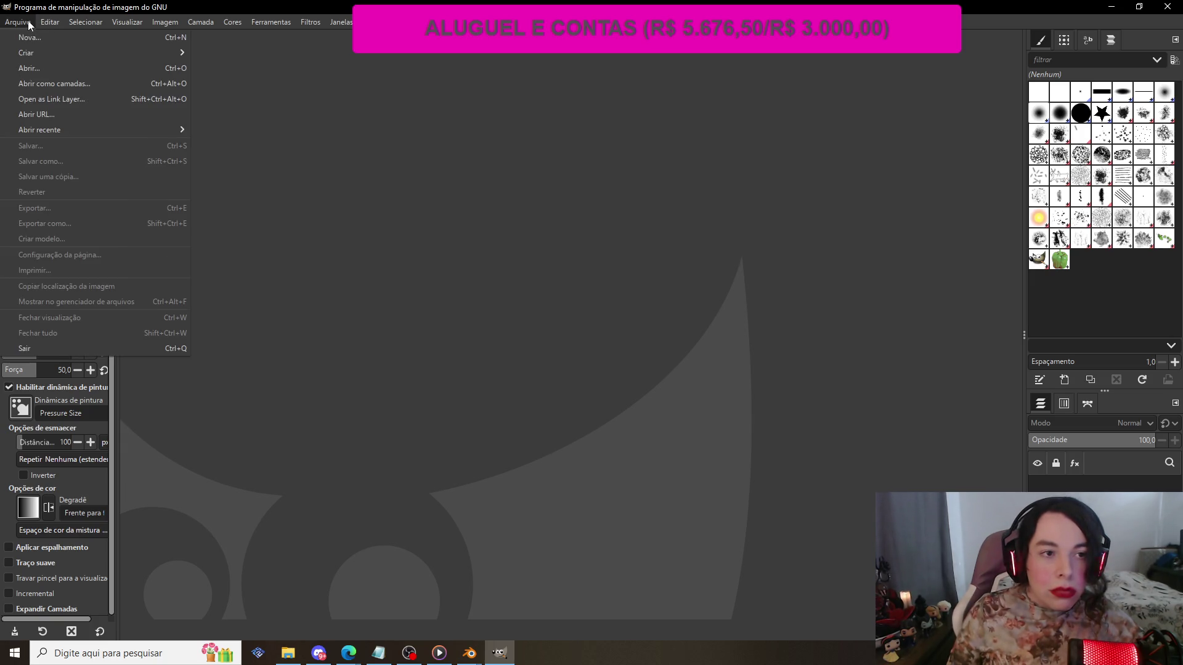
# - Open GIMP's Abrir image dialog, browse to Downloads, then cancel it
pyautogui.click(28, 20)
pyautogui.click(28, 21)
pyautogui.click(48, 66)
pyautogui.moveTo(271, 9); pyautogui.dragTo(461, 61)
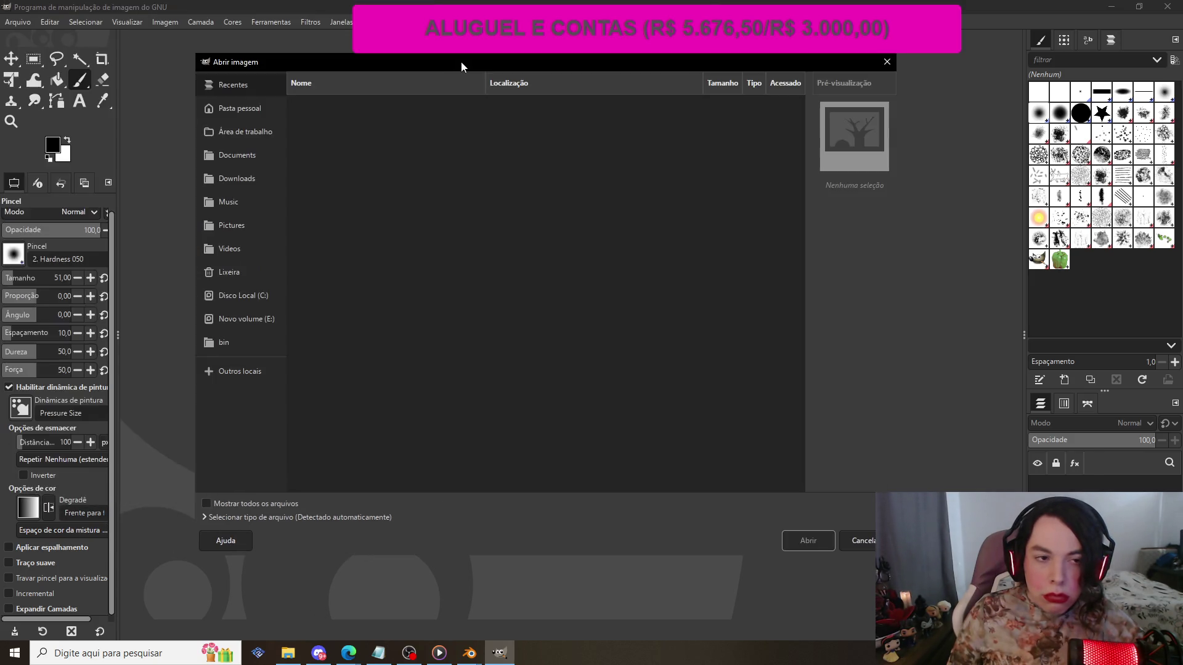
pyautogui.click(246, 176)
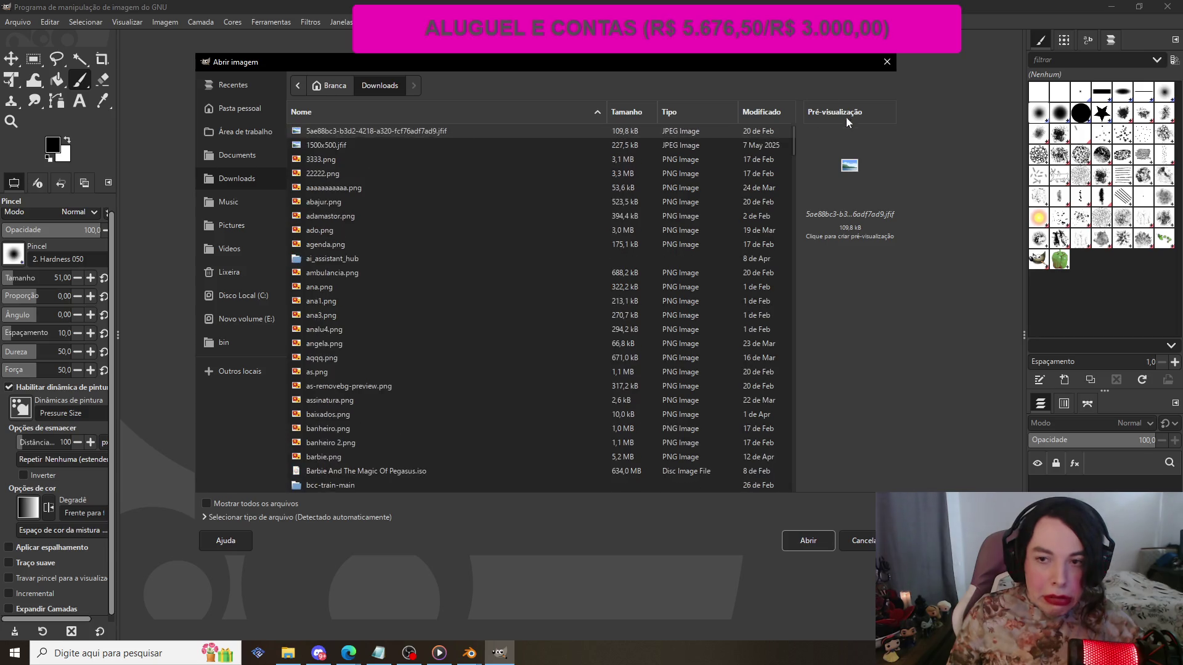
pyautogui.click(887, 63)
# - Drag diffuse_0.png from Downloads > estatua in File Explorer onto GIMP
pyautogui.click(288, 653)
pyautogui.scroll(3, 505, 354)
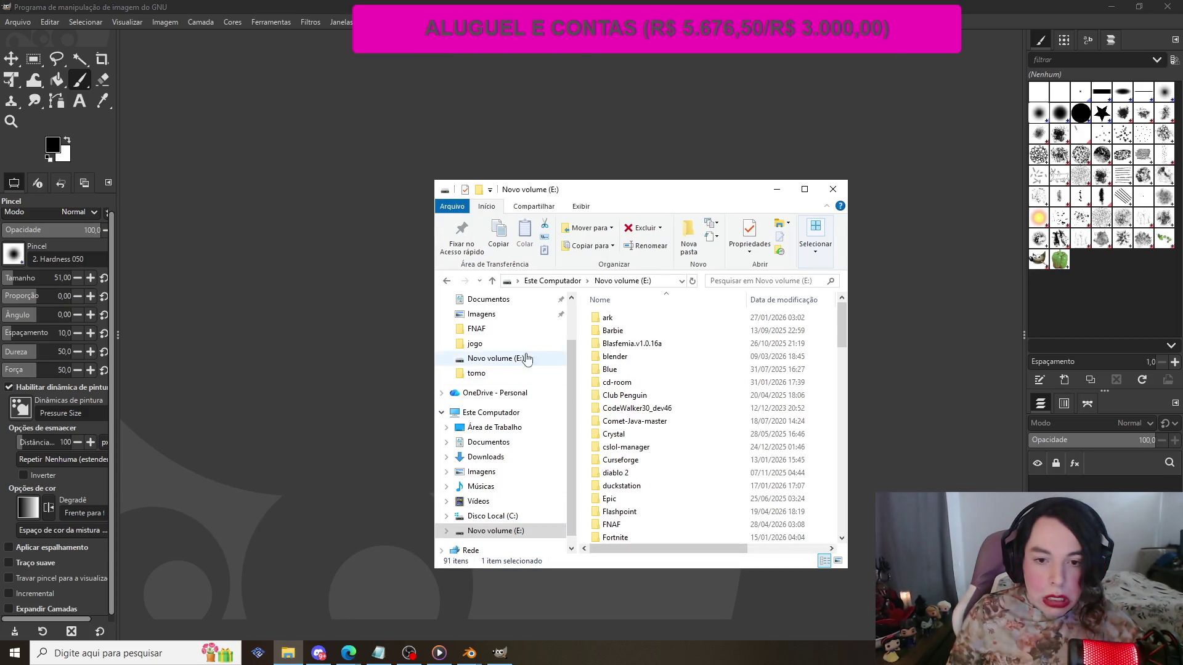
pyautogui.click(495, 340)
pyautogui.doubleClick(610, 335)
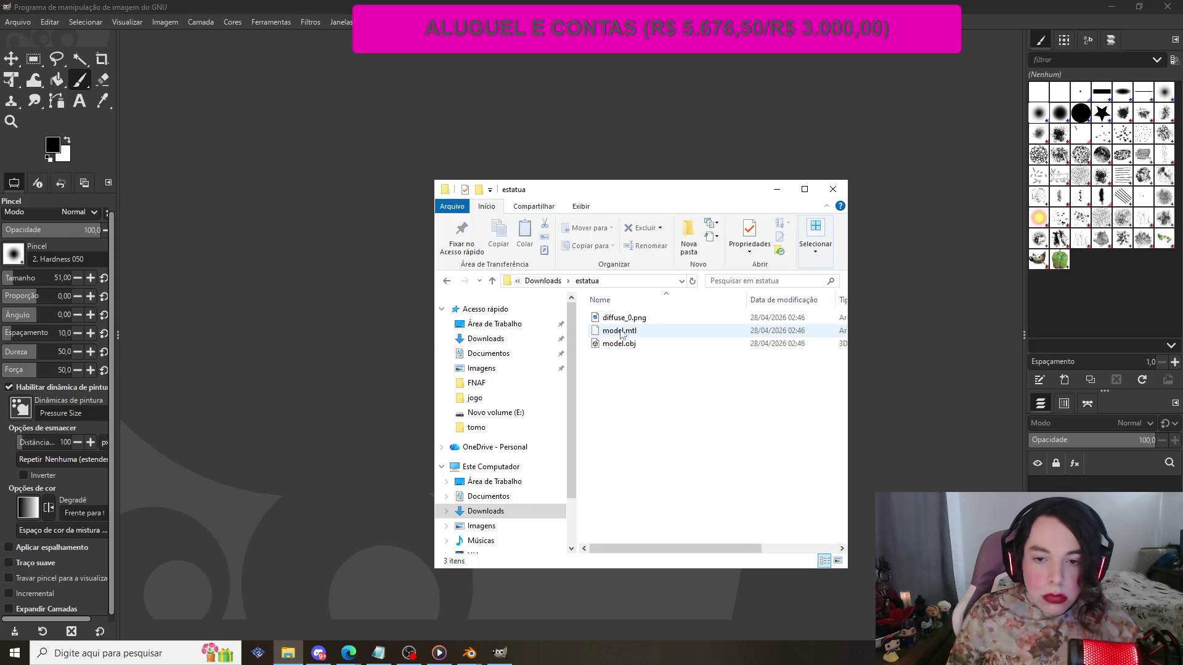
pyautogui.click(610, 322)
pyautogui.moveTo(610, 323); pyautogui.dragTo(306, 289)
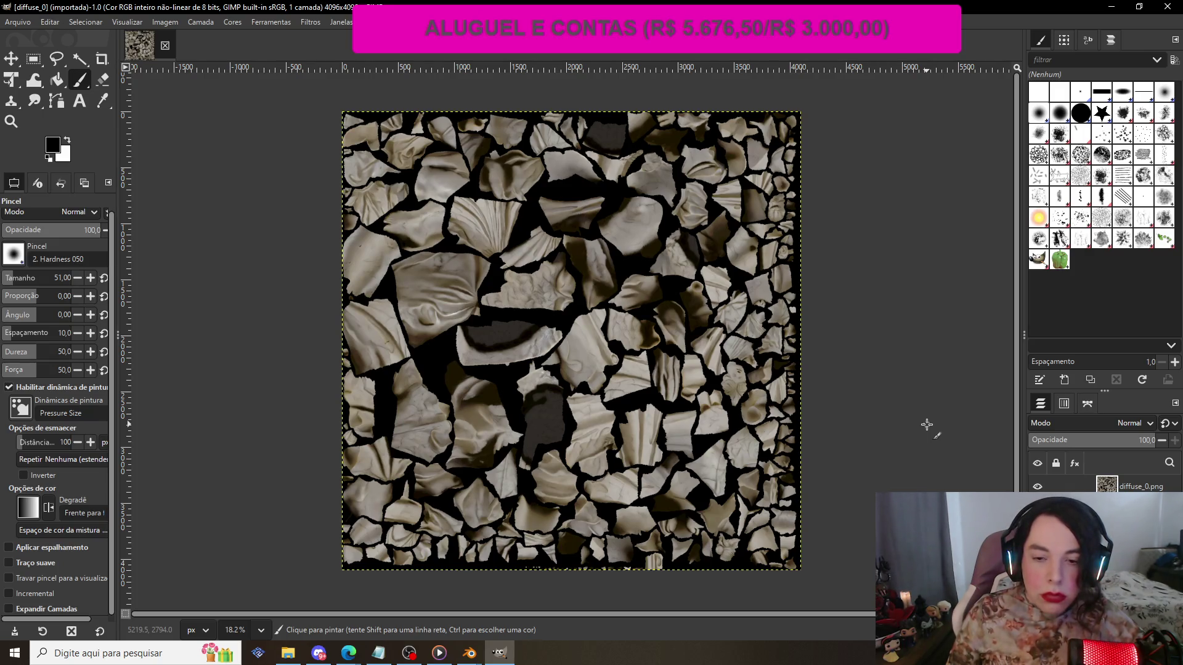
# - Show the Imagem menu over the diffuse_0.png texture
pyautogui.click(171, 24)
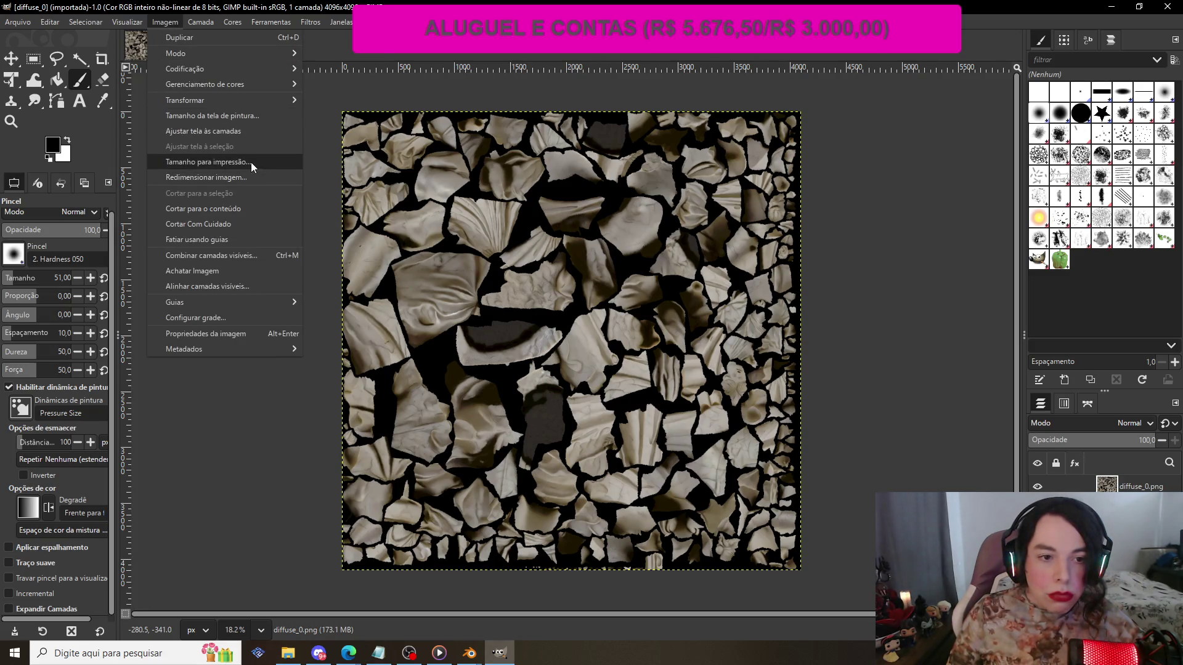
# - Scale diffuse_0.png from 4096×4096 to 1024×1024, keeping Cubic interpolation
pyautogui.click(220, 176)
pyautogui.write('1023')
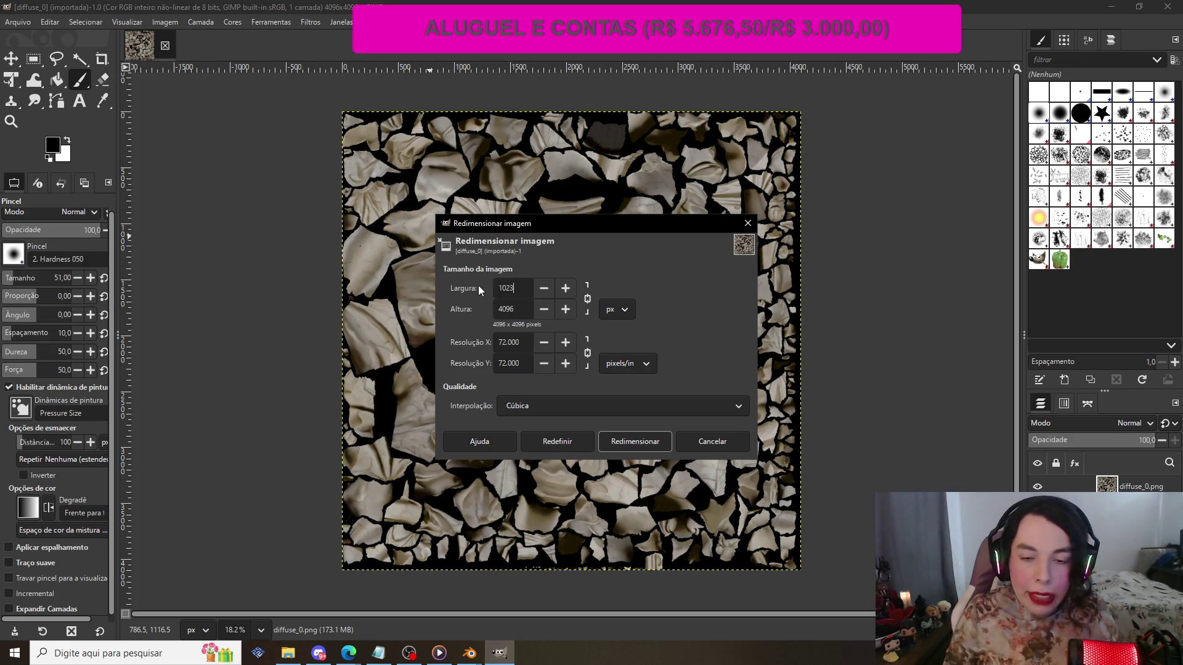
pyautogui.press('BackSpace')
pyautogui.write('4')
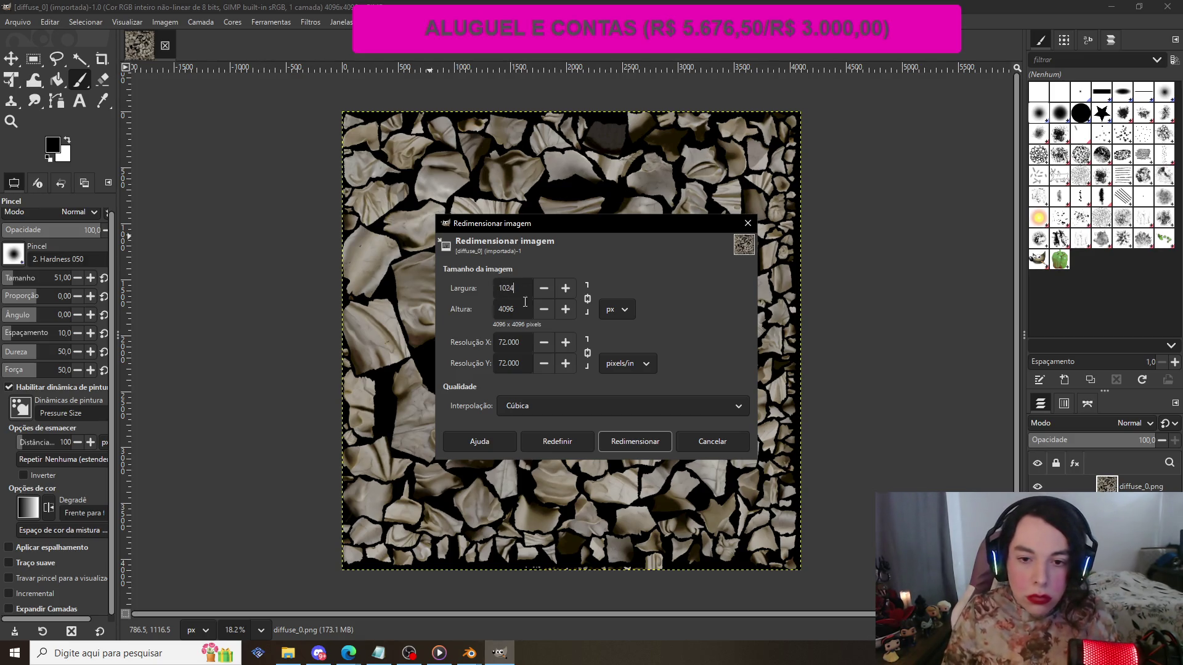
pyautogui.press('Tab')
pyautogui.write('1024')
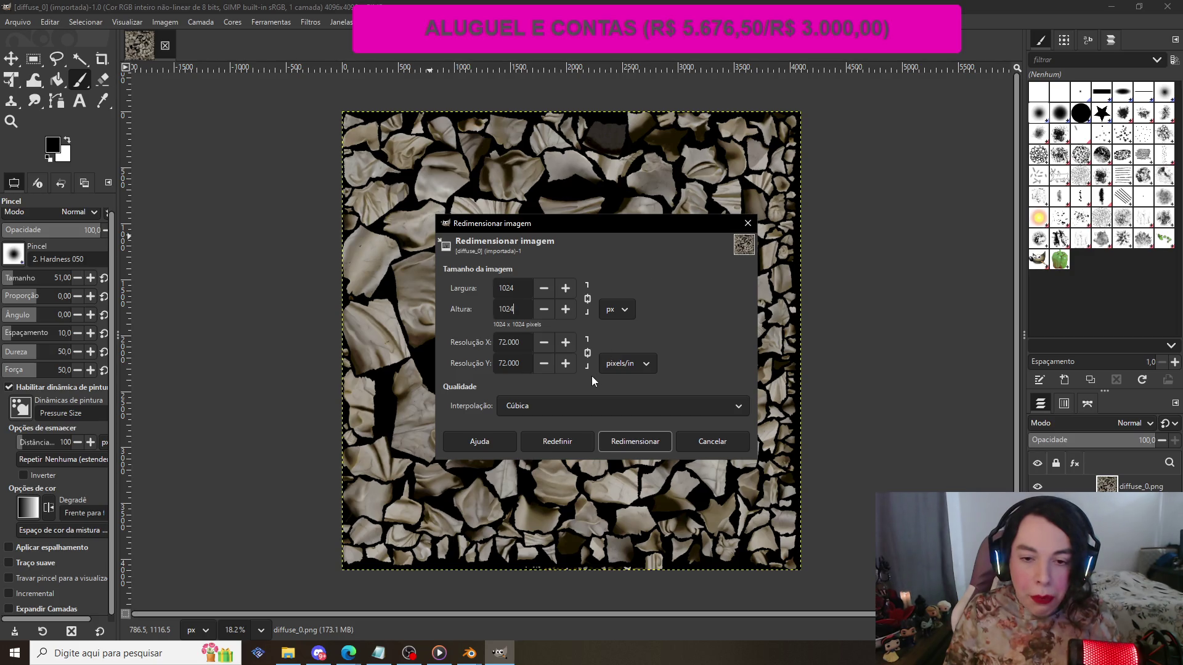
pyautogui.click(582, 408)
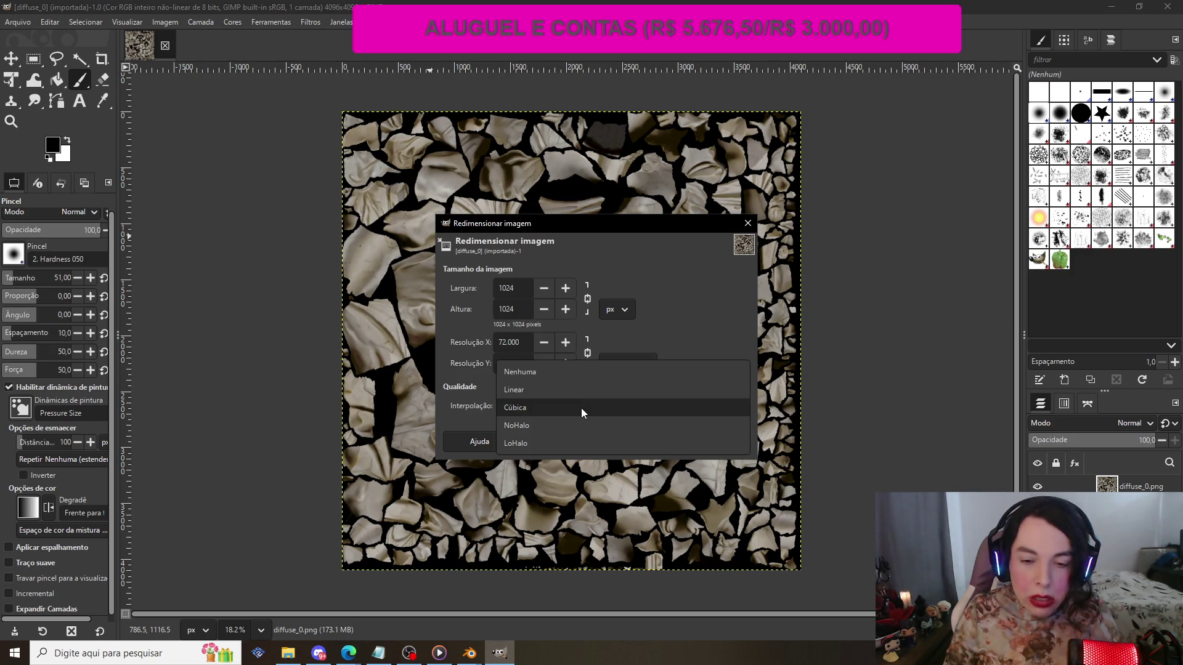
pyautogui.click(582, 408)
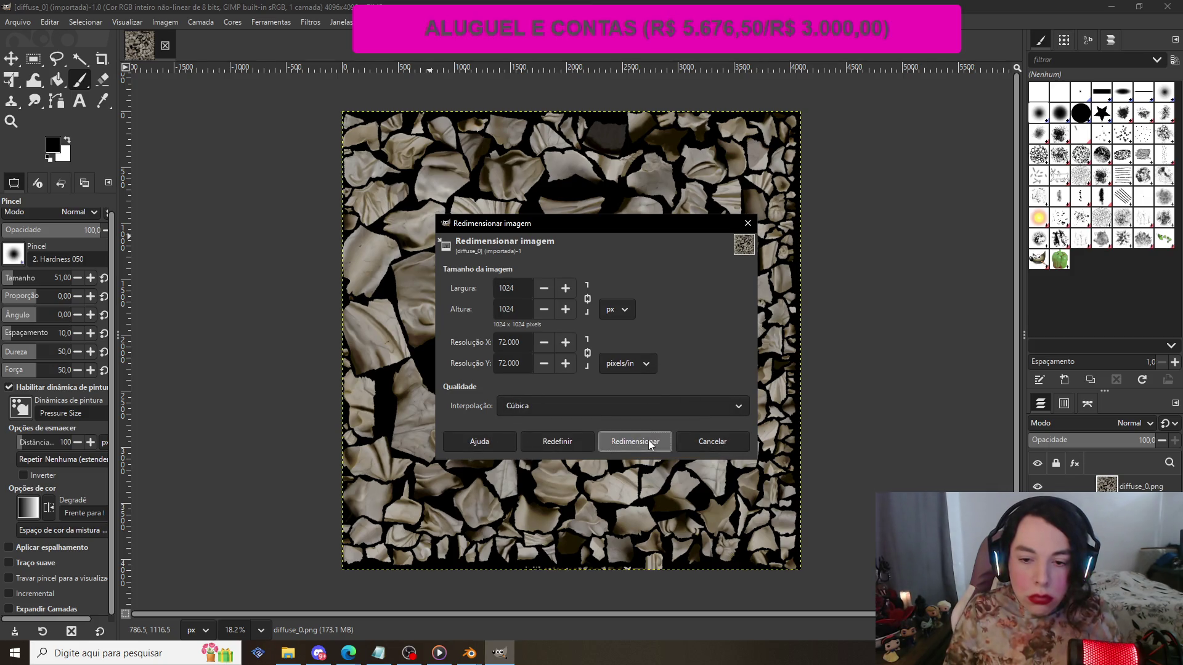
pyautogui.click(650, 444)
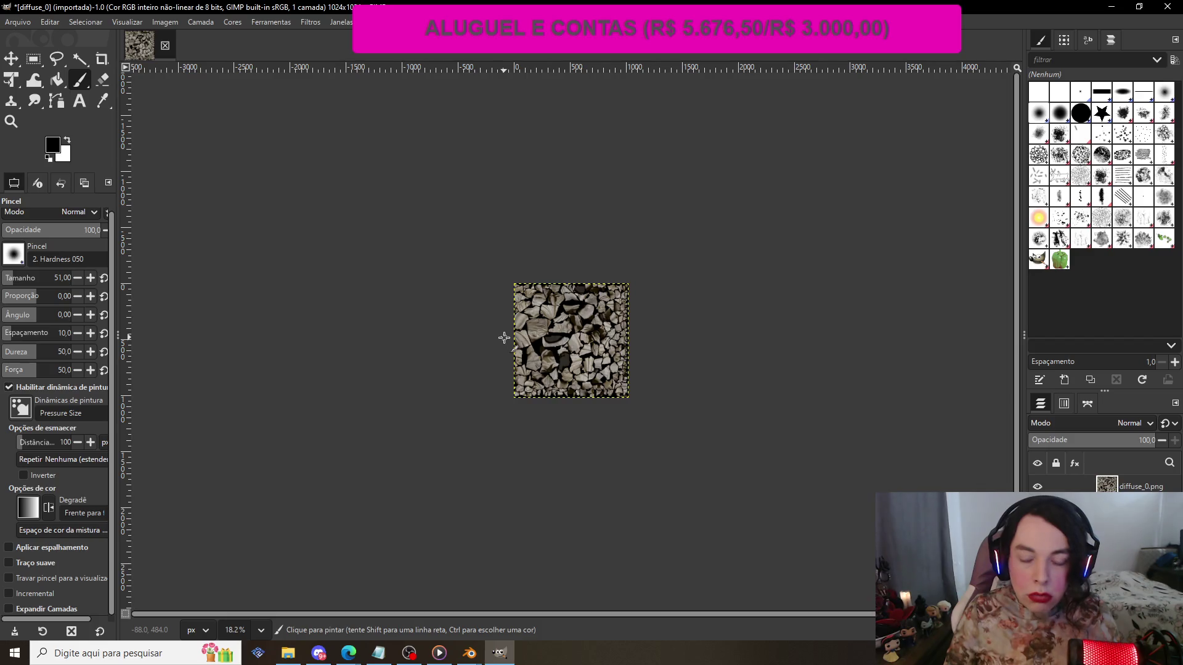
pyautogui.click(17, 22)
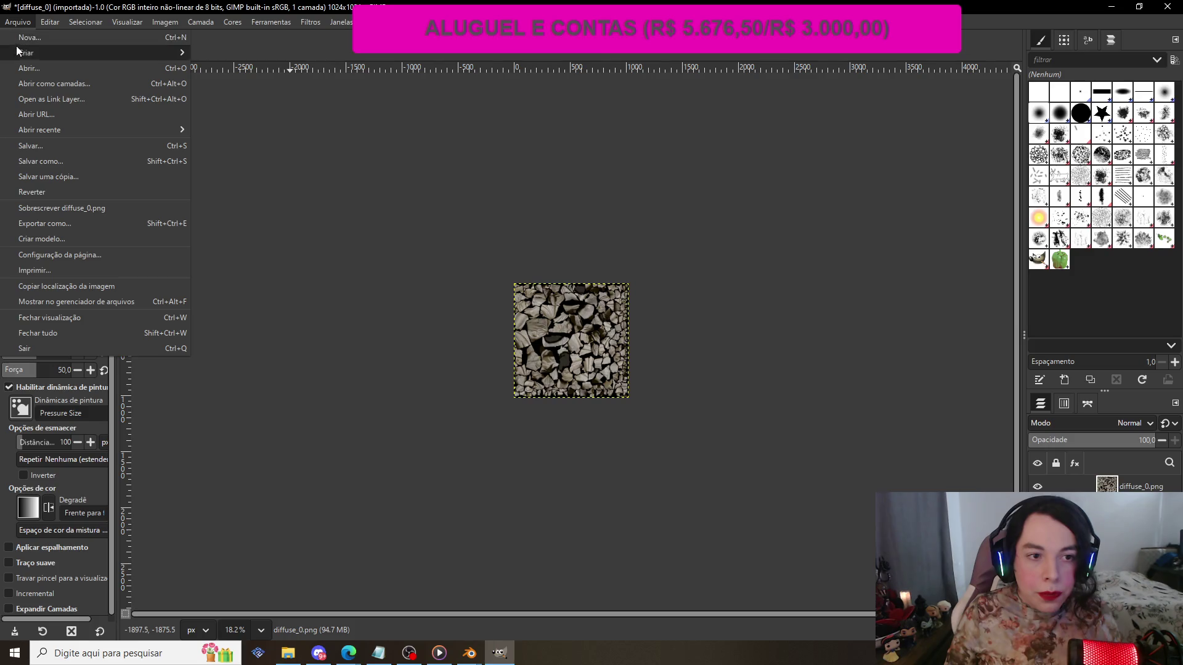
# - Export the texture as diffuse_0.dds into the estatua folder
pyautogui.click(111, 223)
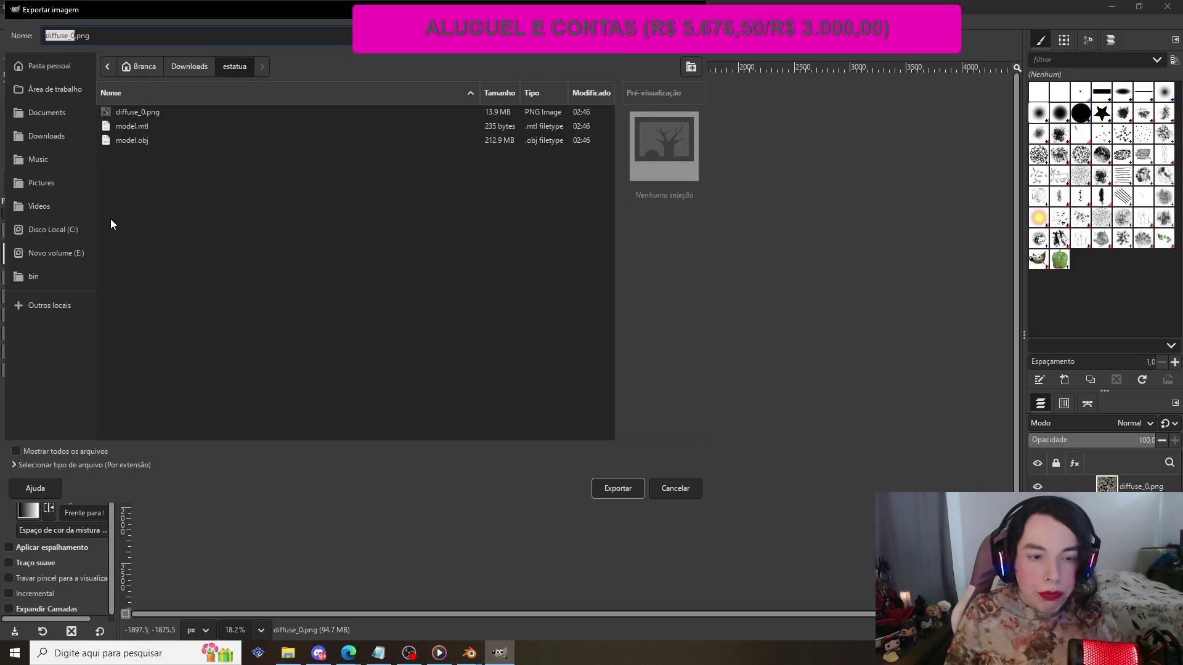
pyautogui.moveTo(289, 16); pyautogui.dragTo(496, 84)
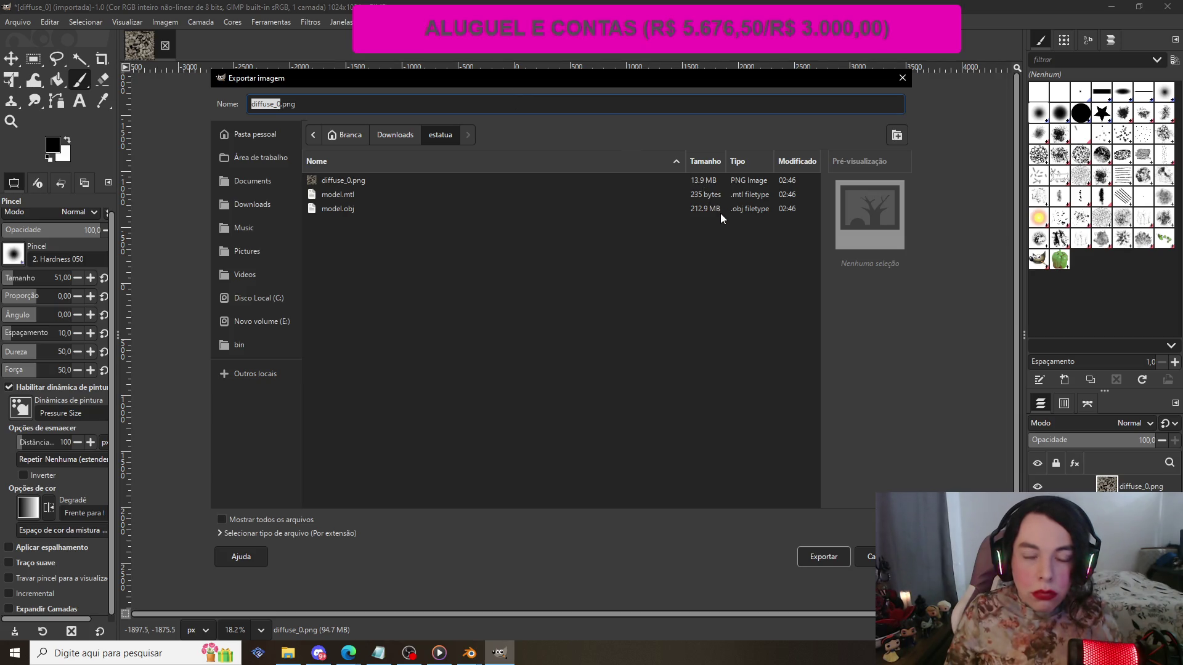
pyautogui.click(297, 106)
pyautogui.press('BackSpace')
pyautogui.press('BackSpace')
pyautogui.press('BackSpace')
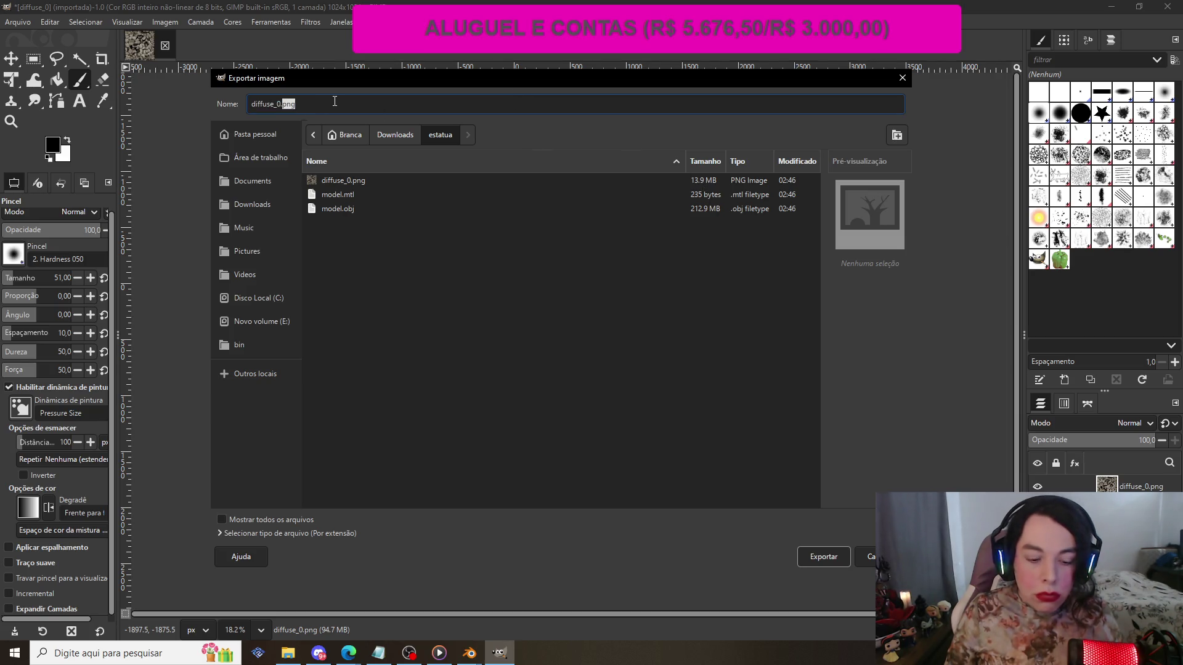
pyautogui.write('dds')
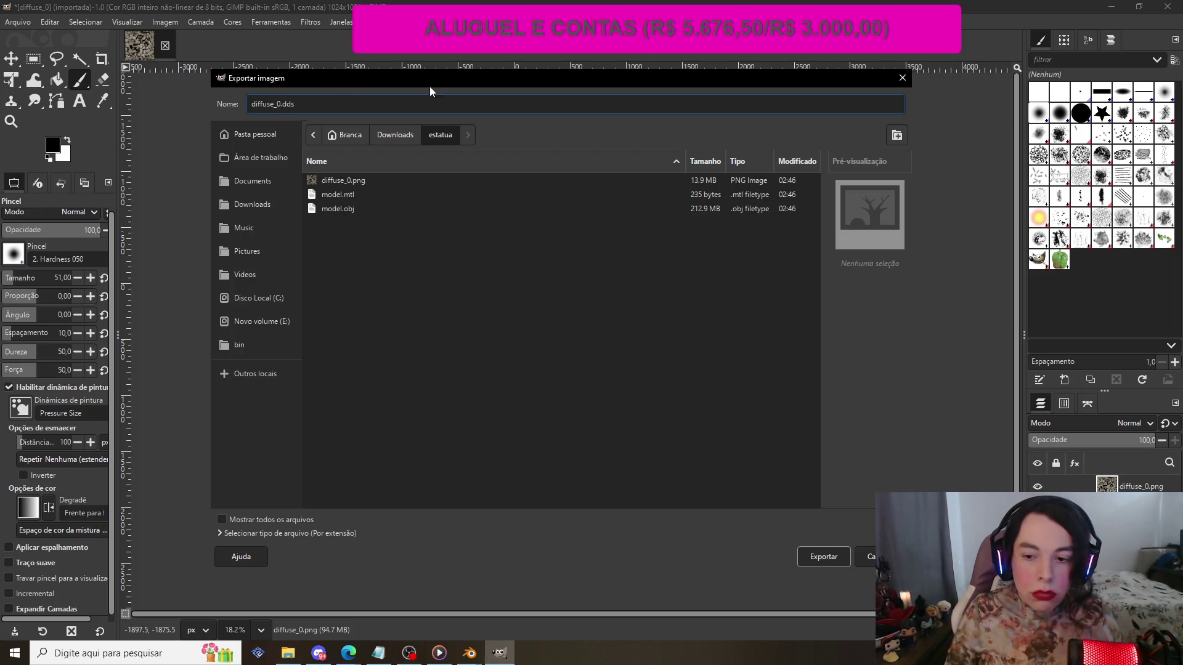
pyautogui.click(806, 556)
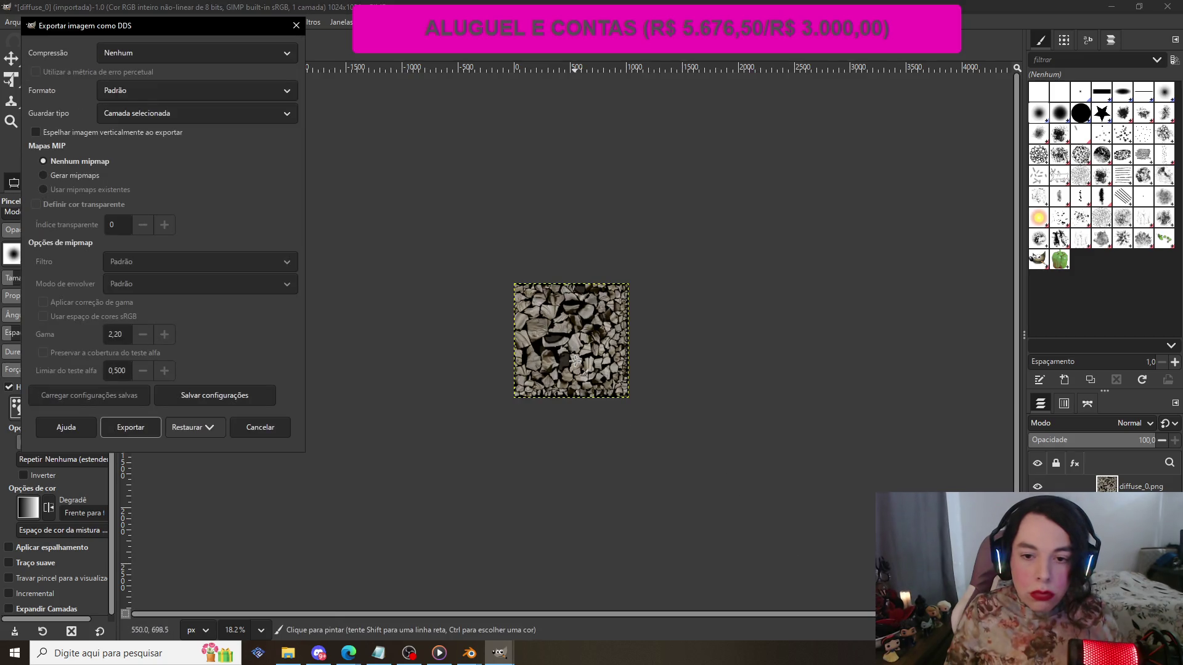
# - Set DDS compression to BC3 / DXT5 and choose Gerar mipmaps
pyautogui.moveTo(80, 27)
pyautogui.mouseDown()
pyautogui.moveTo(360, 69)
pyautogui.moveTo(494, 129)
pyautogui.mouseUp()
pyautogui.click(618, 161)
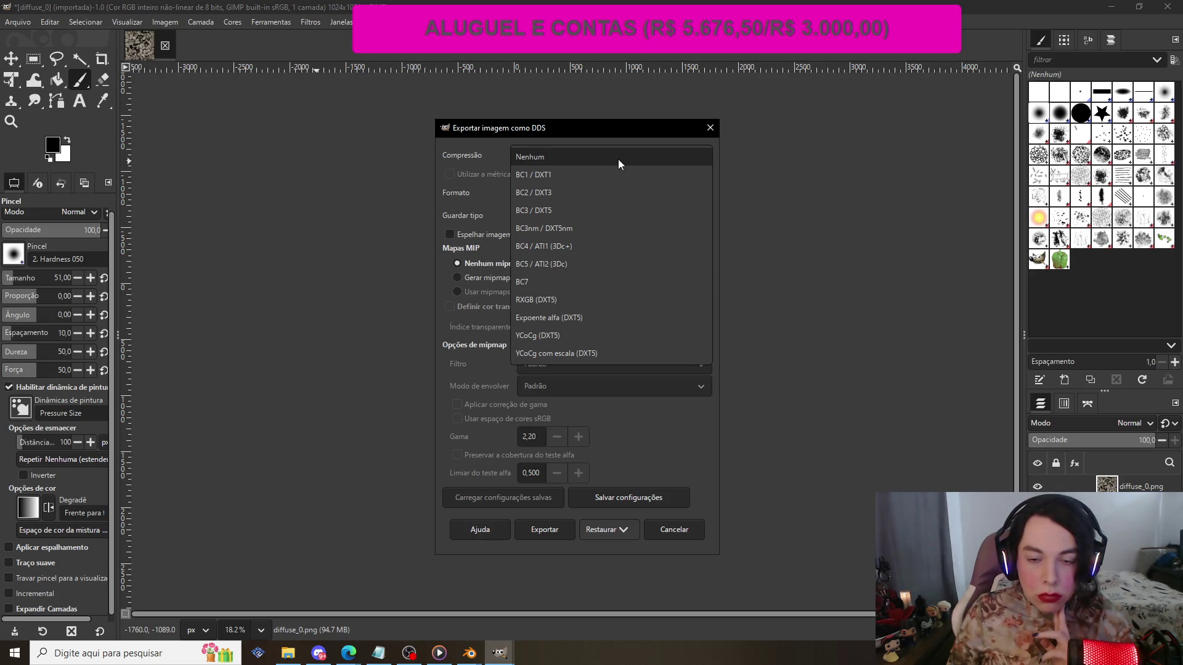
pyautogui.click(527, 231)
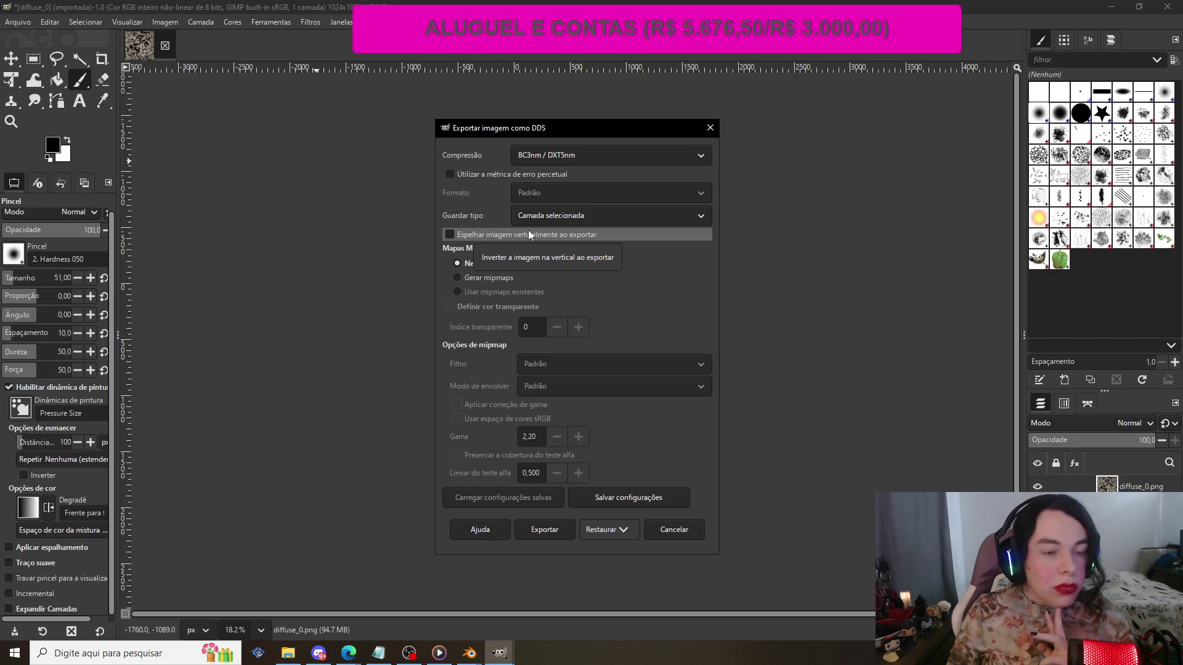
pyautogui.click(564, 157)
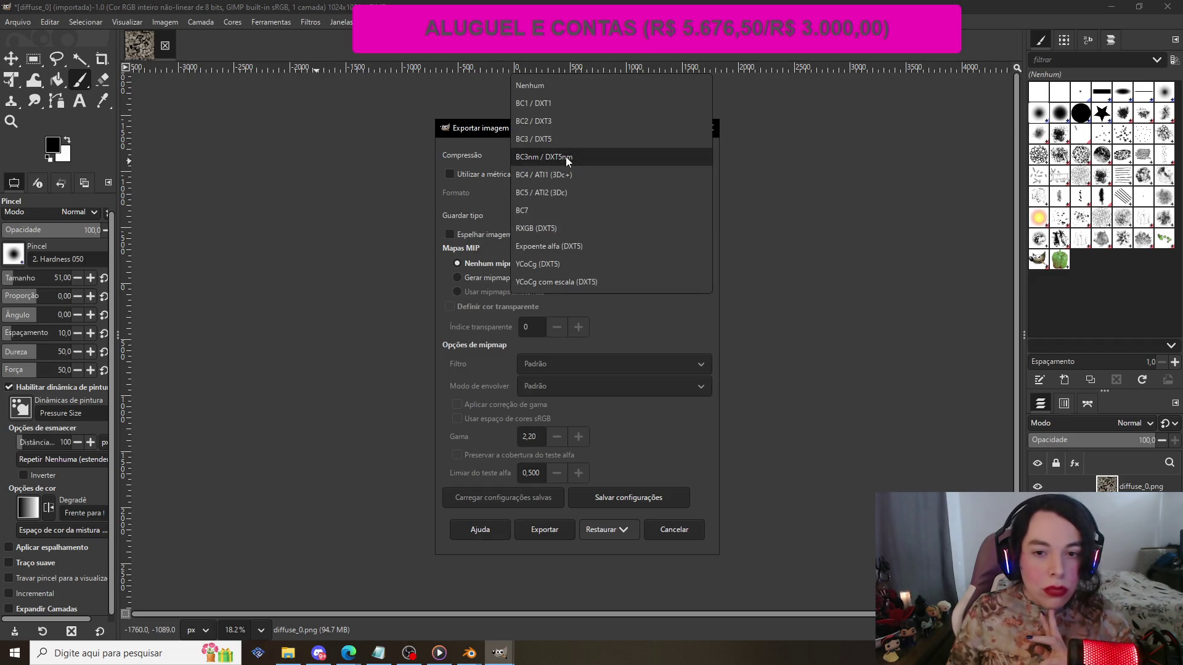
pyautogui.click(544, 140)
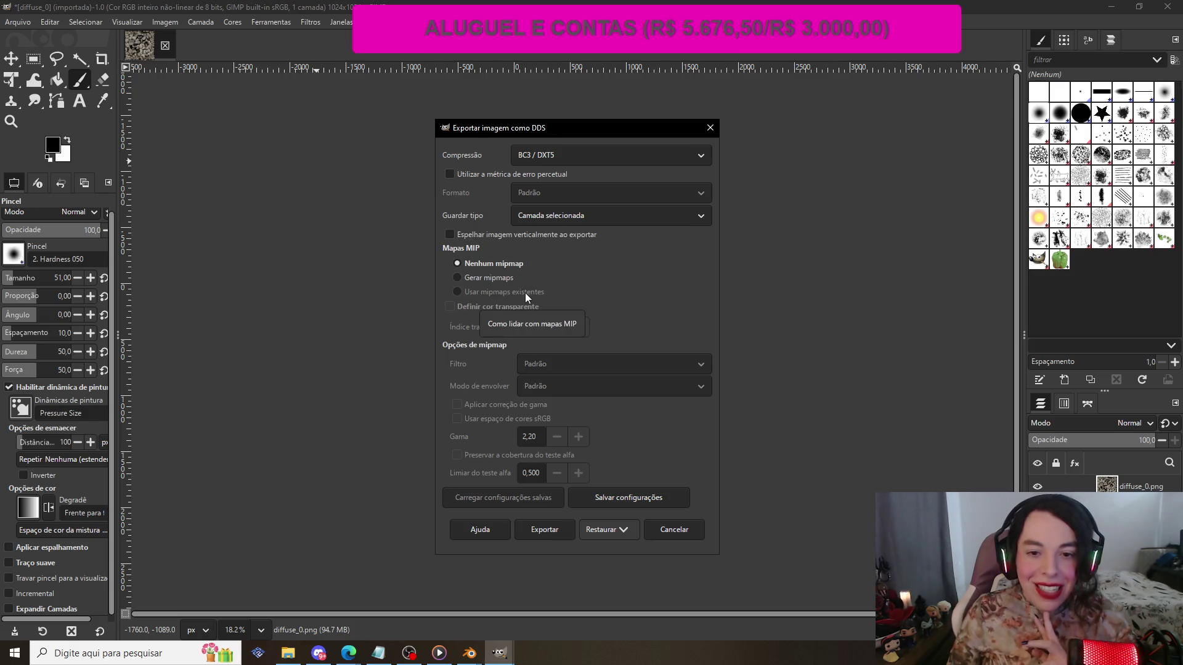
pyautogui.click(457, 280)
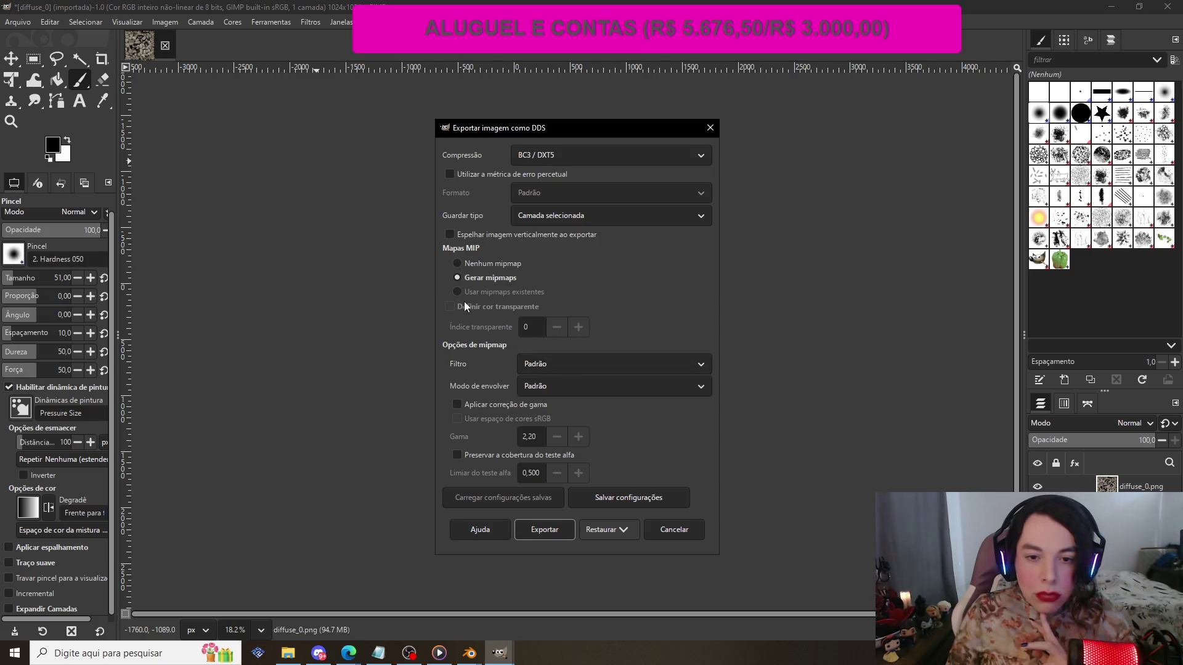
# - Keep saving the selected layer only, set wrap mode to Repetir, and export
pyautogui.click(537, 225)
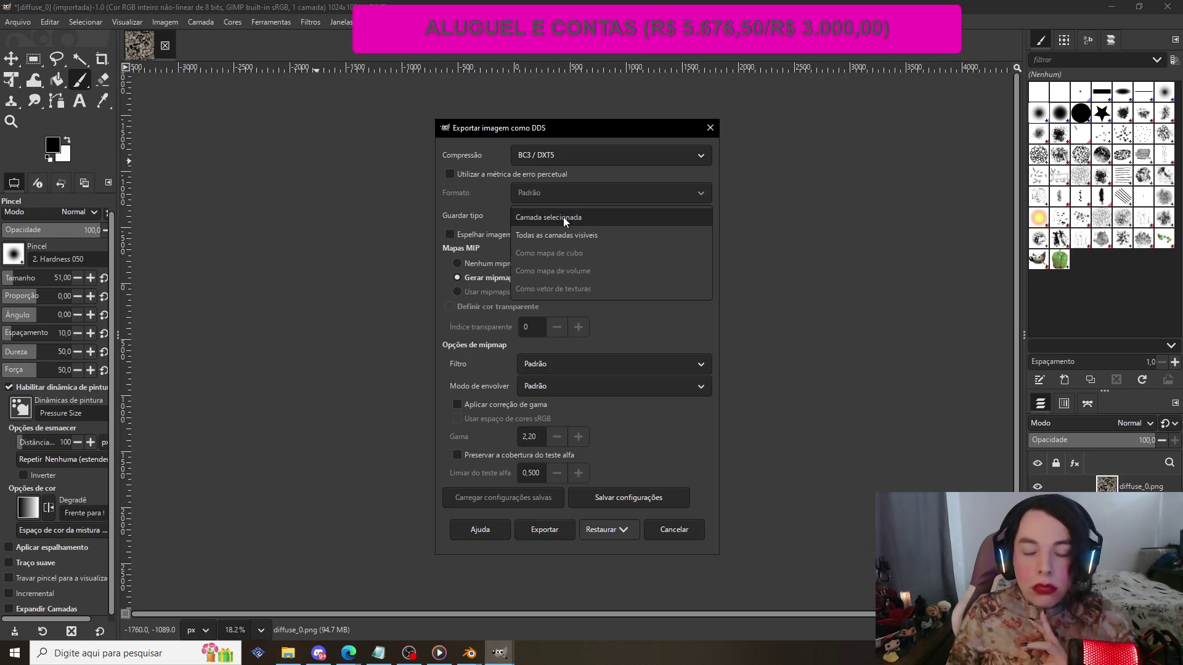
pyautogui.click(563, 217)
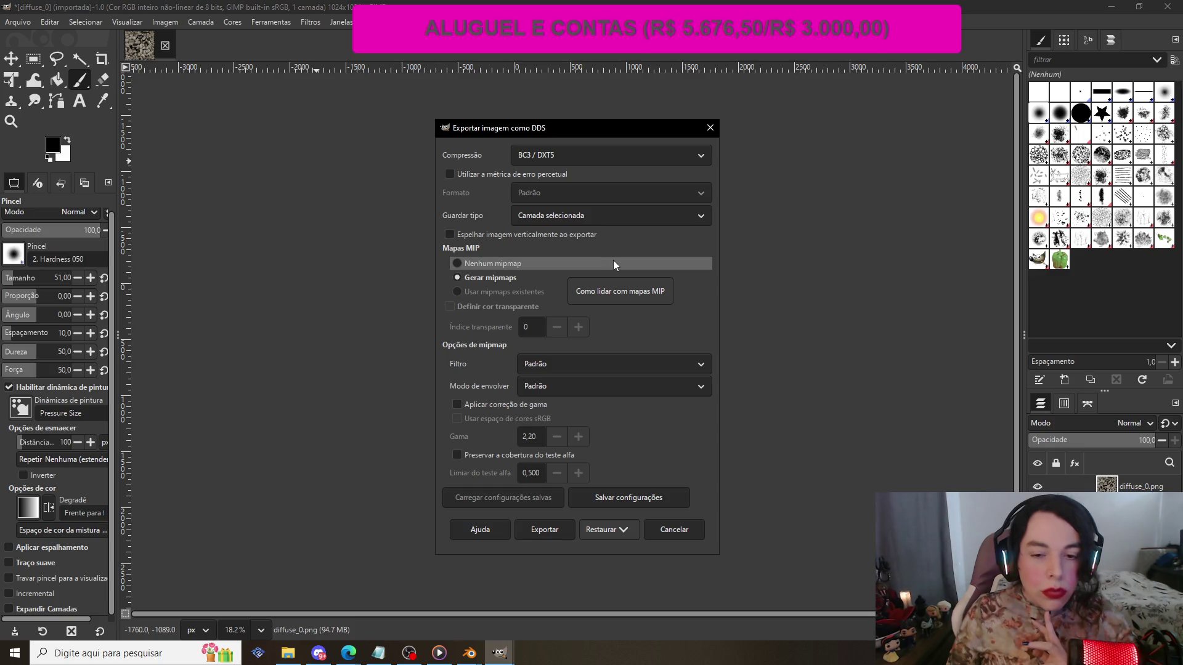
pyautogui.click(656, 387)
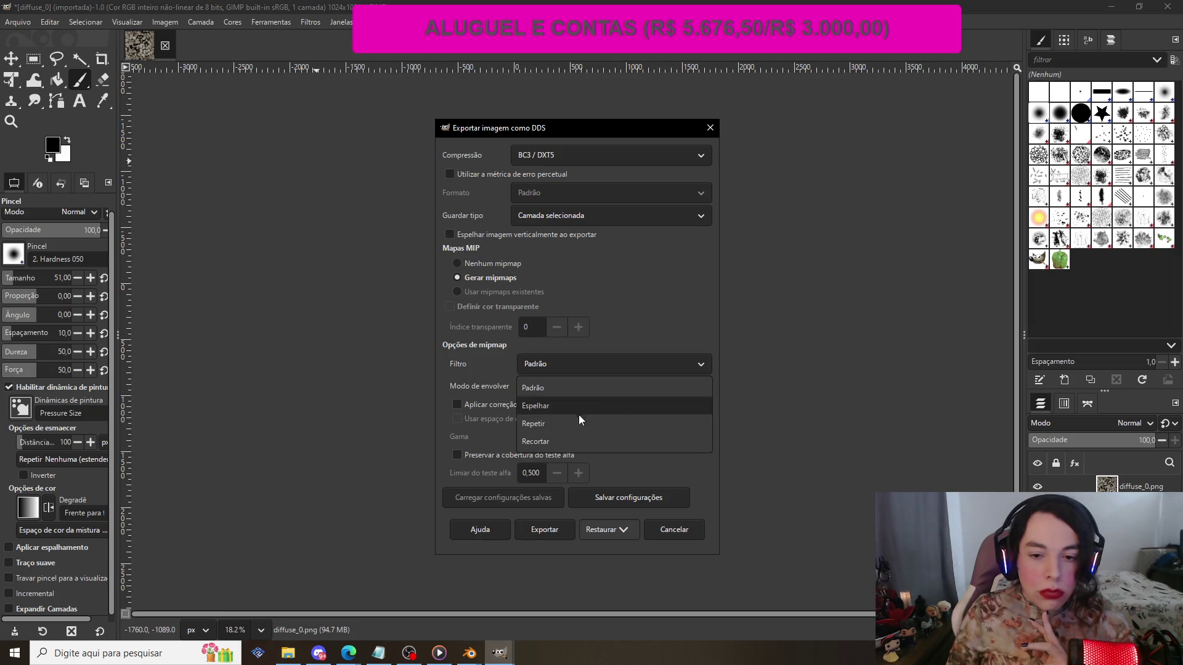
pyautogui.click(565, 423)
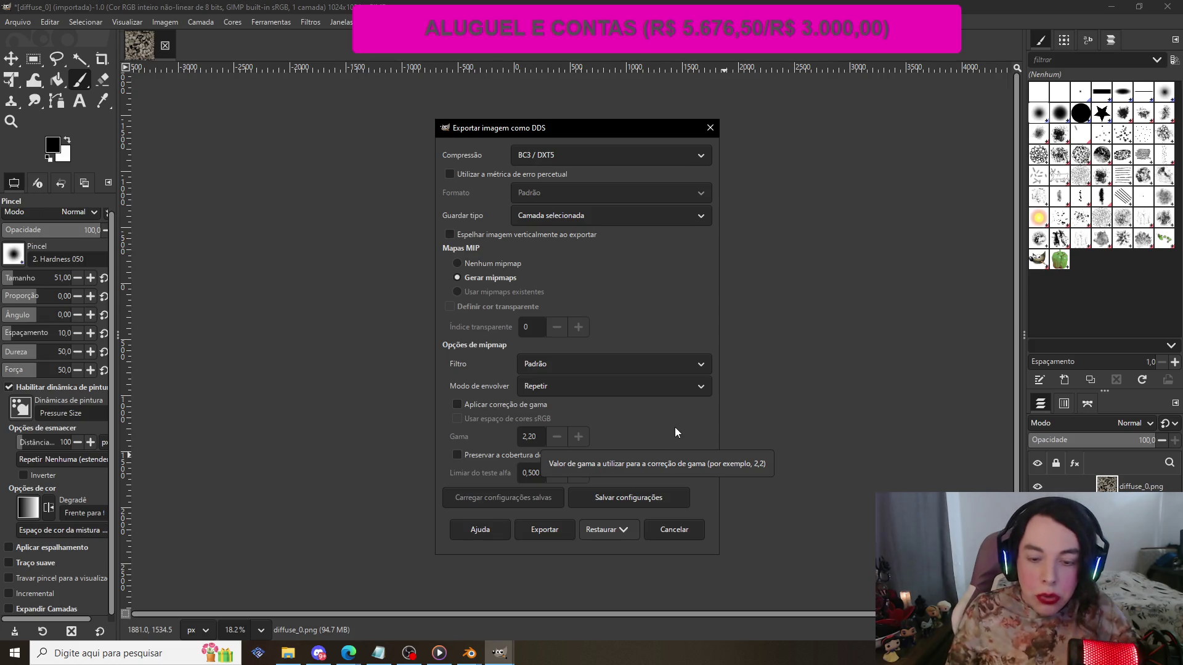
pyautogui.click(548, 530)
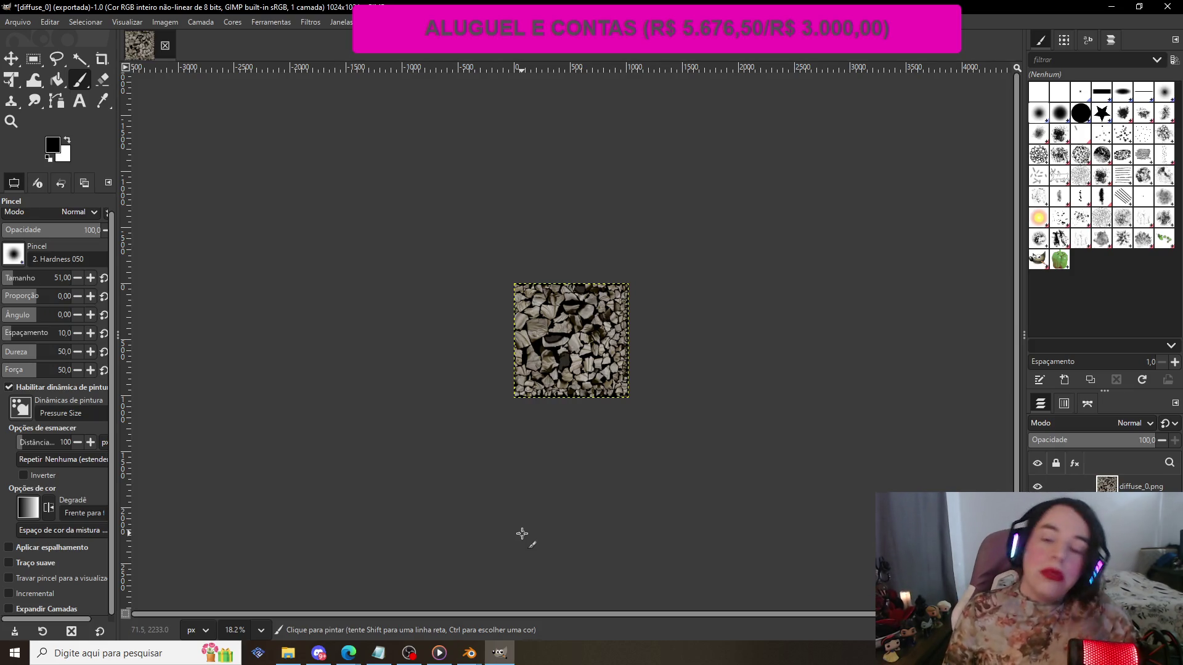
# - Bring the Blender projeto window to the front in the Layout workspace
pyautogui.moveTo(469, 652)
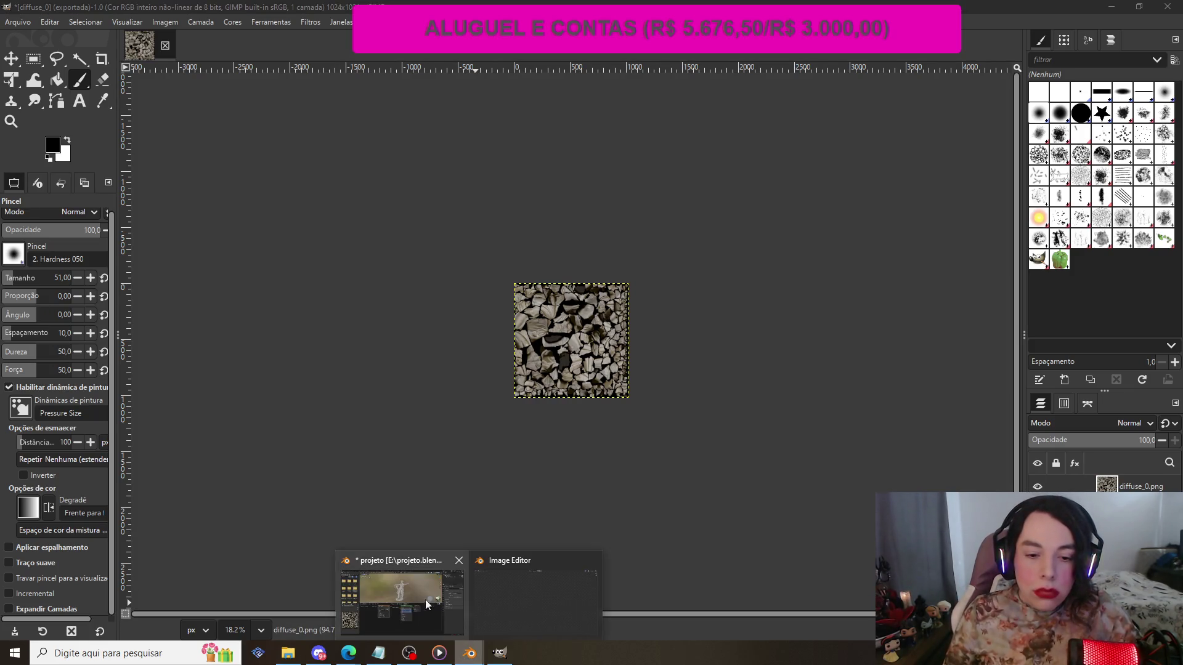
pyautogui.click(413, 586)
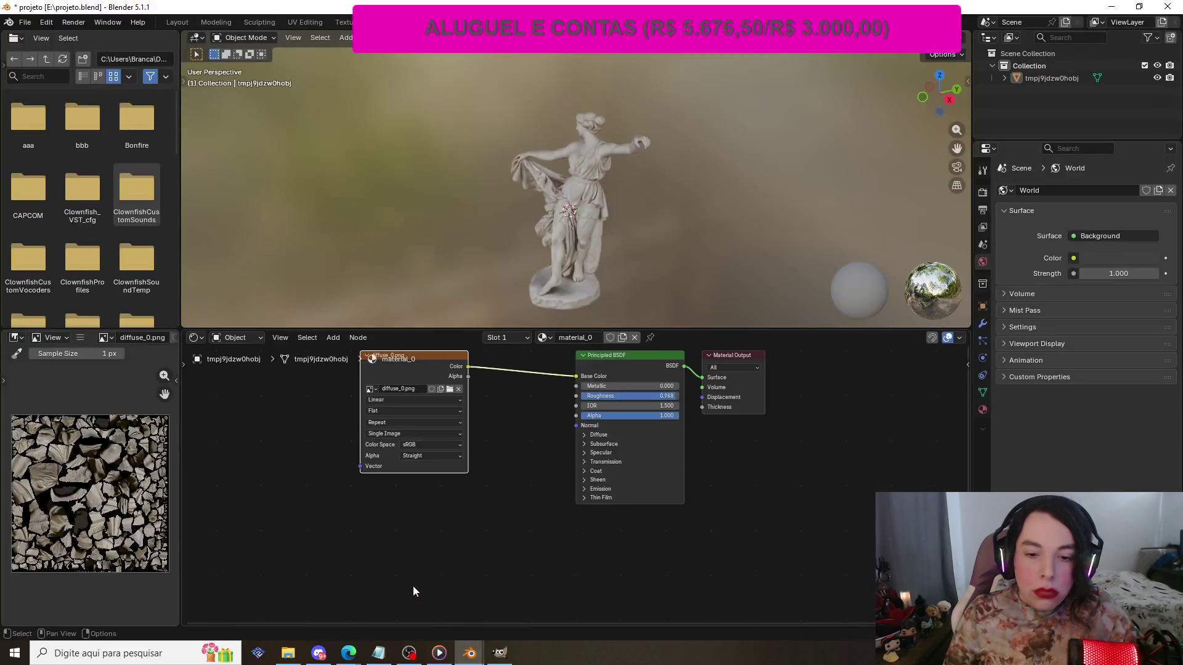
pyautogui.click(468, 653)
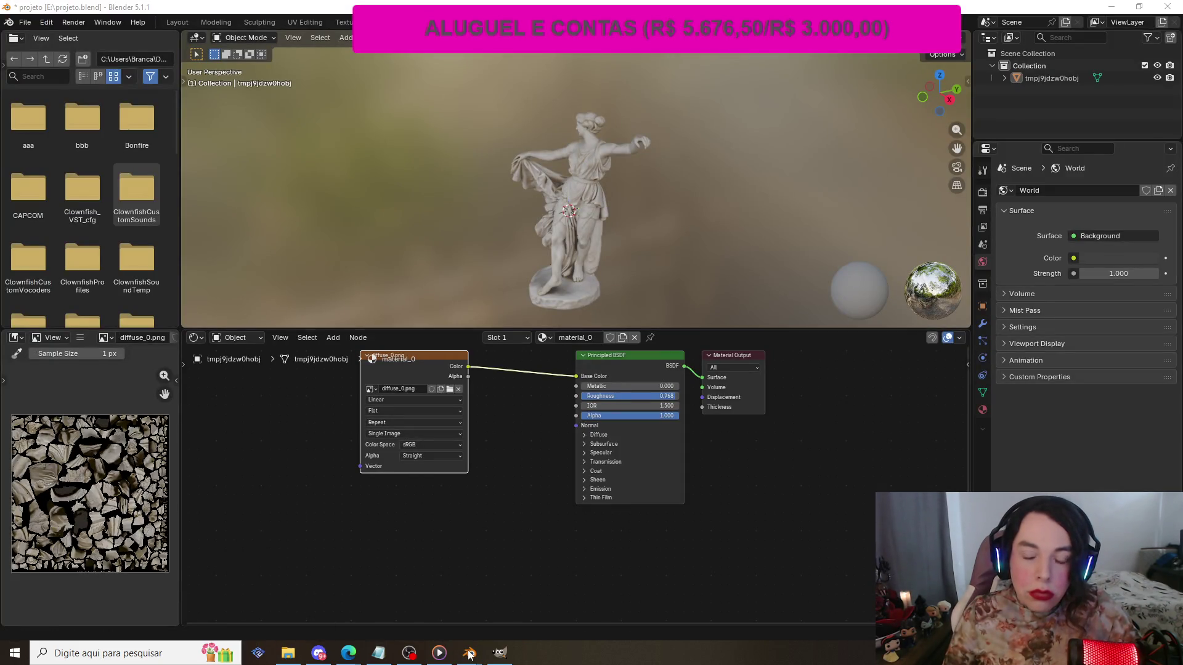
pyautogui.click(469, 654)
pyautogui.click(464, 609)
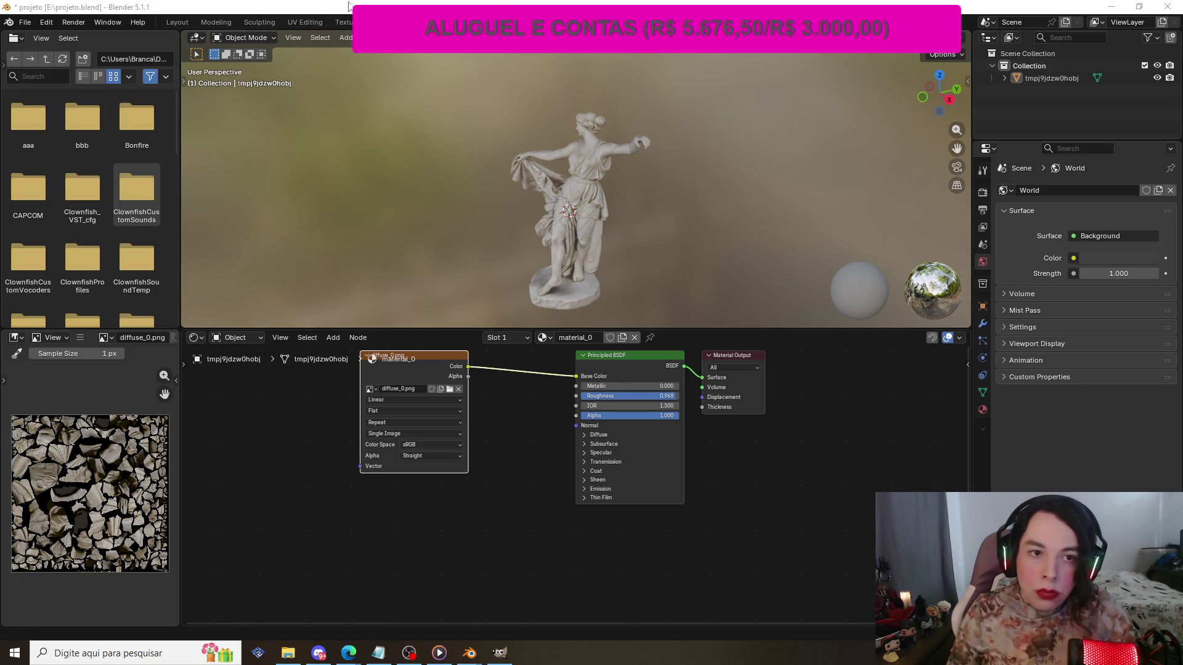
pyautogui.click(173, 23)
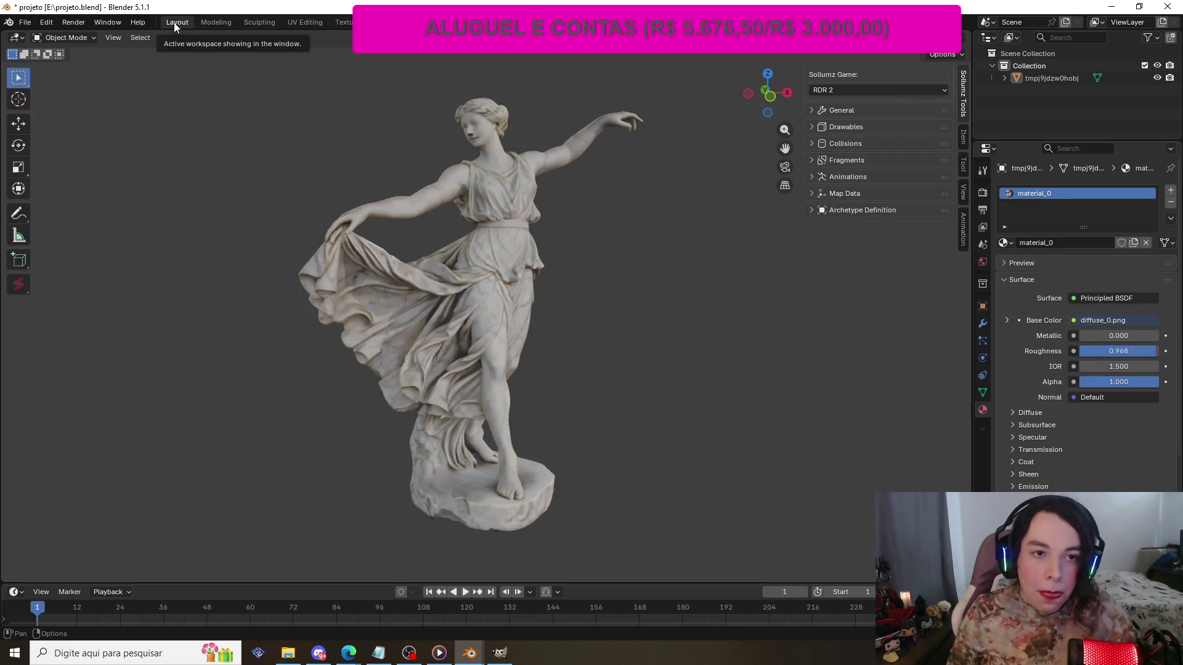
# - Select the statue object in the Outliner and rename it 'estatua'
pyautogui.click(494, 197)
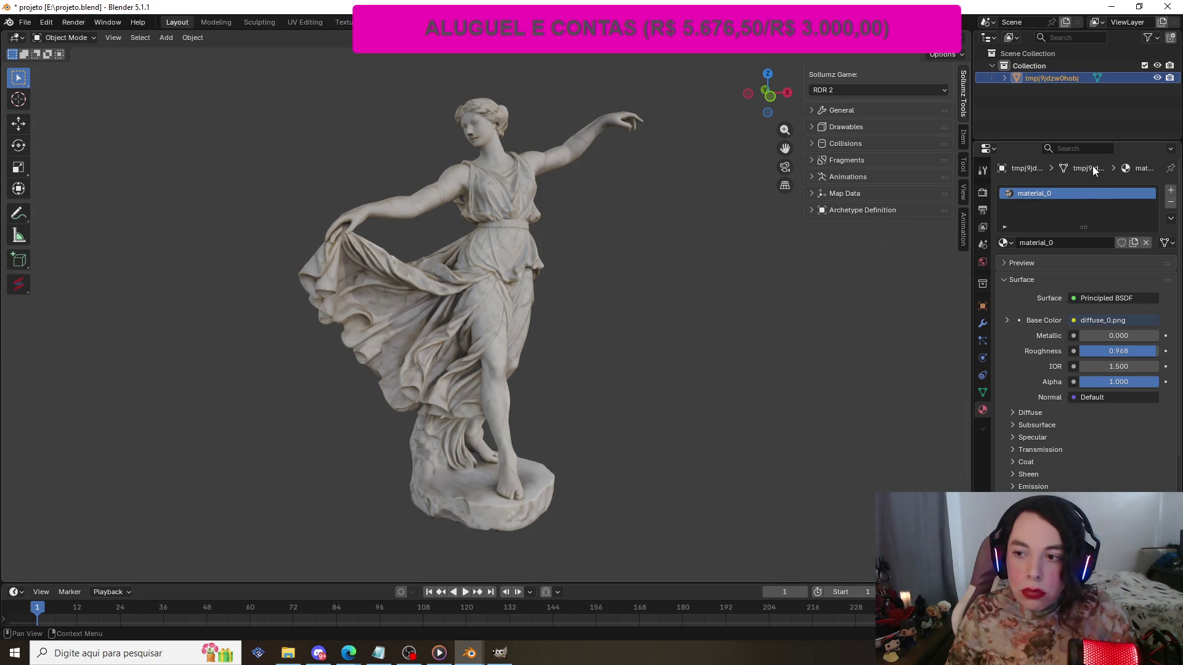
pyautogui.rightClick(1047, 77)
pyautogui.click(1066, 76)
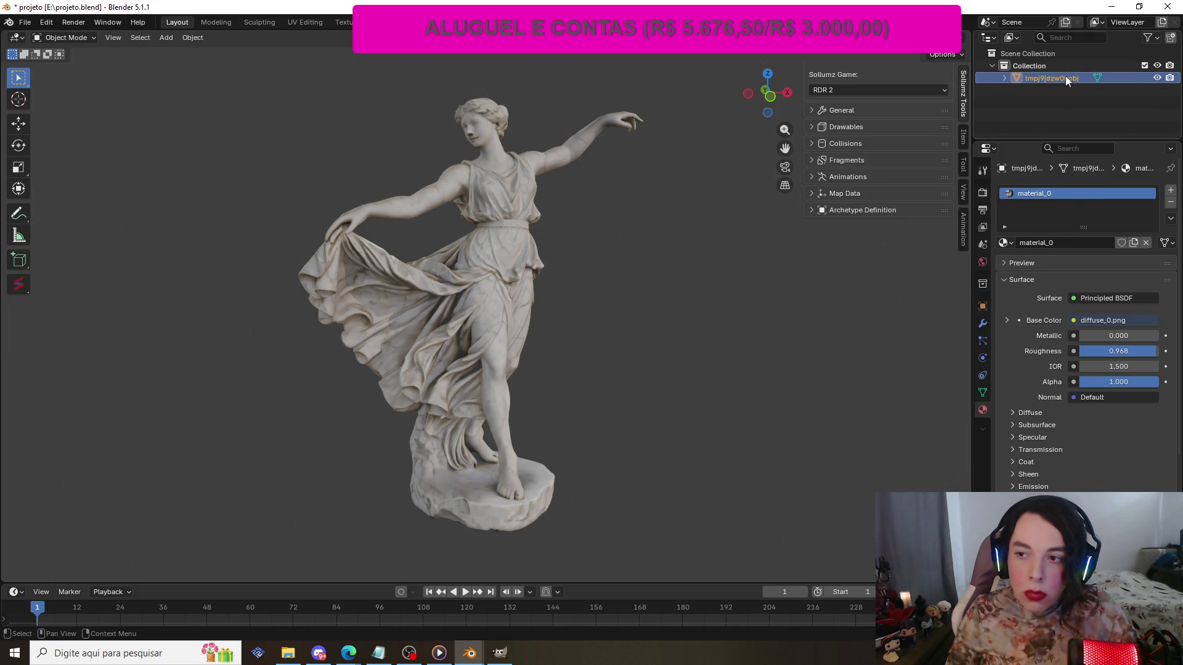
pyautogui.doubleClick(1066, 75)
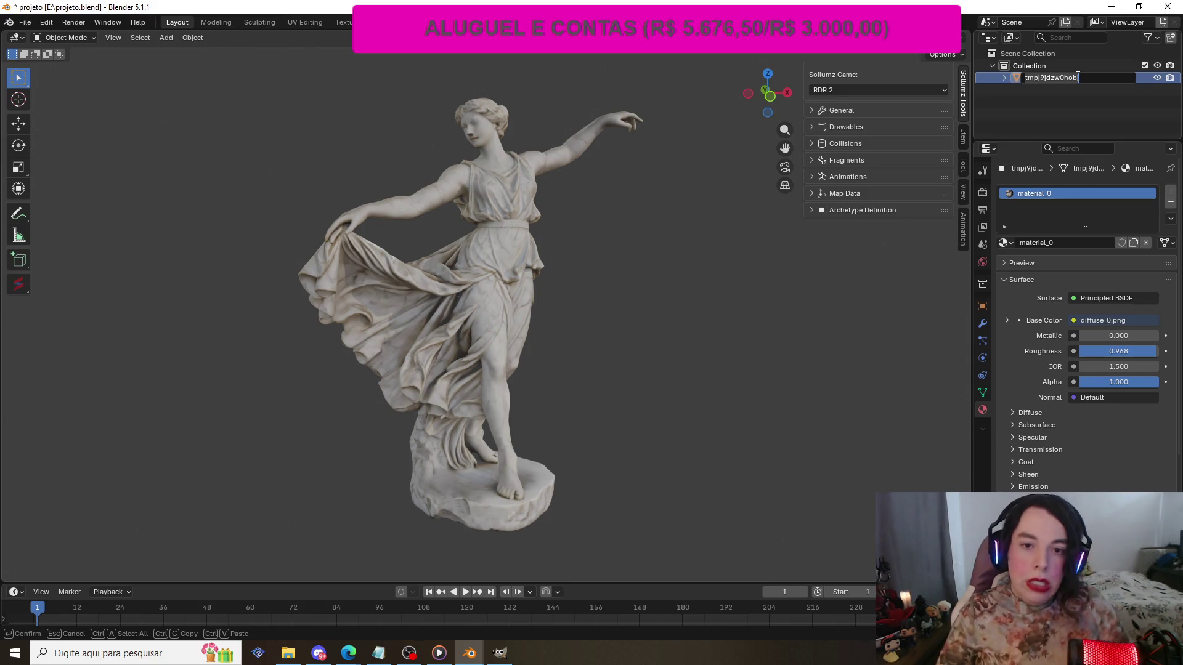
pyautogui.write('est')
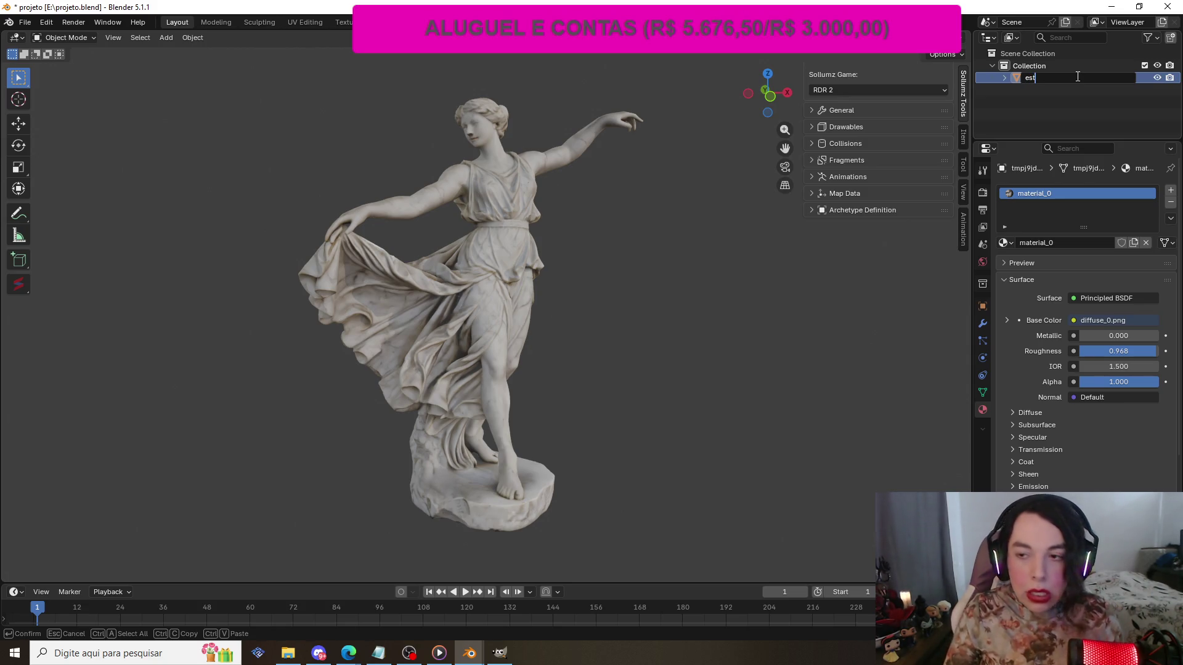
pyautogui.write('atua')
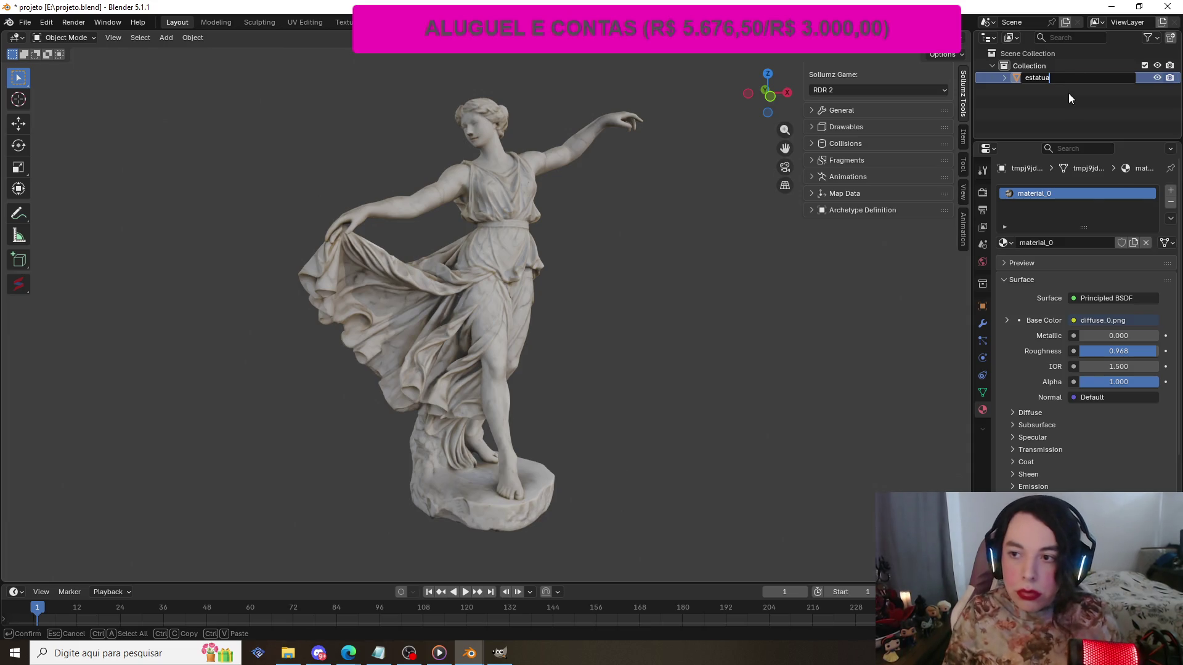
pyautogui.press('Return')
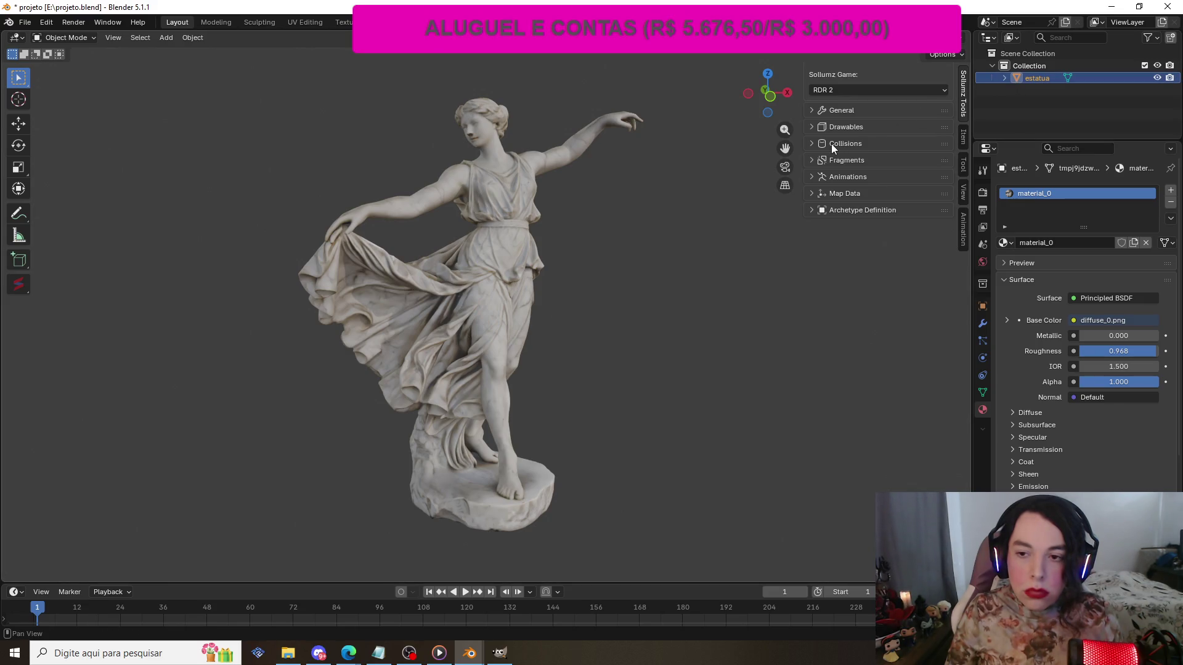
# - Expand Drawables > Shader Tools and show the shader list's filter options
pyautogui.click(811, 127)
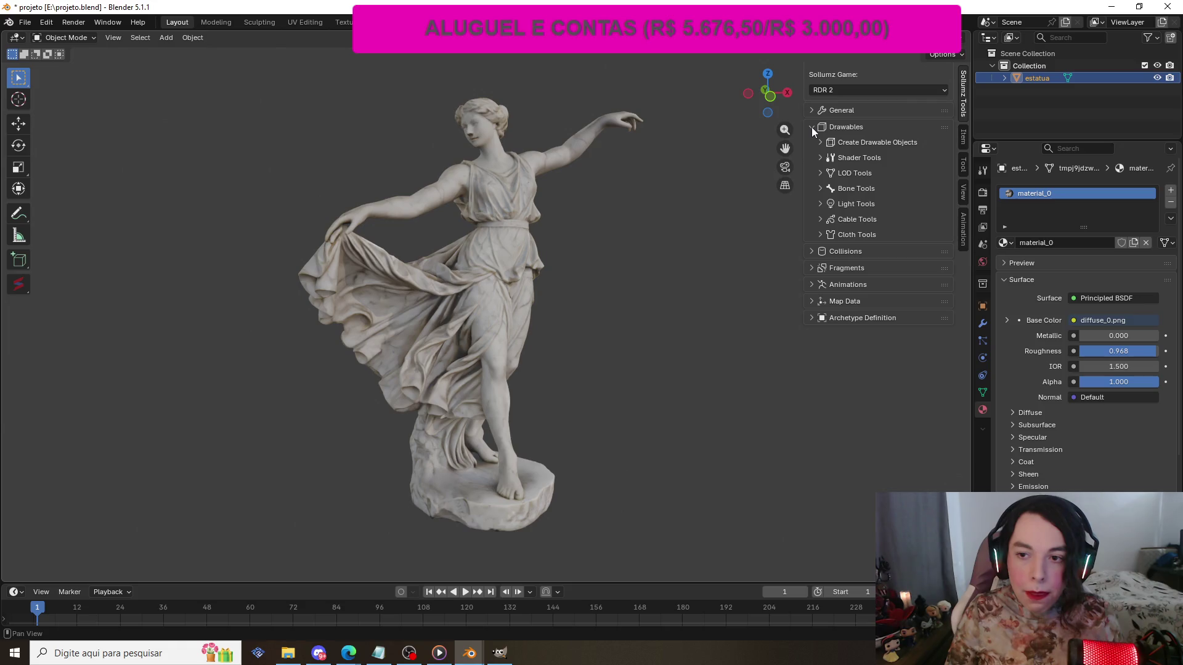
pyautogui.click(819, 159)
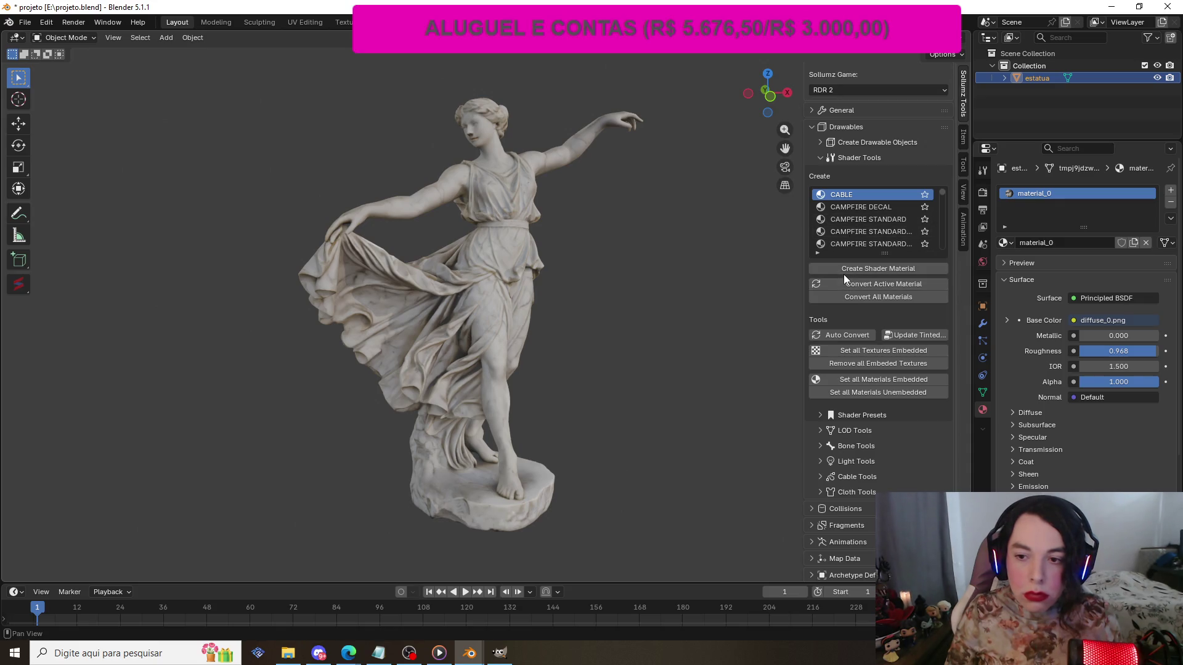
pyautogui.click(818, 254)
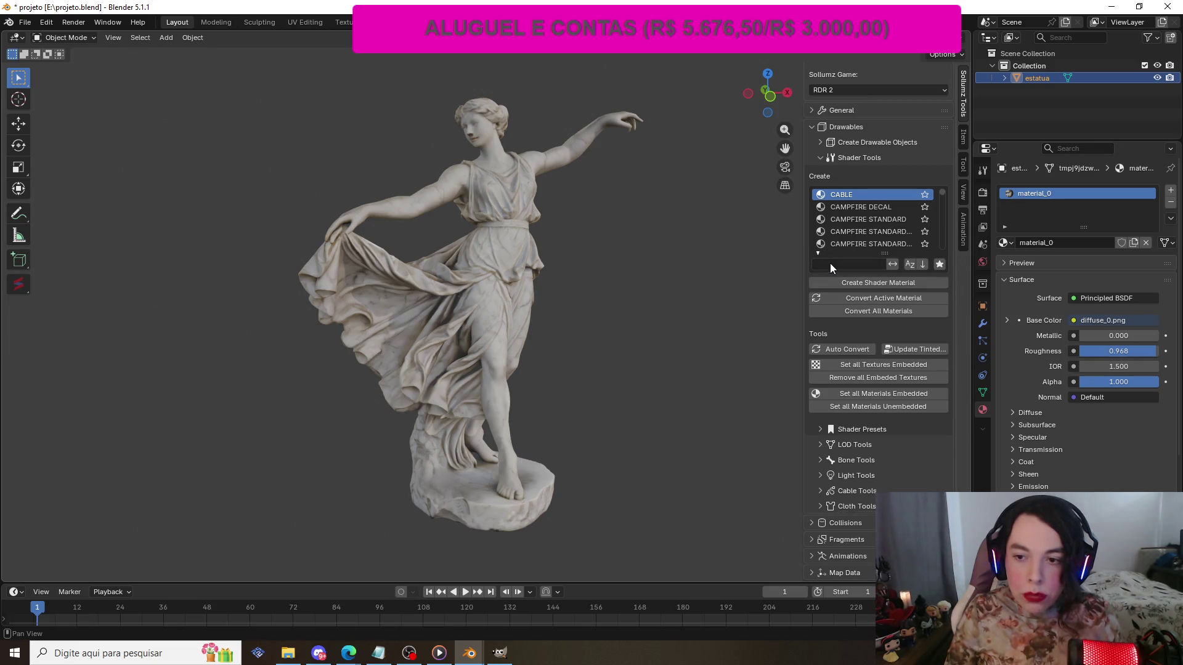
pyautogui.click(830, 263)
# - Filter the shader list with 'standart', then trim it to 'standar' for STANDARD shaders
pyautogui.write('standart')
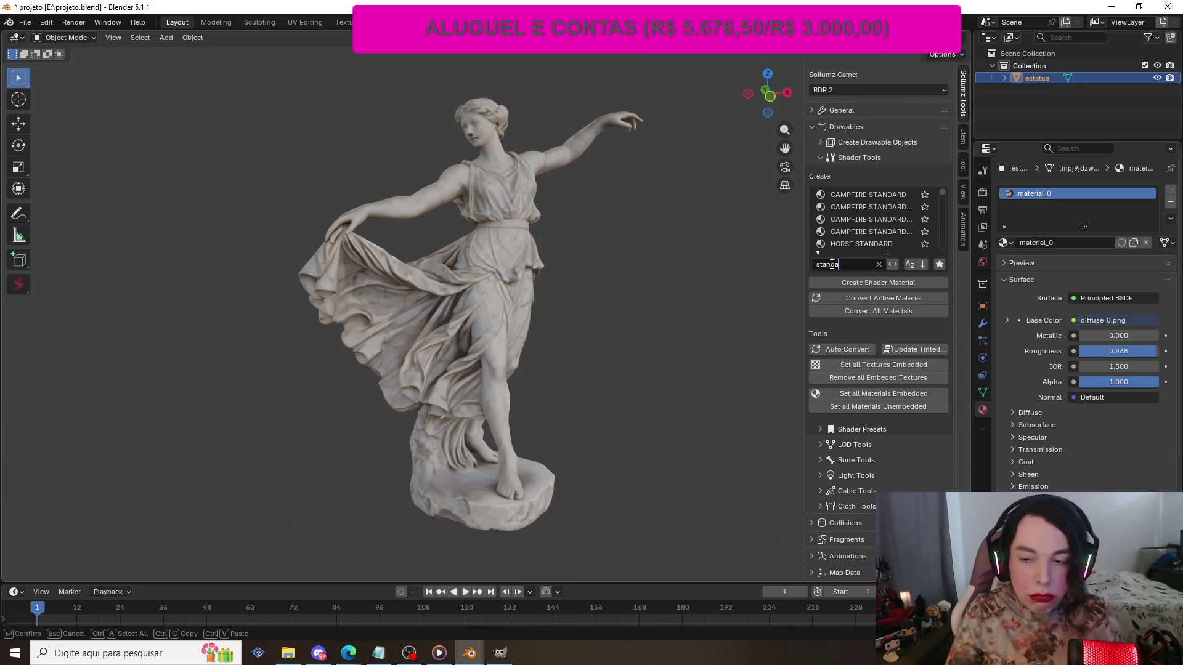
pyautogui.press('Return')
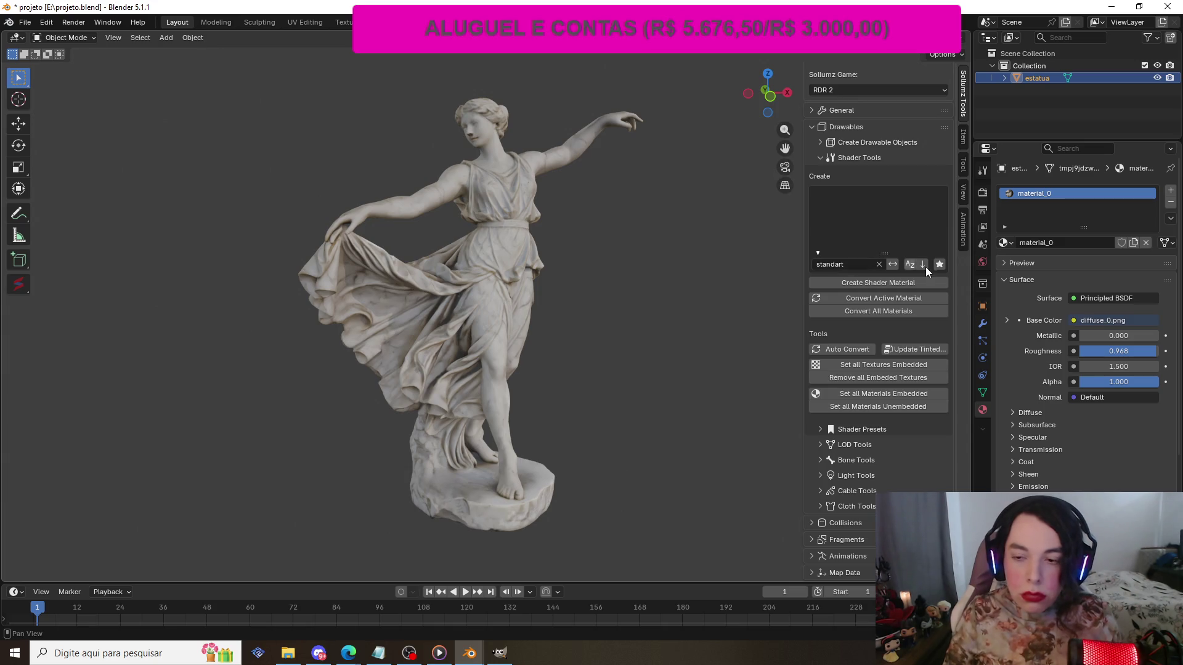
pyautogui.moveTo(882, 254)
pyautogui.mouseDown()
pyautogui.moveTo(864, 242)
pyautogui.moveTo(819, 252)
pyautogui.moveTo(841, 250)
pyautogui.mouseUp()
pyautogui.click(854, 263)
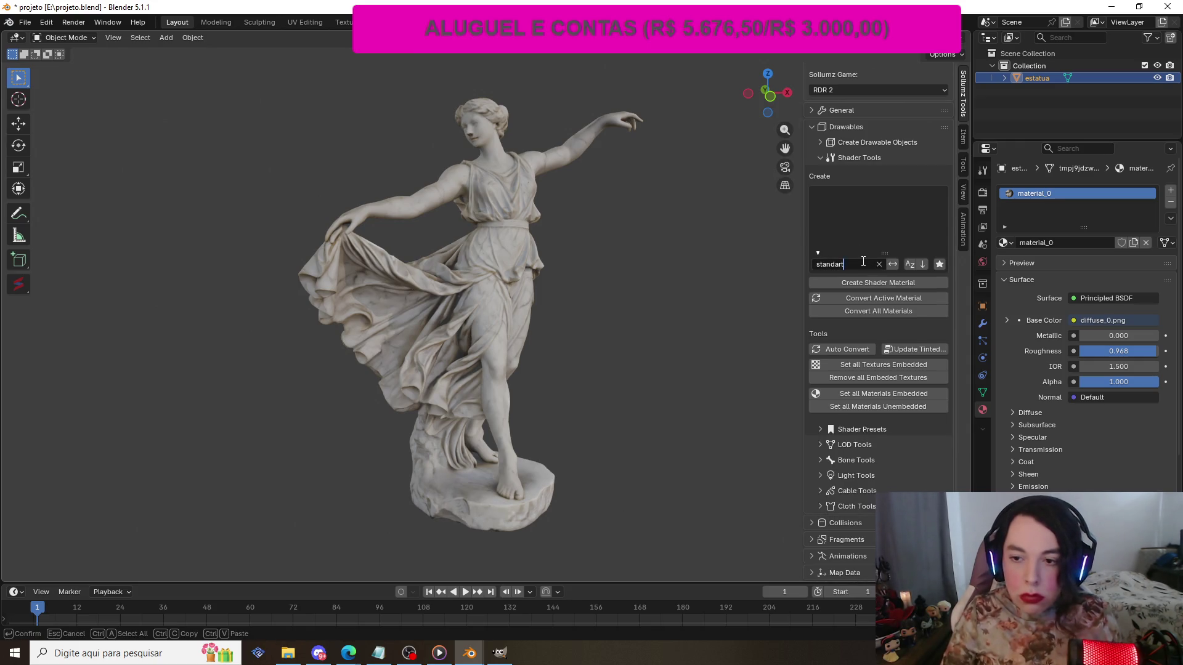
pyautogui.press('BackSpace')
pyautogui.press('BackSpace')
pyautogui.press('BackSpace')
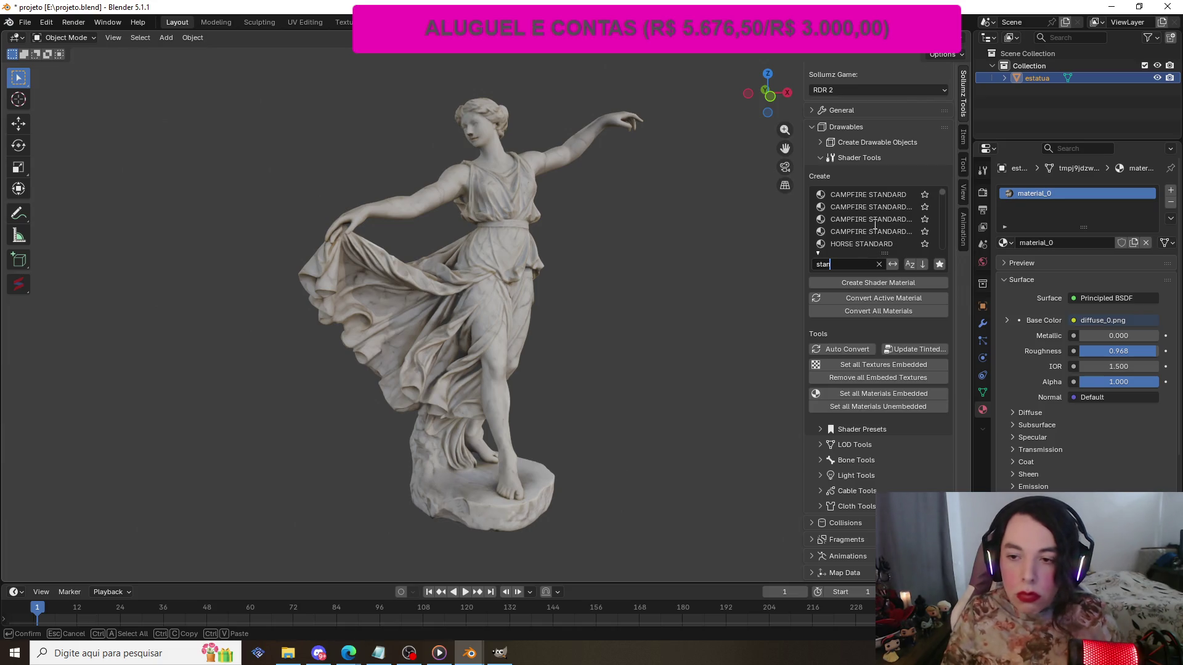
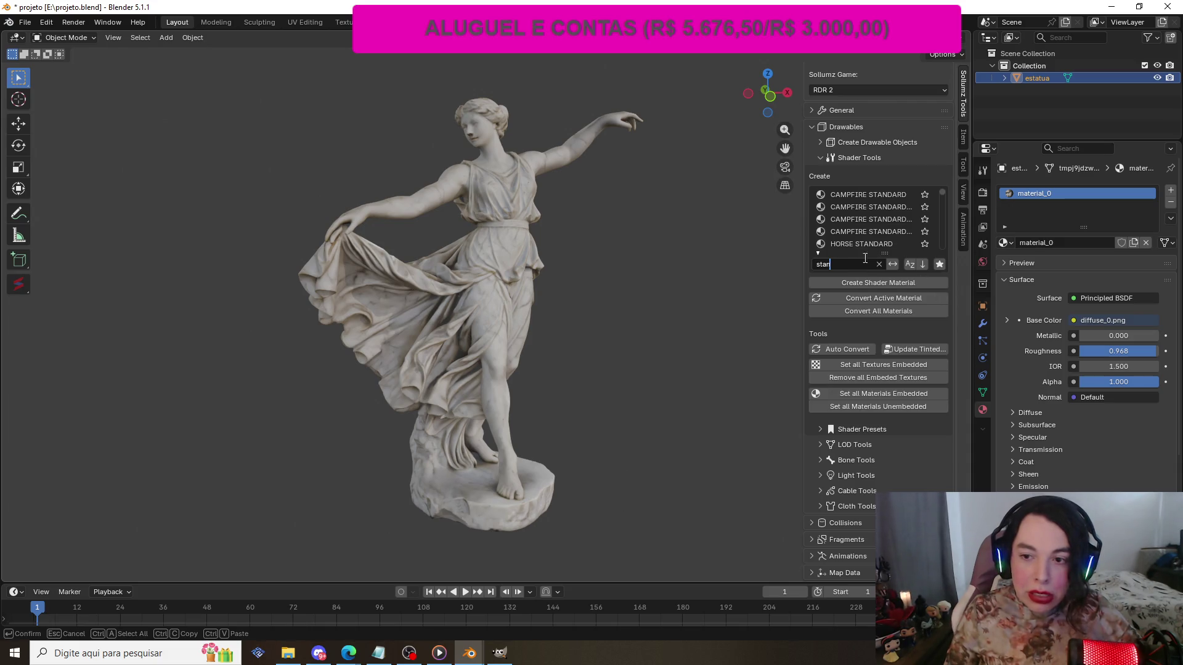
# - Apply the 'stan' shader filter, deselect everything in the scene and save the project
pyautogui.press('Return')
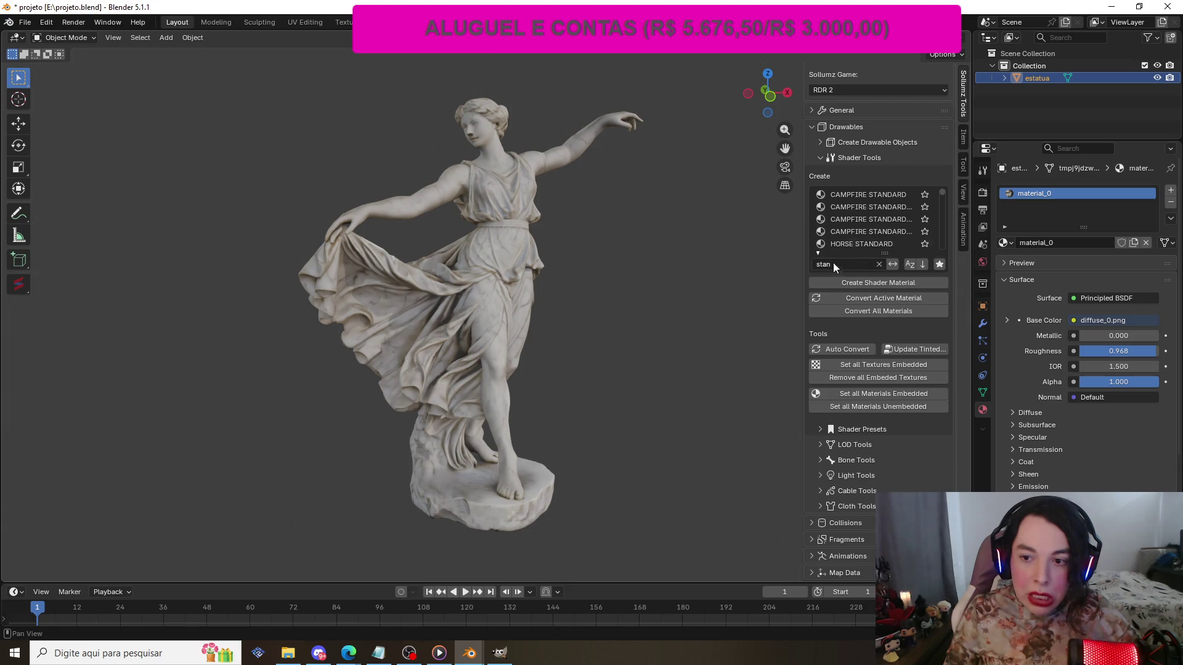
pyautogui.scroll(-2, 885, 219)
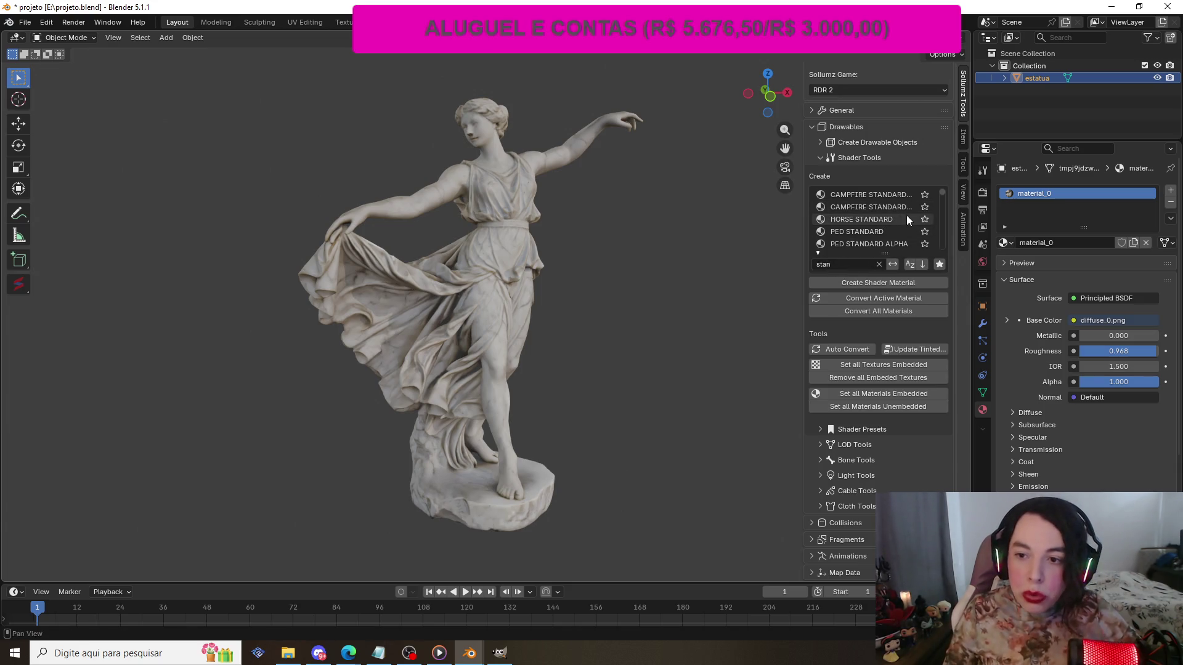
pyautogui.scroll(-3, 906, 216)
pyautogui.scroll(-4, 906, 215)
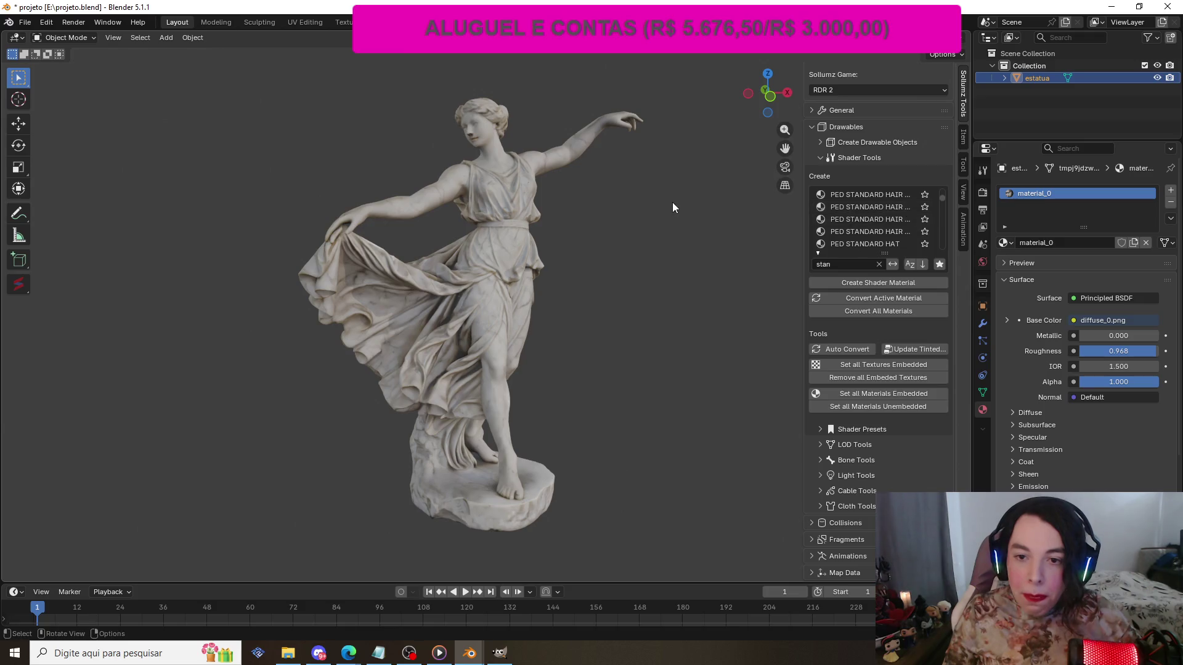
pyautogui.click(672, 201)
pyautogui.hotkey('ctrl', 's')
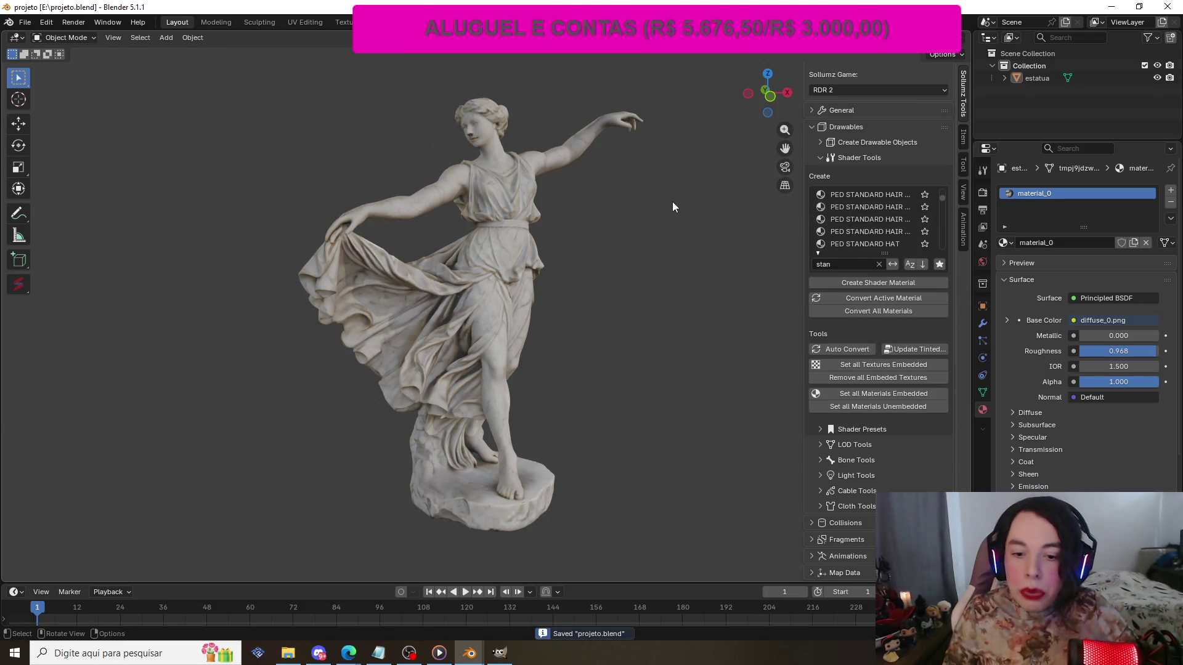
# - Star the STANDARD shader preset as a favourite and show only favourites in the list
pyautogui.scroll(-5, 870, 217)
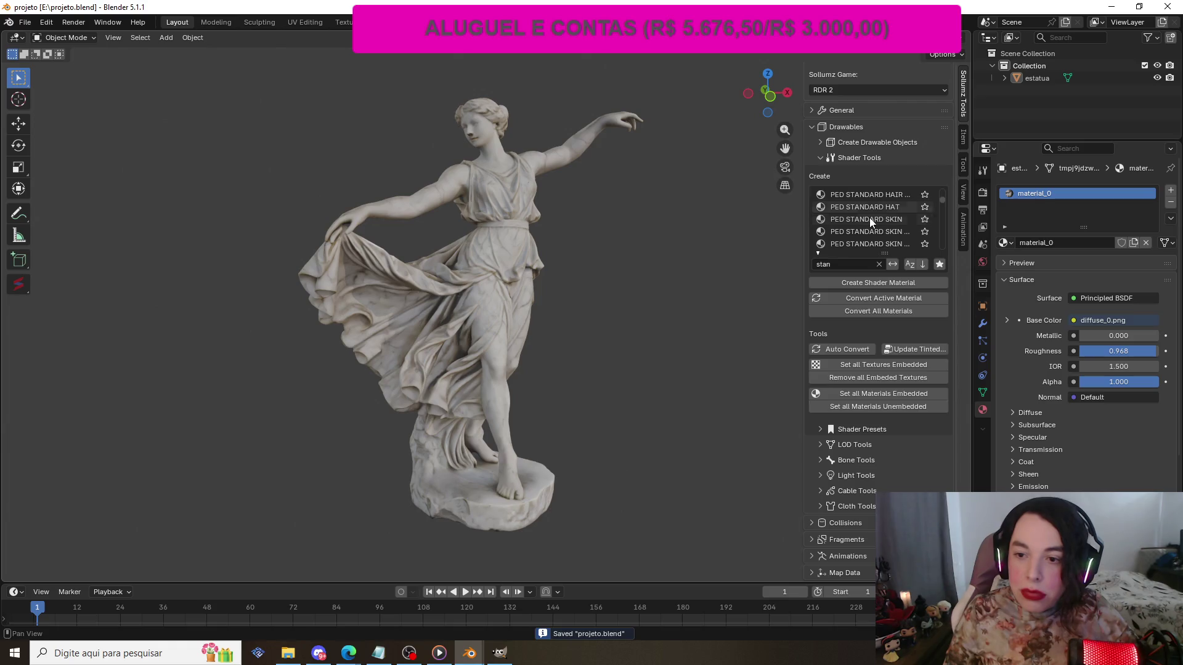
pyautogui.scroll(4, 895, 217)
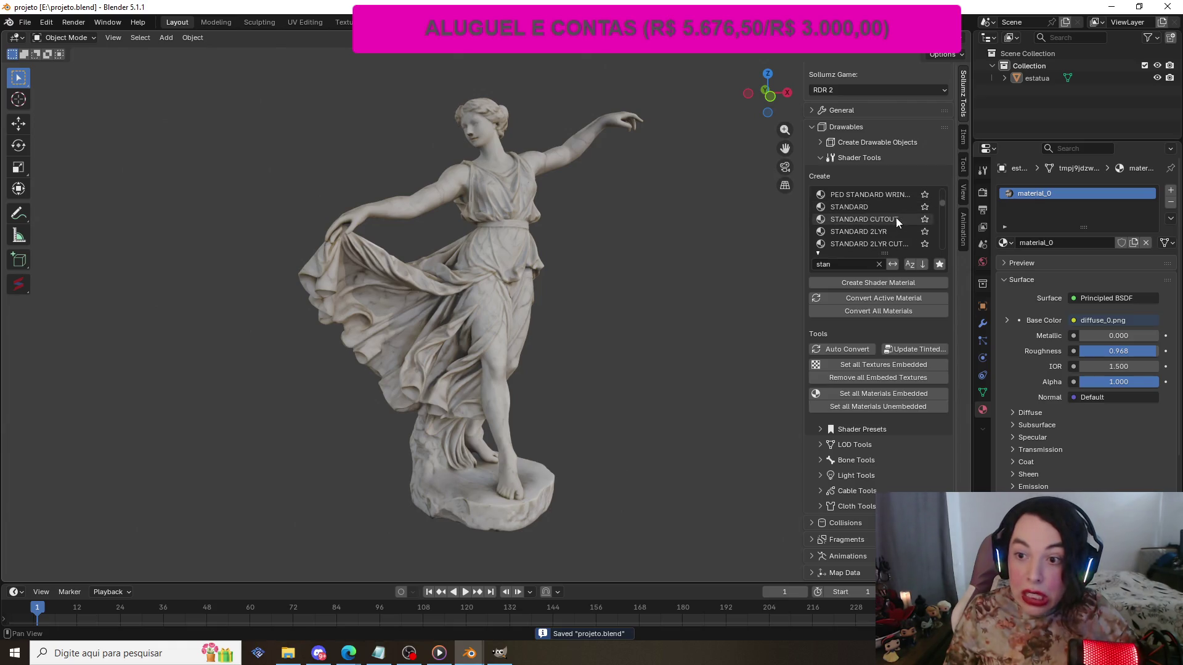
pyautogui.click(855, 209)
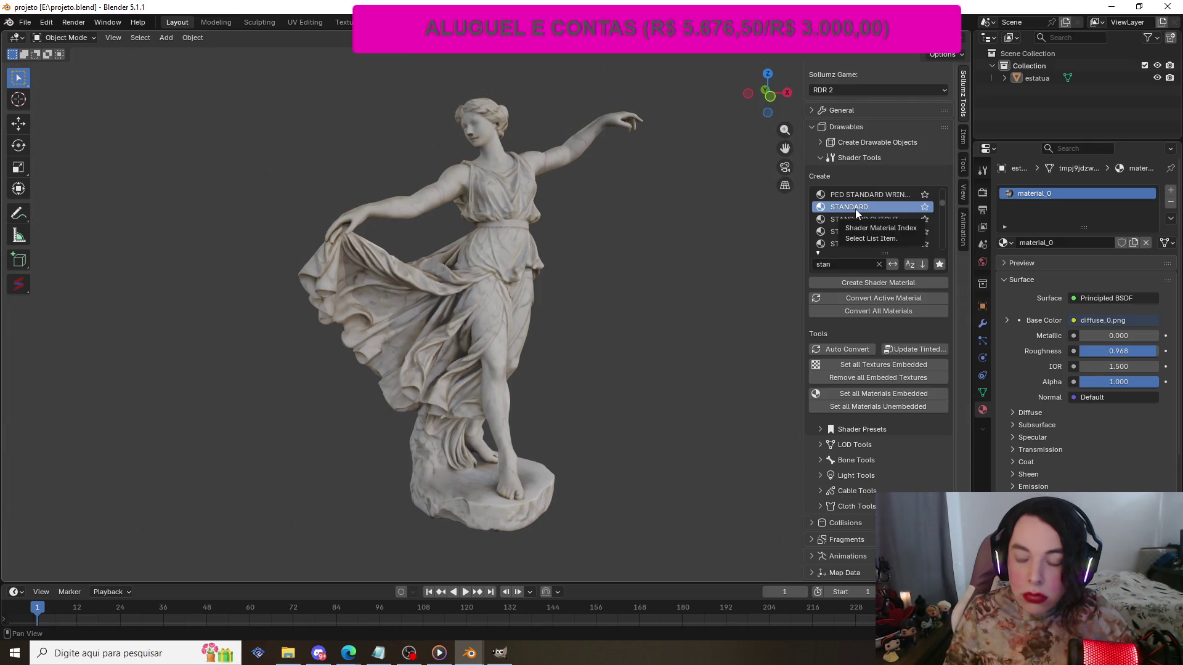
pyautogui.click(939, 266)
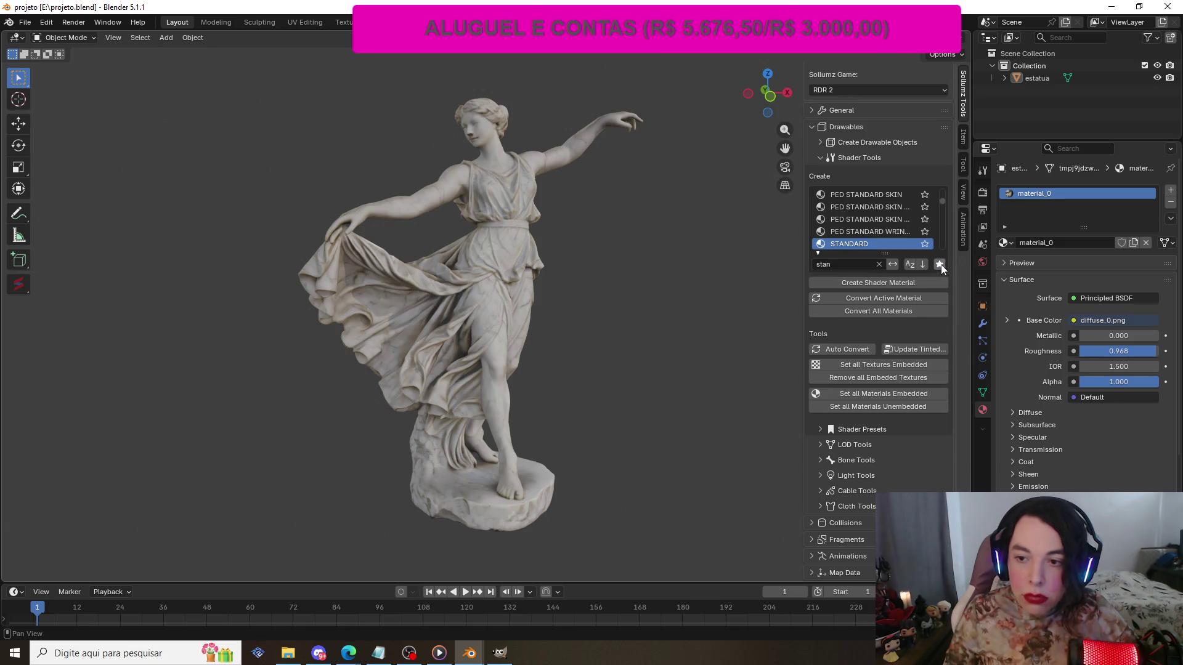
pyautogui.click(924, 244)
pyautogui.scroll(-1, 852, 223)
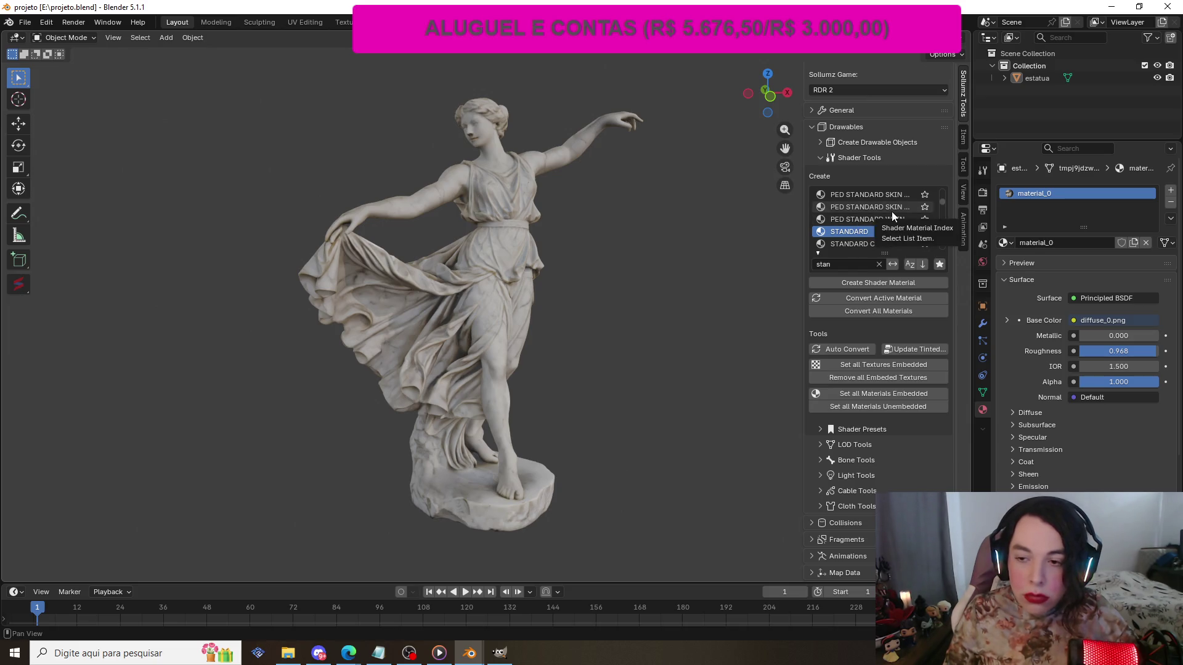
pyautogui.click(940, 264)
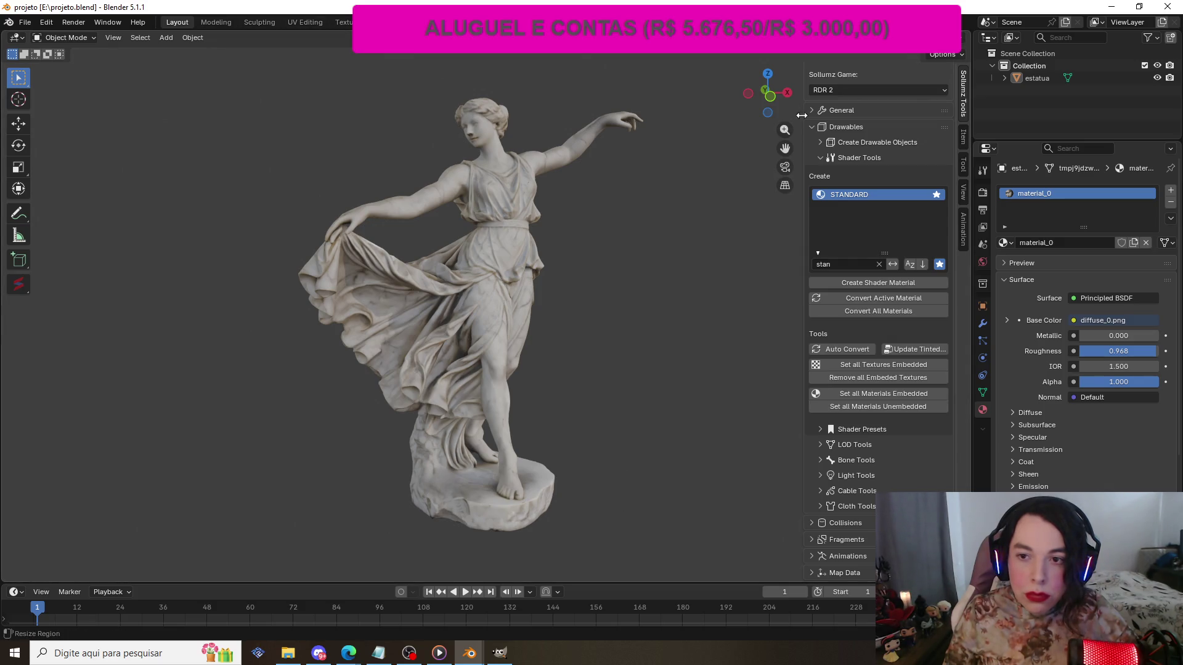
# - Orbit the view so the statue faces right and fills more of the viewport, then select material_0
pyautogui.moveTo(768, 105)
pyautogui.mouseDown()
pyautogui.moveTo(875, 103)
pyautogui.moveTo(656, 127)
pyautogui.mouseUp()
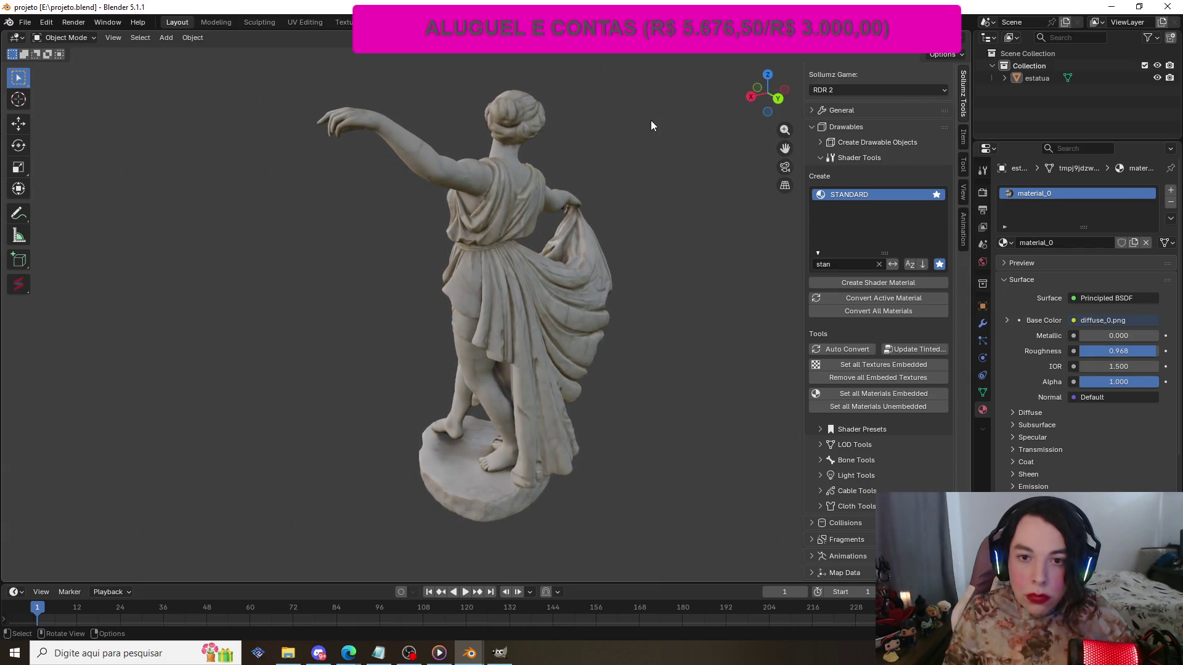
pyautogui.moveTo(766, 93)
pyautogui.mouseDown()
pyautogui.moveTo(899, 92)
pyautogui.moveTo(906, 68)
pyautogui.moveTo(912, 123)
pyautogui.moveTo(949, 99)
pyautogui.moveTo(1182, 99)
pyautogui.mouseUp()
pyautogui.moveTo(764, 92)
pyautogui.mouseDown()
pyautogui.moveTo(796, 93)
pyautogui.moveTo(767, 88)
pyautogui.mouseUp()
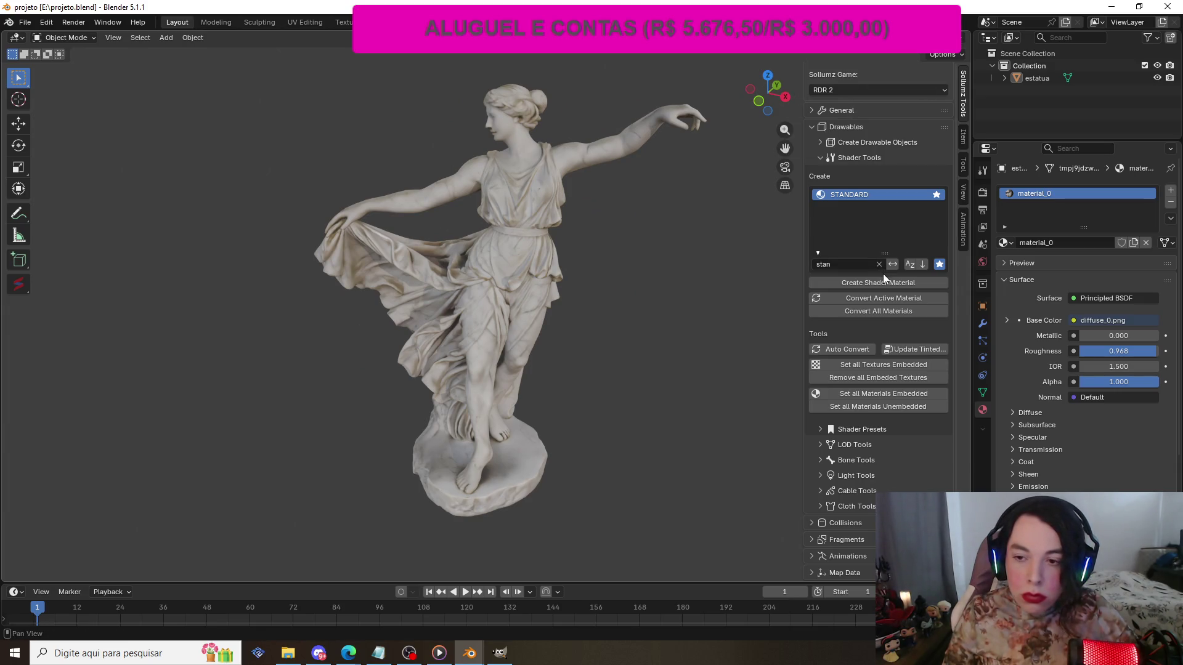
pyautogui.click(1047, 194)
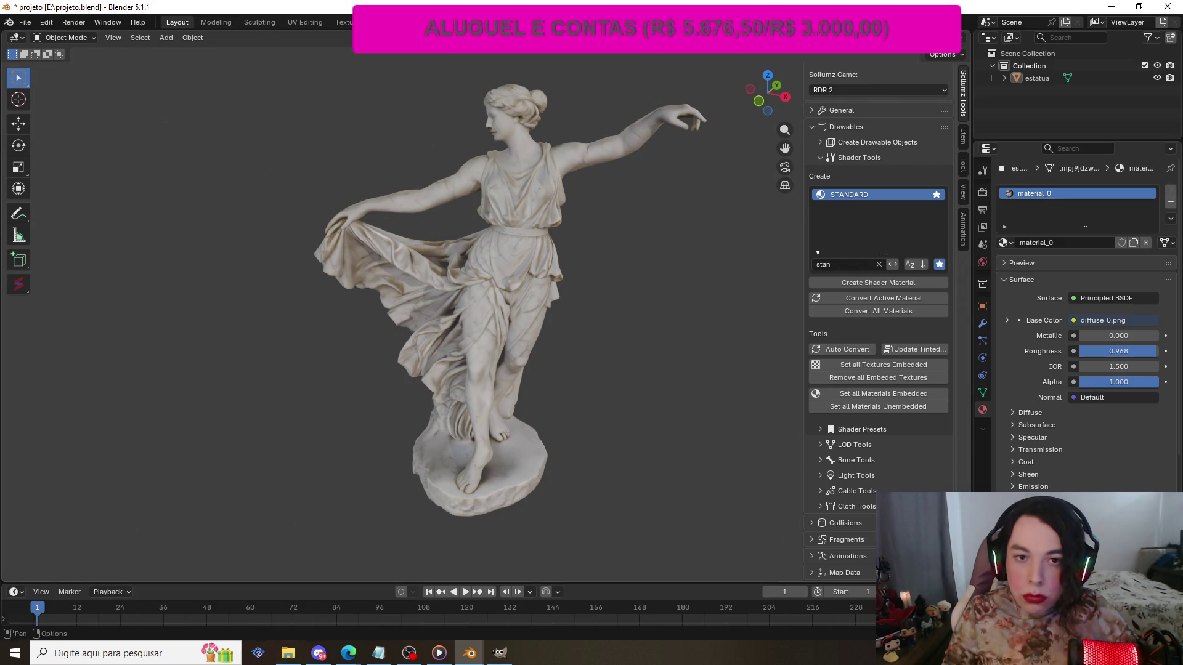
pyautogui.click(411, 22)
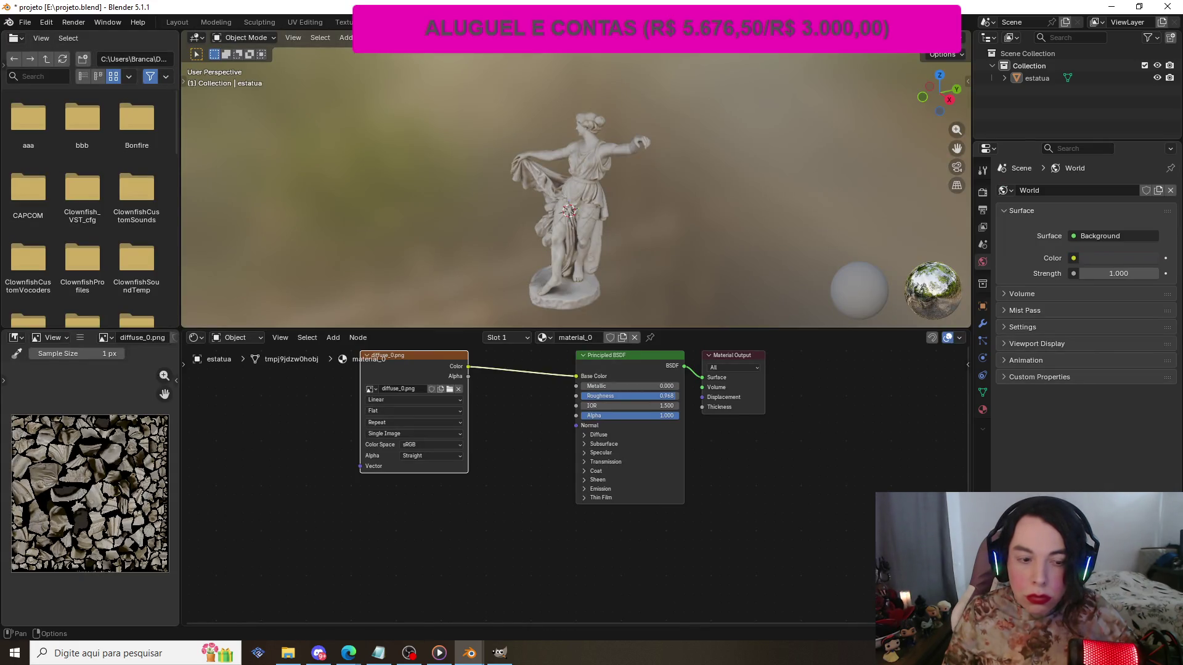
pyautogui.moveTo(474, 179); pyautogui.dragTo(496, 180, button='middle')
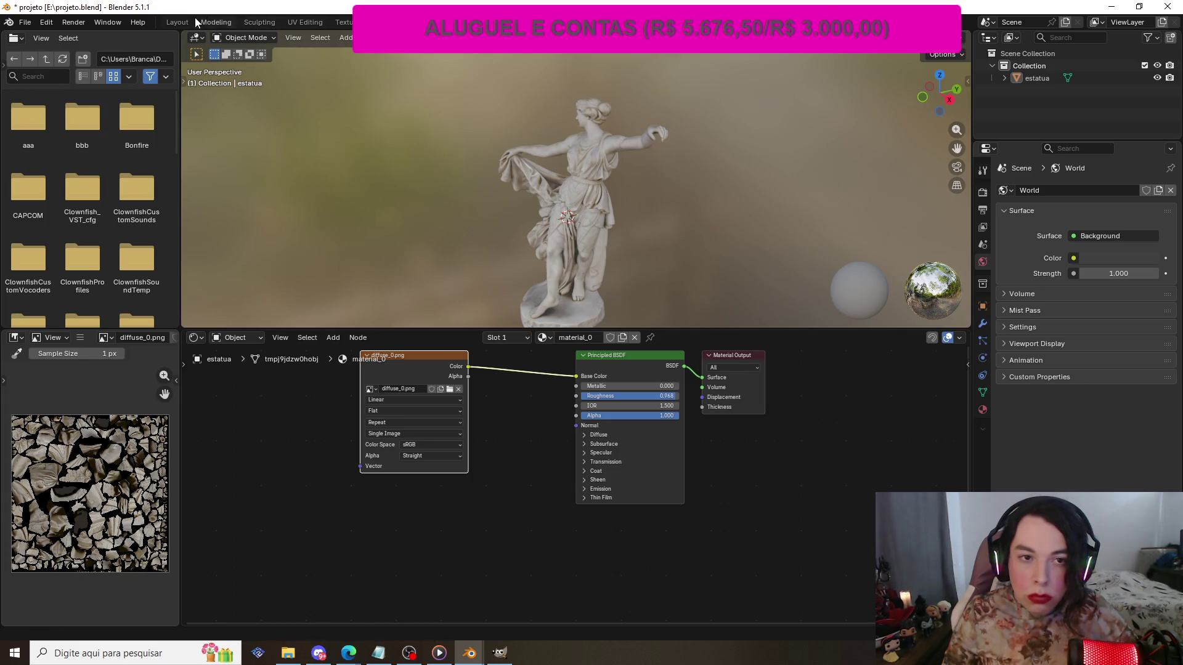
pyautogui.click(177, 22)
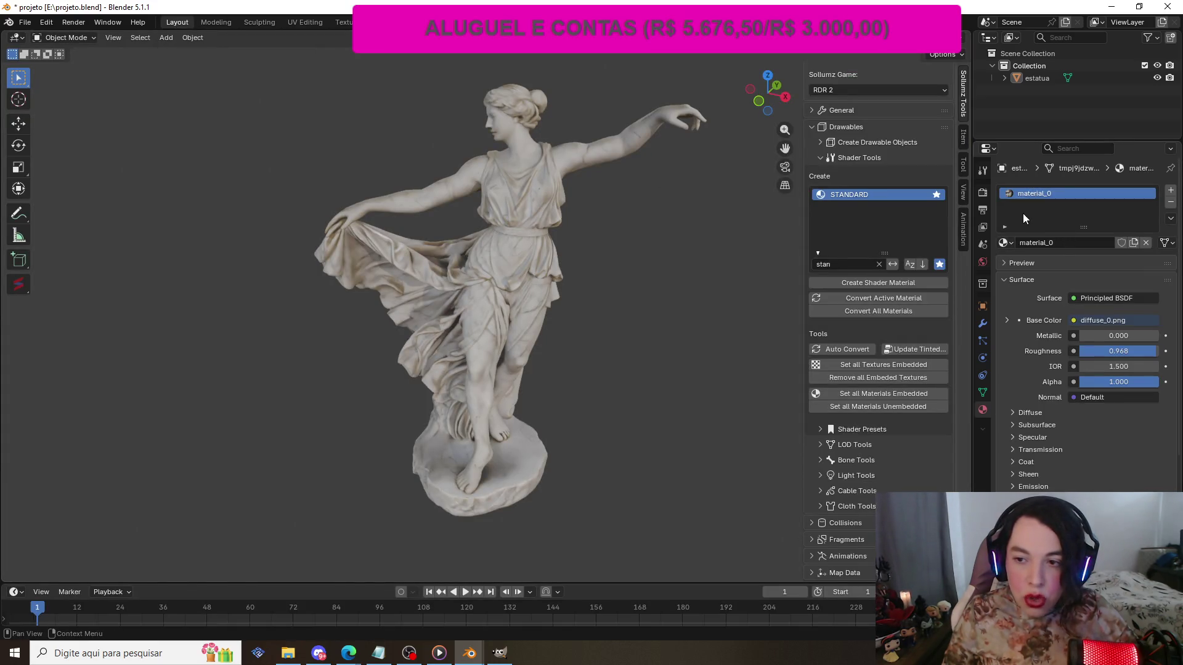
# - Box-select the statue, show viewport overlays, and convert its material to the Sollumz STANDARD shader
pyautogui.click(872, 276)
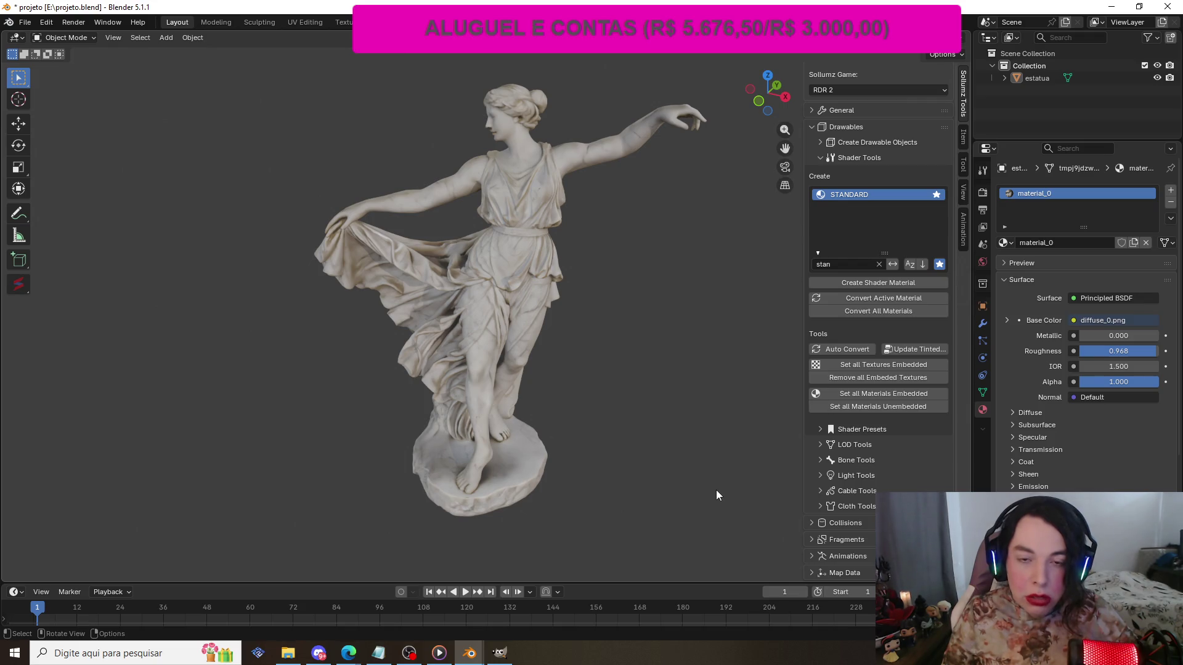
pyautogui.moveTo(211, 92)
pyautogui.mouseDown()
pyautogui.moveTo(726, 436)
pyautogui.moveTo(758, 520)
pyautogui.moveTo(548, 350)
pyautogui.mouseUp()
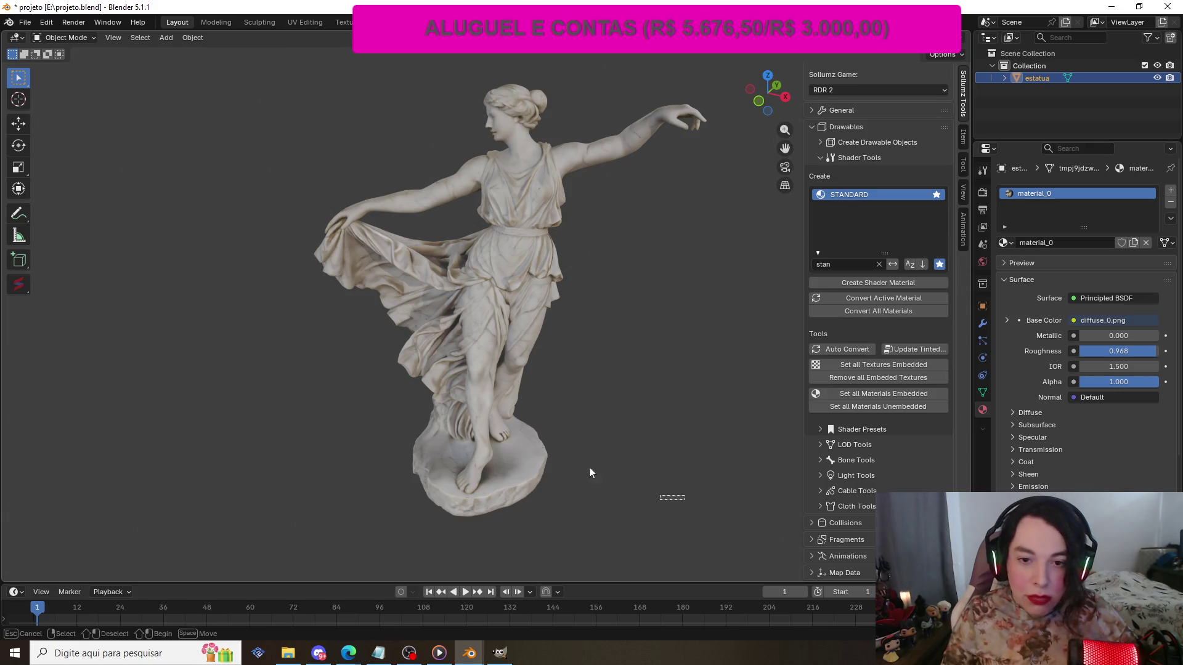
pyautogui.moveTo(248, 90); pyautogui.dragTo(715, 573)
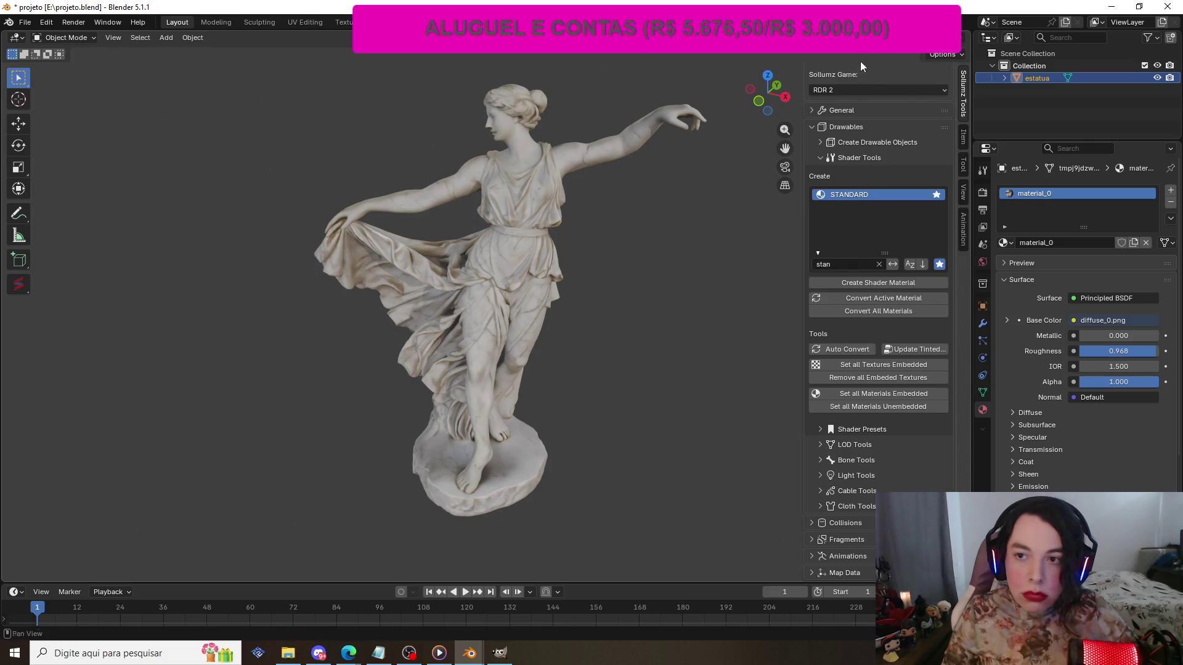
pyautogui.click(861, 39)
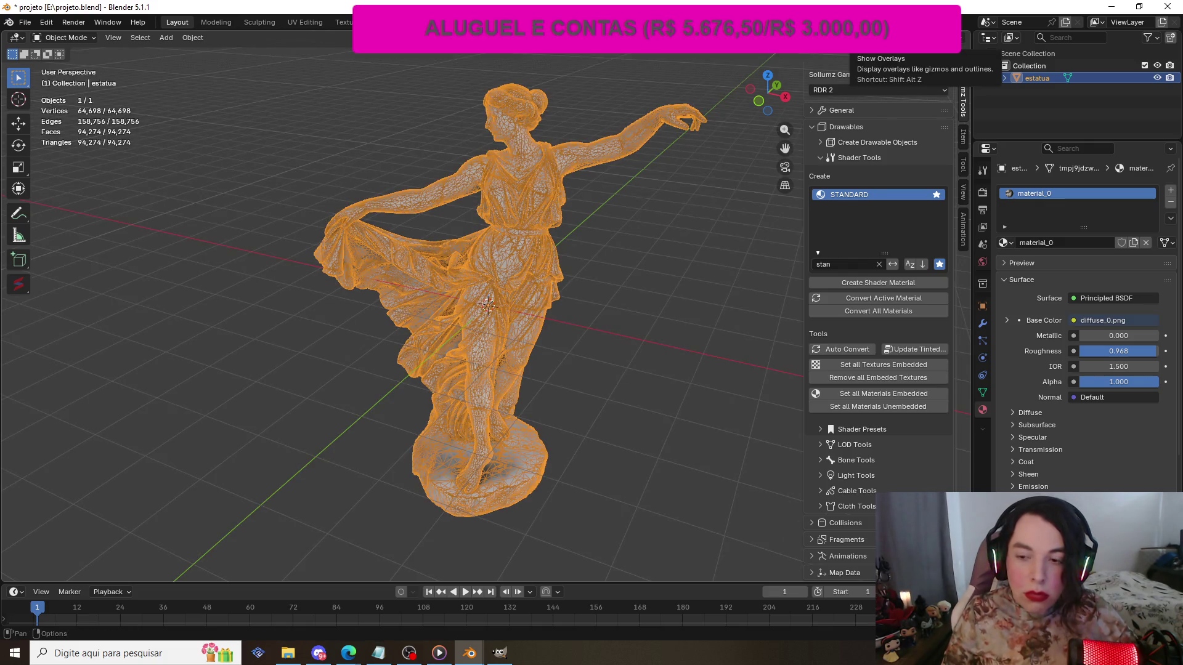
pyautogui.click(901, 298)
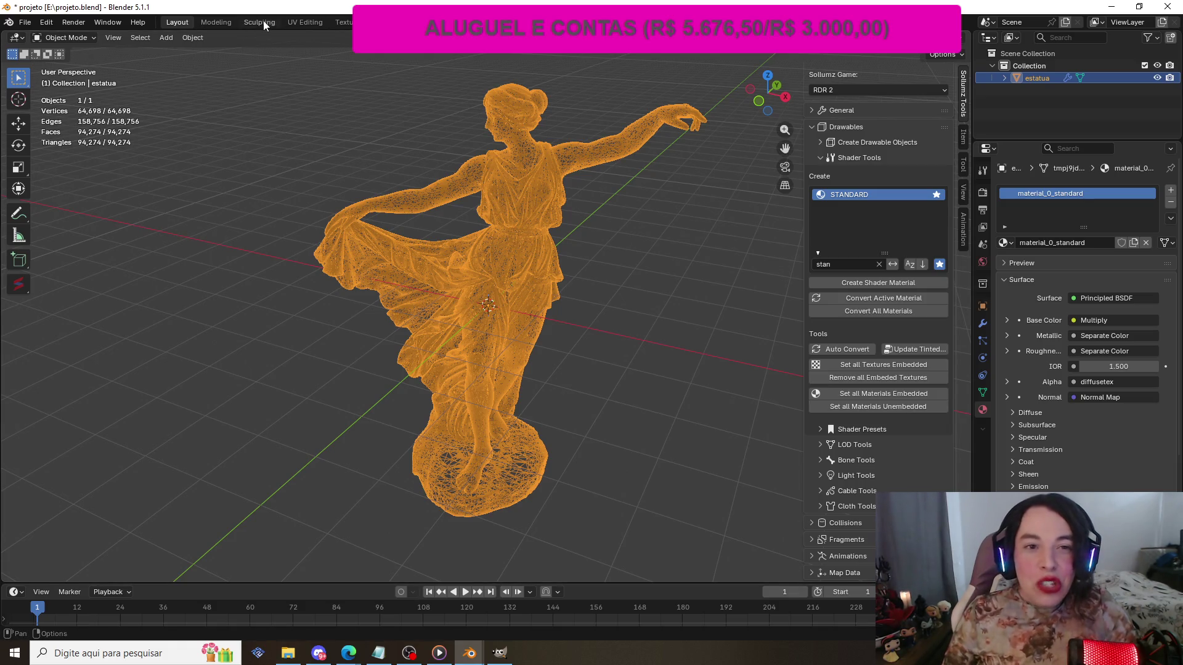
# - In the Shading workspace, pan the node editor to the empty image texture nodes like speculartex2
pyautogui.click(401, 22)
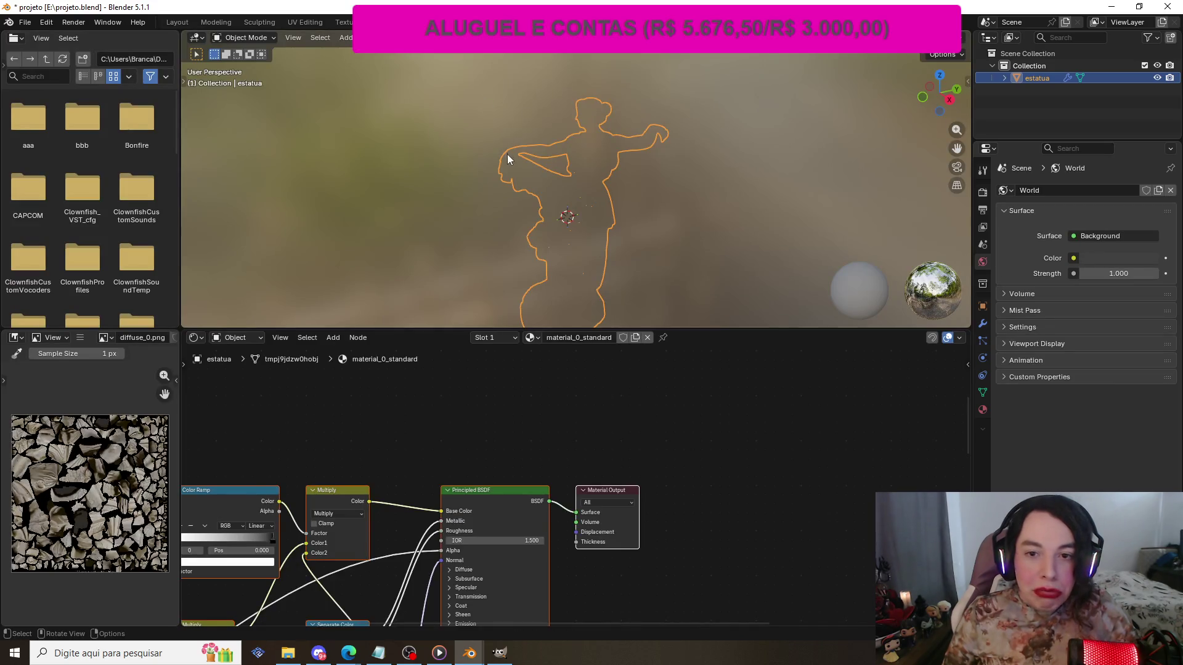
pyautogui.scroll(5, 506, 162)
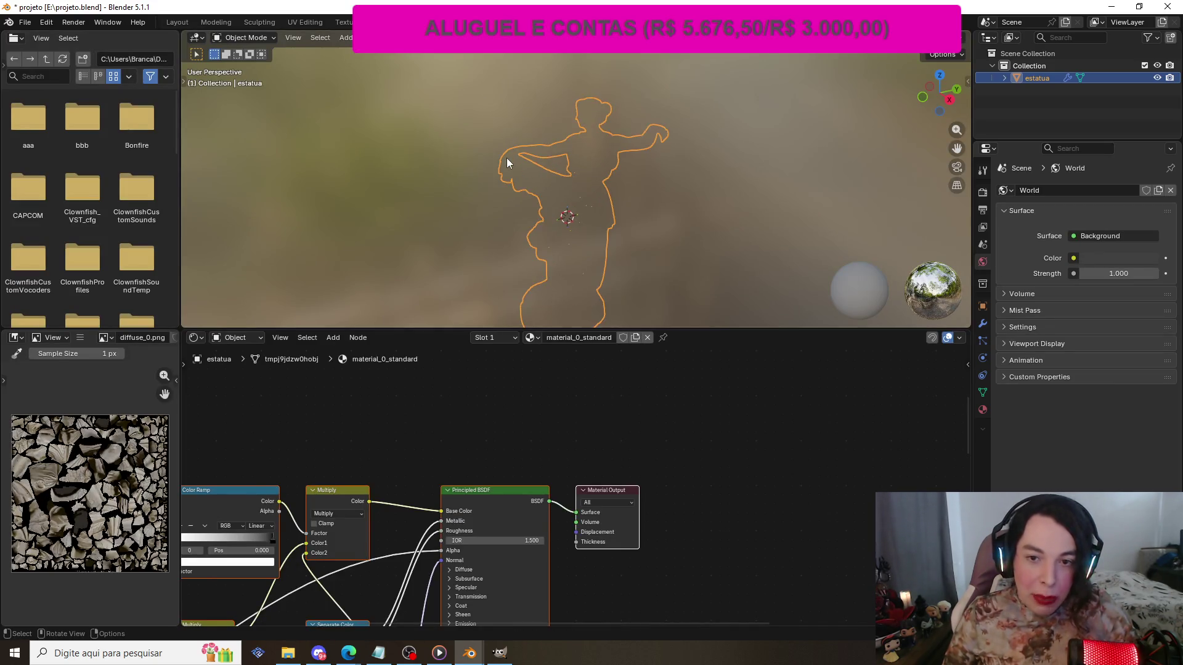
pyautogui.scroll(-2, 466, 175)
pyautogui.scroll(-1, 467, 174)
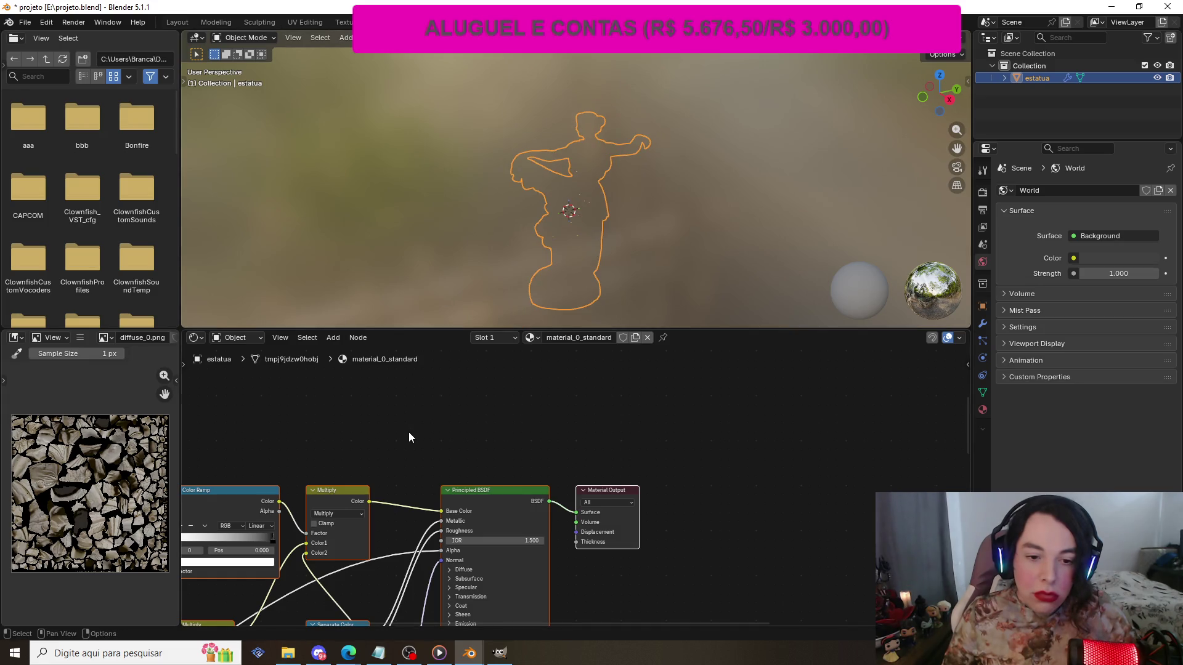
pyautogui.click(428, 417)
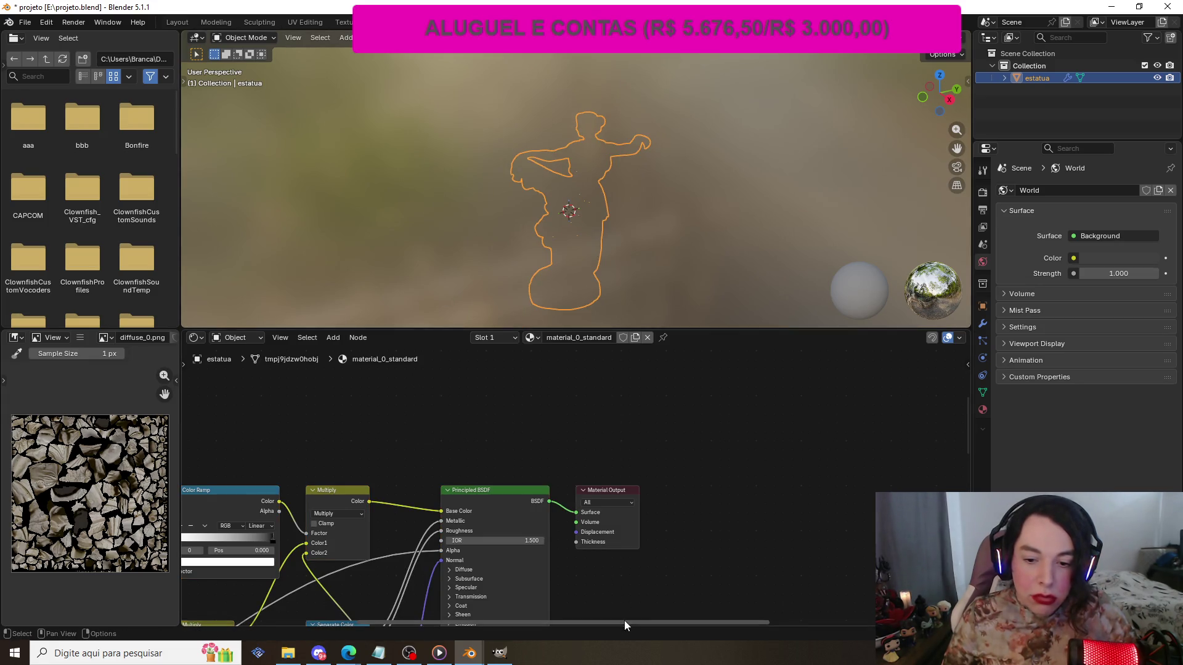
pyautogui.moveTo(623, 620); pyautogui.dragTo(437, 619)
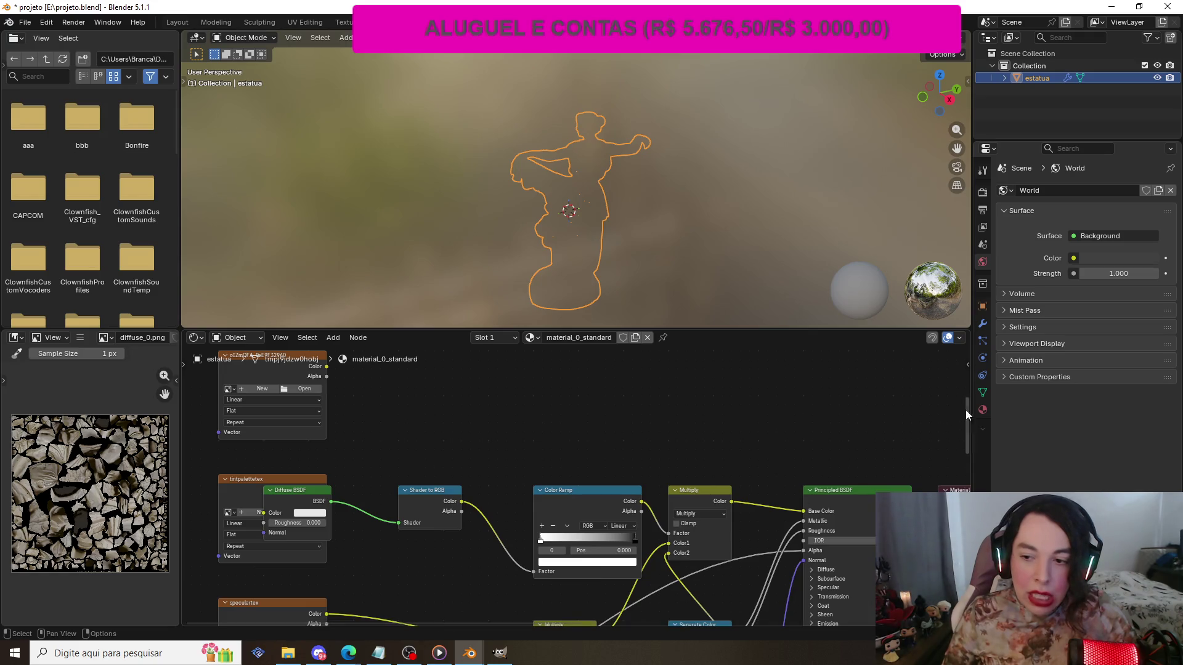
# - Open the node editor's sidebar and enlarge the node editor area upward
pyautogui.moveTo(966, 412)
pyautogui.mouseDown()
pyautogui.moveTo(966, 331)
pyautogui.moveTo(944, 471)
pyautogui.moveTo(945, 347)
pyautogui.moveTo(936, 356)
pyautogui.mouseUp()
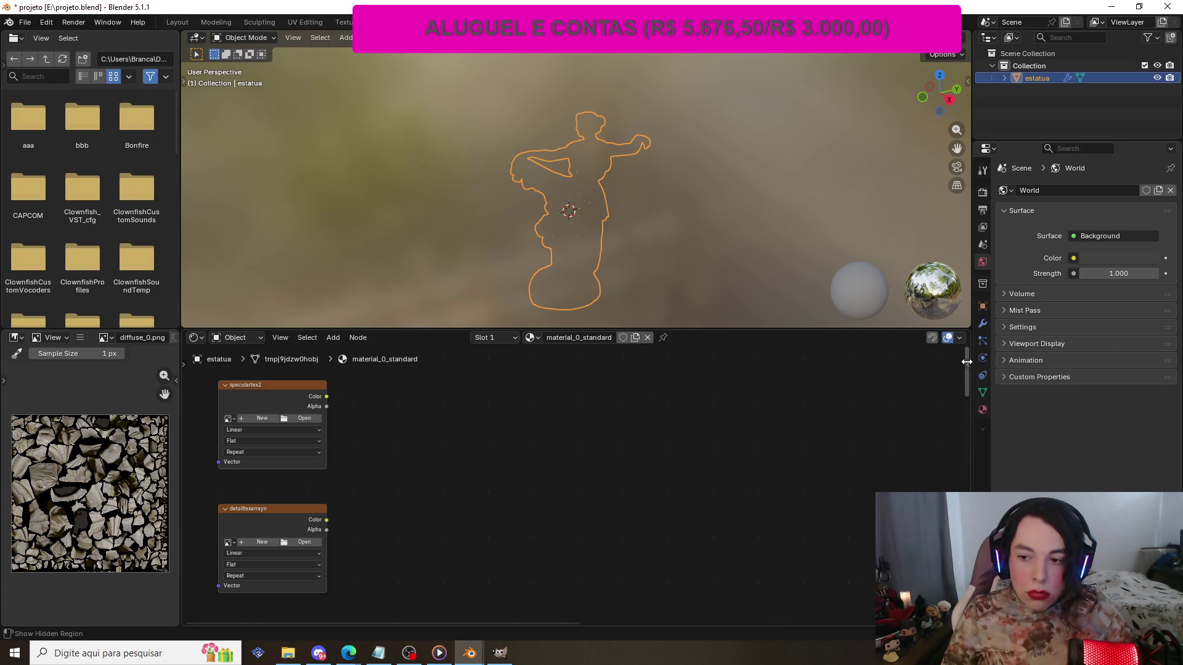
pyautogui.moveTo(966, 362); pyautogui.dragTo(953, 362)
pyautogui.click(963, 362)
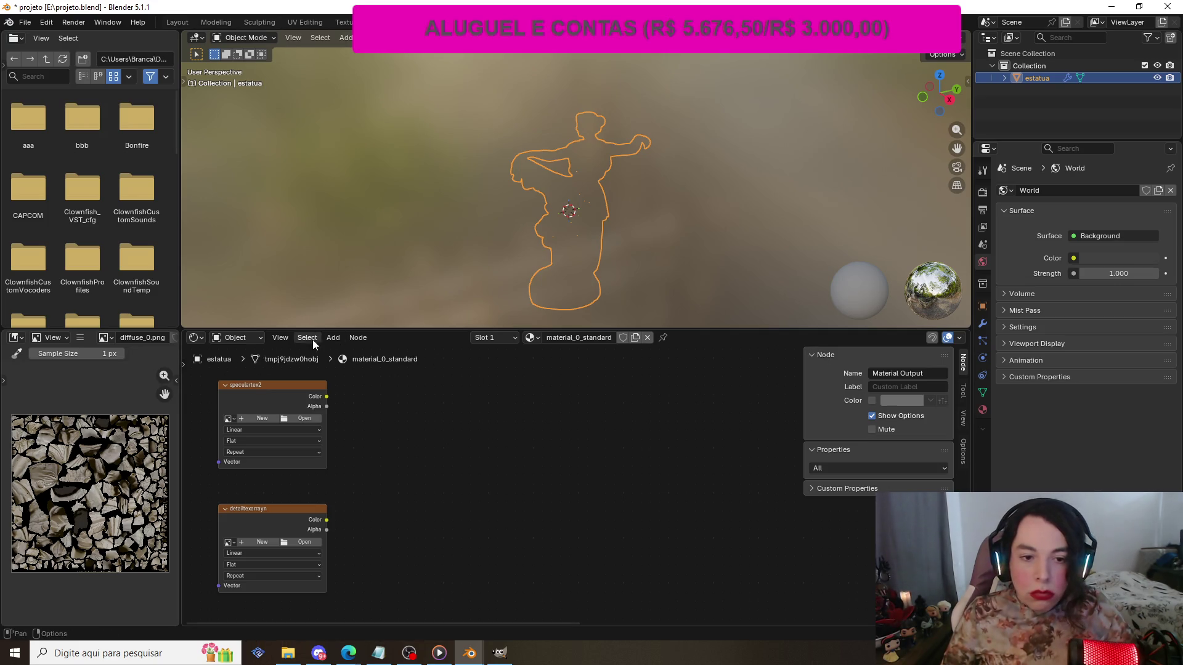
pyautogui.moveTo(328, 326)
pyautogui.mouseDown()
pyautogui.moveTo(348, 277)
pyautogui.moveTo(352, 109)
pyautogui.mouseUp()
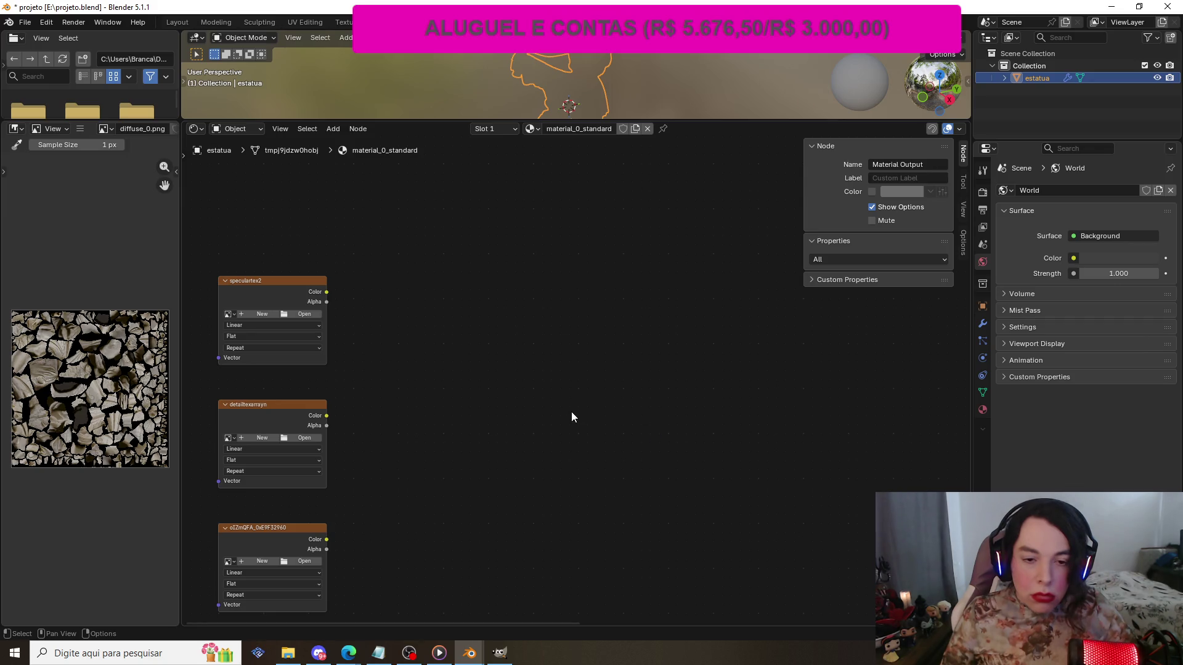
# - Zoom and pan around the material_0_standard node tree, checking the node context menus
pyautogui.rightClick(591, 412)
pyautogui.scroll(-1, 582, 345)
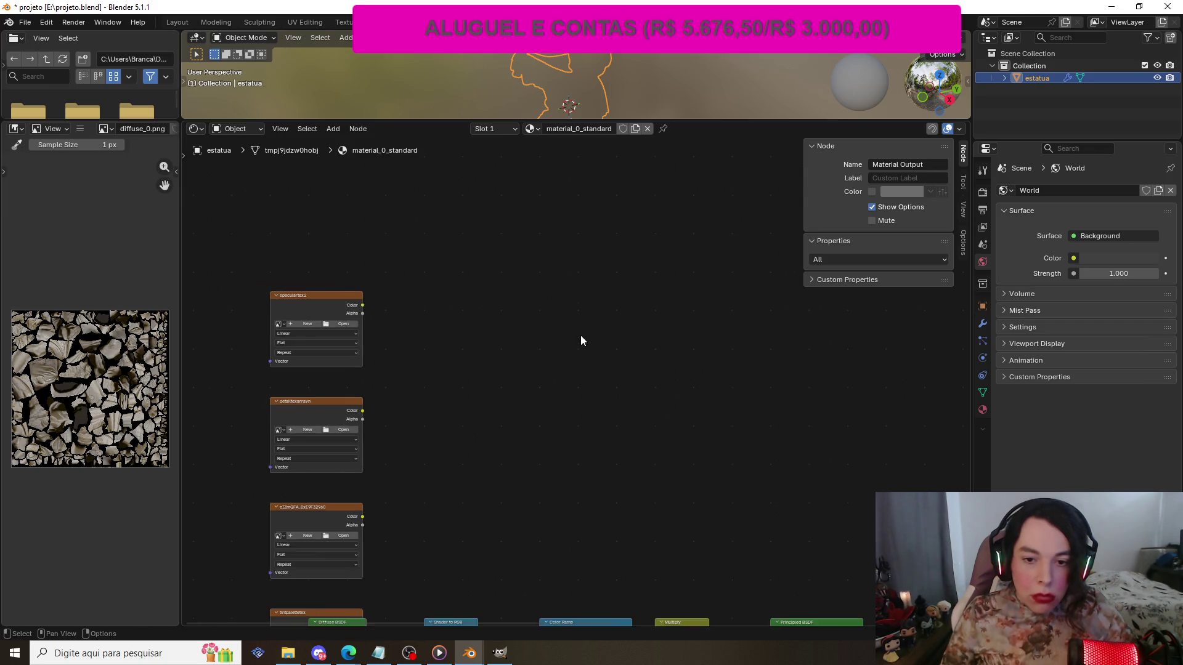
pyautogui.scroll(1, 581, 336)
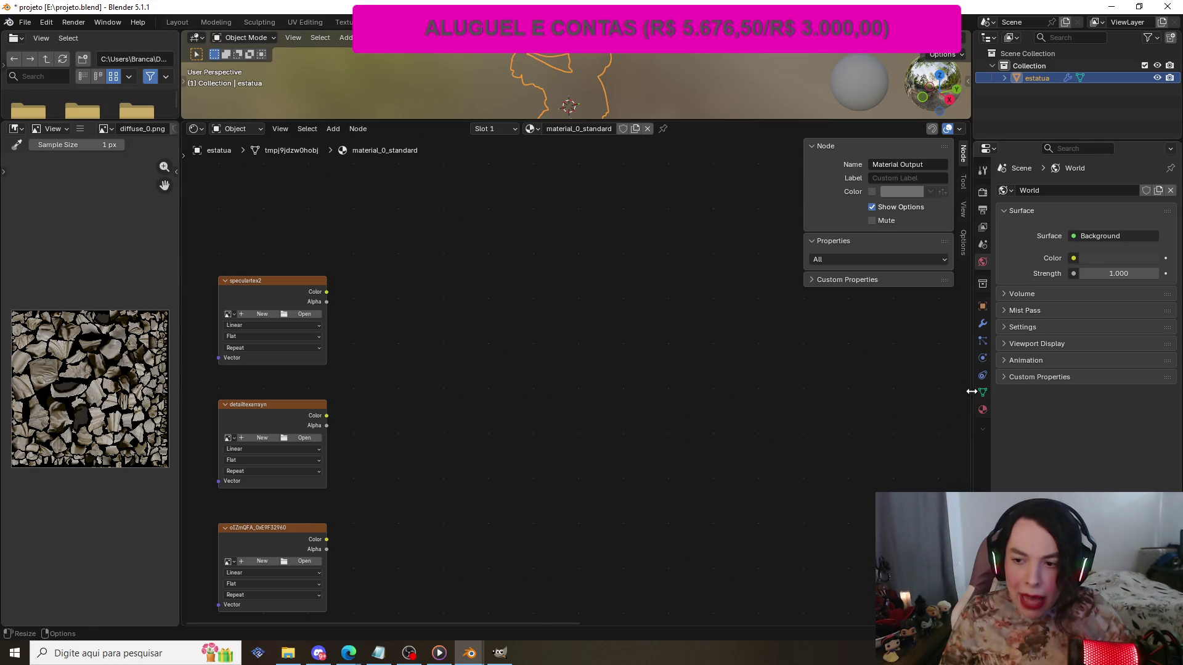
pyautogui.moveTo(485, 621)
pyautogui.mouseDown()
pyautogui.moveTo(693, 622)
pyautogui.moveTo(398, 490)
pyautogui.mouseUp()
pyautogui.scroll(-5, 398, 490)
pyautogui.scroll(-3, 801, 573)
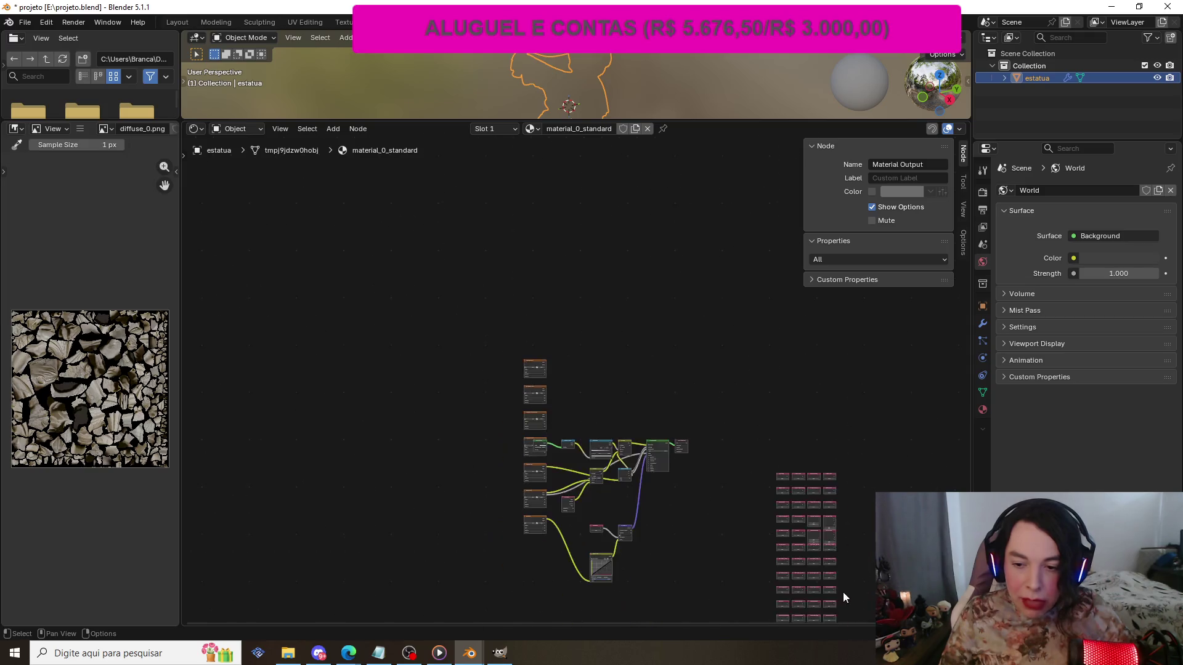
pyautogui.rightClick(764, 554)
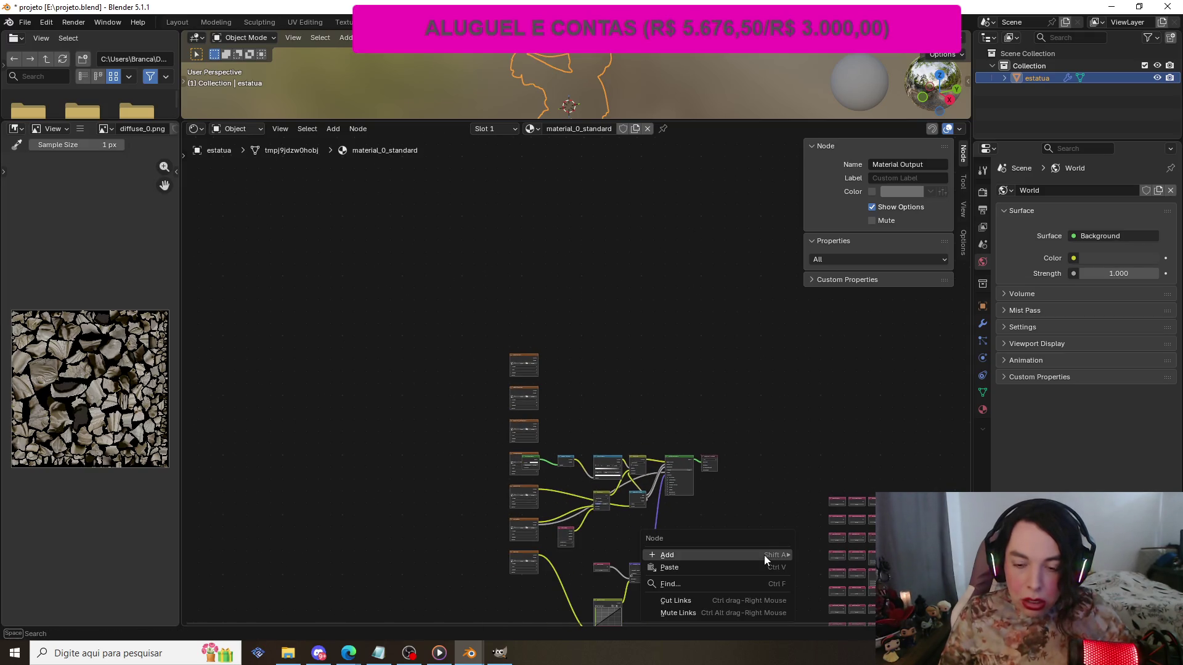
pyautogui.scroll(-2, 819, 524)
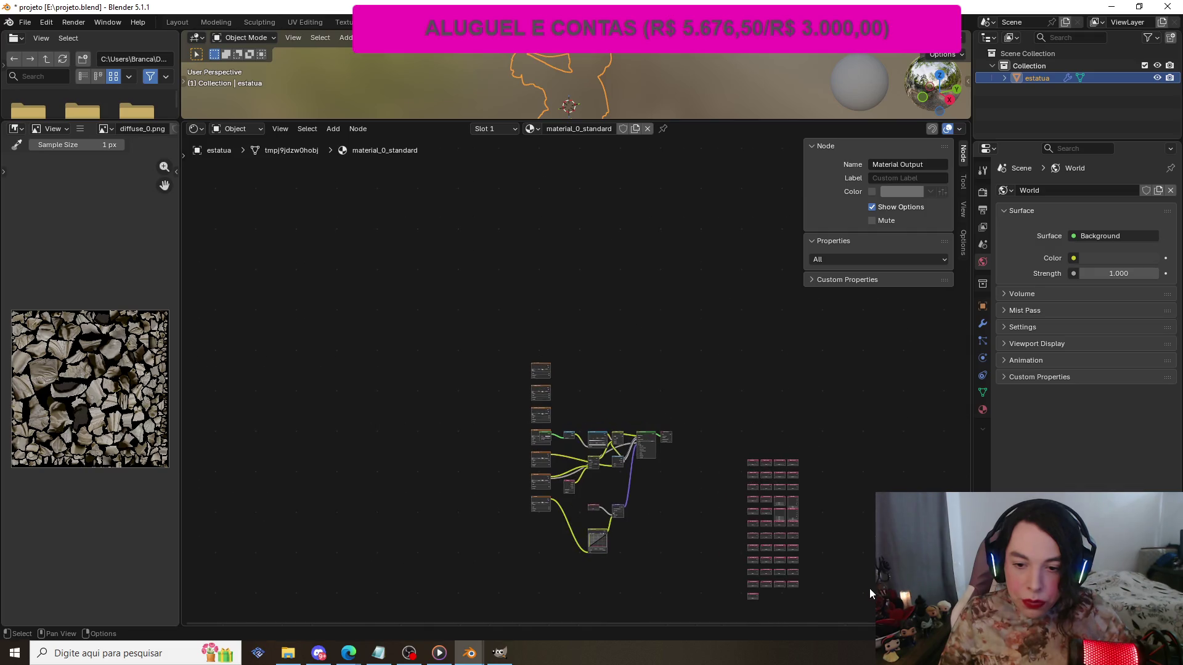
pyautogui.scroll(5, 734, 498)
pyautogui.scroll(5, 547, 396)
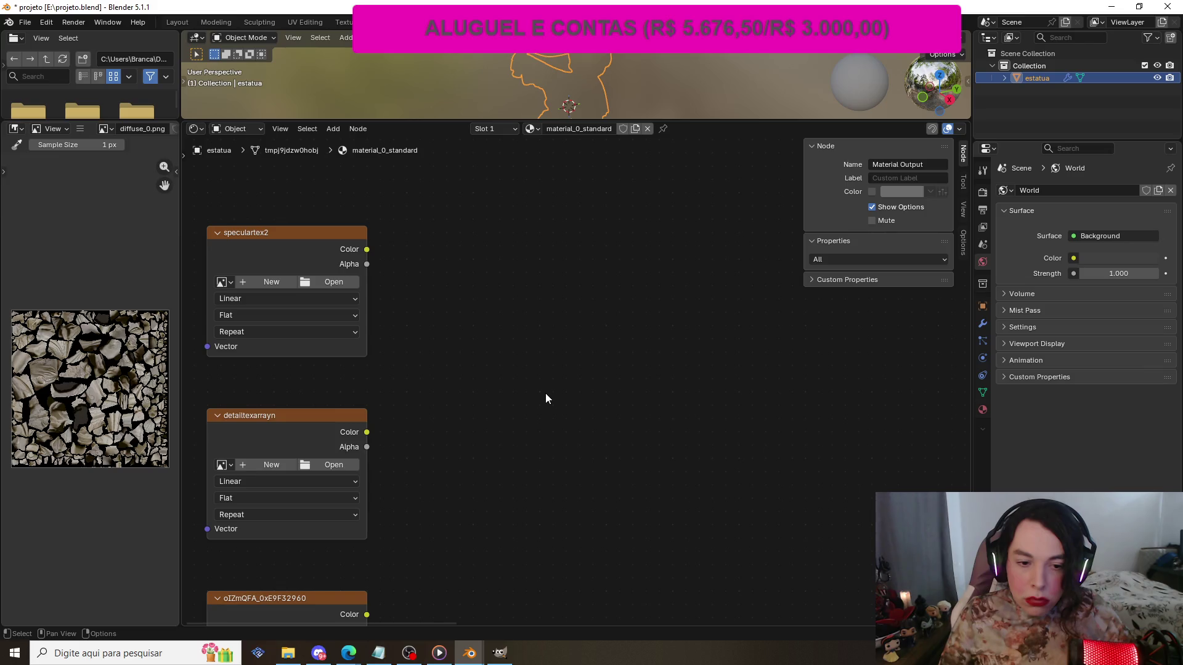
pyautogui.scroll(-1, 491, 558)
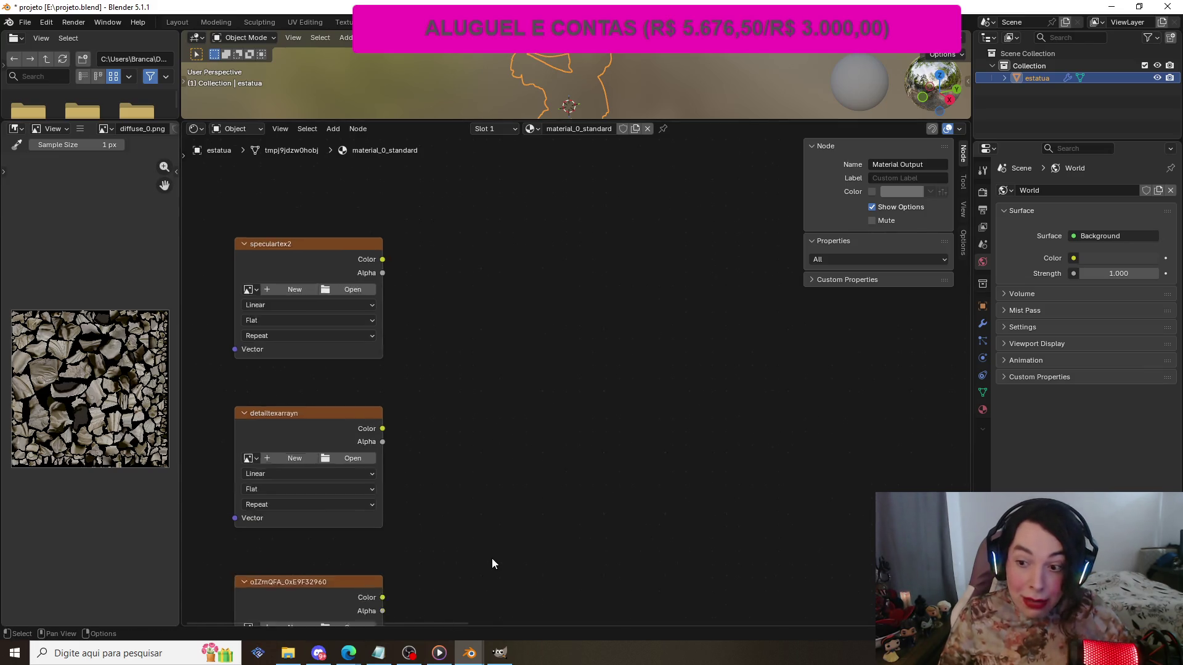
pyautogui.scroll(-4, 491, 564)
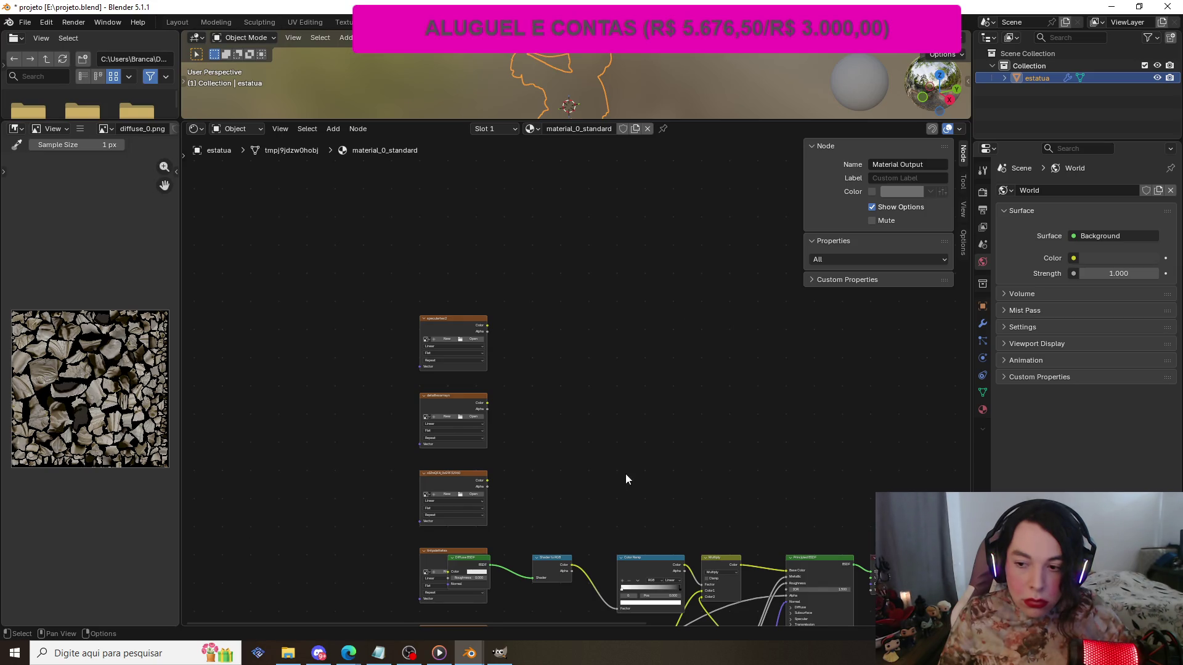
pyautogui.scroll(1, 626, 475)
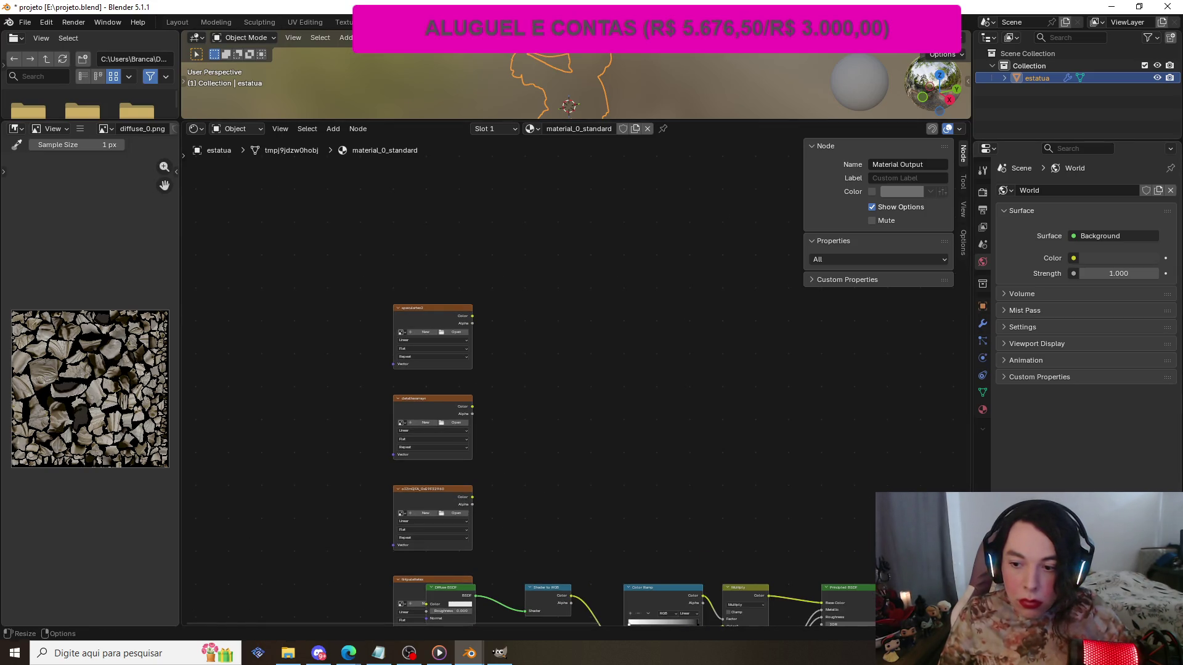
pyautogui.scroll(-1, 949, 464)
pyautogui.scroll(1, 948, 463)
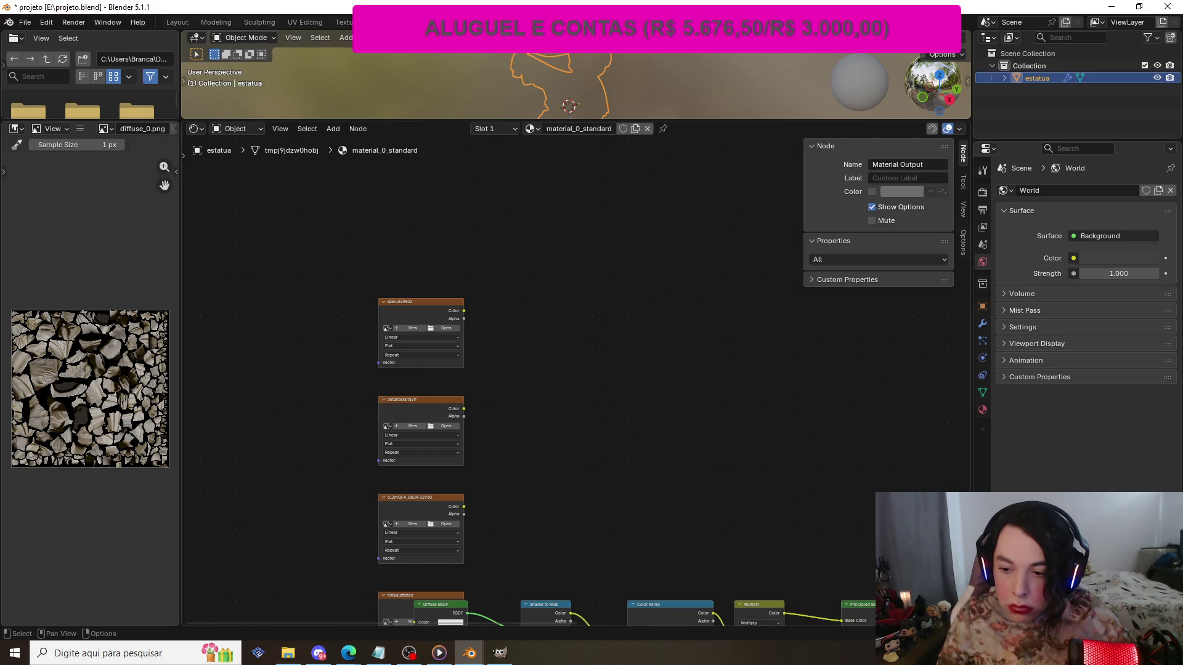
# - Check the node editor overlay options and hide the node details side panel
pyautogui.click(960, 129)
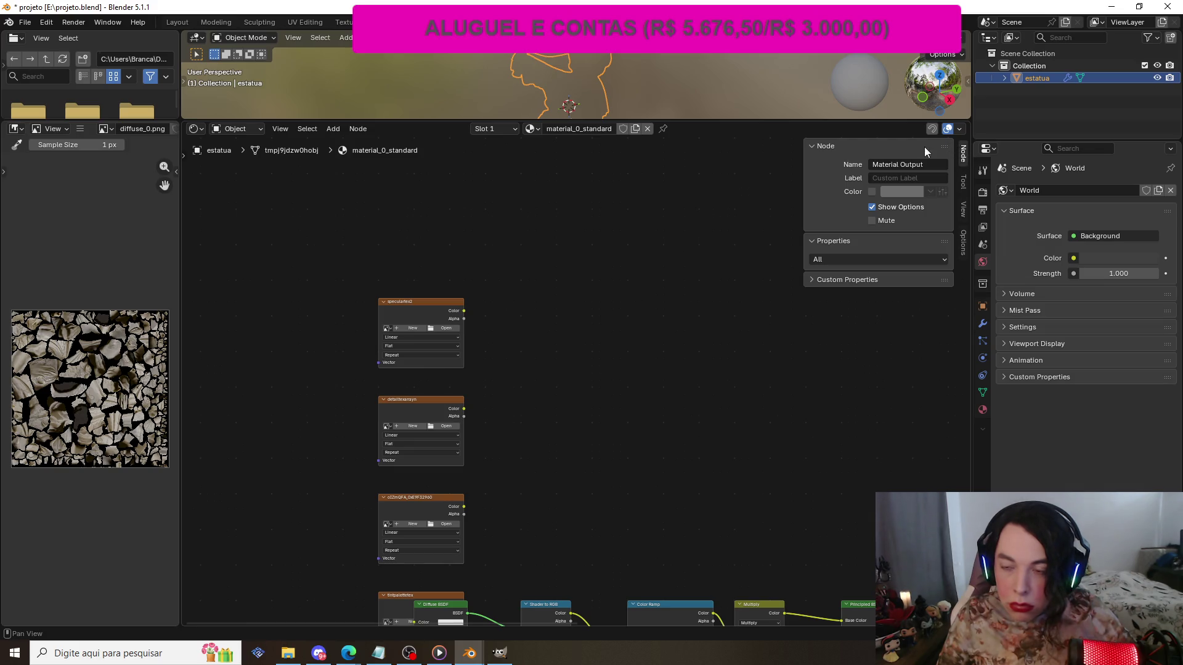
pyautogui.click(959, 129)
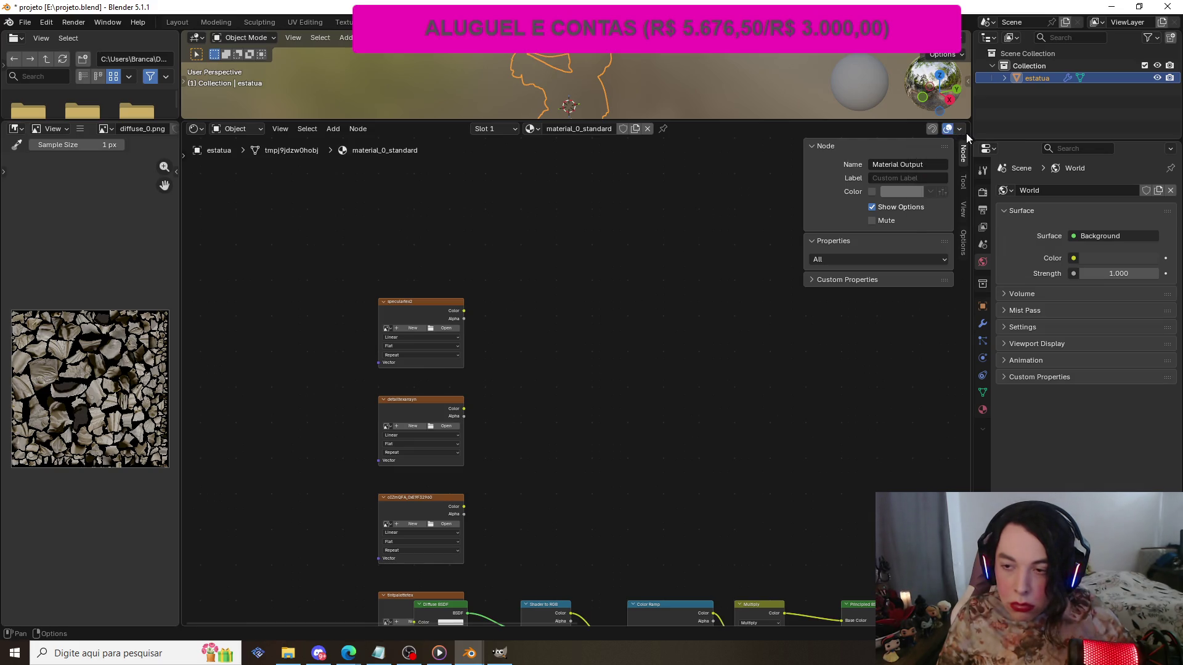
pyautogui.click(964, 133)
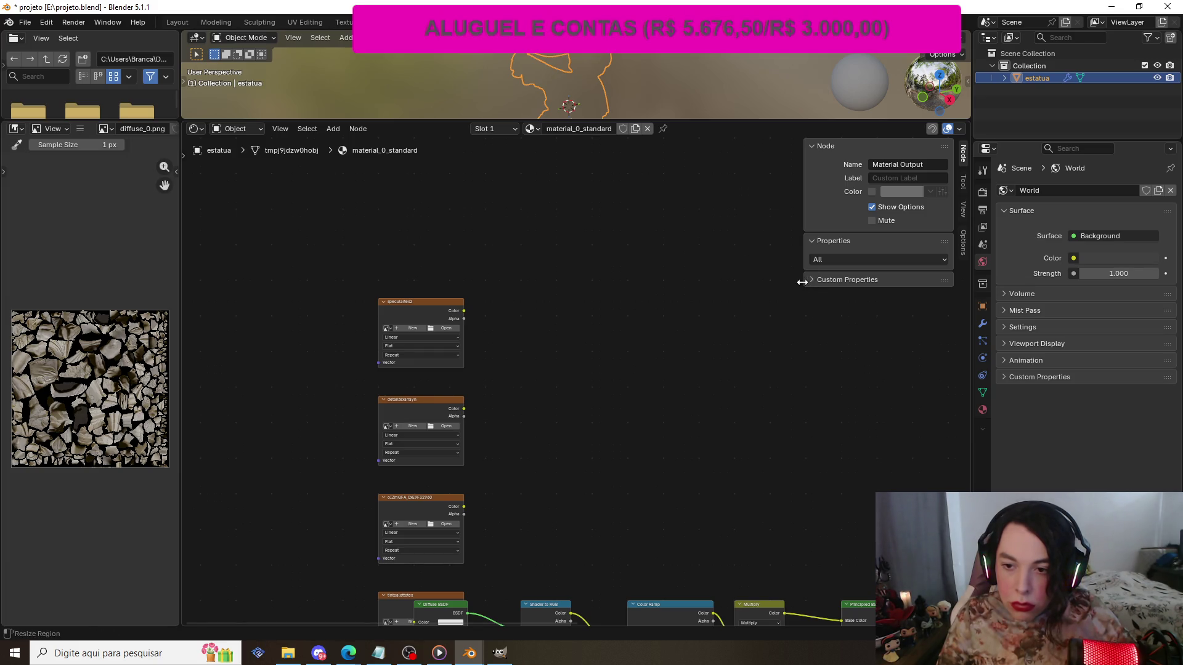
pyautogui.press('n')
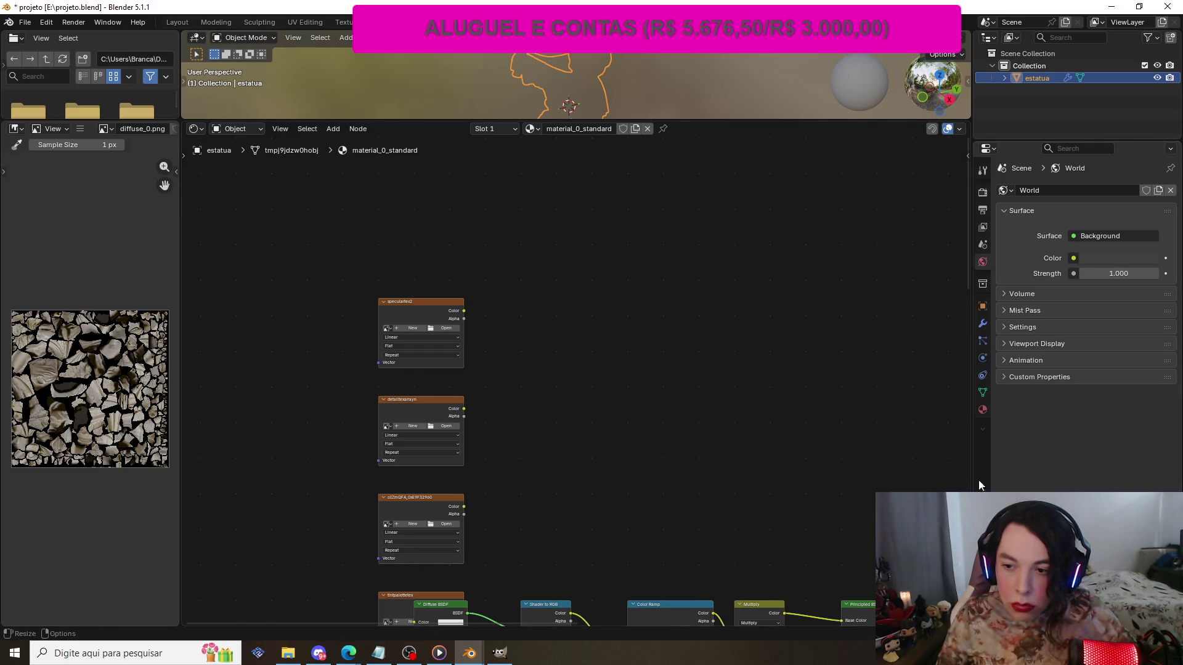
# - Scroll through the full-width node tree, then return to the Layout workspace showing the statue
pyautogui.moveTo(966, 280); pyautogui.dragTo(982, 421)
pyautogui.scroll(3, 856, 401)
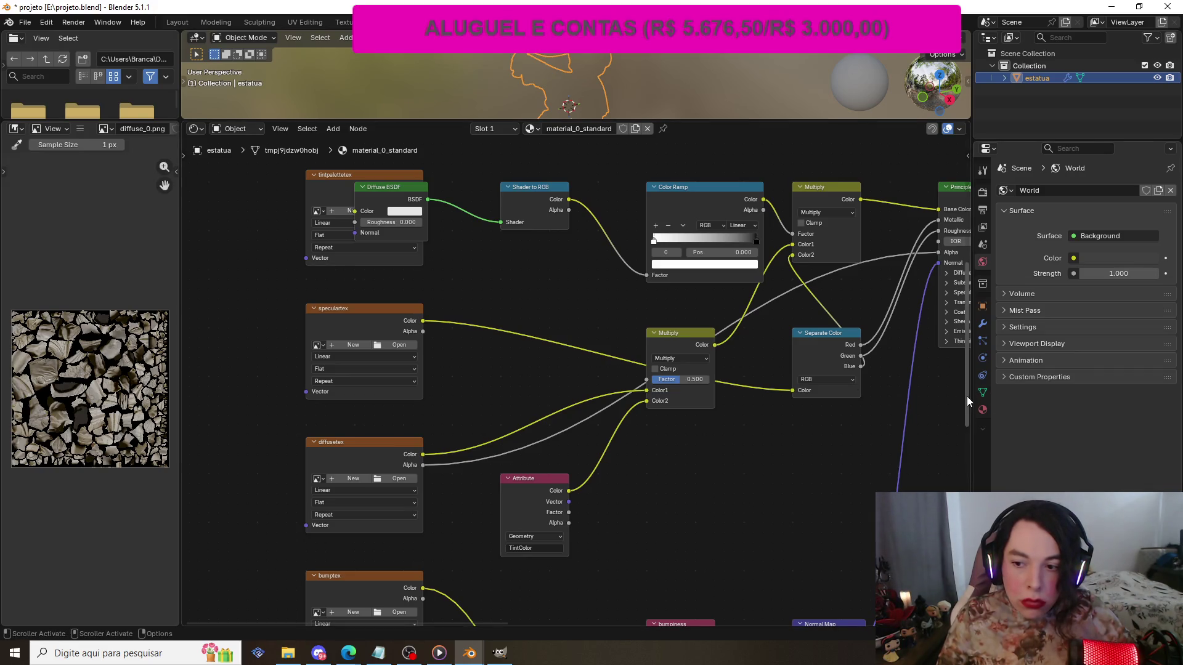
pyautogui.moveTo(967, 396)
pyautogui.mouseDown()
pyautogui.moveTo(958, 519)
pyautogui.moveTo(953, 412)
pyautogui.moveTo(946, 425)
pyautogui.mouseUp()
pyautogui.keyDown('shift'); pyautogui.scroll(-2, 944, 426); pyautogui.keyUp('shift')
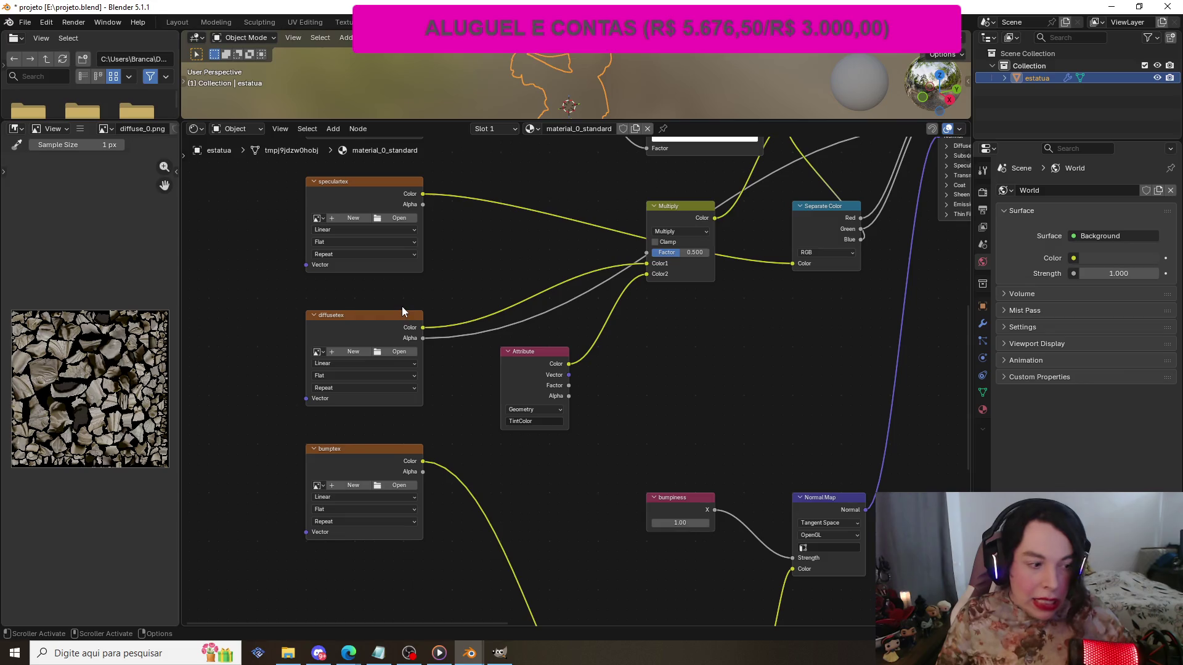
pyautogui.scroll(1, 238, 260)
pyautogui.scroll(-1, 238, 259)
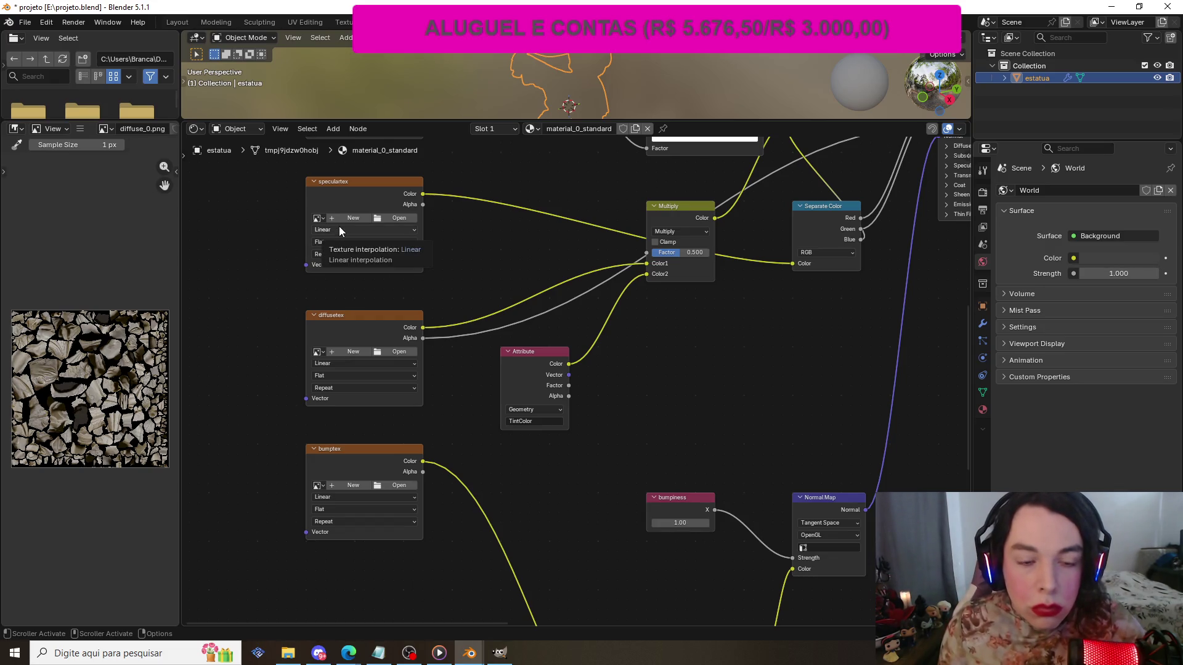
pyautogui.scroll(1, 285, 254)
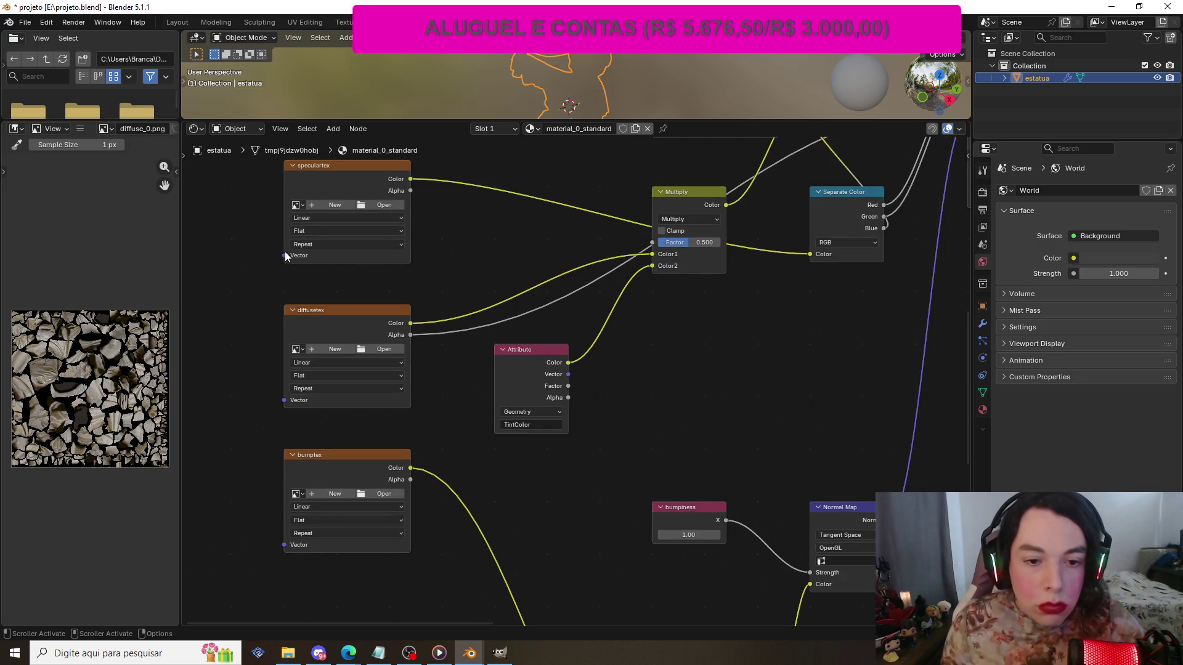
pyautogui.scroll(1, 281, 247)
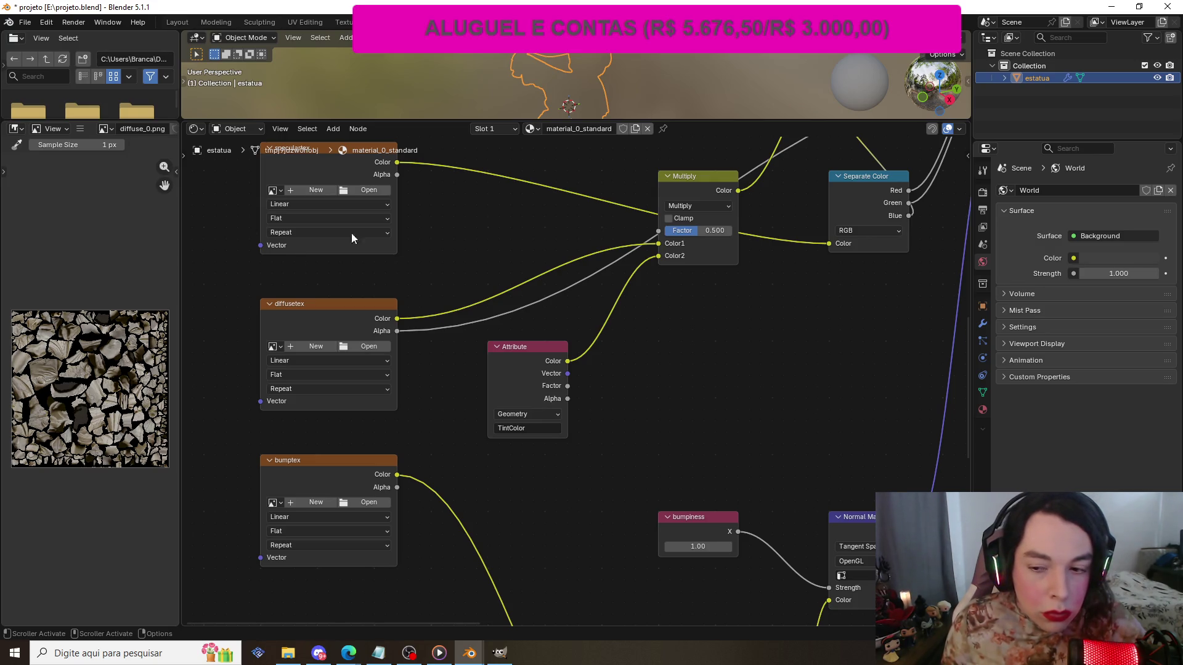
pyautogui.moveTo(966, 449); pyautogui.dragTo(970, 443)
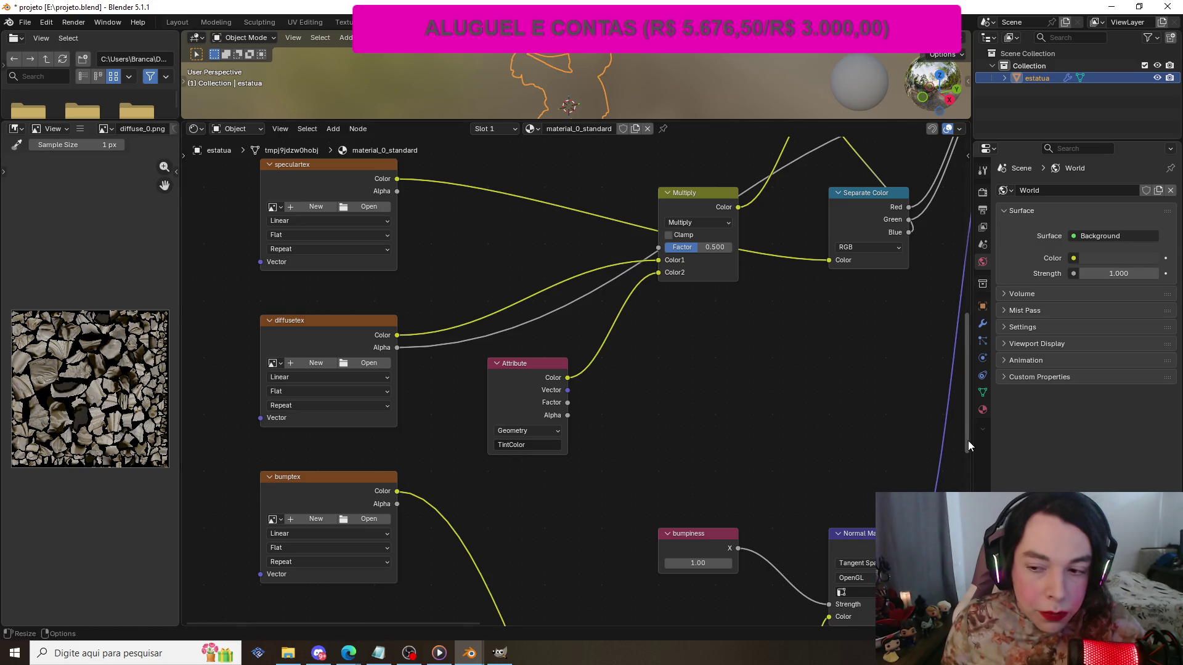
pyautogui.moveTo(967, 441); pyautogui.dragTo(970, 437)
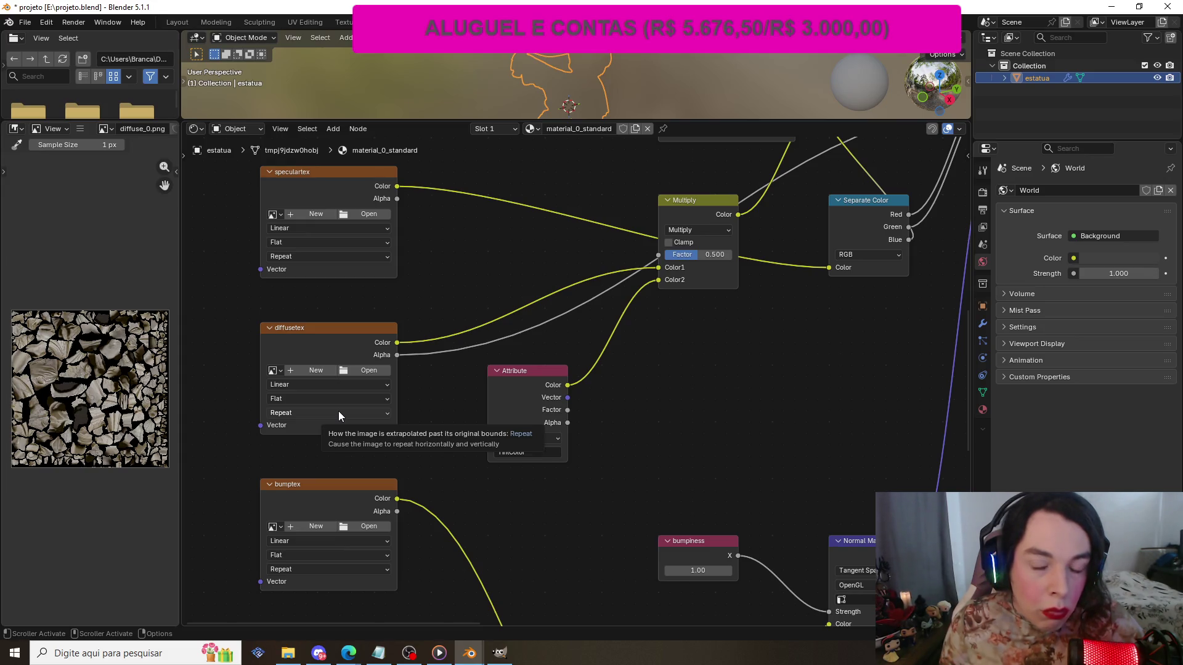
pyautogui.scroll(-1, 426, 379)
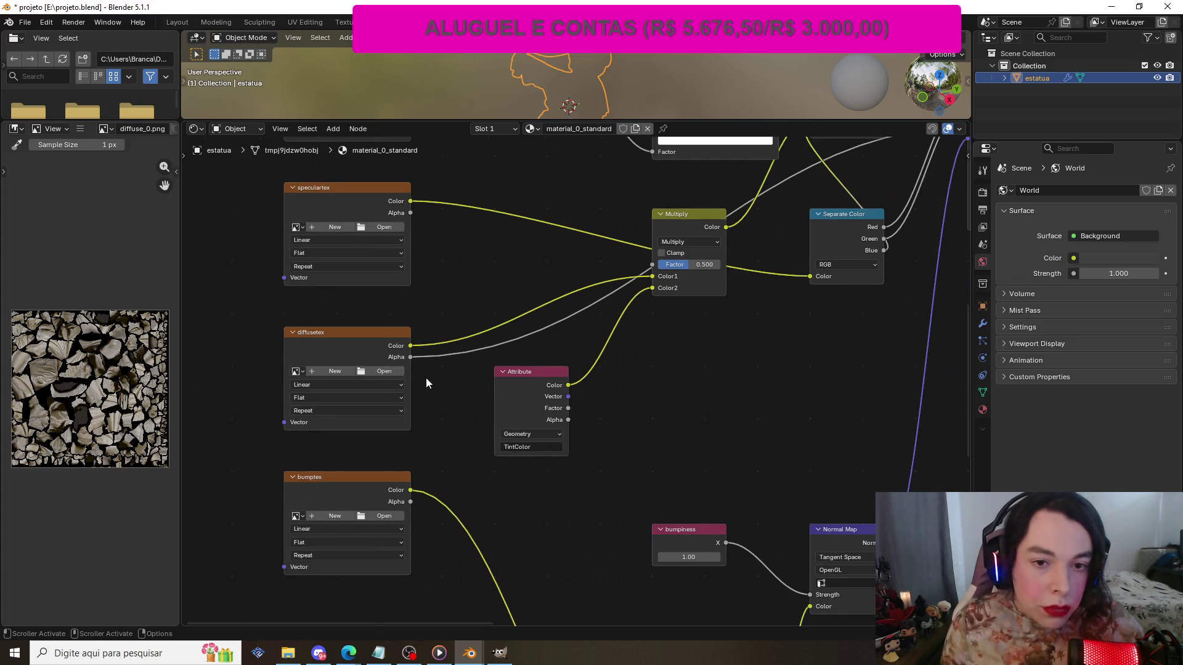
pyautogui.scroll(2, 424, 376)
pyautogui.scroll(-1, 424, 377)
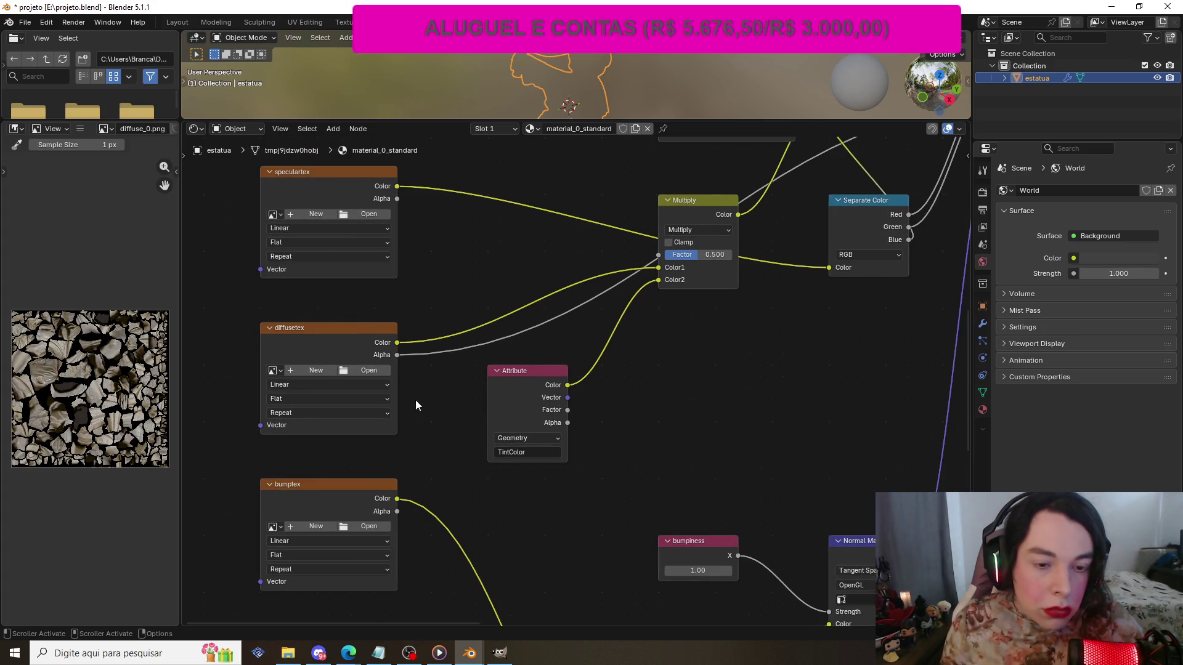
pyautogui.scroll(1, 433, 397)
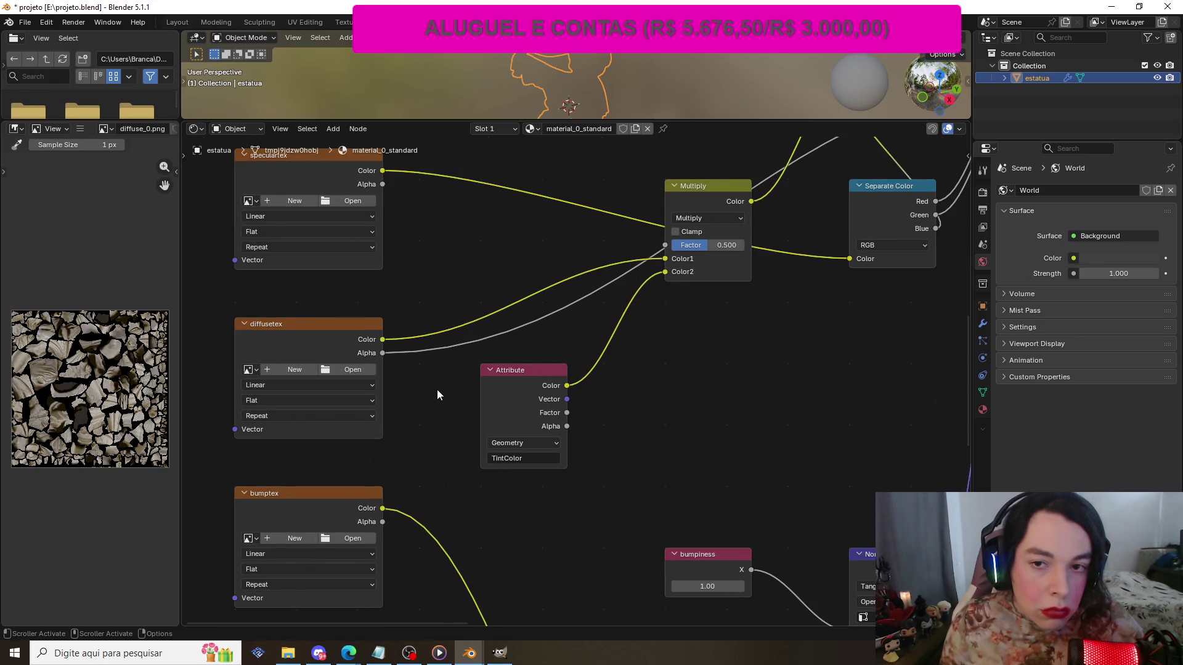
pyautogui.moveTo(967, 376); pyautogui.dragTo(966, 379)
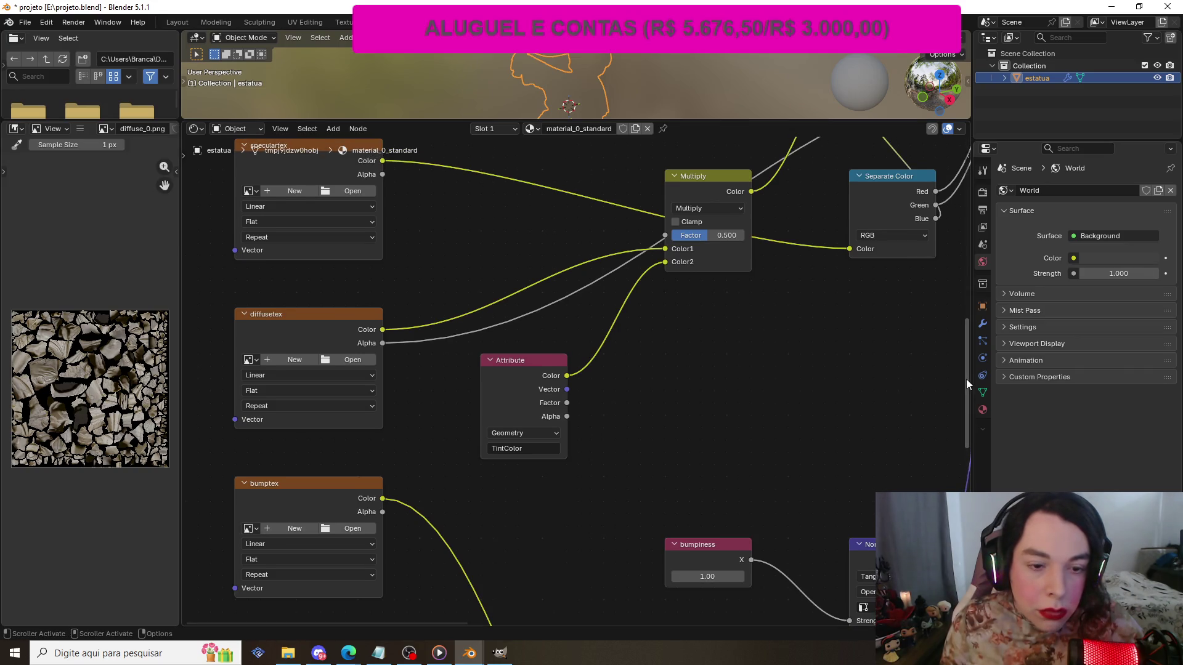
pyautogui.click(188, 22)
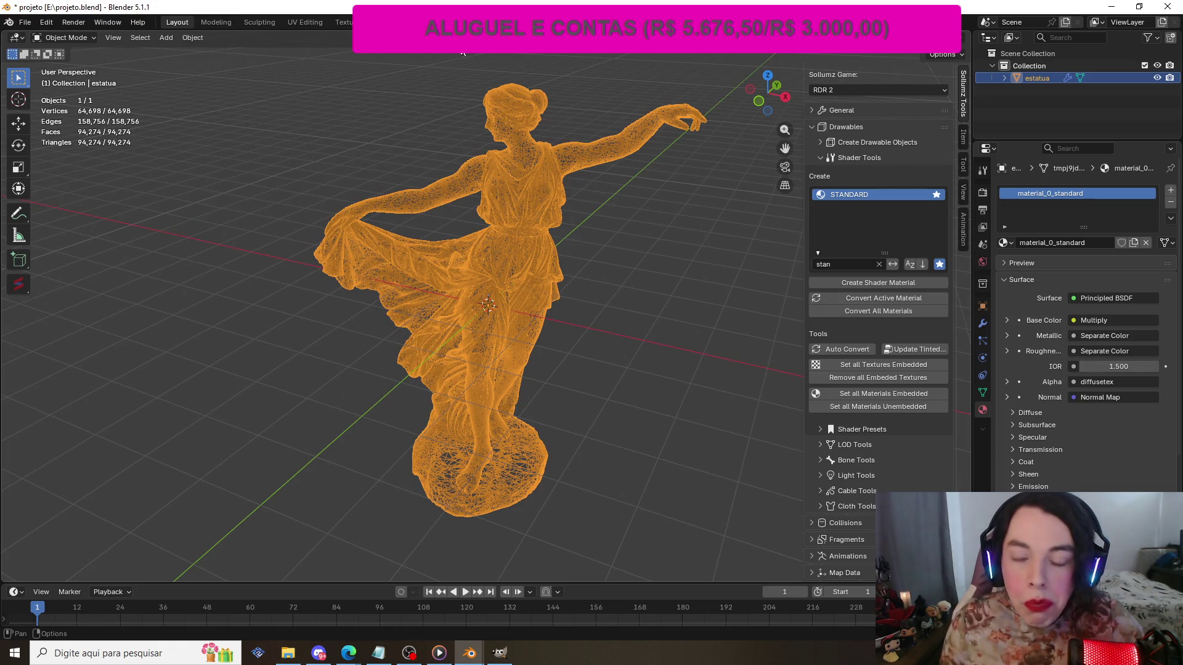
# - Filter shaders by 'normal', show all matches, and star the NORMAL shader as a favourite
pyautogui.click(874, 265)
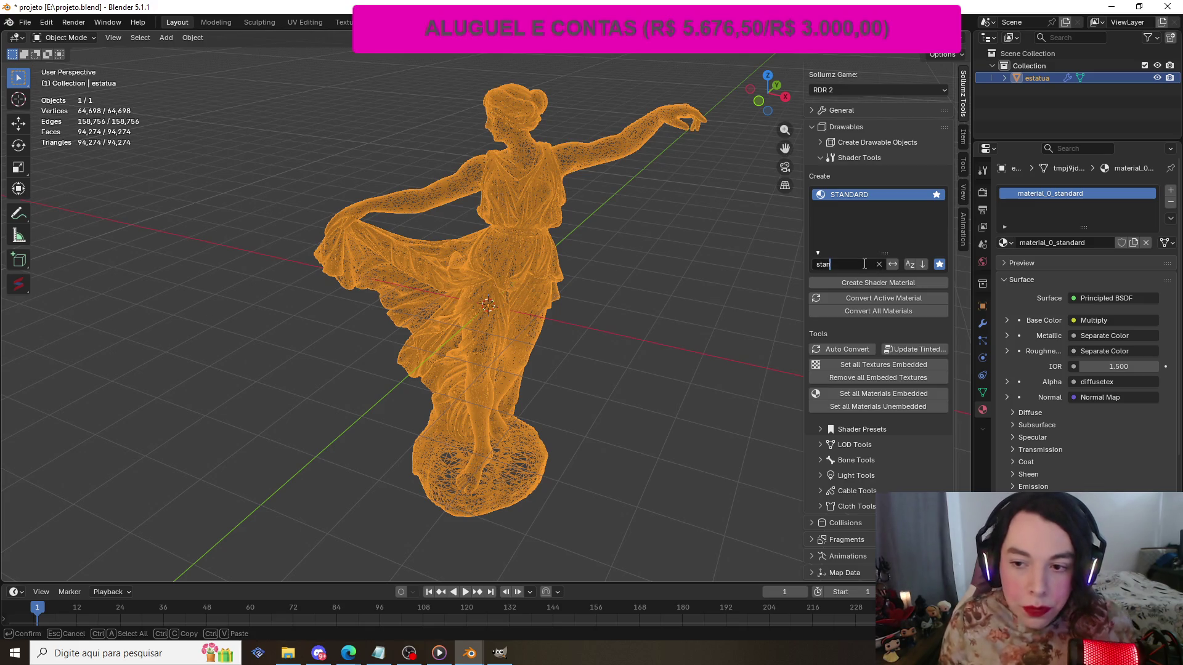
pyautogui.write('normal')
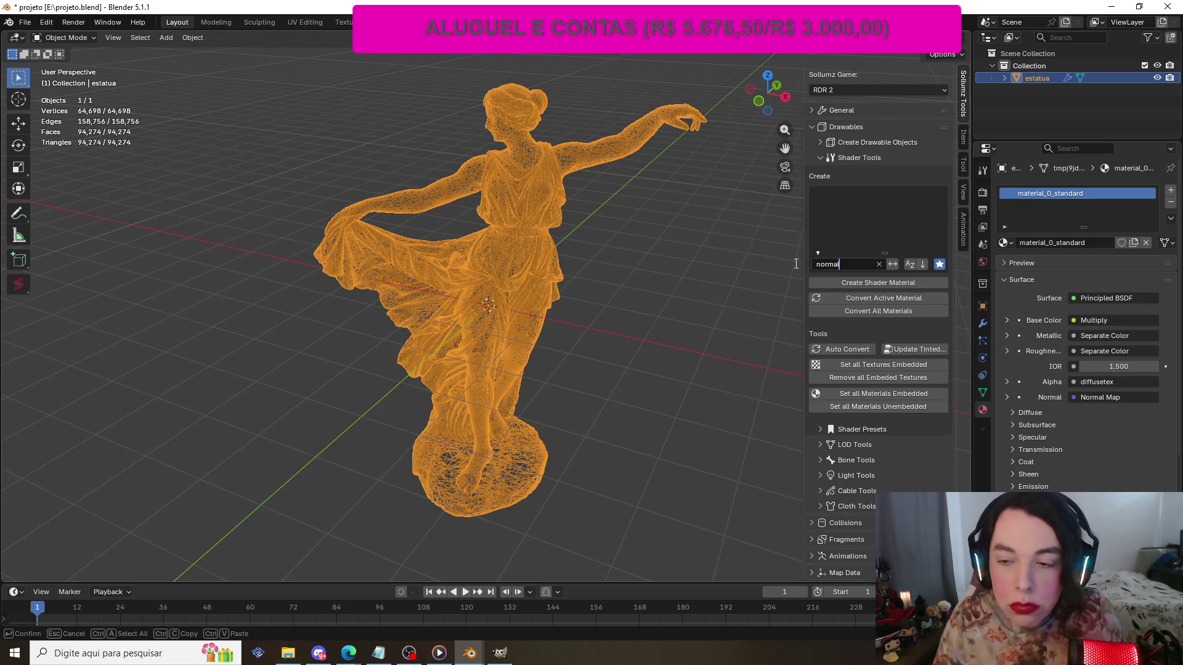
pyautogui.press('Return')
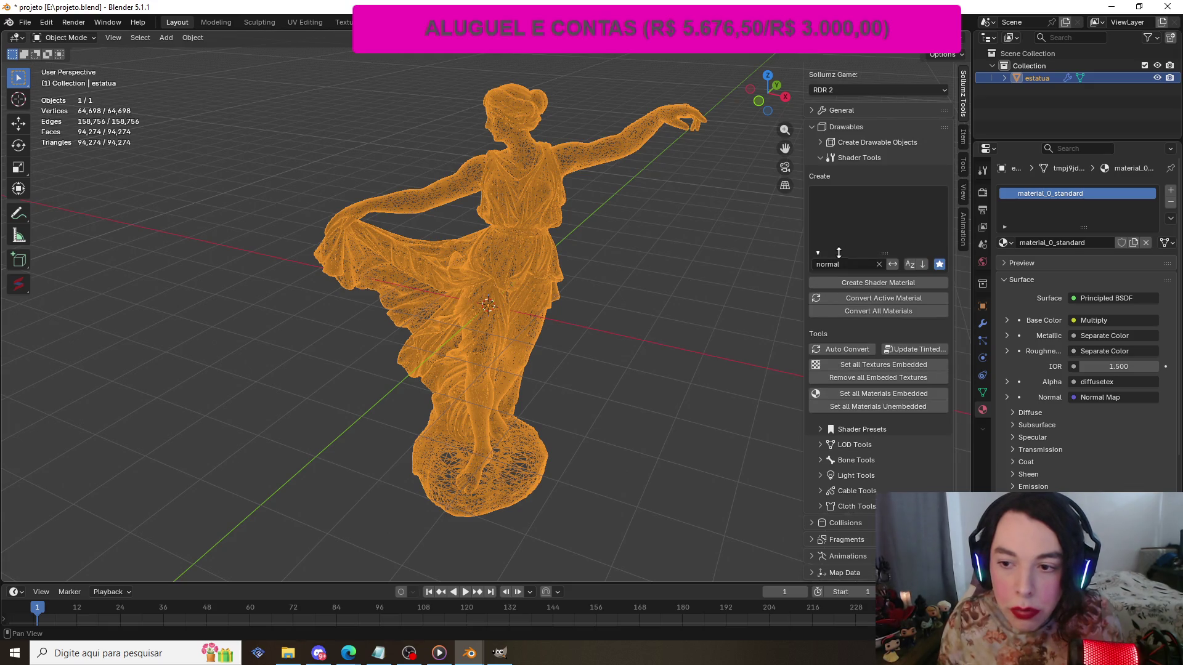
pyautogui.click(939, 265)
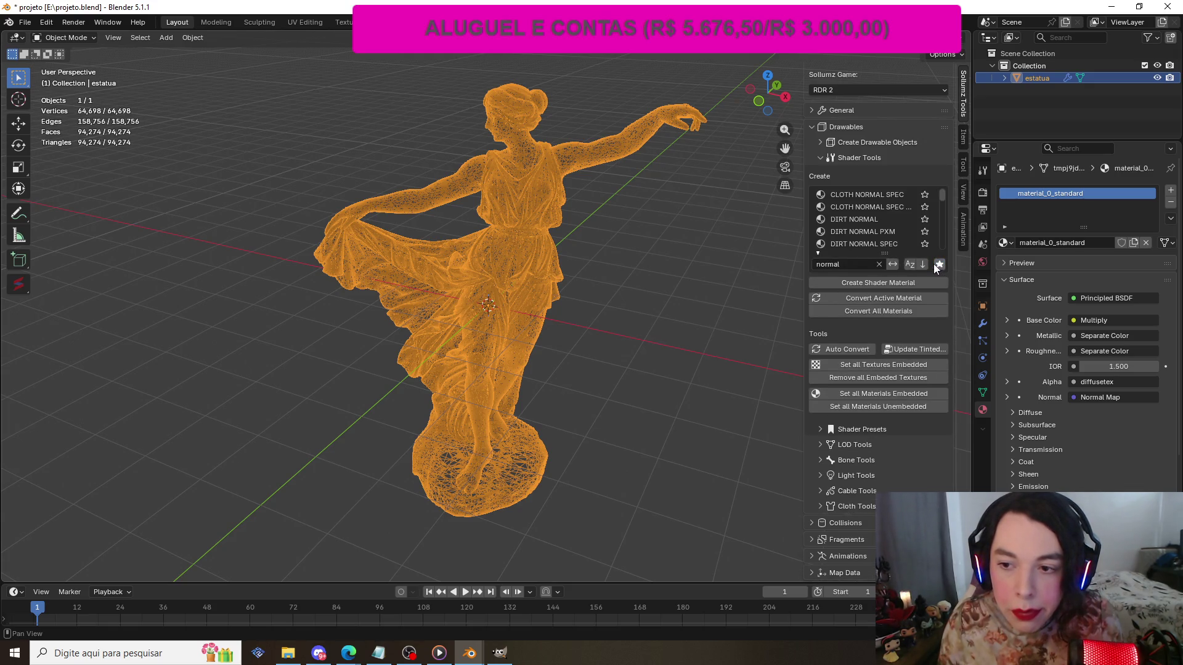
pyautogui.scroll(-2, 912, 219)
pyautogui.click(898, 219)
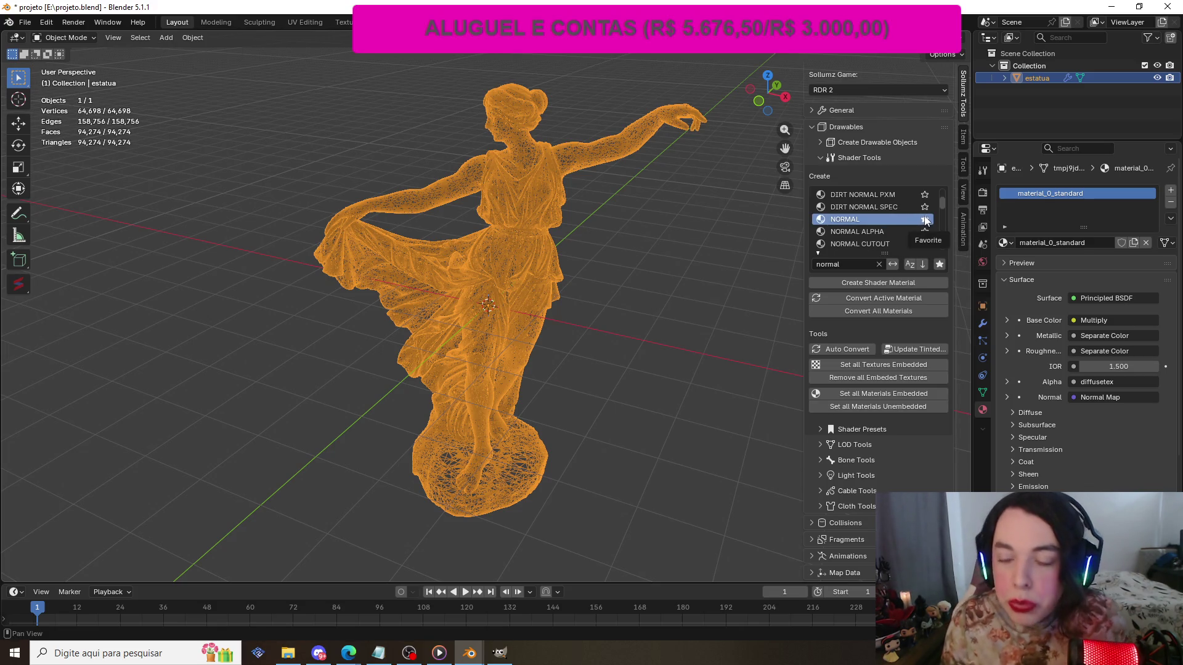
pyautogui.click(925, 220)
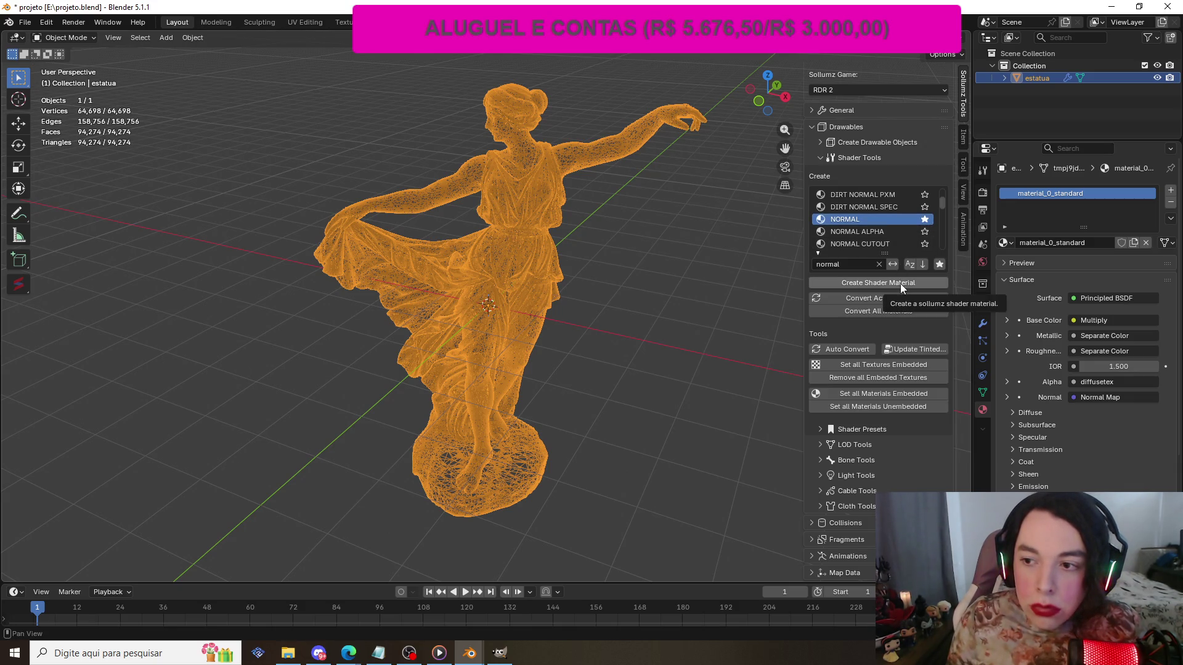
# - Convert the statue's active material to NORMAL, producing material_0_standard_normal
pyautogui.click(890, 298)
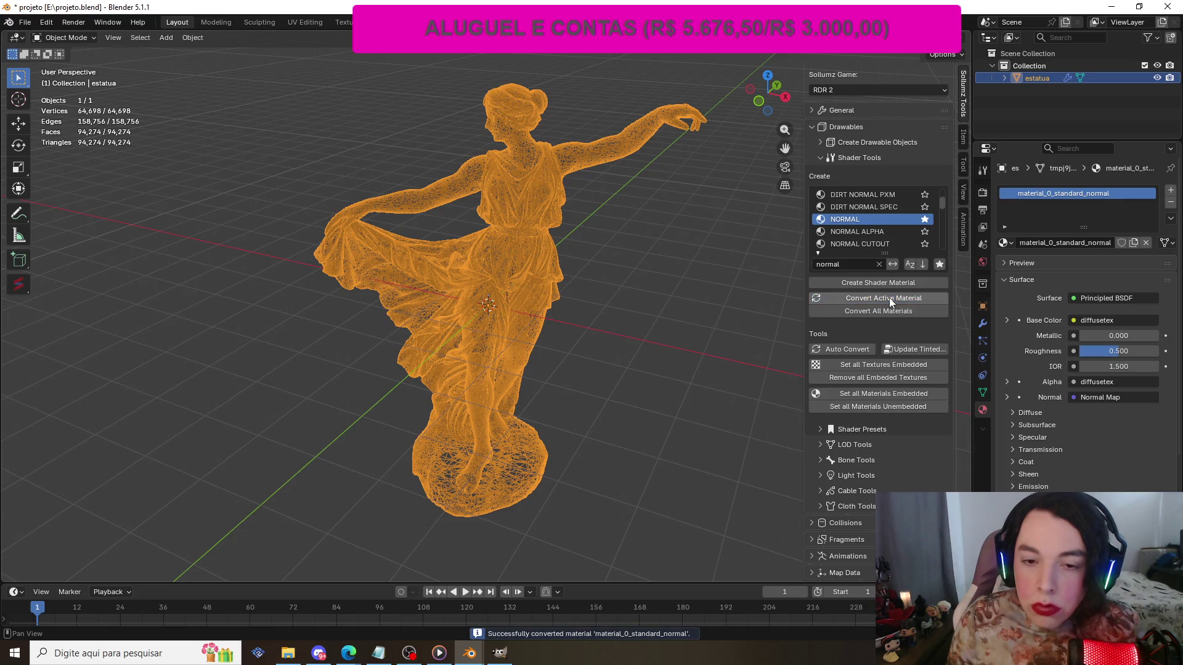
pyautogui.scroll(-3, 563, 277)
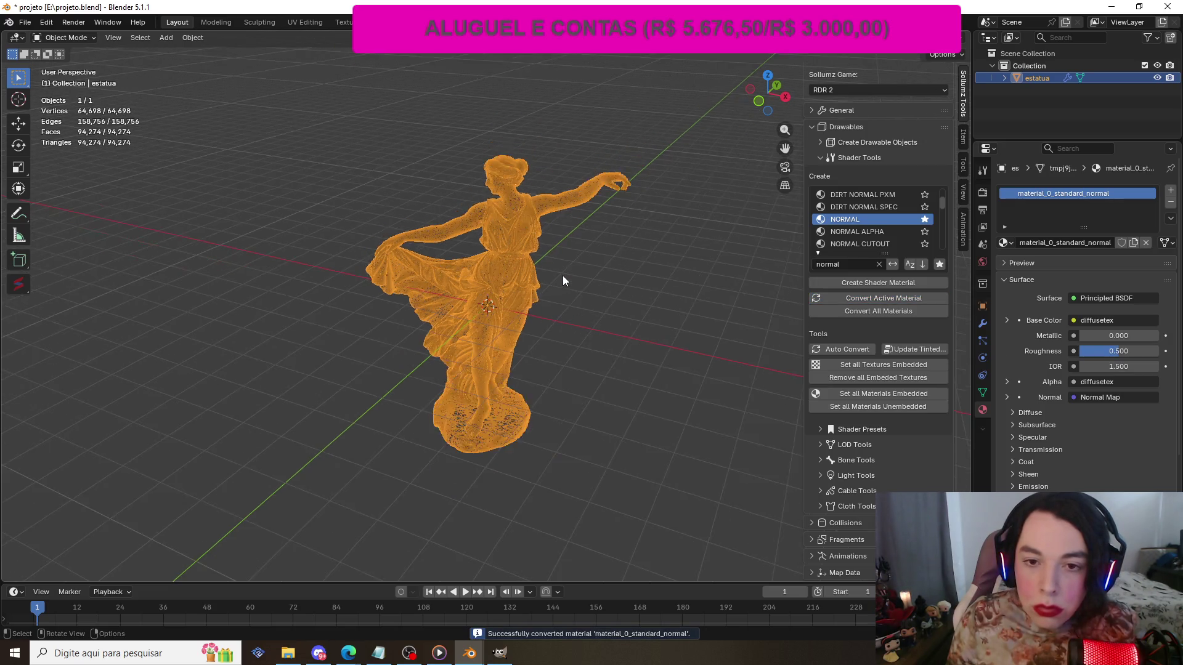
pyautogui.scroll(2, 560, 260)
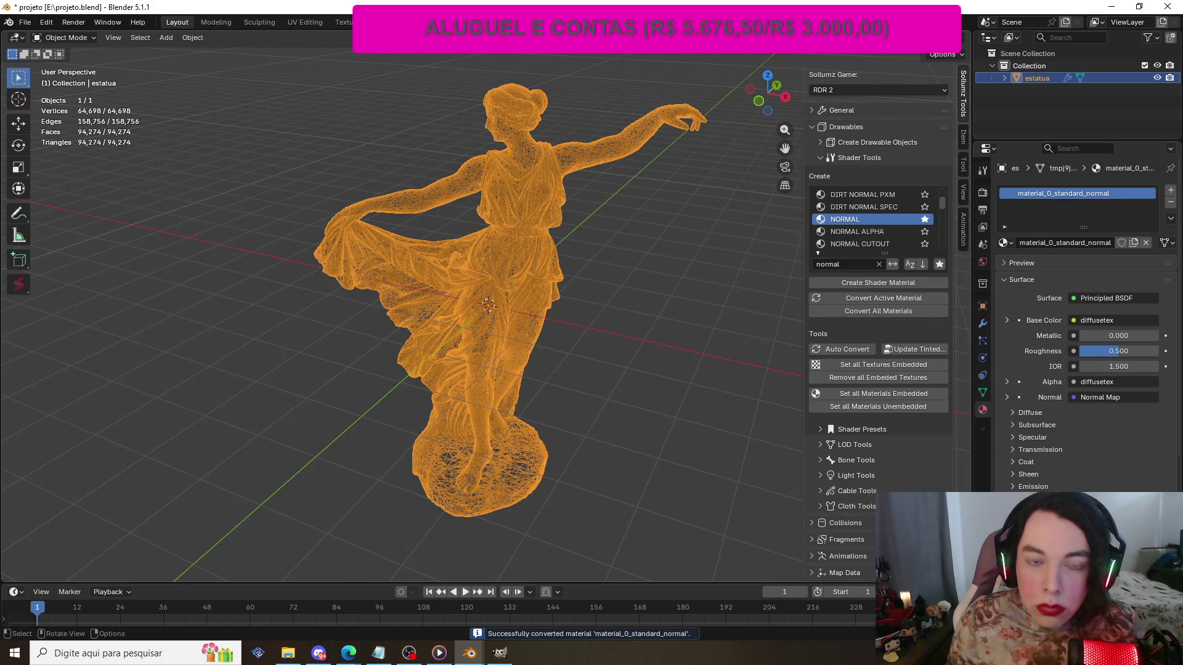
pyautogui.click(408, 22)
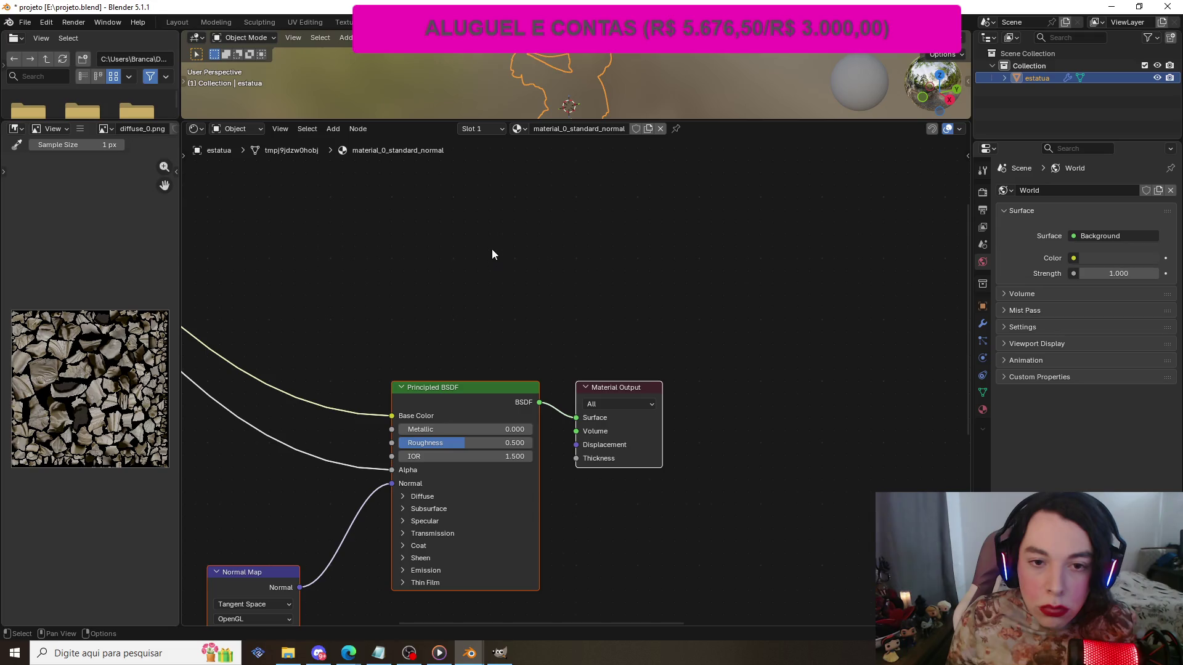
# - Pan and zoom the node editor to bring the image texture nodes into view
pyautogui.scroll(-5, 764, 305)
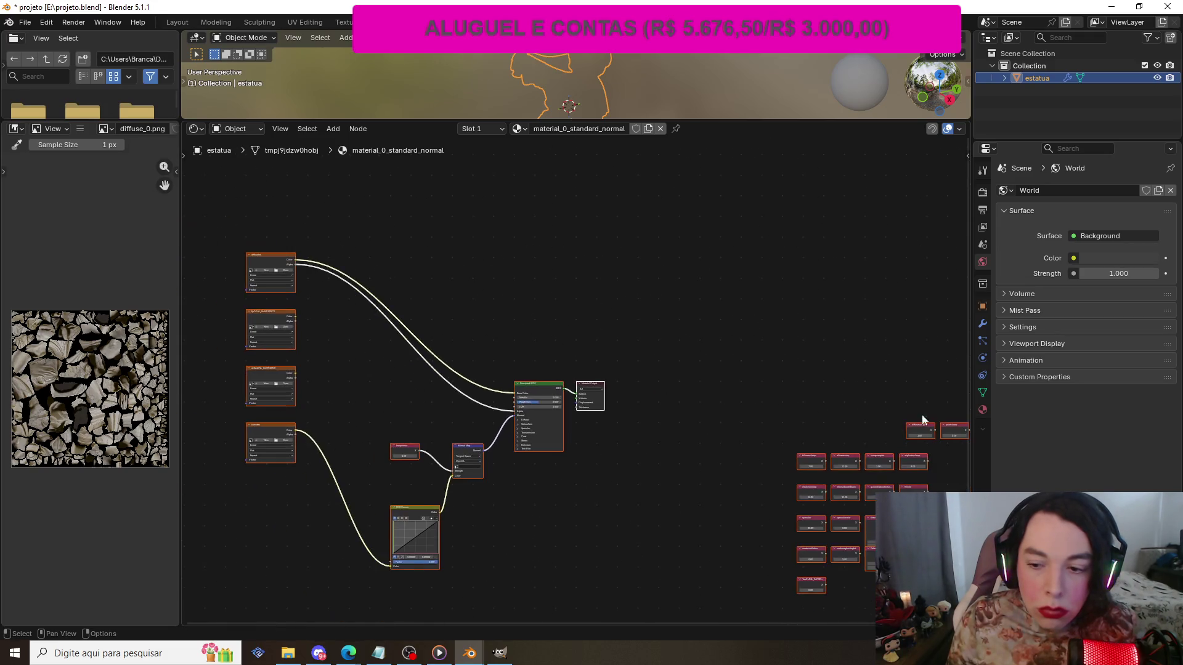
pyautogui.keyDown('shift'); pyautogui.scroll(-5, 966, 398); pyautogui.keyUp('shift')
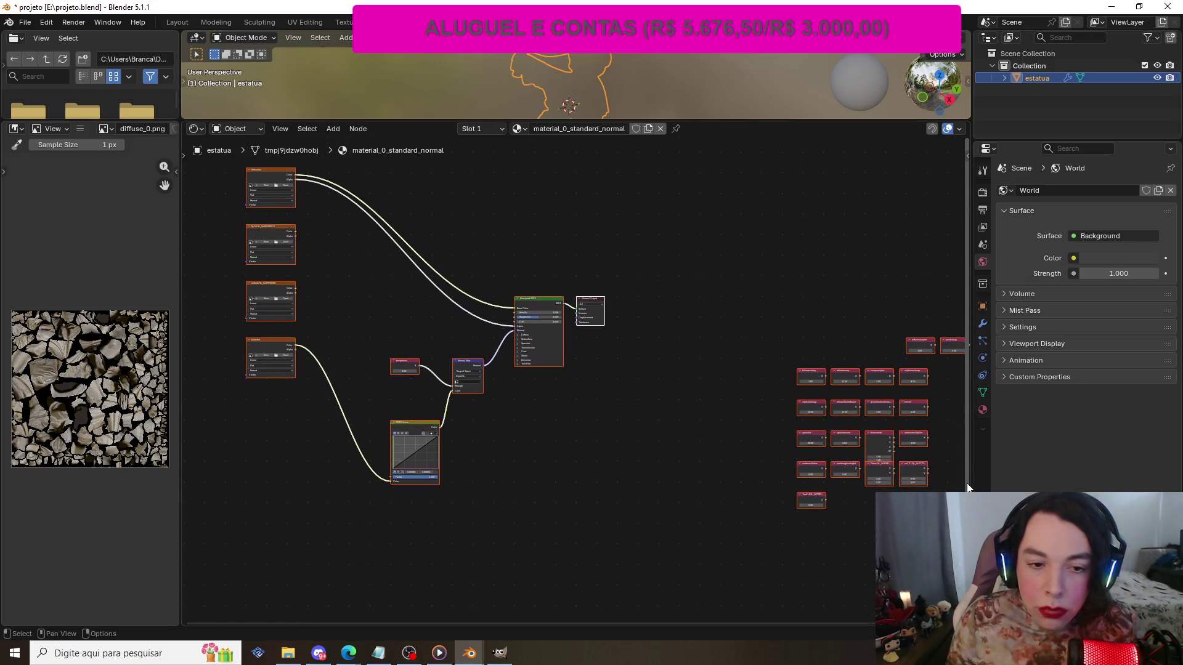
pyautogui.keyDown('shift'); pyautogui.scroll(3, 972, 424); pyautogui.keyUp('shift')
pyautogui.keyDown('shift'); pyautogui.scroll(-3, 975, 441); pyautogui.keyUp('shift')
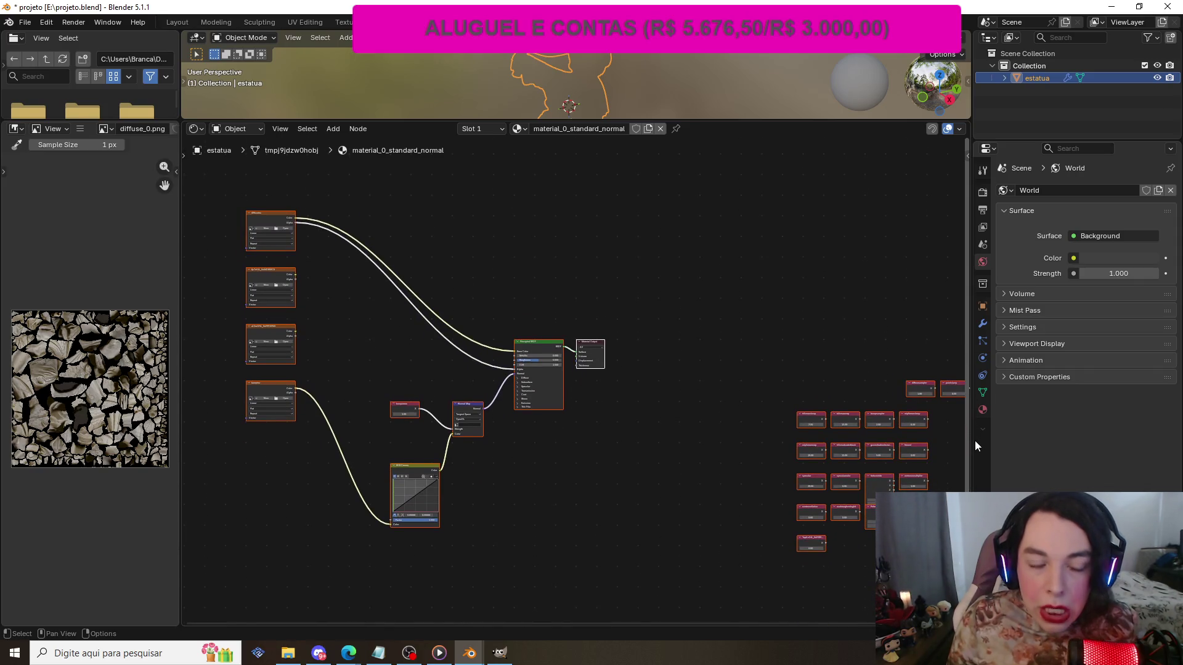
pyautogui.scroll(3, 214, 330)
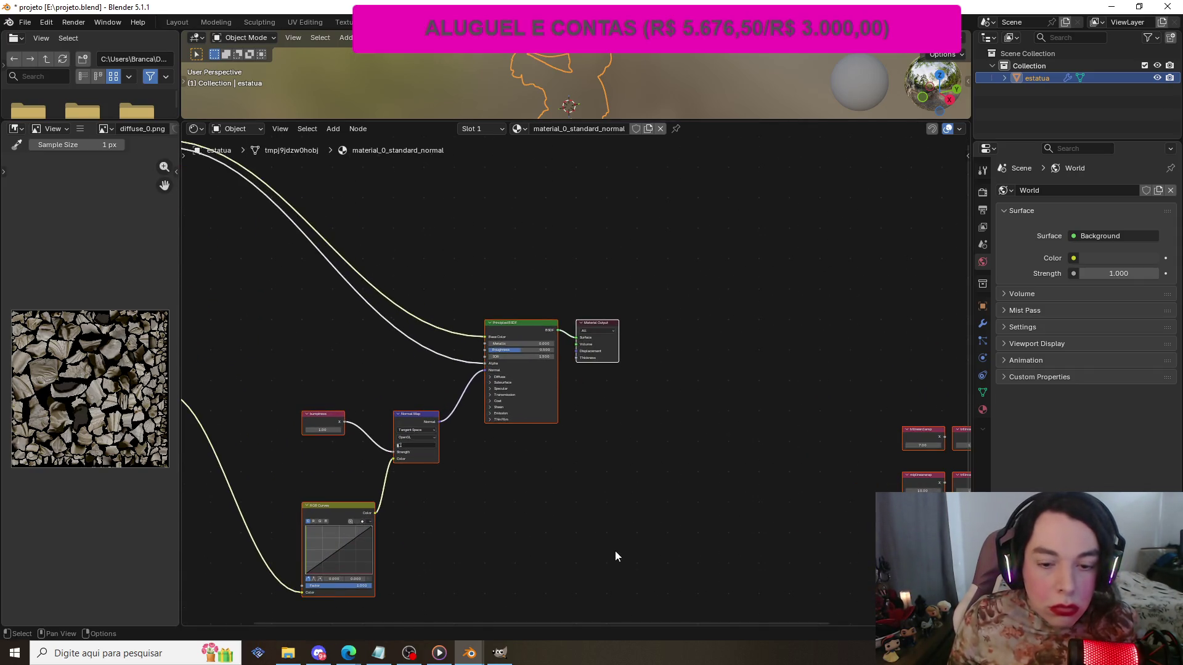
pyautogui.moveTo(600, 621); pyautogui.dragTo(379, 615)
pyautogui.scroll(1, 450, 303)
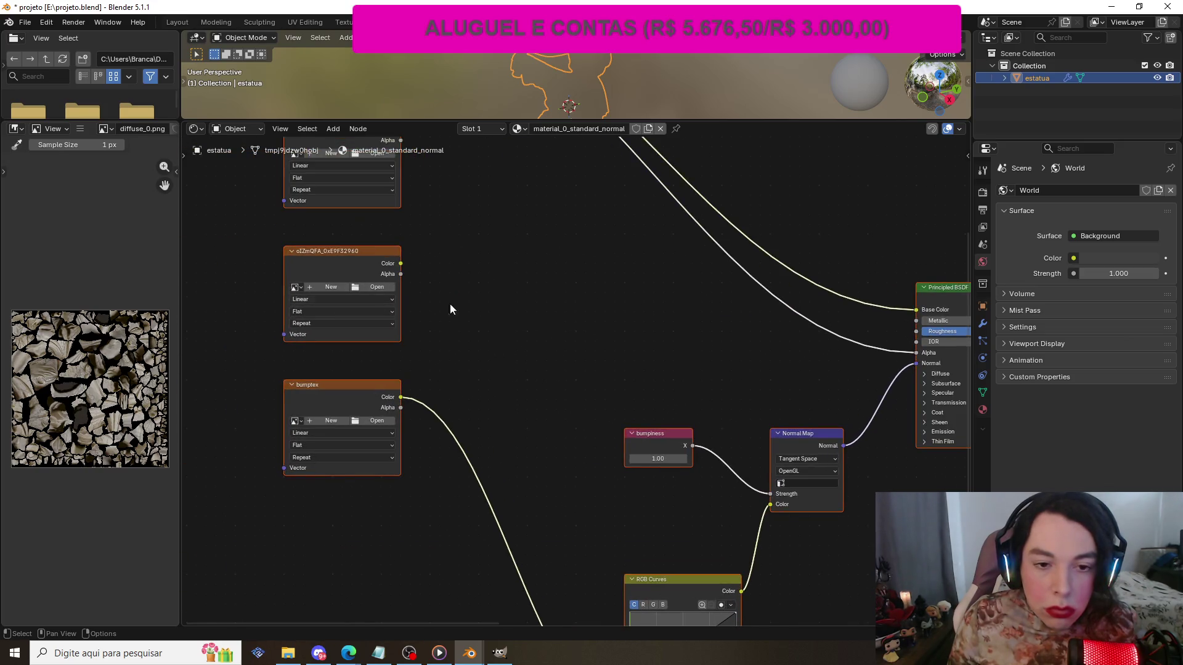
pyautogui.scroll(-7, 745, 516)
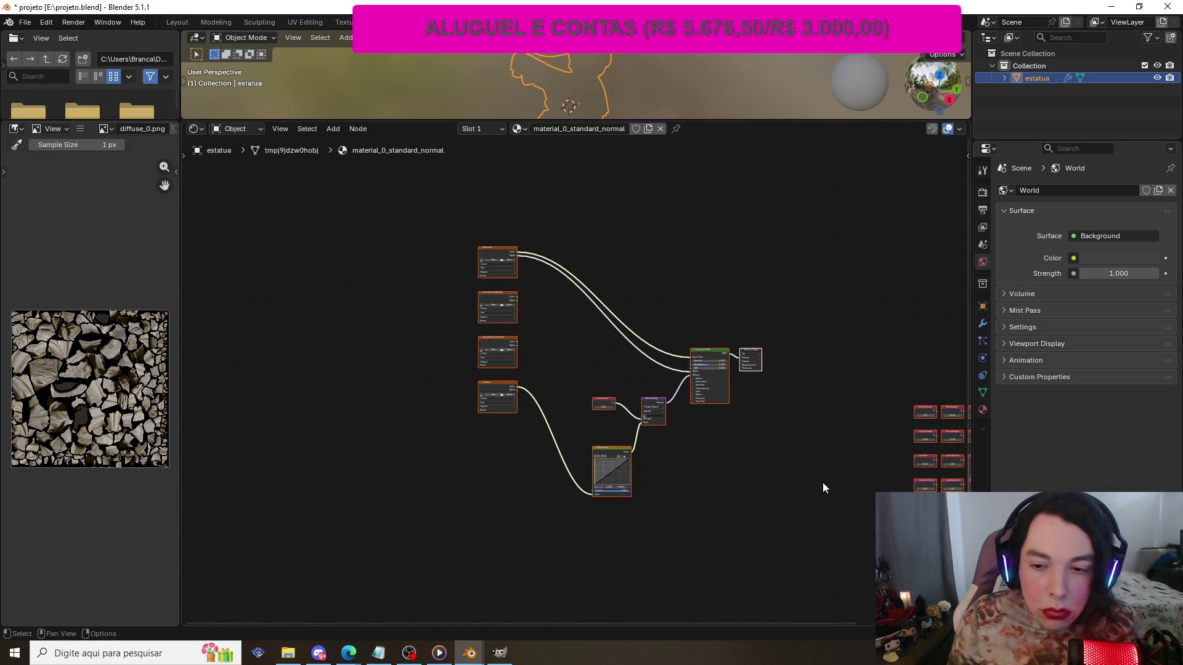
pyautogui.scroll(3, 529, 362)
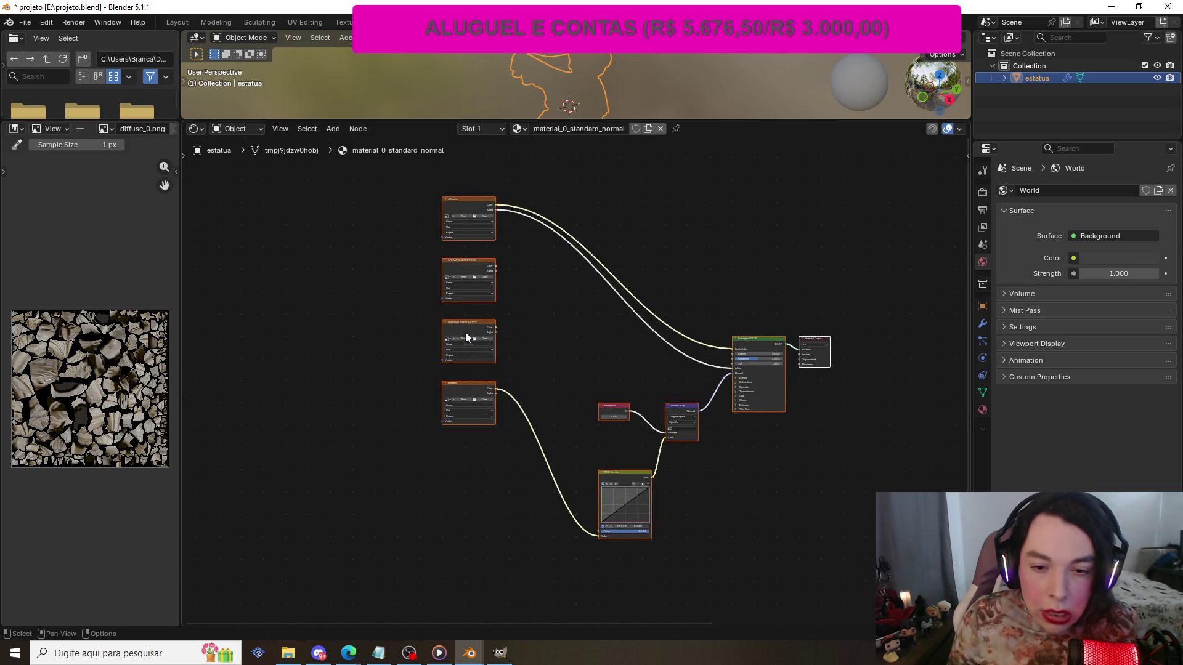
# - Box-select and delete the two unused image texture nodes between diffuse and bumptex
pyautogui.moveTo(541, 343); pyautogui.dragTo(420, 327)
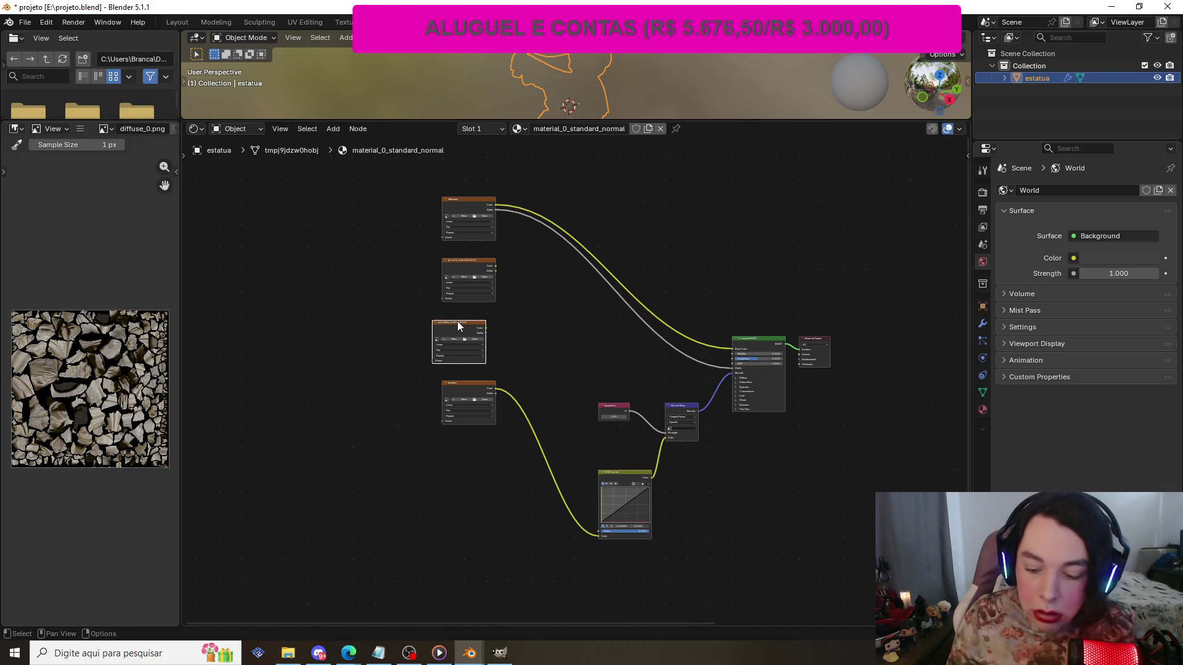
pyautogui.press('x')
pyautogui.press('x')
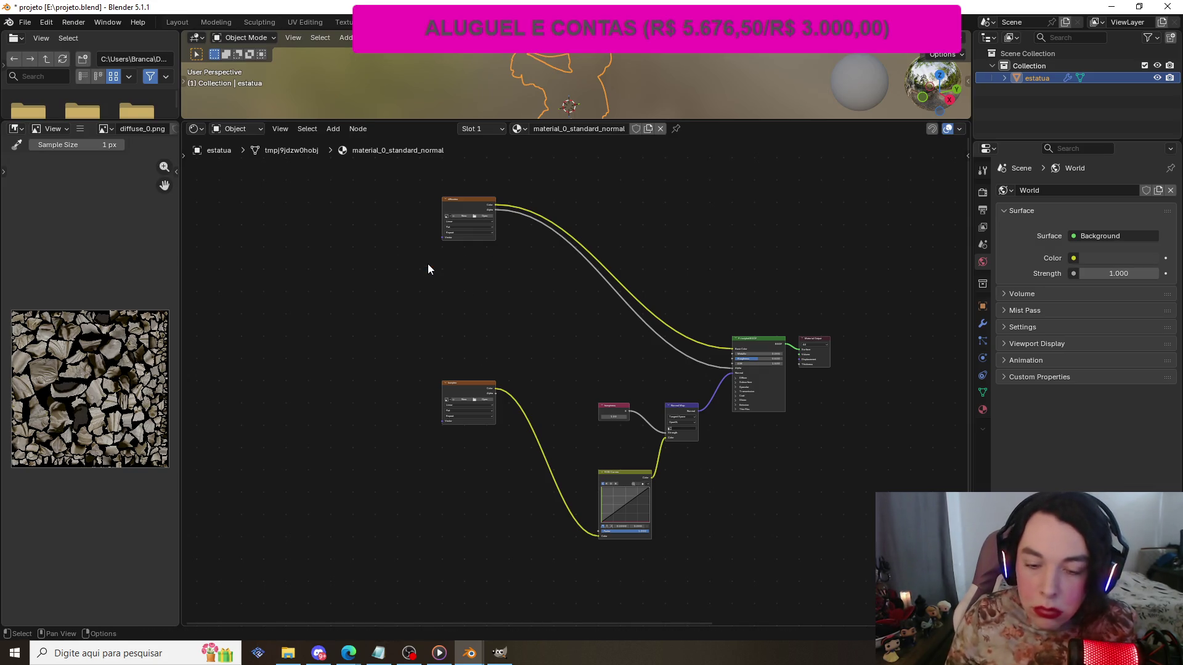
pyautogui.scroll(-1, 727, 456)
pyautogui.scroll(3, 579, 407)
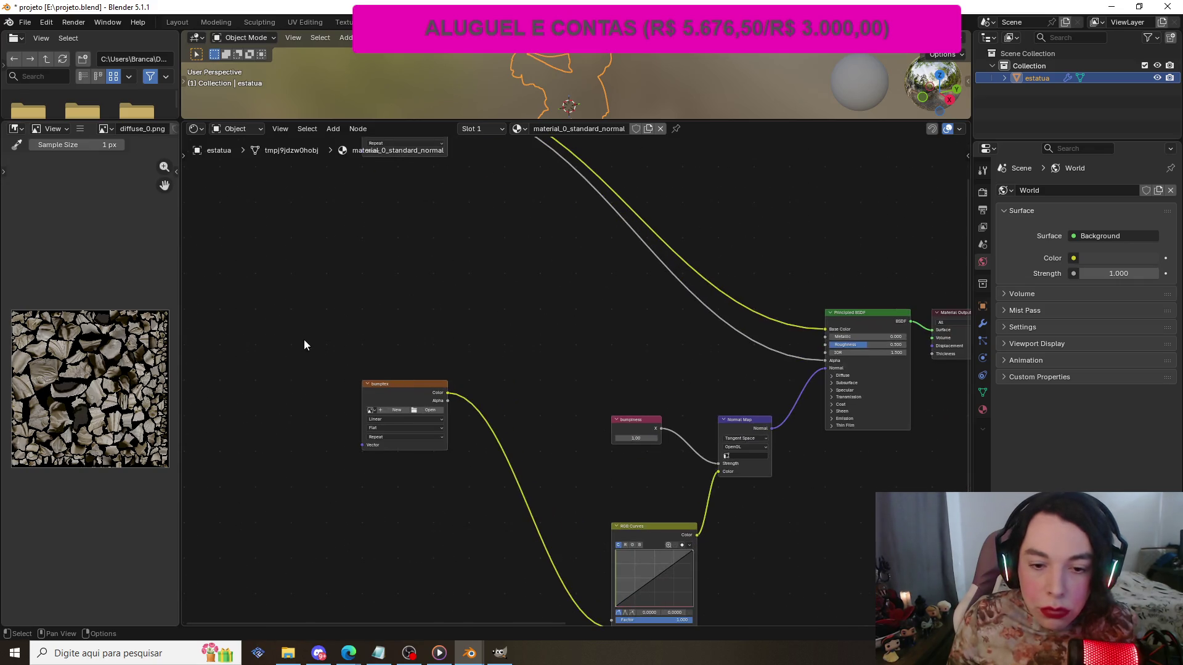
pyautogui.hotkey('ctrl', 'z')
pyautogui.hotkey('ctrl', 'shift', 'z')
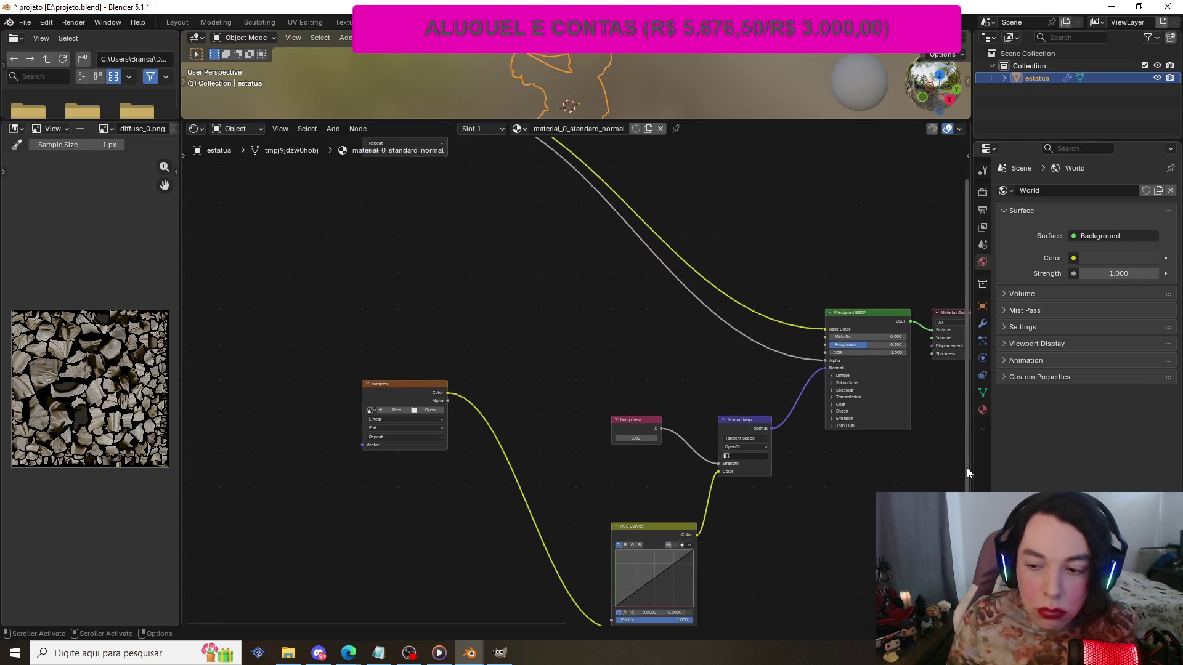
pyautogui.scroll(3, 967, 467)
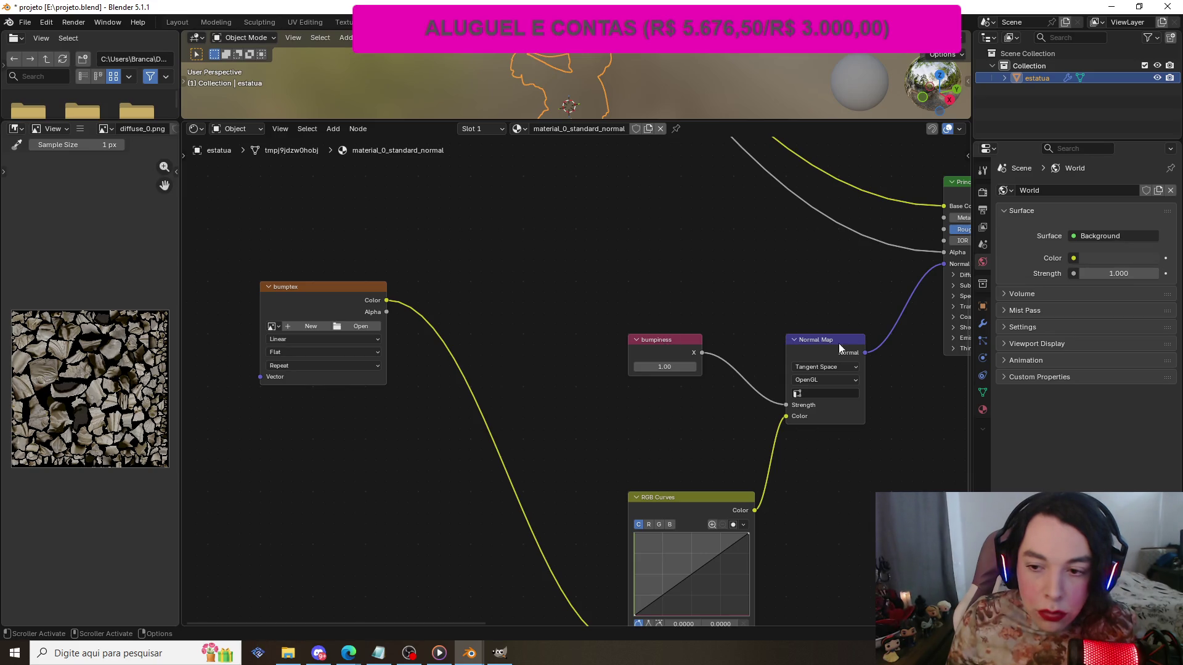
# - Connect bumpiness to the Normal Map strength and remove the Normal Map's link to the shader's Normal input
pyautogui.scroll(1, 955, 419)
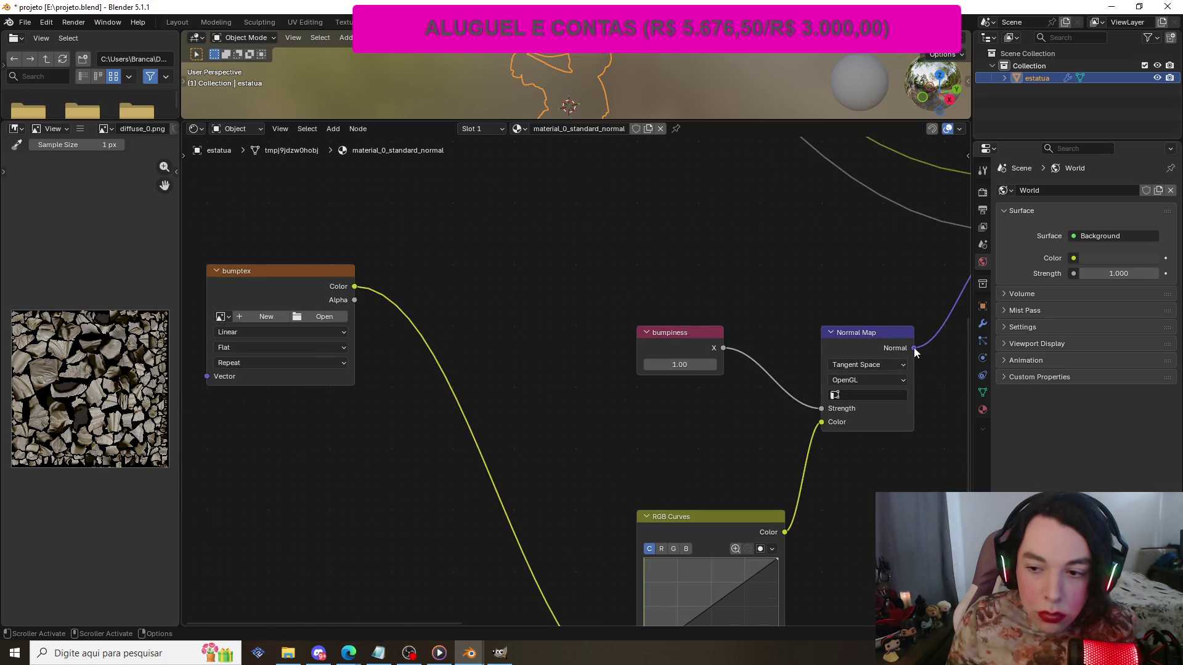
pyautogui.moveTo(914, 348)
pyautogui.mouseDown()
pyautogui.moveTo(926, 349)
pyautogui.moveTo(922, 288)
pyautogui.moveTo(915, 351)
pyautogui.mouseUp()
pyautogui.press('Escape')
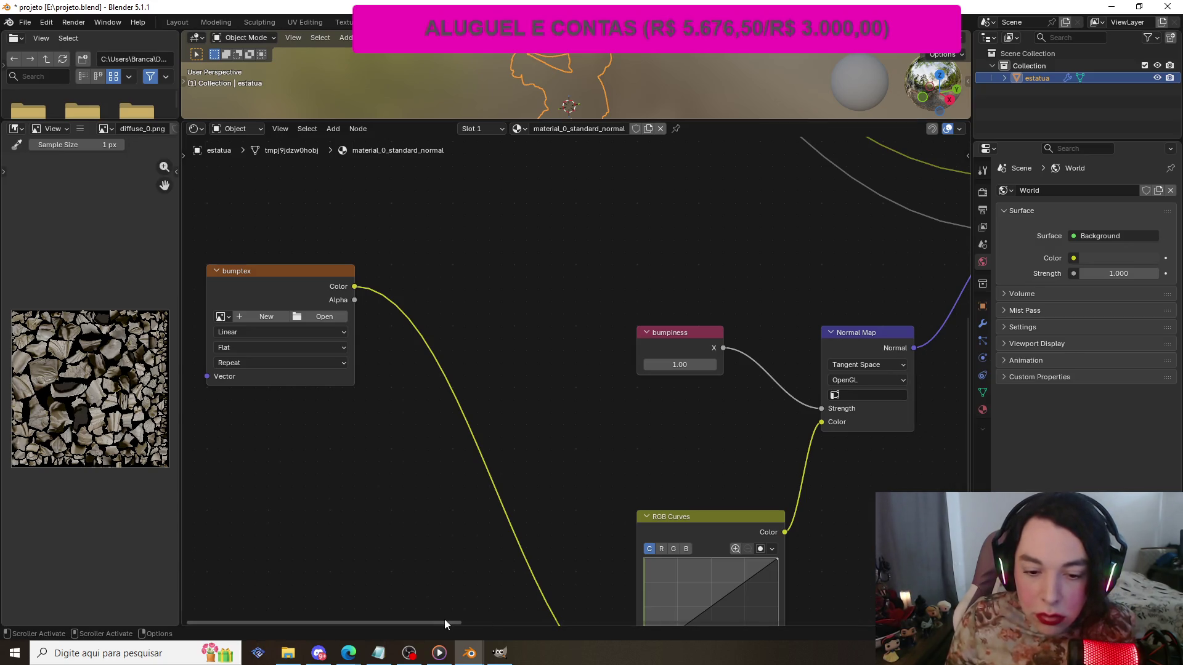
pyautogui.moveTo(444, 619)
pyautogui.mouseDown()
pyautogui.moveTo(500, 622)
pyautogui.moveTo(597, 395)
pyautogui.mouseUp()
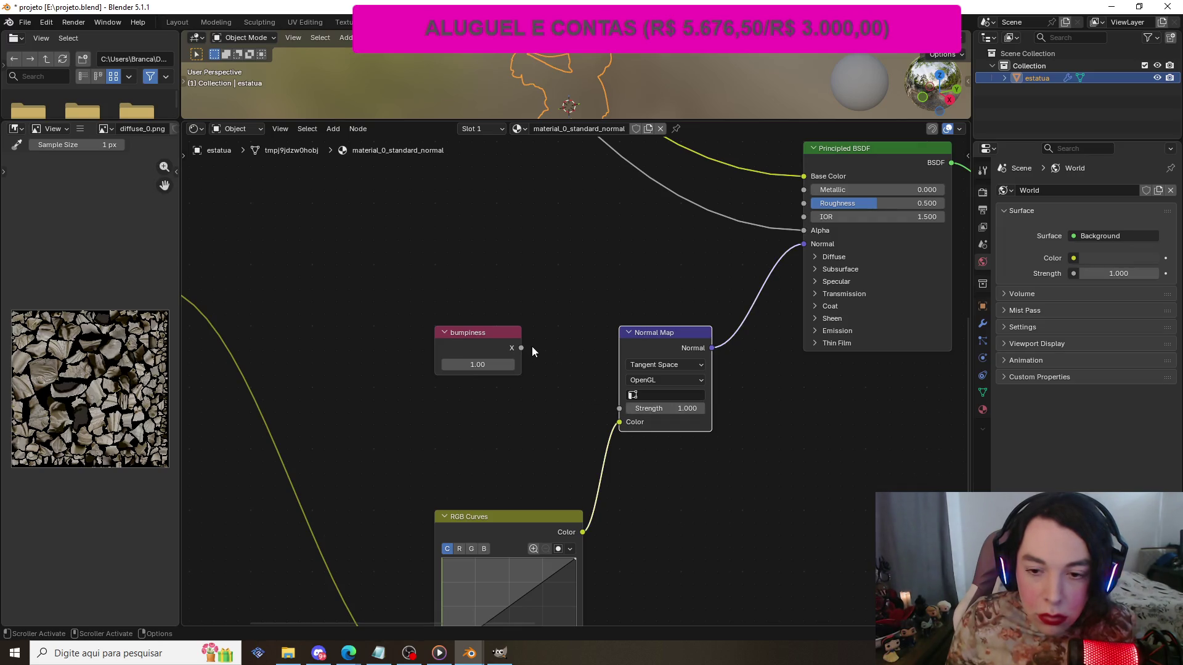
pyautogui.moveTo(521, 348); pyautogui.dragTo(619, 409)
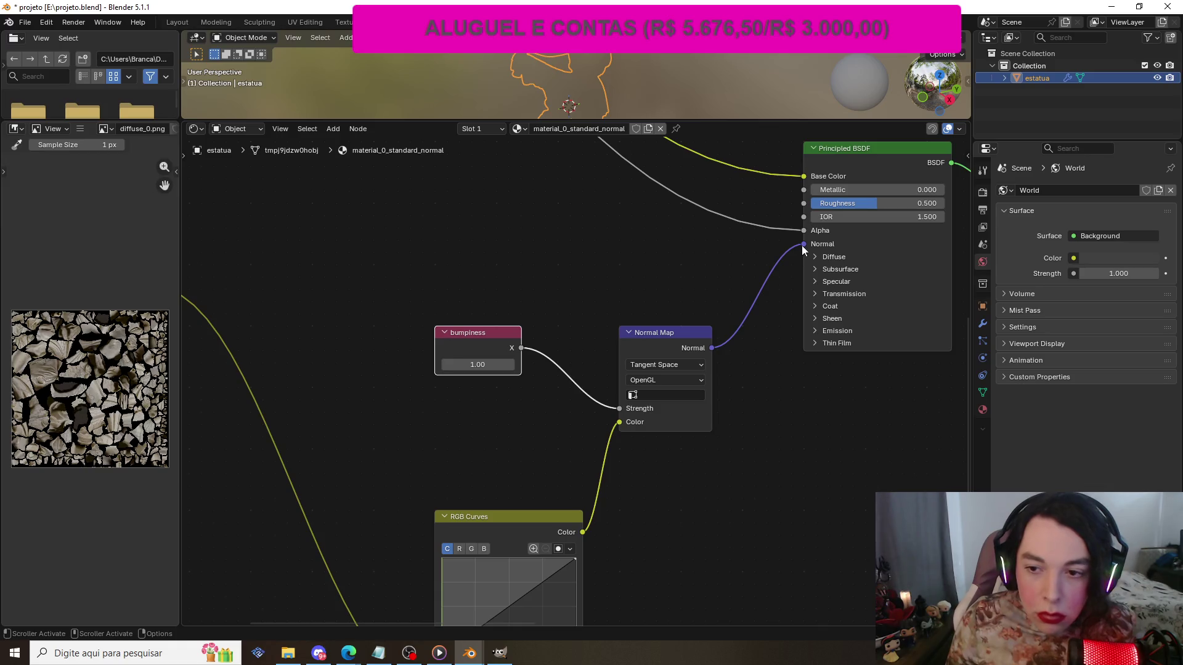
pyautogui.moveTo(804, 244); pyautogui.dragTo(779, 264)
pyautogui.moveTo(728, 356); pyautogui.dragTo(737, 358)
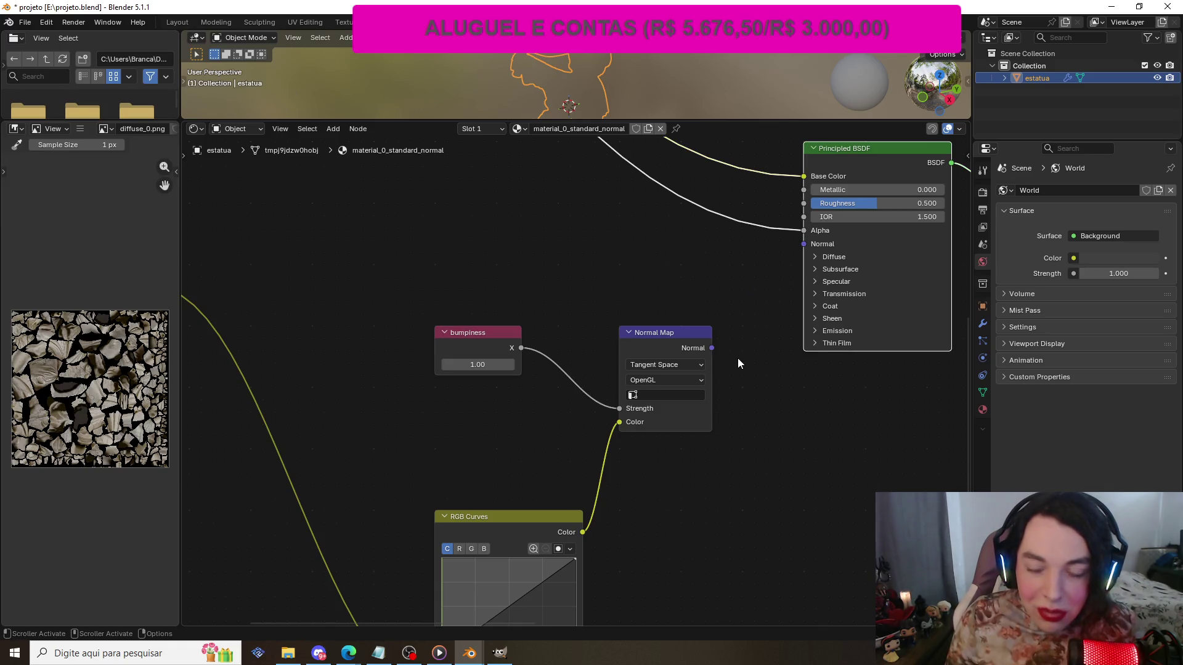
# - Zoom in on the bumpiness, RGB Curves and Normal Map nodes and select the Normal Map
pyautogui.scroll(-2, 737, 353)
pyautogui.scroll(-5, 737, 353)
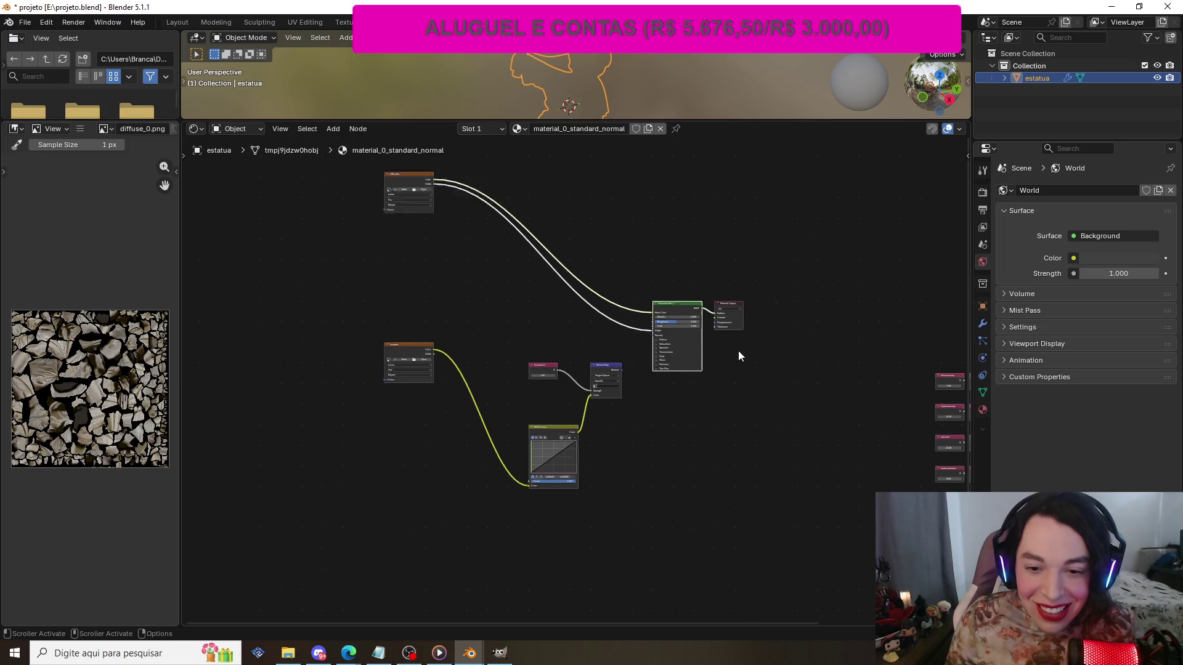
pyautogui.scroll(6, 740, 356)
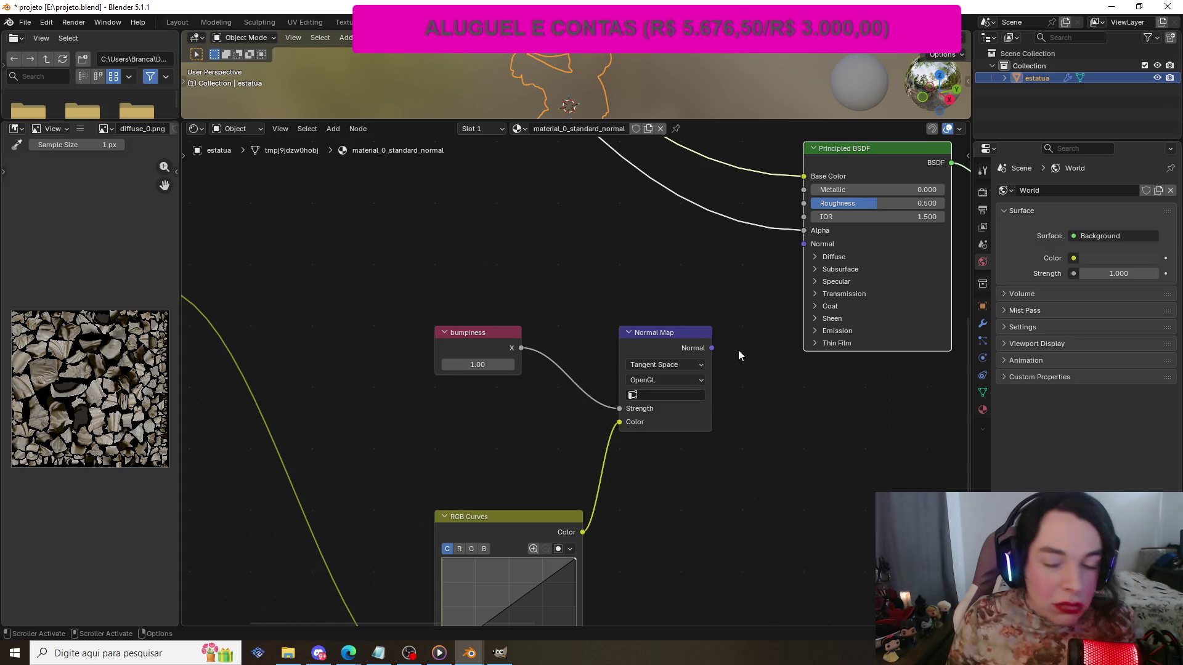
pyautogui.scroll(1, 738, 351)
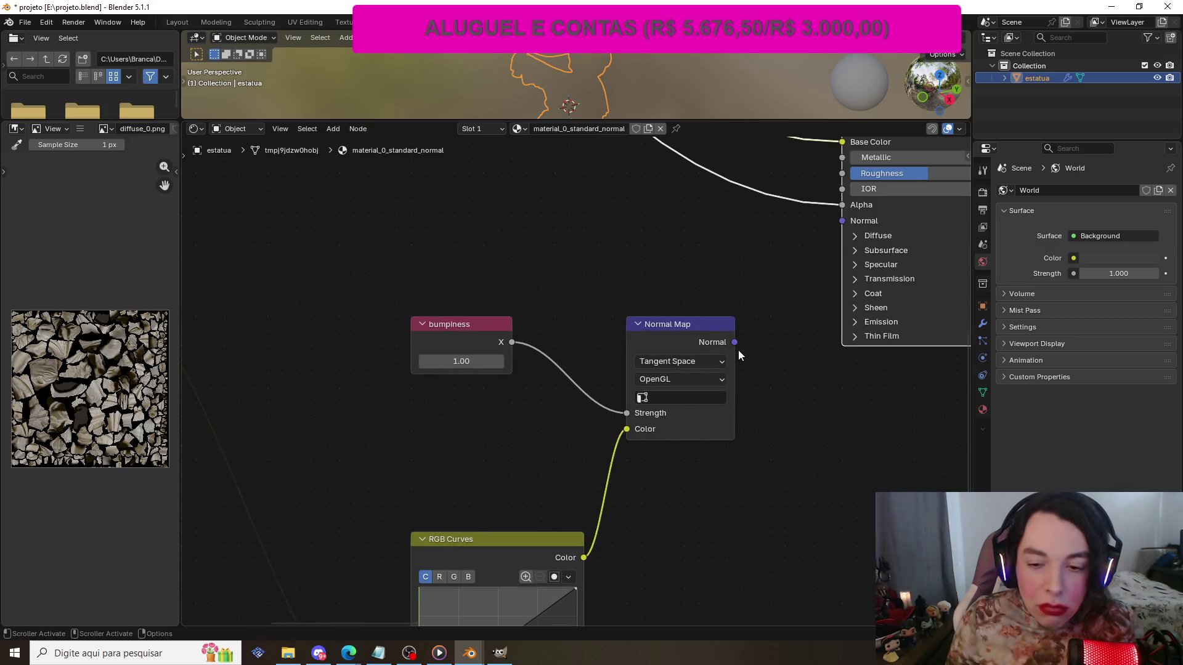
pyautogui.scroll(-5, 738, 350)
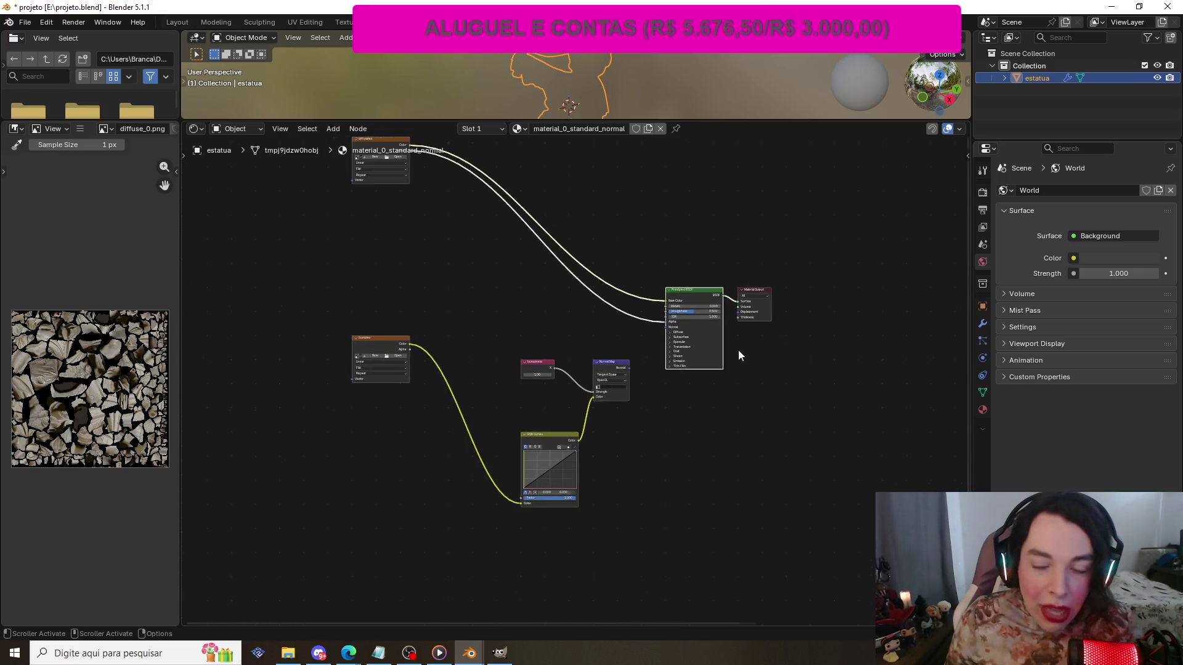
pyautogui.scroll(-1, 738, 350)
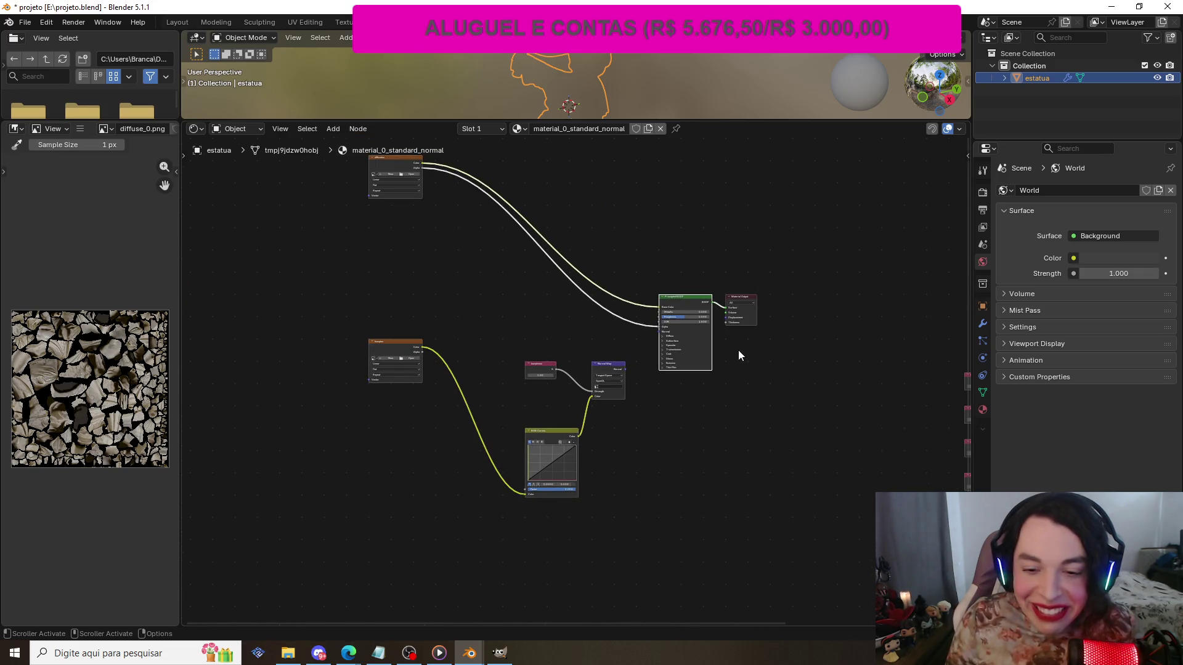
pyautogui.scroll(1, 738, 350)
pyautogui.scroll(-4, 738, 350)
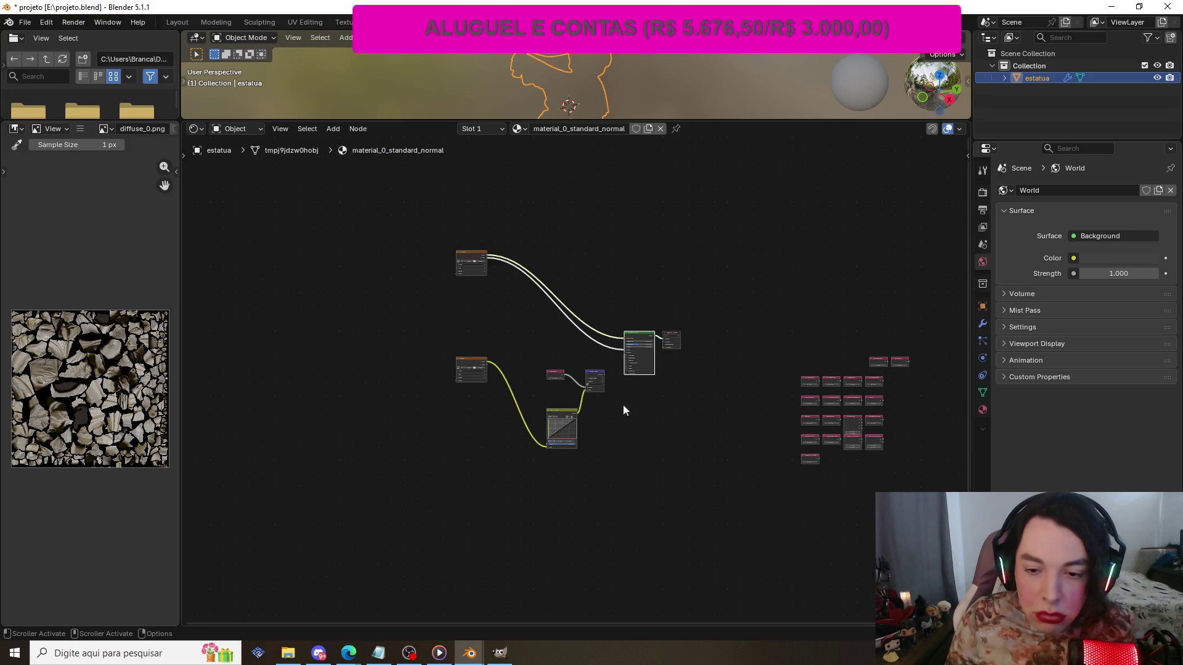
pyautogui.scroll(5, 444, 367)
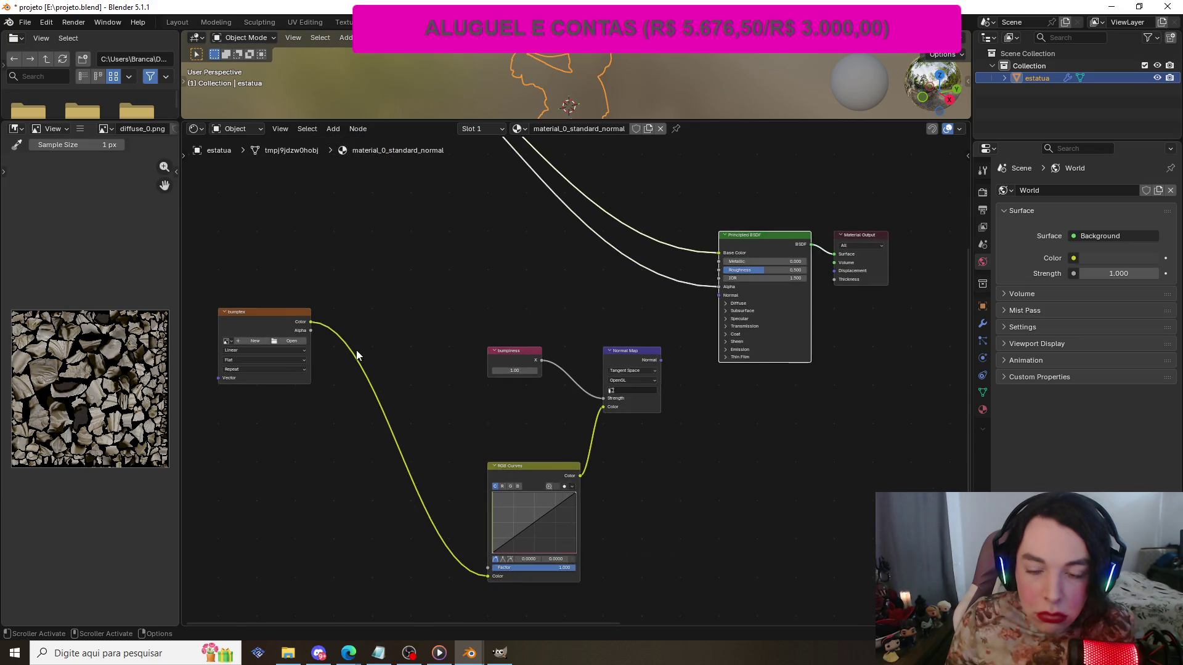
pyautogui.scroll(2, 432, 336)
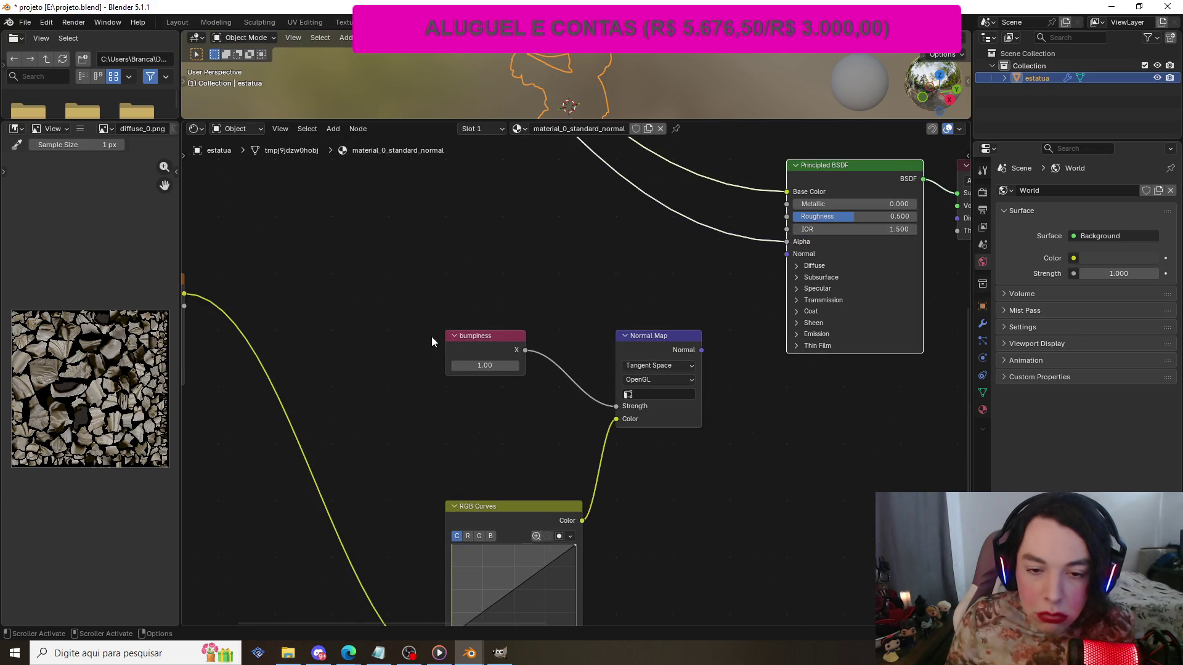
pyautogui.scroll(1, 431, 336)
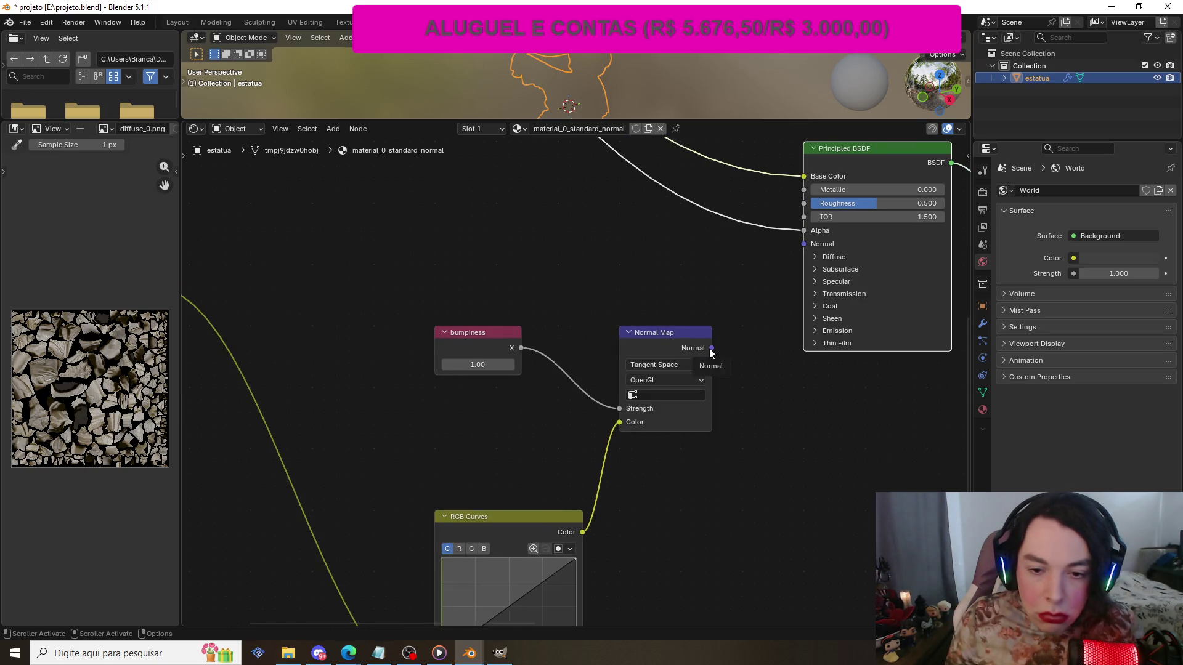
pyautogui.click(689, 345)
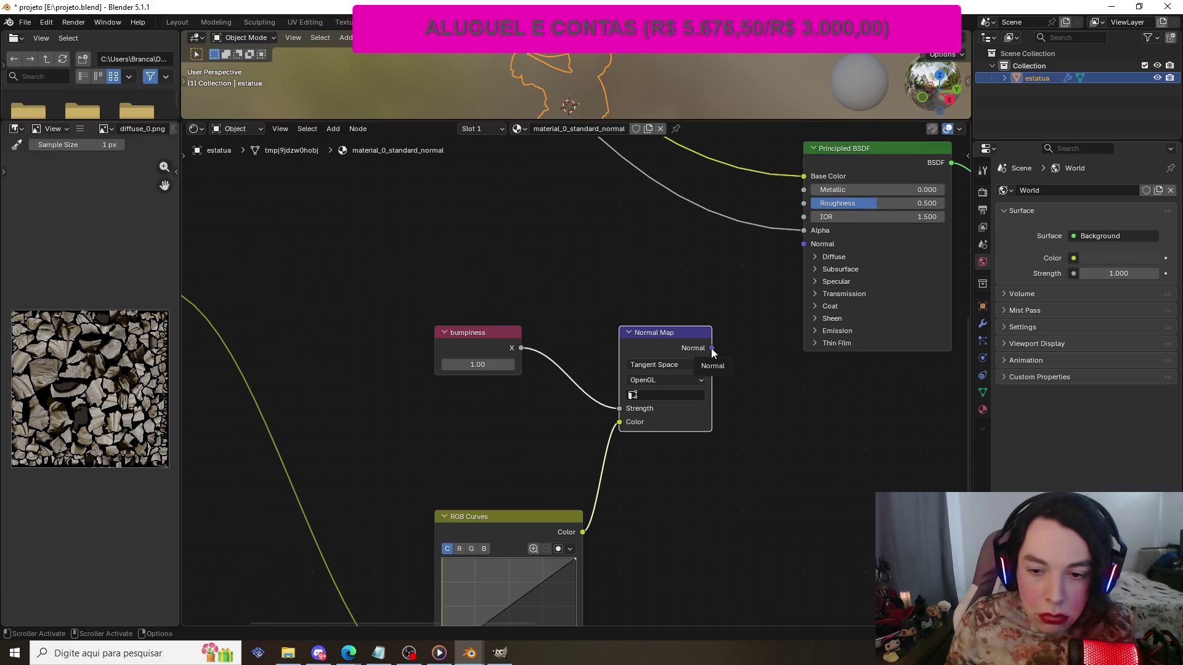
# - Delete the Normal Map, bumpiness, RGB Curves and bumptex nodes
pyautogui.press('x')
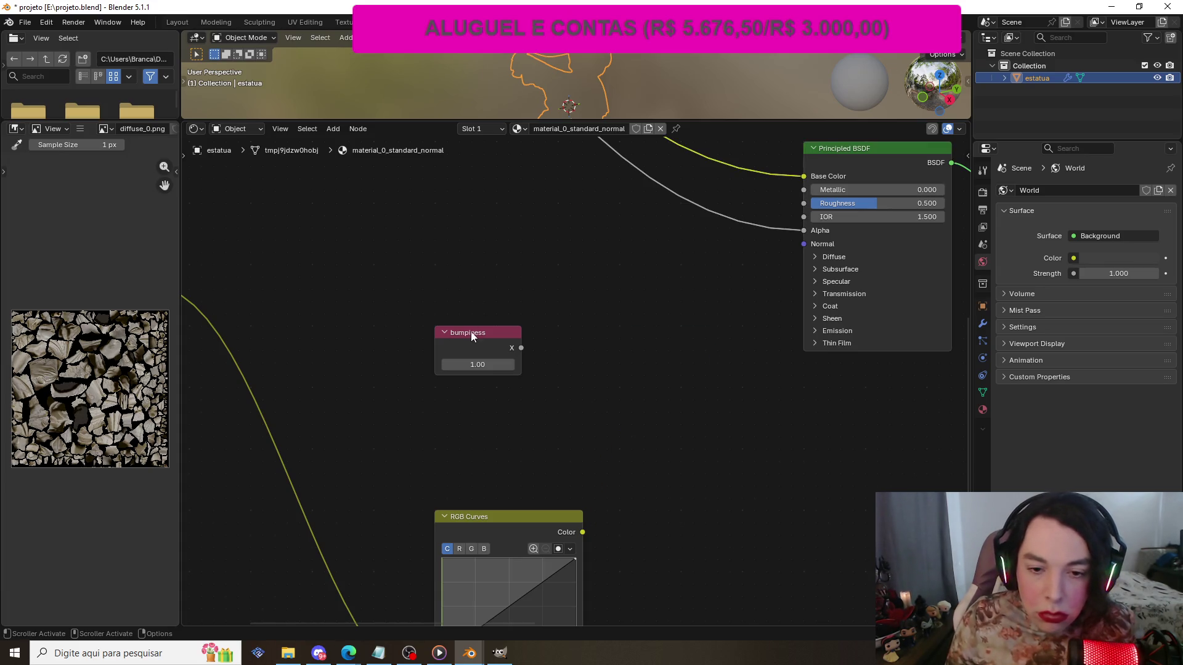
pyautogui.click(471, 333)
pyautogui.press('x')
pyautogui.scroll(-2, 654, 436)
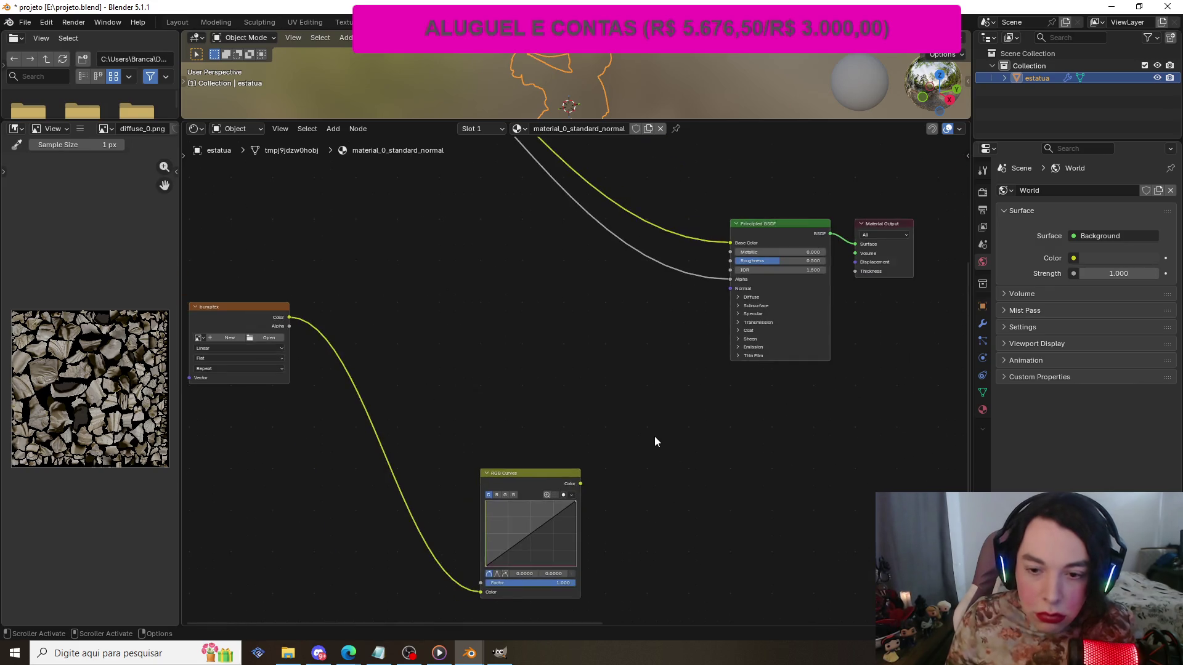
pyautogui.click(514, 479)
pyautogui.press('x')
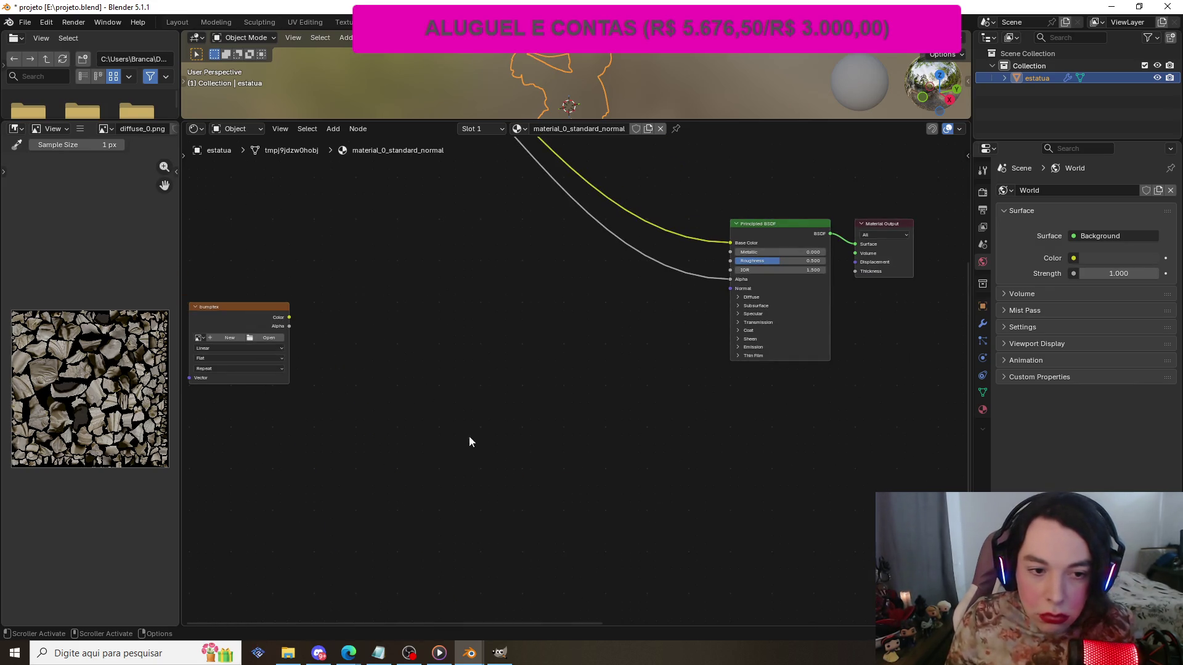
pyautogui.click(230, 309)
pyautogui.press('x')
# - Review the remaining node tree, then bring up the browser's Google 'normal map' image results
pyautogui.scroll(-2, 257, 296)
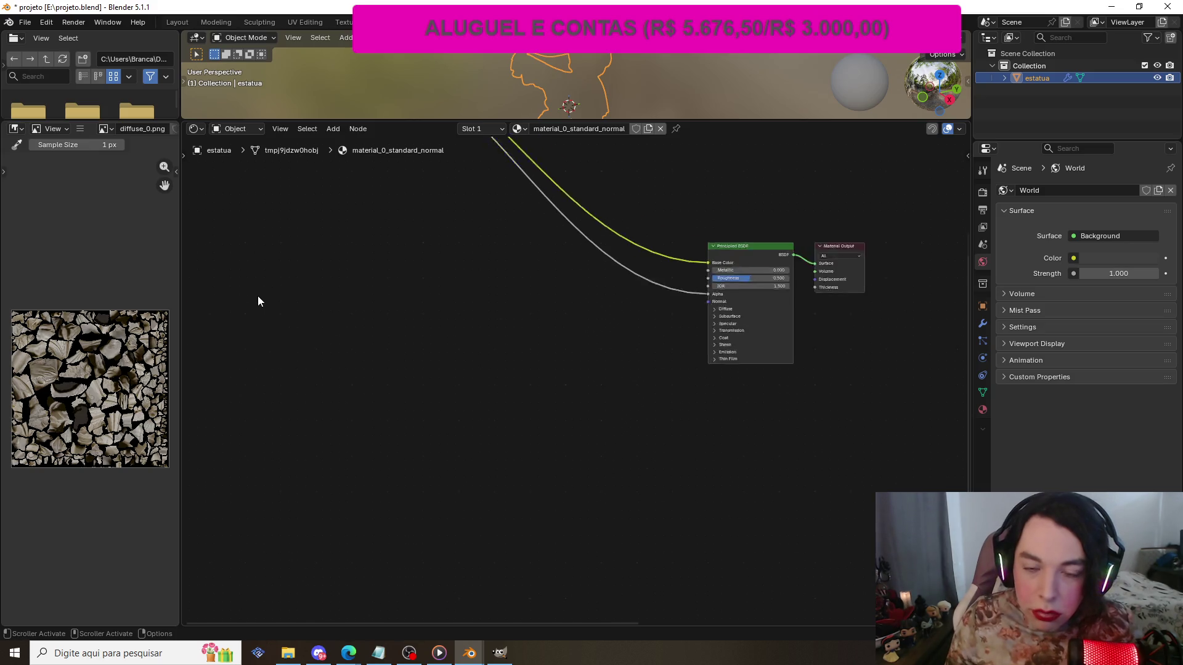
pyautogui.scroll(-2, 300, 277)
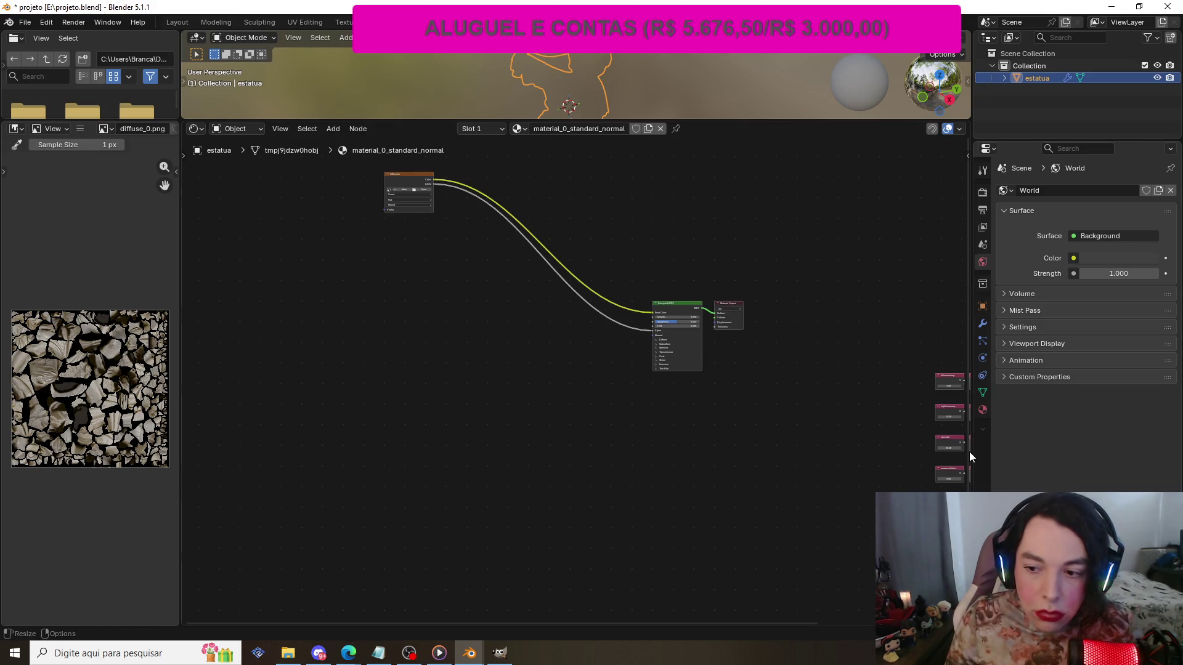
pyautogui.keyDown('shift'); pyautogui.scroll(5, 966, 451); pyautogui.keyUp('shift')
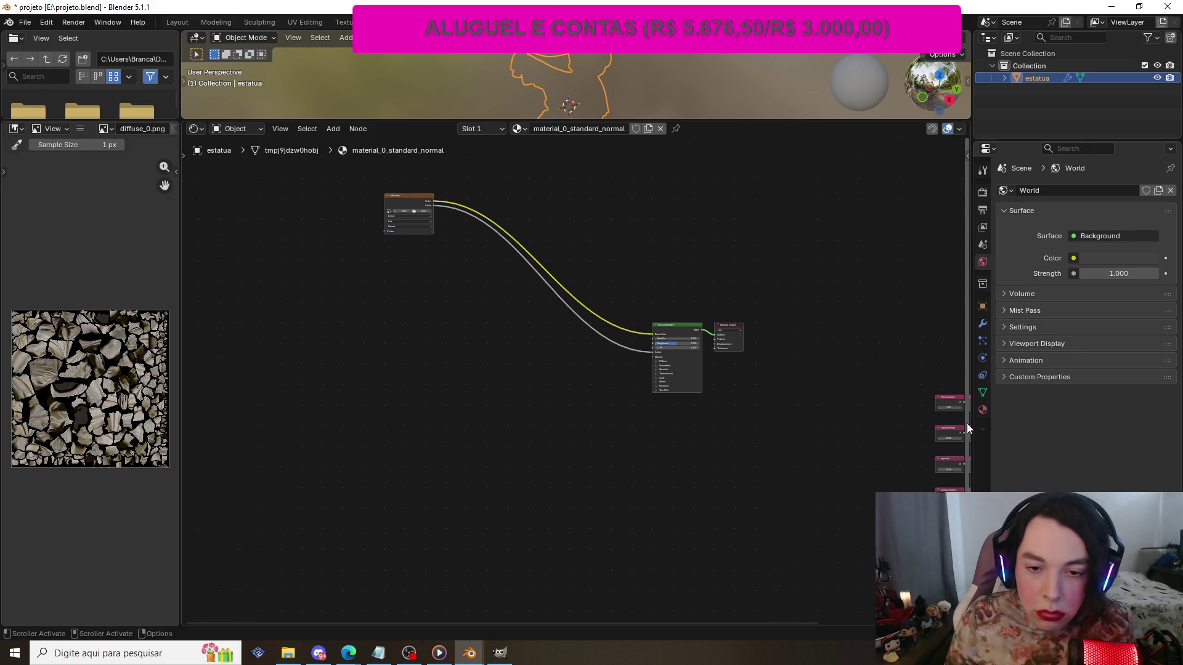
pyautogui.scroll(2, 456, 367)
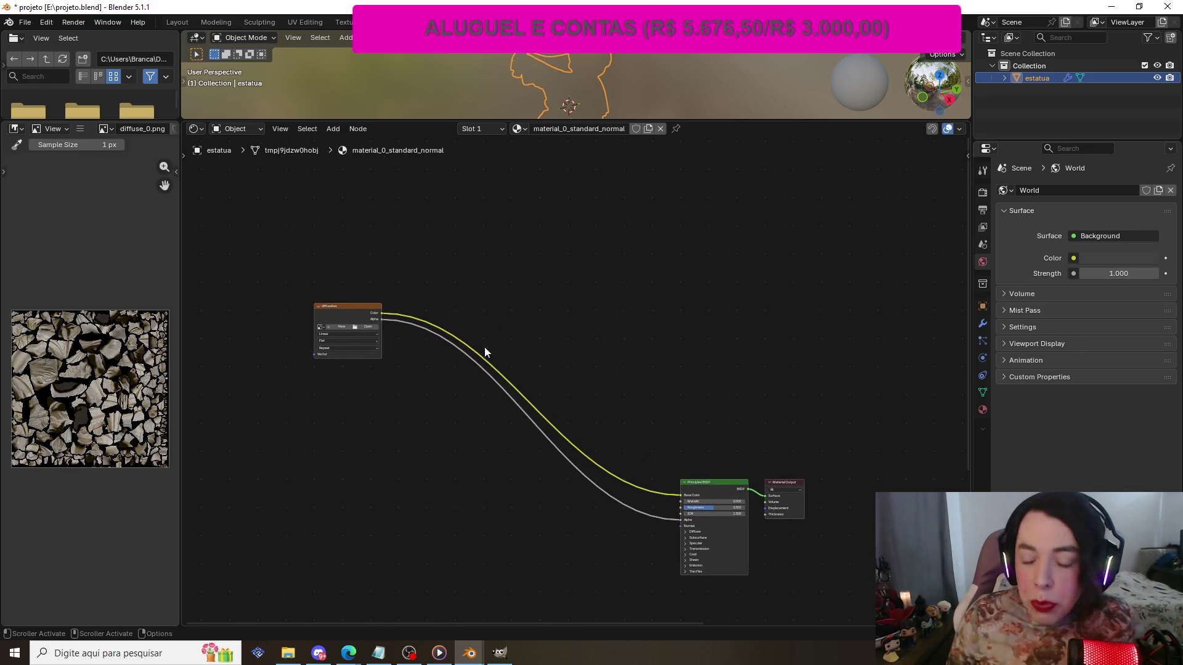
pyautogui.scroll(2, 589, 404)
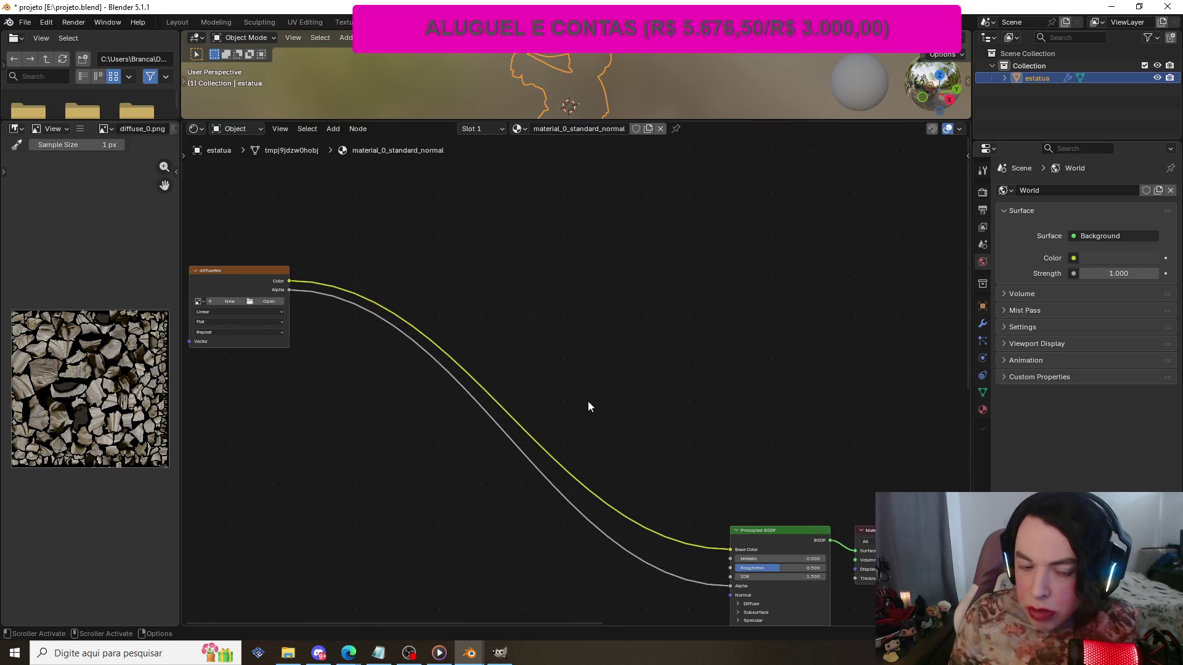
pyautogui.scroll(-1, 587, 401)
pyautogui.scroll(1, 588, 402)
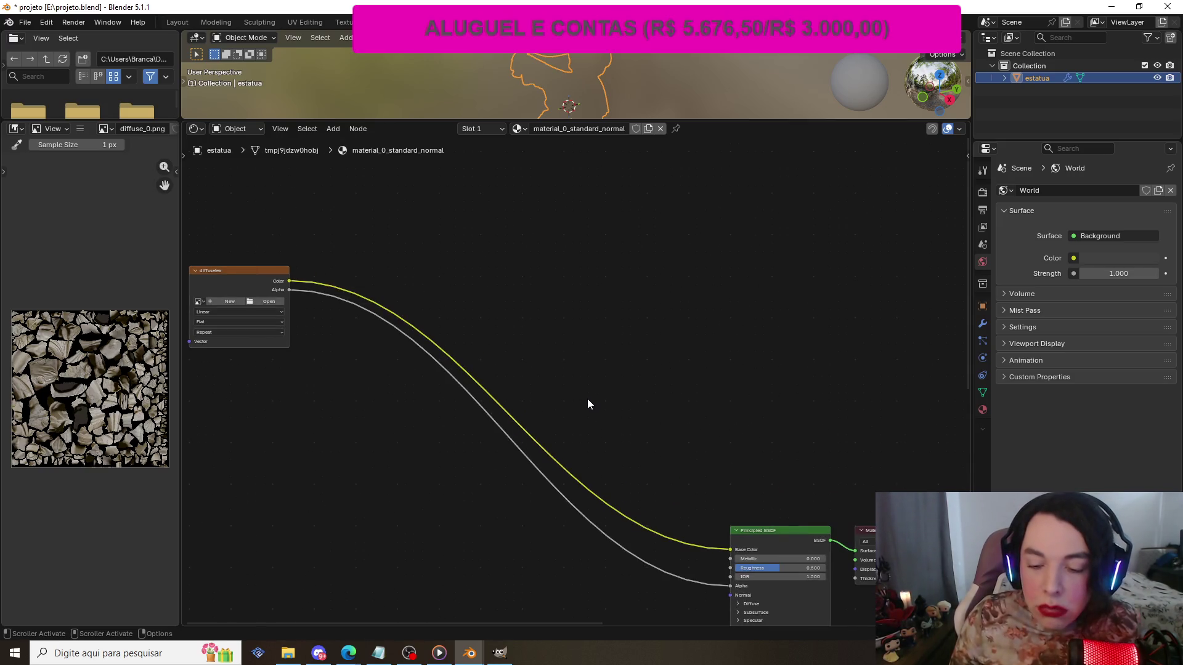
pyautogui.scroll(-2, 586, 398)
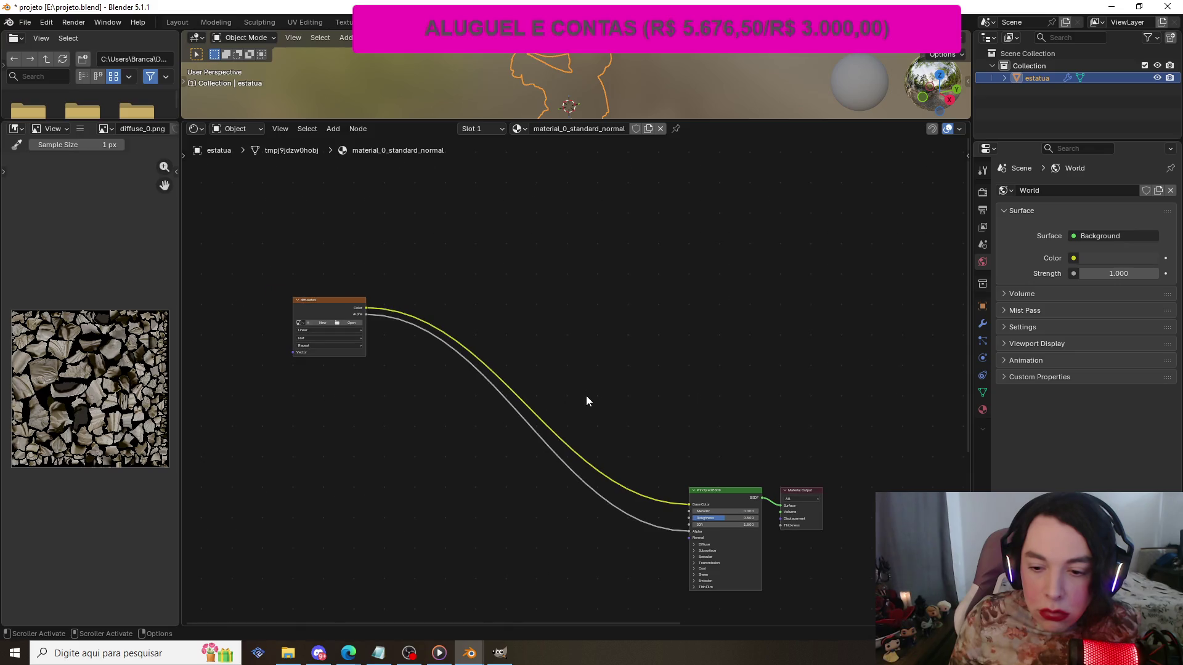
pyautogui.moveTo(674, 622); pyautogui.dragTo(699, 620)
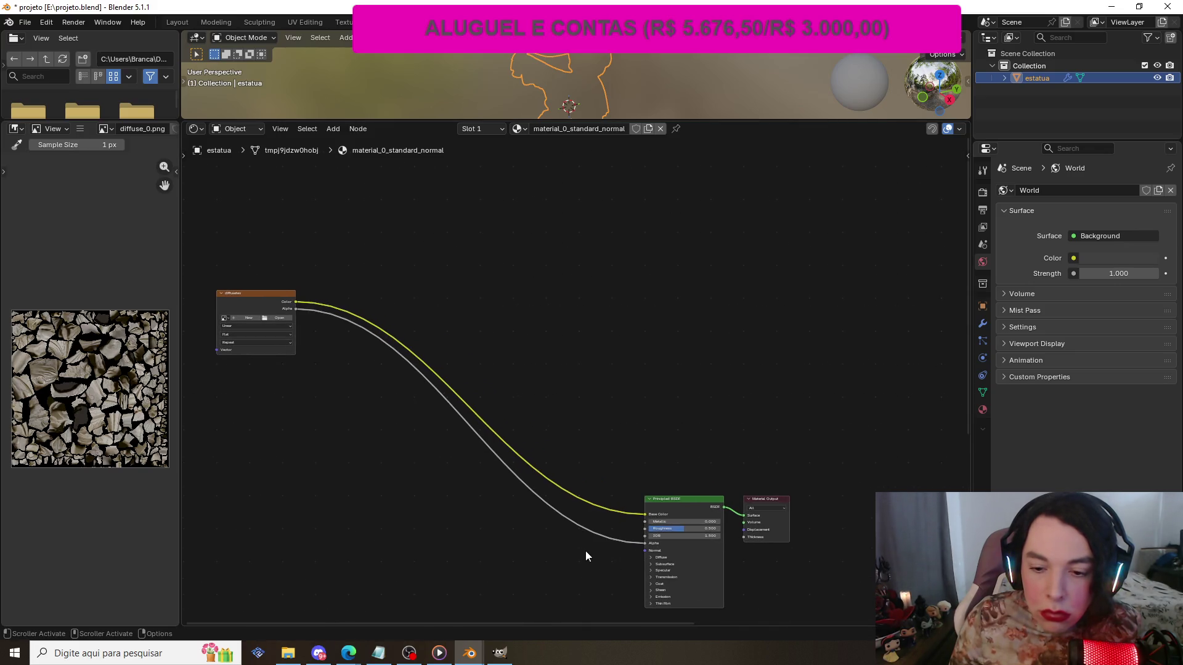
pyautogui.moveTo(961, 393); pyautogui.dragTo(961, 402)
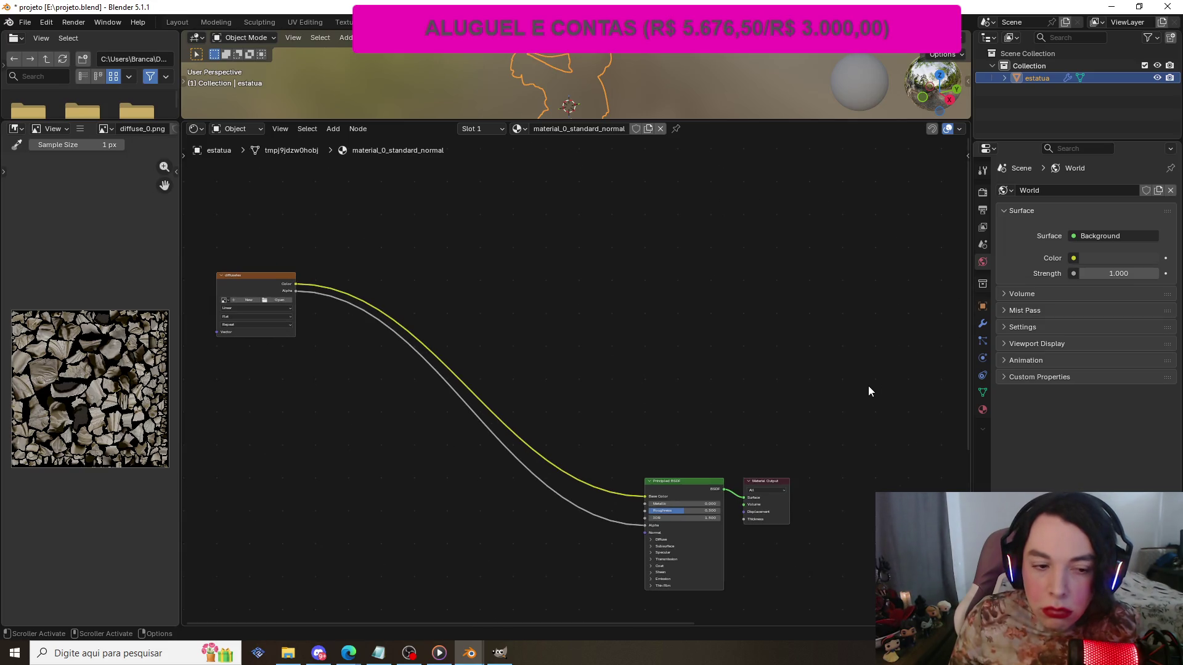
pyautogui.hotkey('alt', 'Tab')
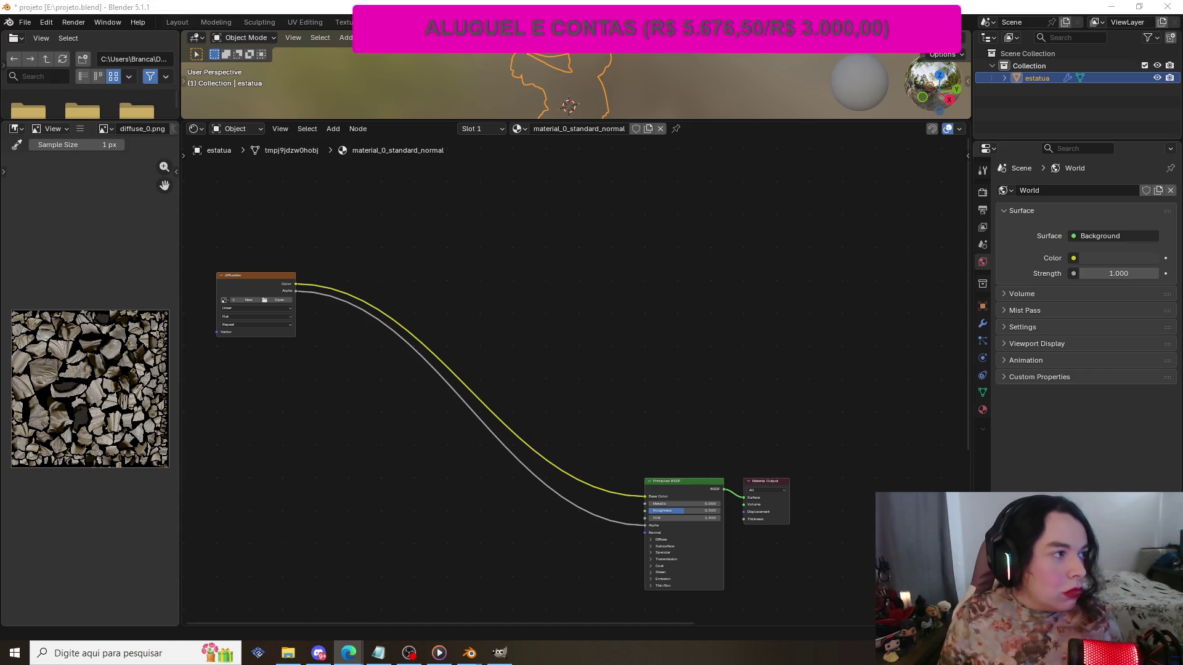
pyautogui.moveTo(568, 187); pyautogui.dragTo(678, 178)
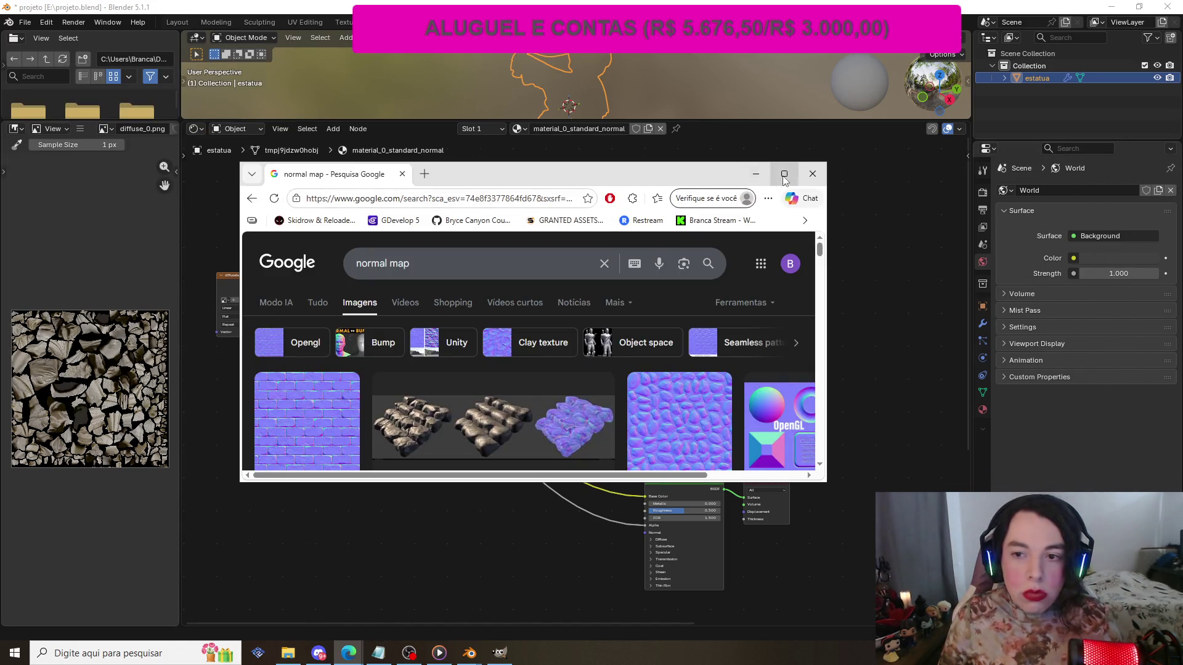
# - Maximize Chrome and scroll through the 'normal map' image results, including OpenGL vs DirectX examples
pyautogui.click(785, 176)
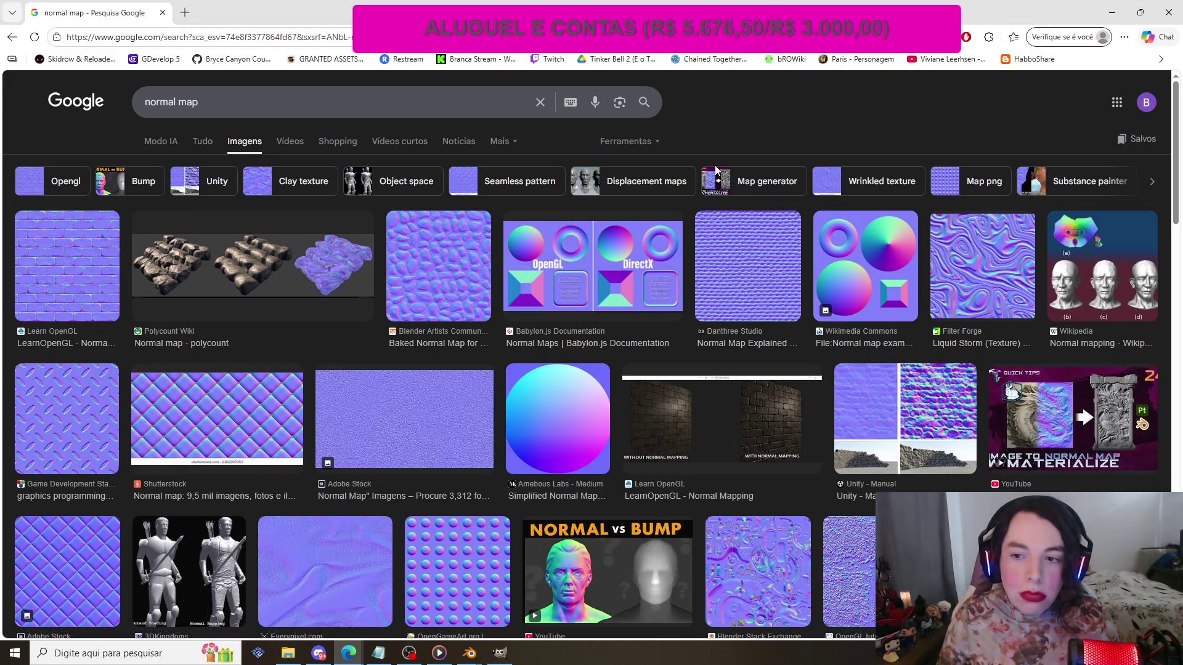
pyautogui.scroll(-3, 661, 254)
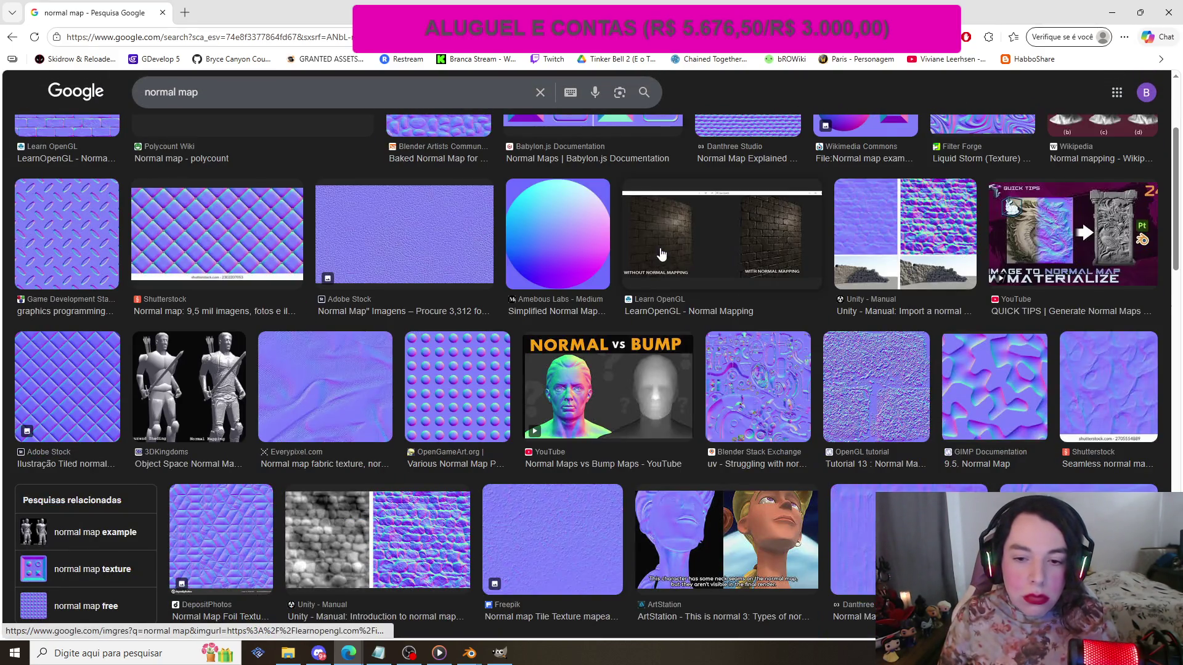
pyautogui.scroll(-5, 661, 253)
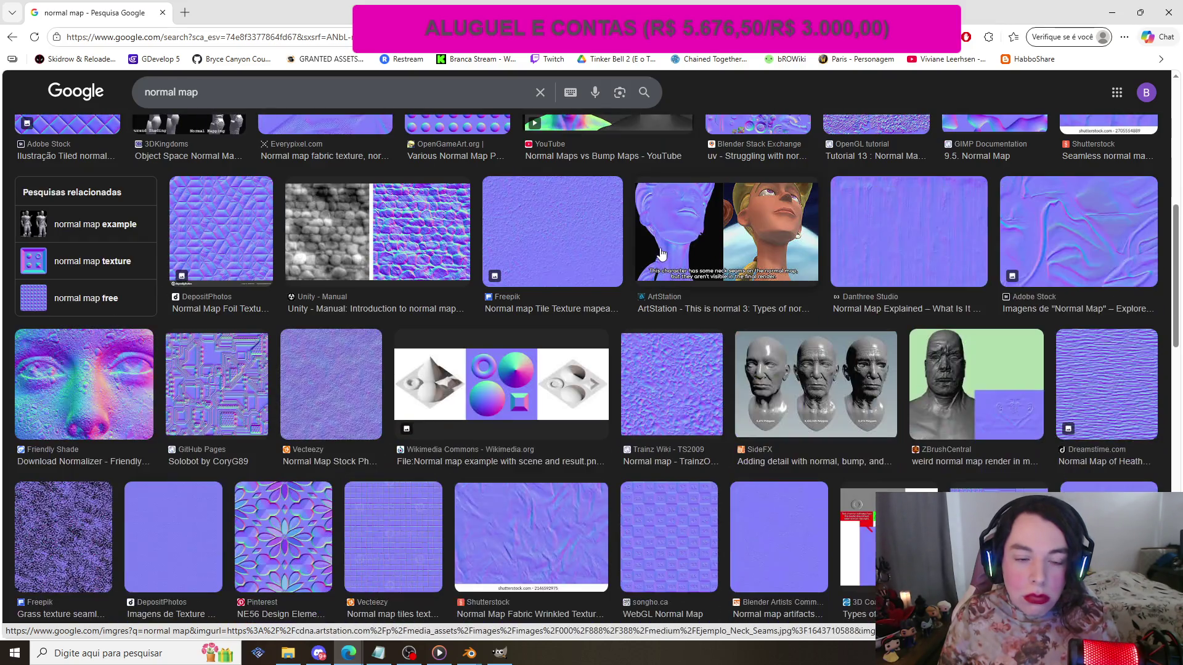
pyautogui.scroll(5, 661, 253)
pyautogui.scroll(3, 661, 254)
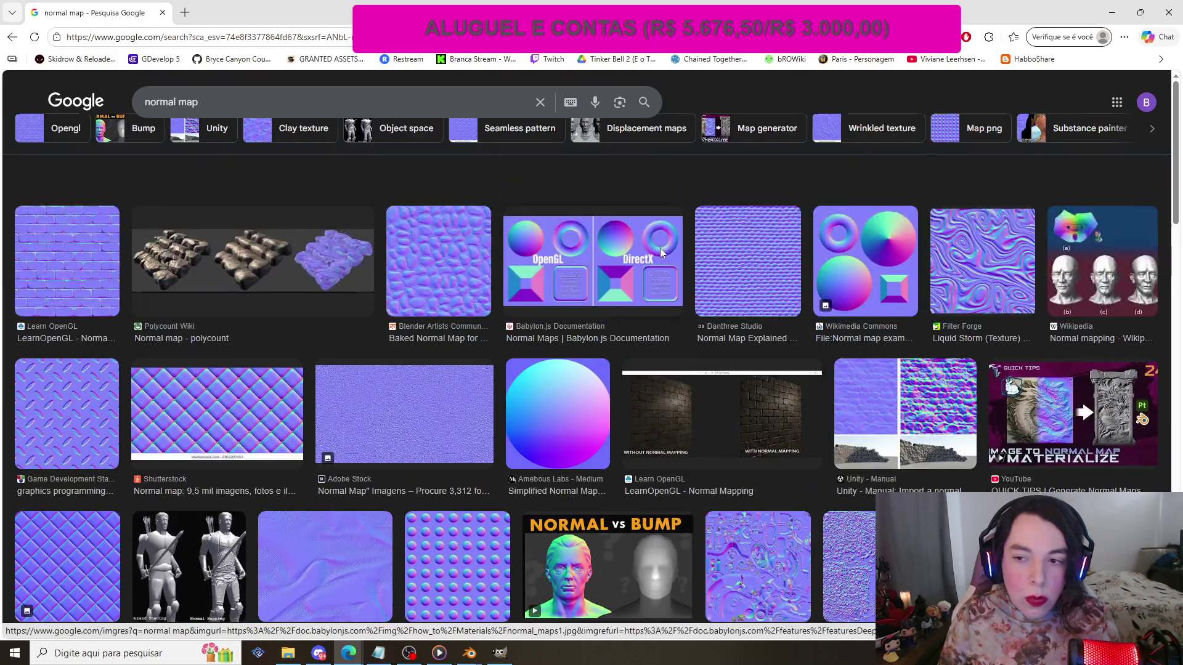
pyautogui.scroll(-6, 661, 254)
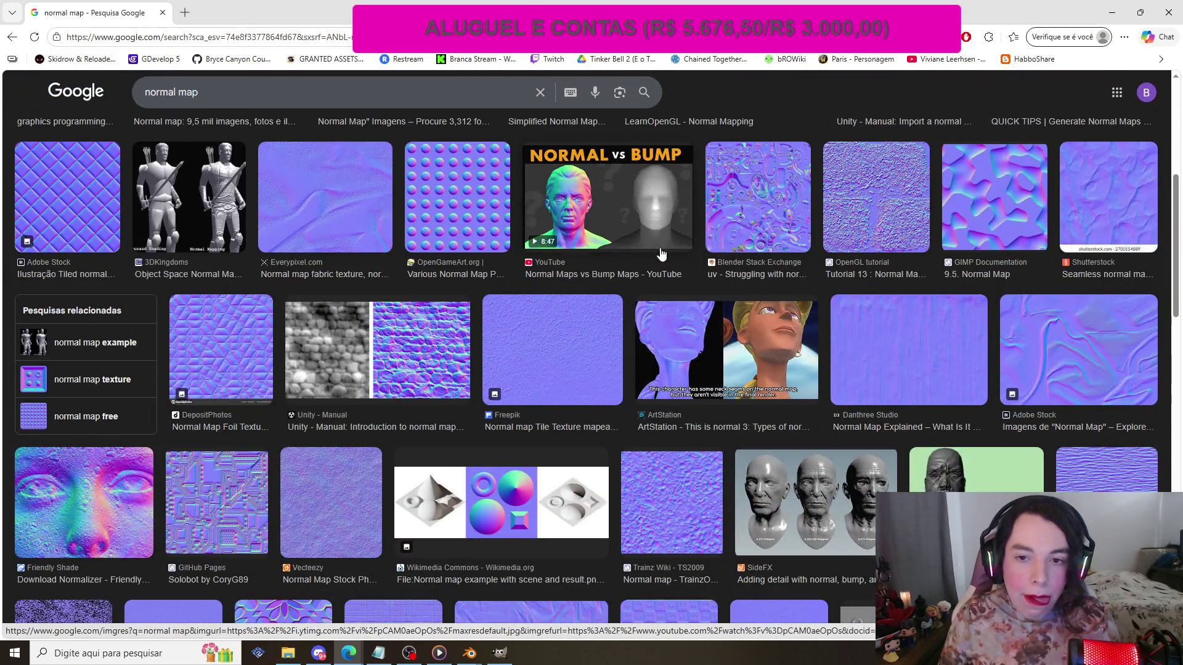
pyautogui.scroll(-12, 661, 253)
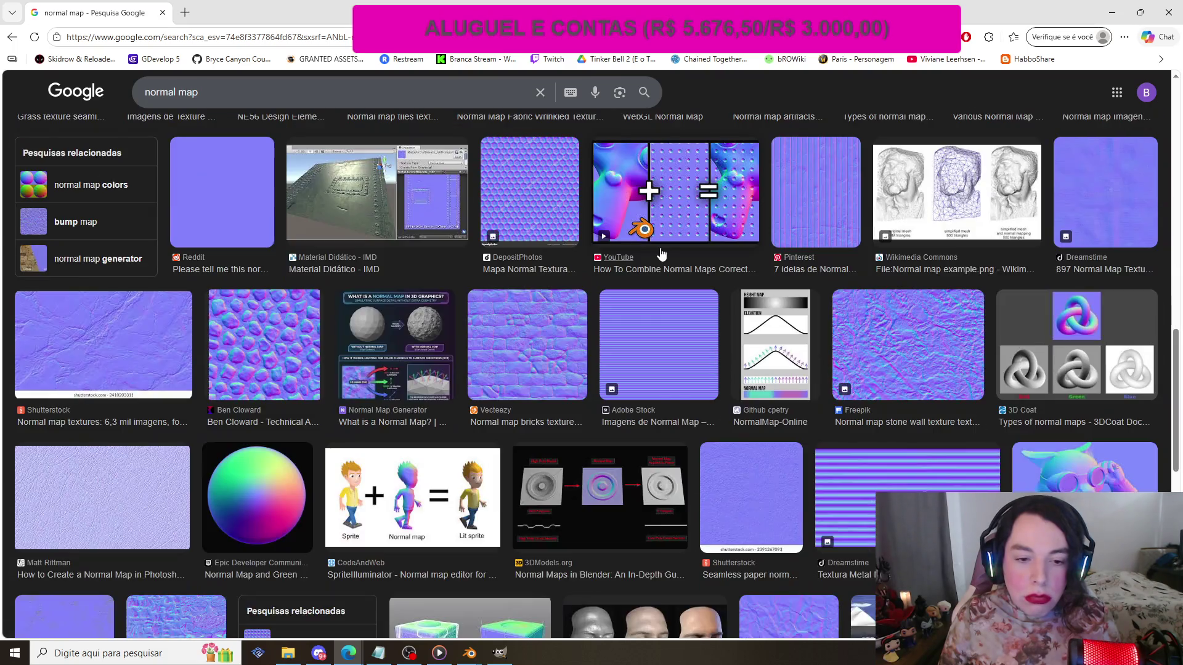
pyautogui.scroll(-3, 661, 253)
pyautogui.scroll(-1, 661, 253)
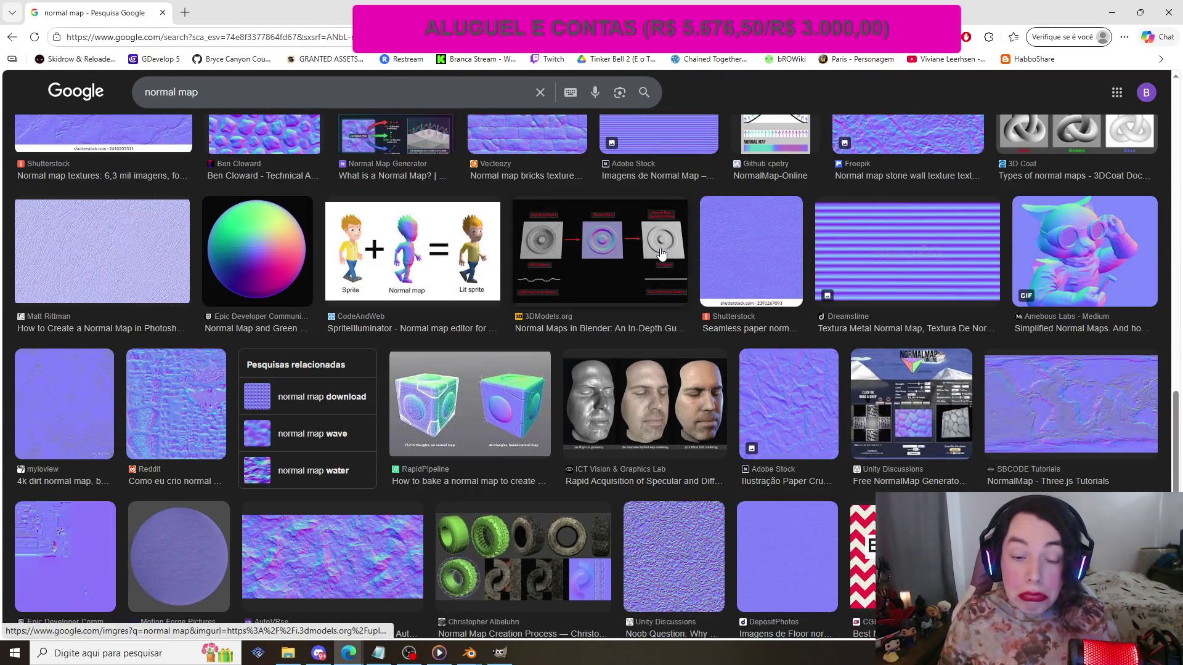
pyautogui.scroll(-4, 661, 253)
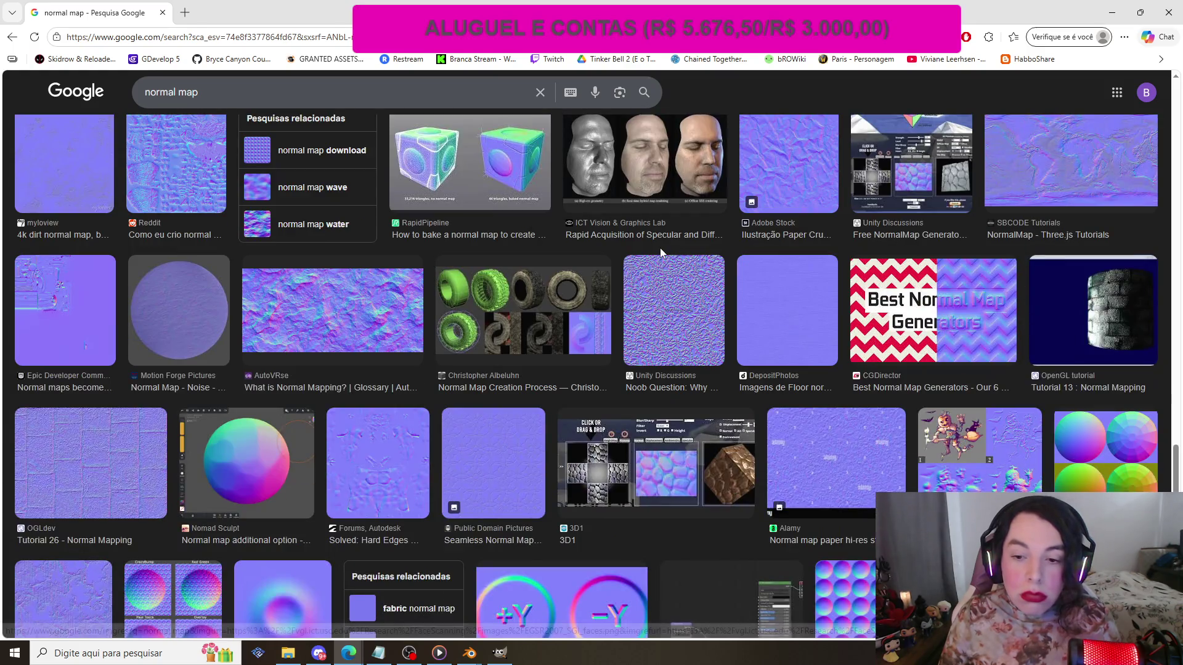
pyautogui.scroll(-10, 659, 247)
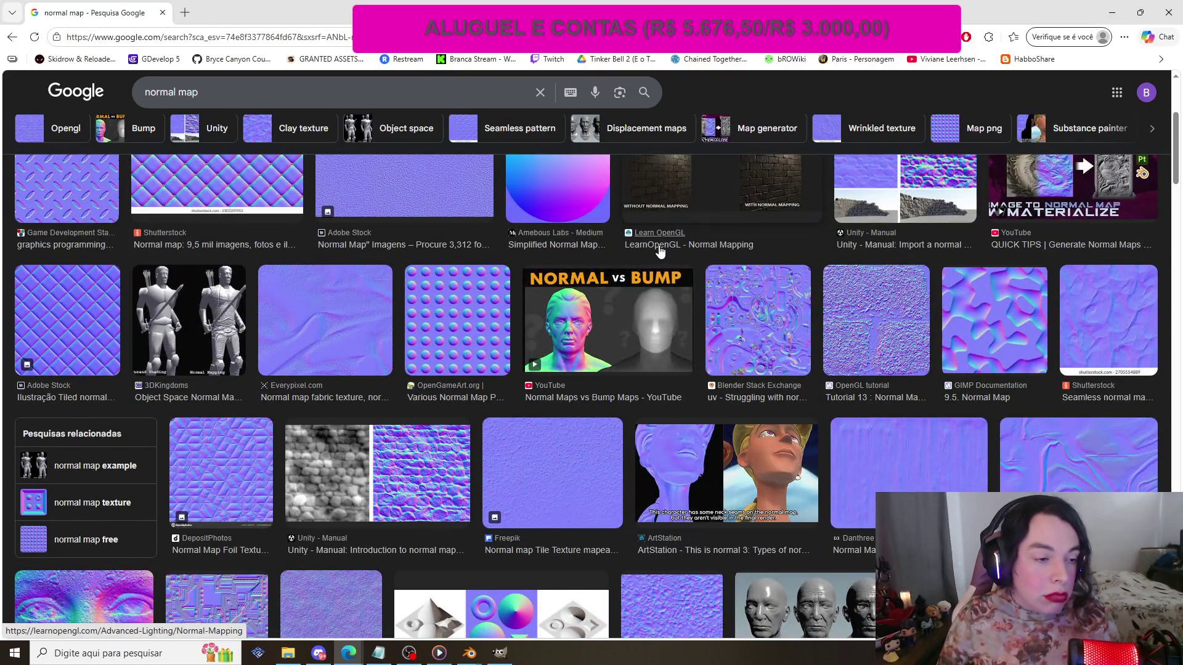
pyautogui.scroll(5, 658, 248)
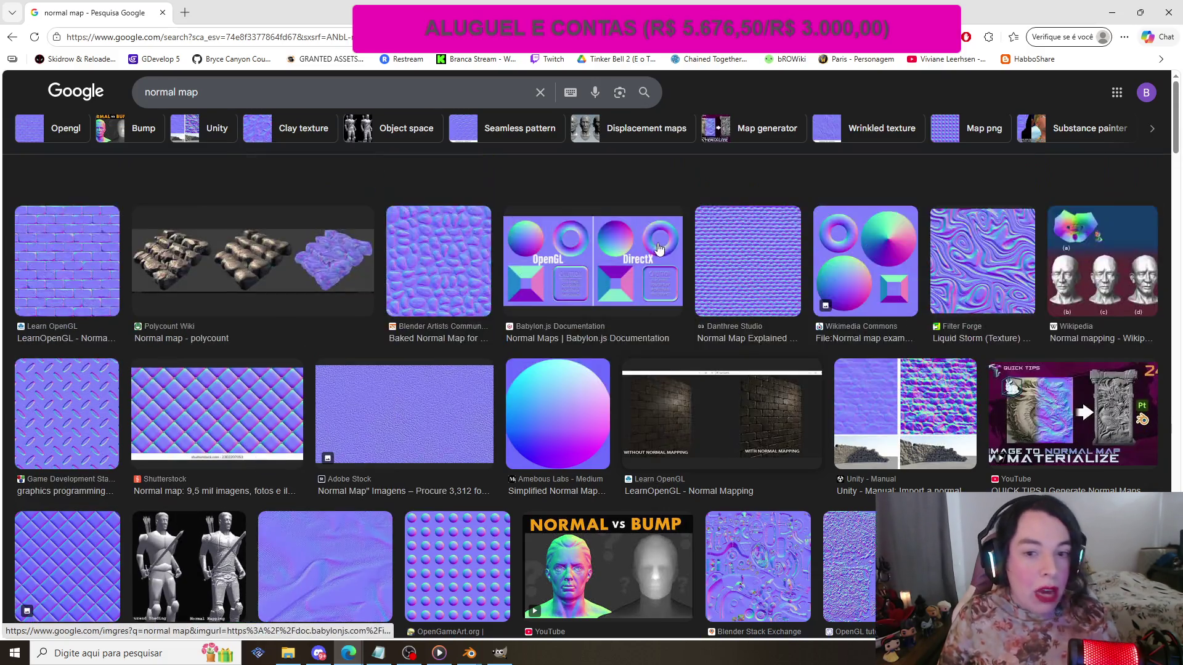
pyautogui.scroll(-3, 659, 249)
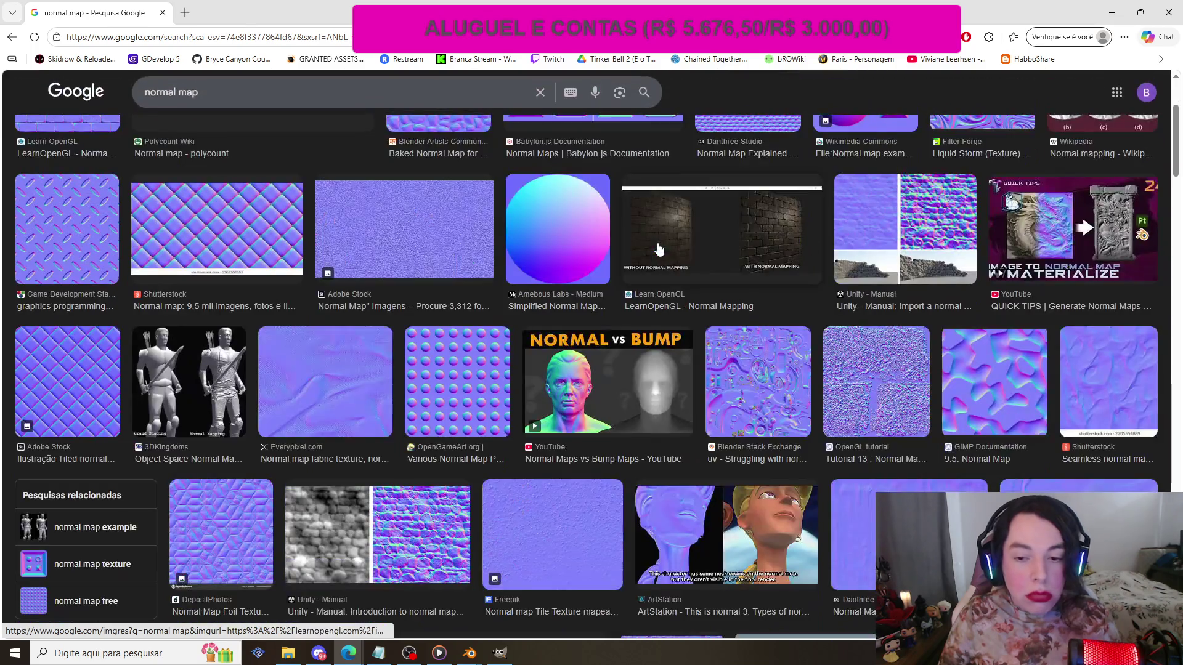
pyautogui.scroll(3, 659, 248)
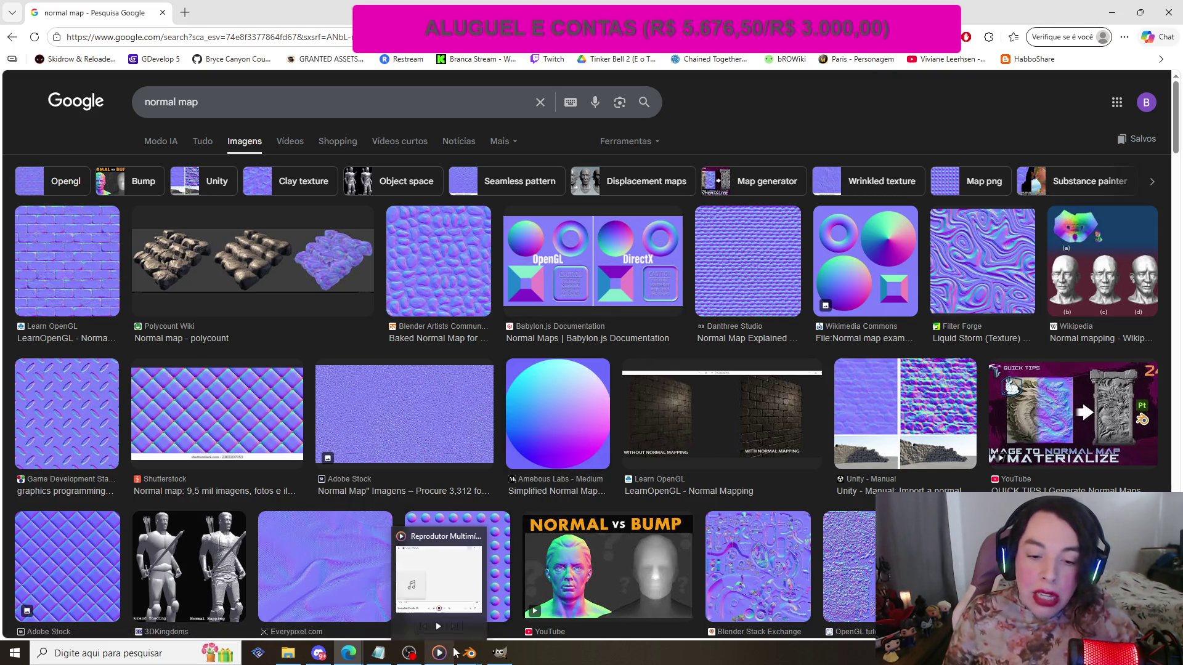
pyautogui.moveTo(468, 651)
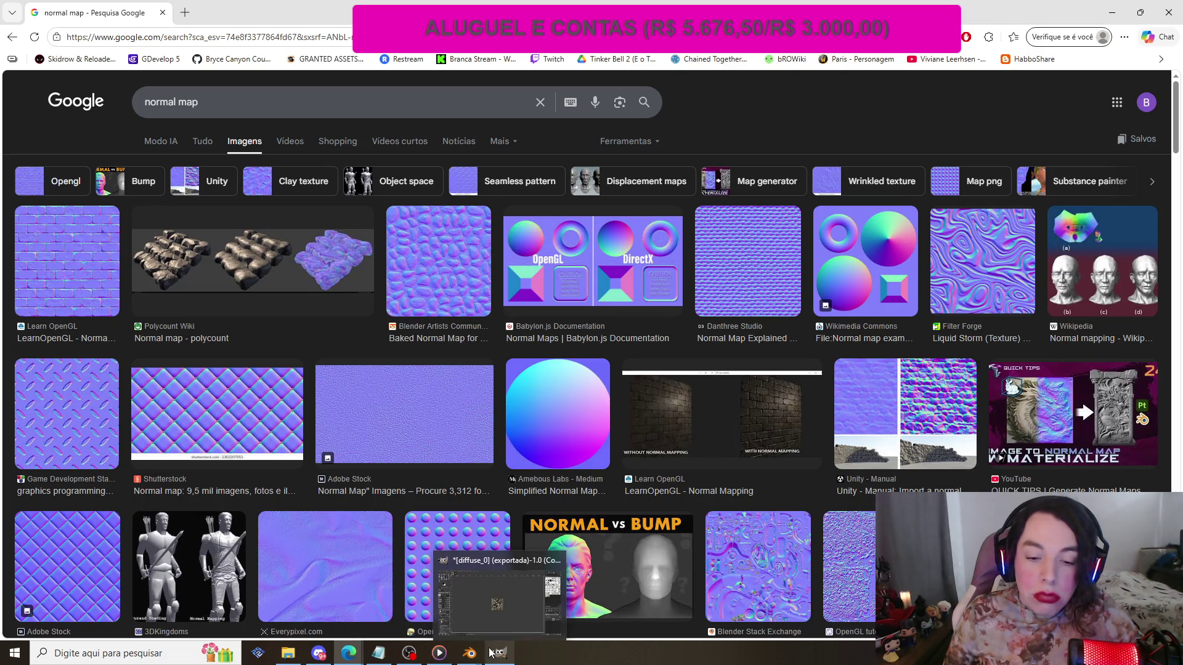
pyautogui.moveTo(415, 658)
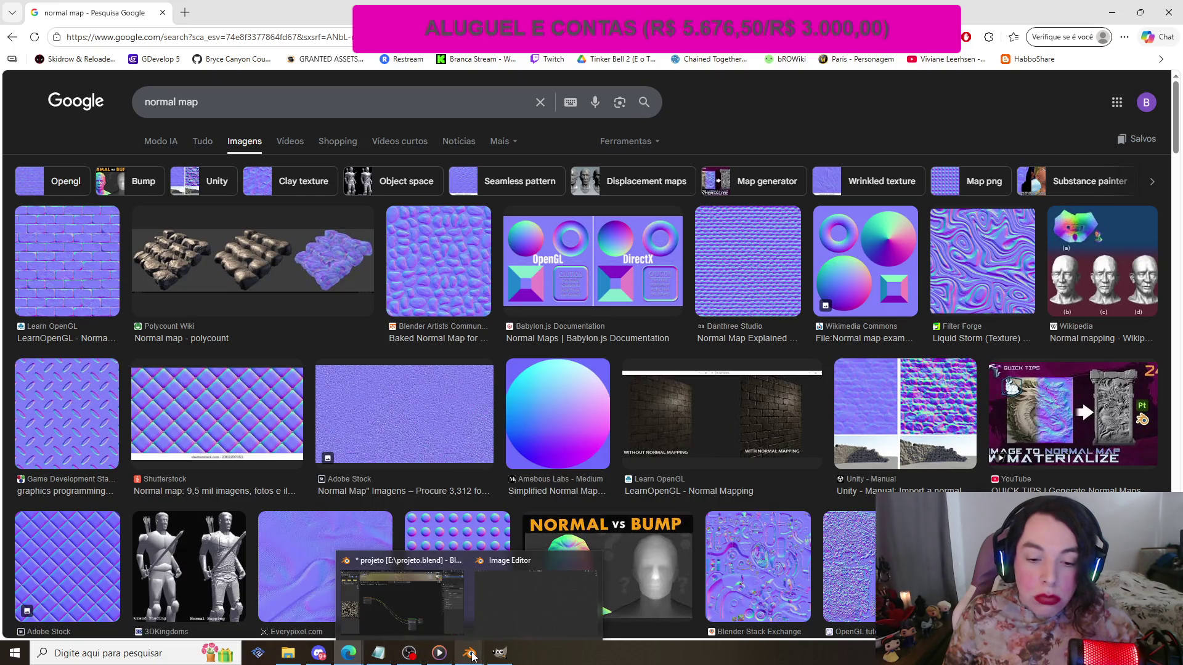
# - Switch back to Blender and pan the Shader Editor toward the material nodes
pyautogui.click(417, 575)
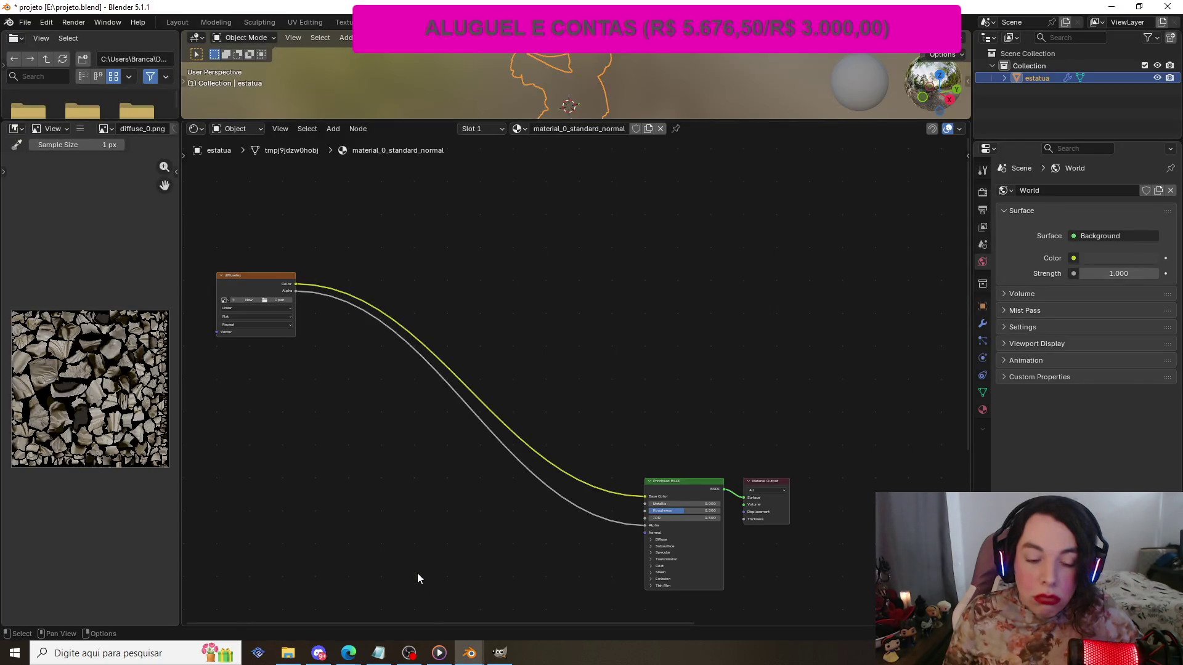
pyautogui.scroll(-2, 424, 554)
pyautogui.scroll(5, 424, 546)
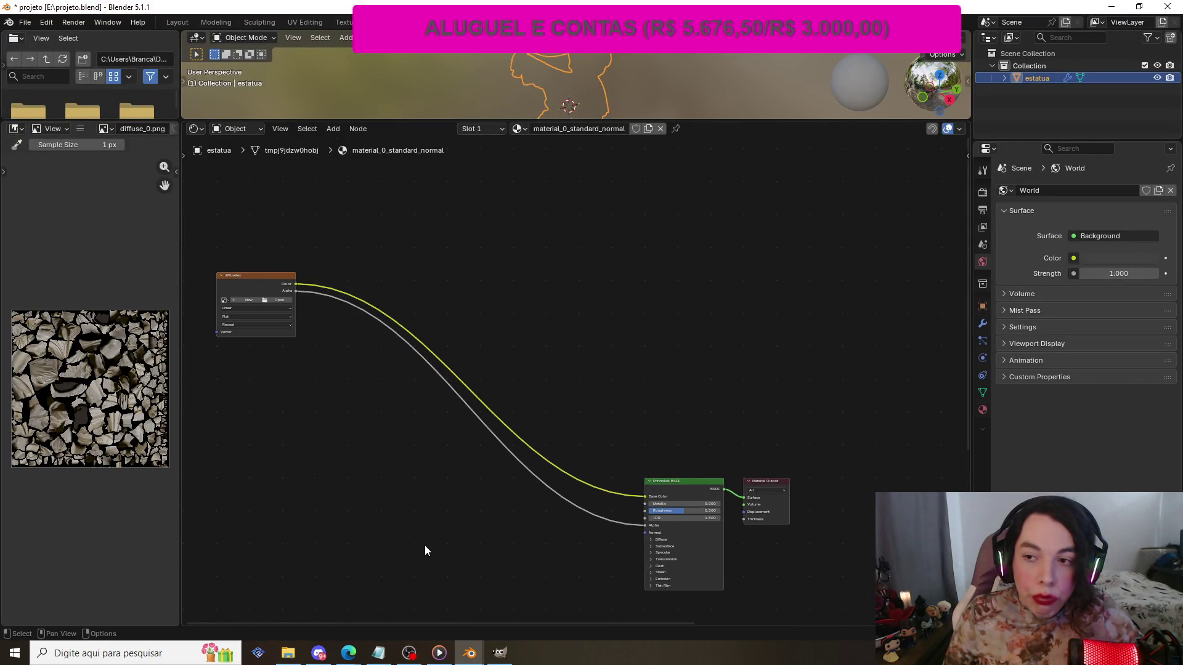
pyautogui.moveTo(552, 624); pyautogui.dragTo(439, 601)
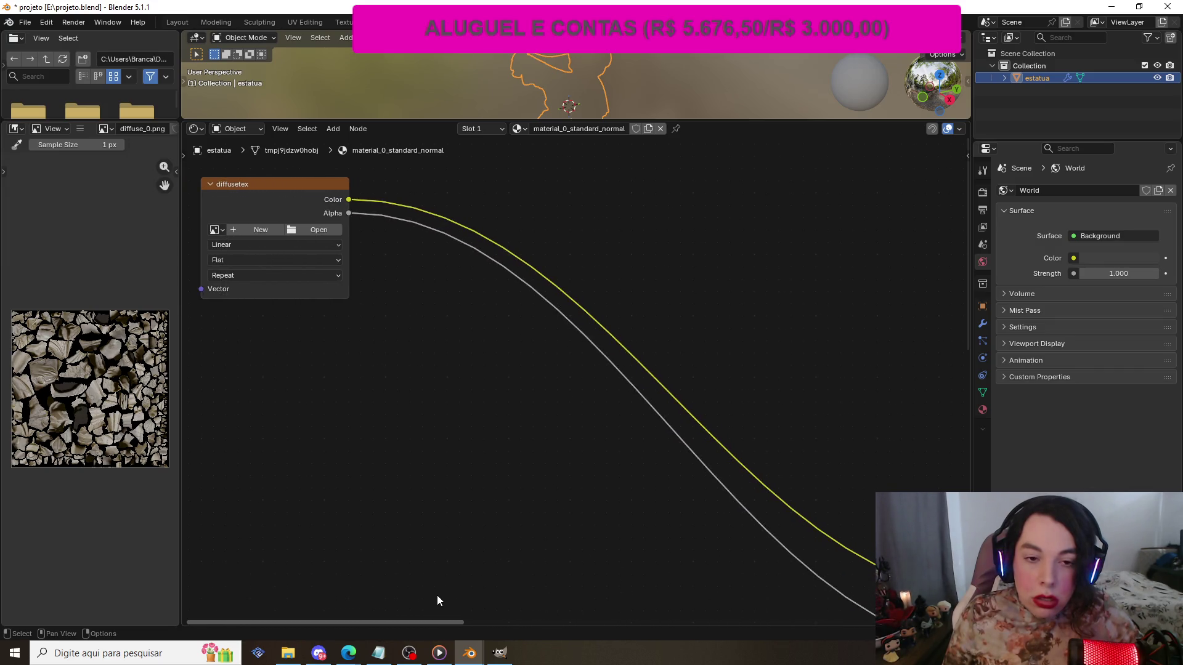
pyautogui.scroll(-2, 441, 561)
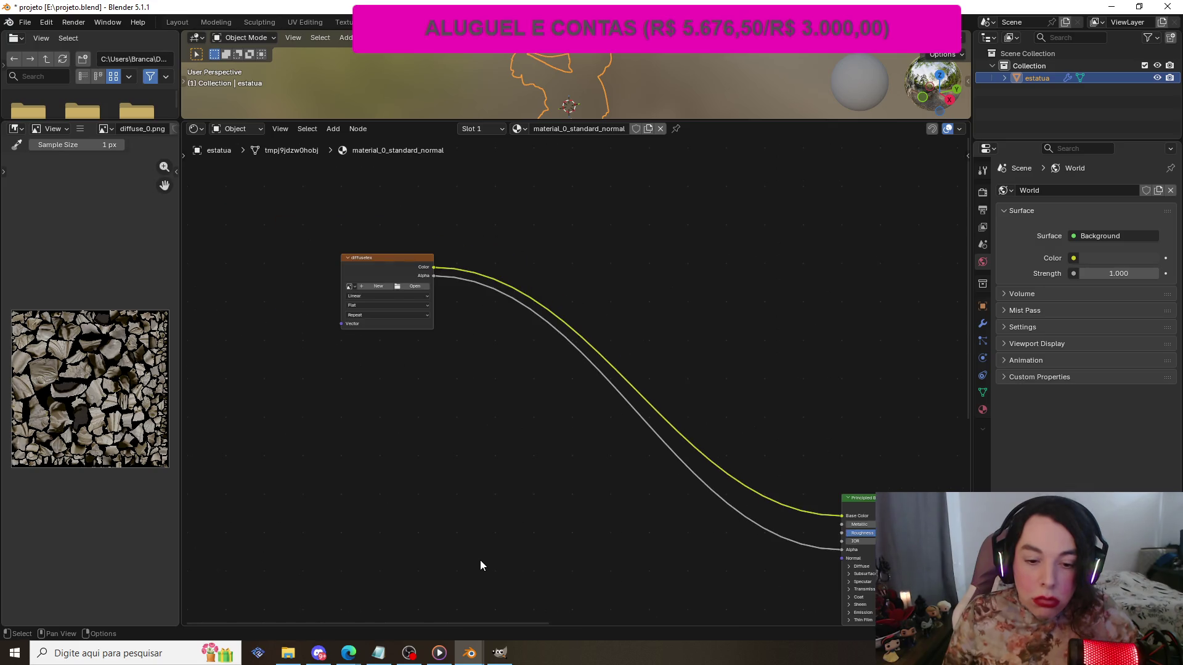
pyautogui.scroll(-3, 480, 565)
pyautogui.moveTo(611, 622); pyautogui.dragTo(720, 624)
# - Frame the diffusetex image node feeding the Principled BSDF and Material Output
pyautogui.scroll(2, 346, 415)
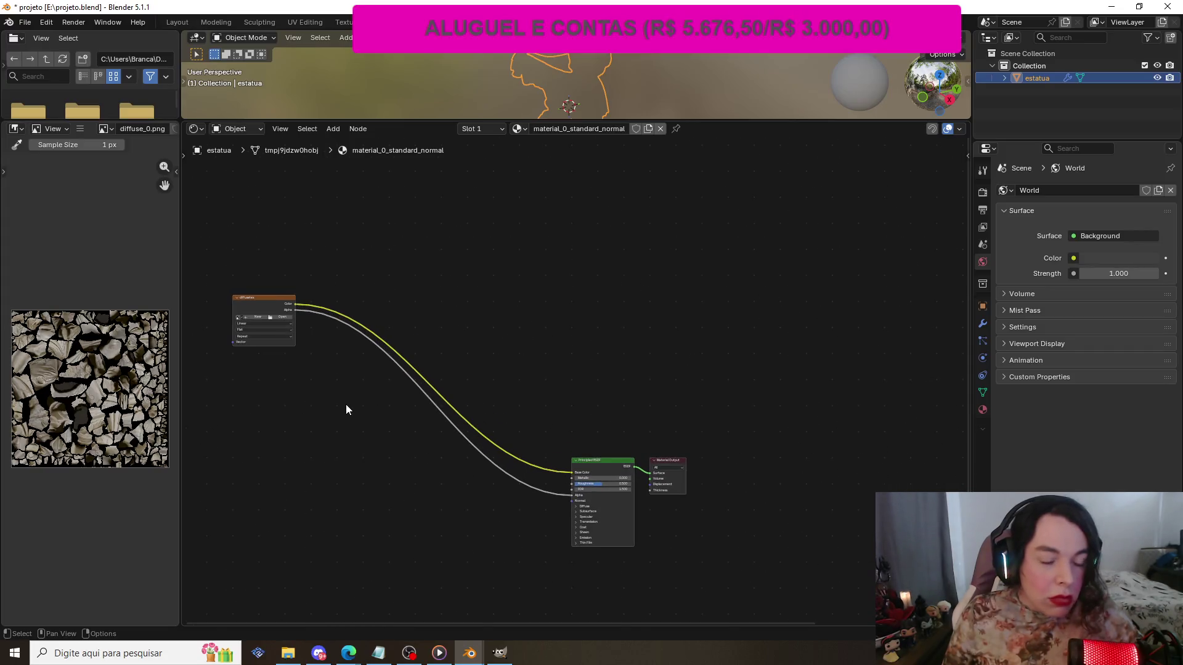
pyautogui.hotkey('ctrl', 'z')
pyautogui.hotkey('ctrl', 'shift', 'z')
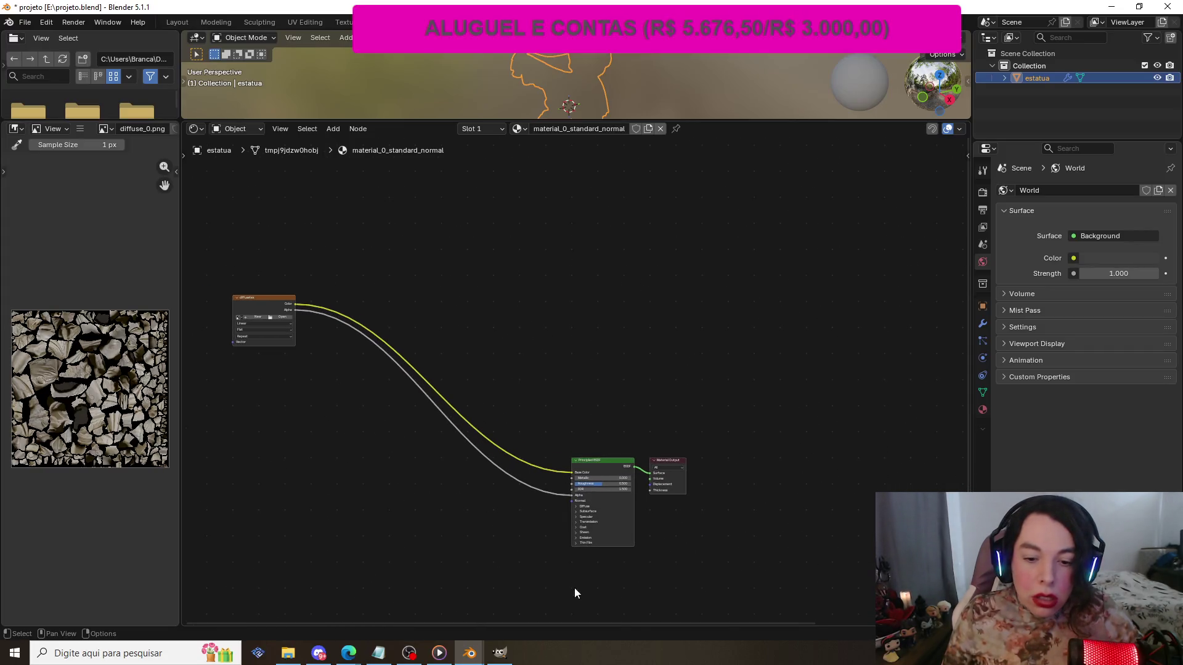
pyautogui.moveTo(558, 623); pyautogui.dragTo(551, 622)
pyautogui.scroll(2, 462, 497)
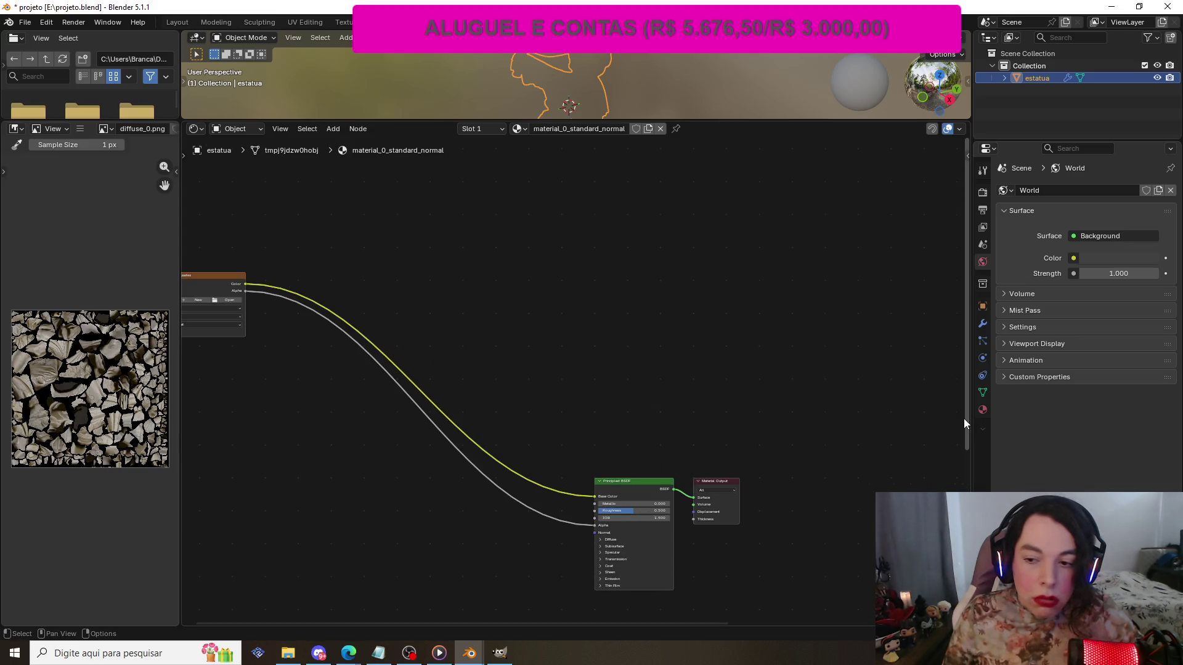
pyautogui.moveTo(966, 422); pyautogui.dragTo(966, 461)
pyautogui.moveTo(679, 622); pyautogui.dragTo(637, 623)
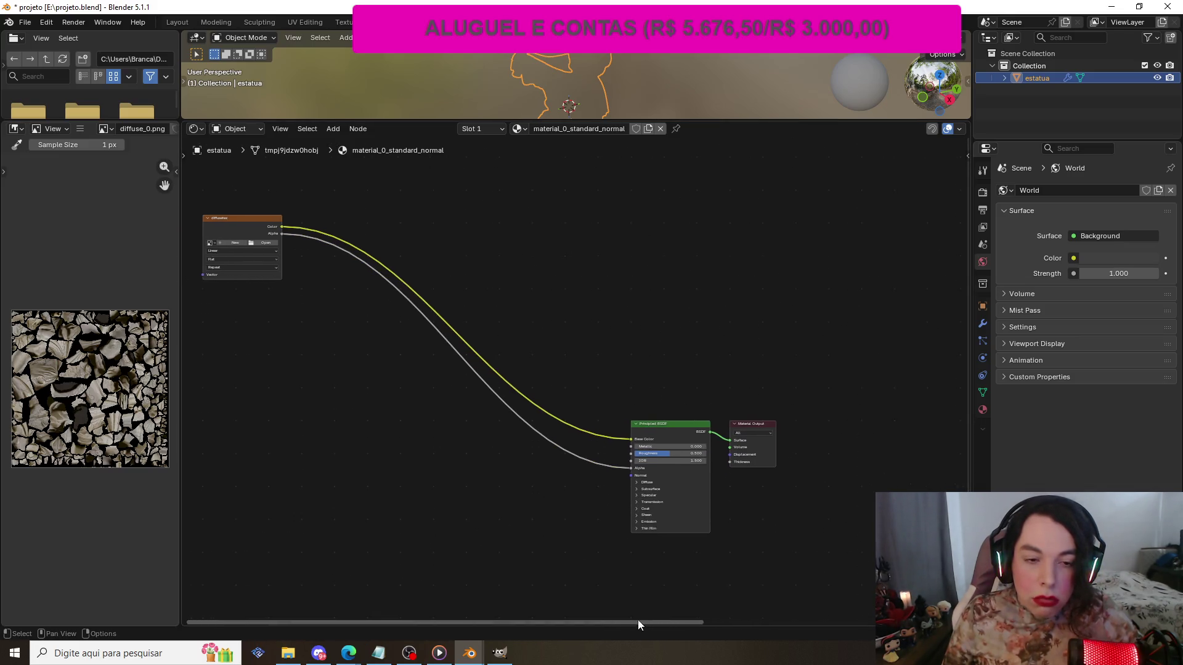
pyautogui.scroll(2, 502, 505)
pyautogui.scroll(-1, 503, 498)
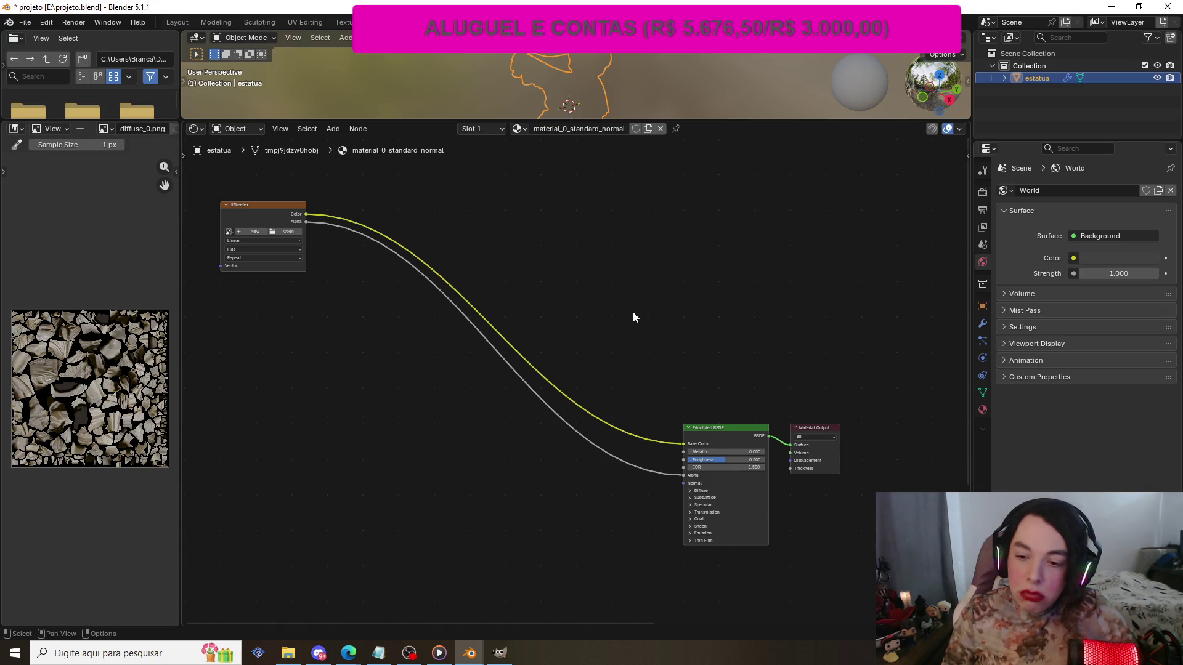
pyautogui.scroll(1, 633, 314)
pyautogui.scroll(-1, 633, 317)
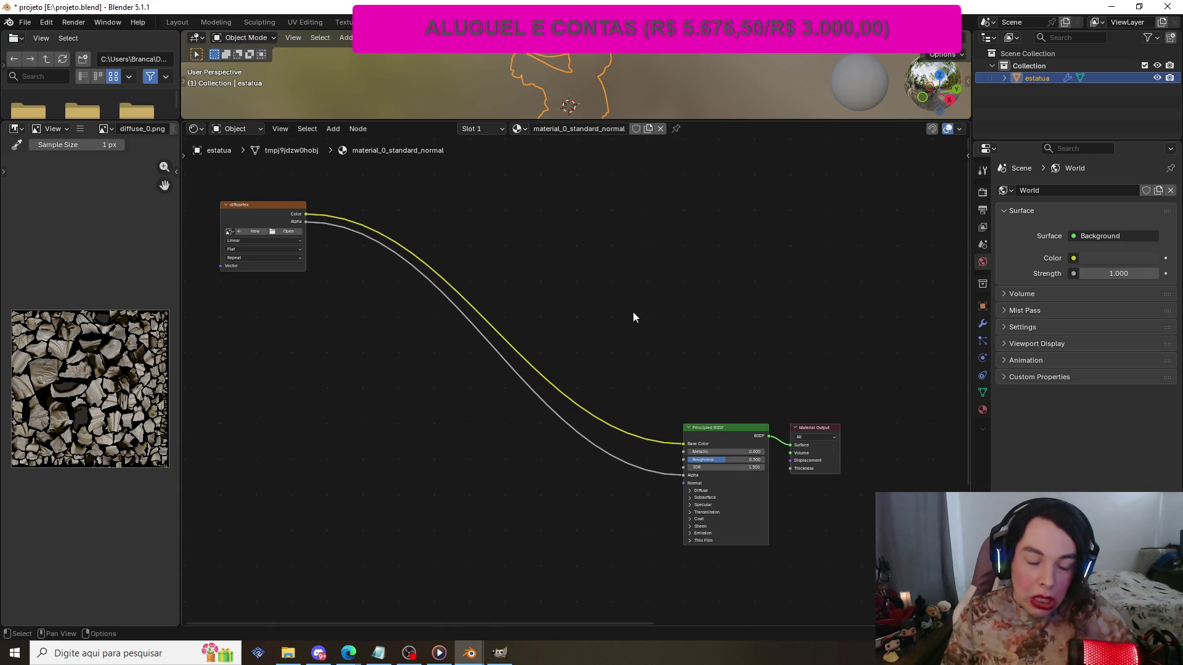
pyautogui.scroll(1, 633, 318)
pyautogui.scroll(-1, 633, 318)
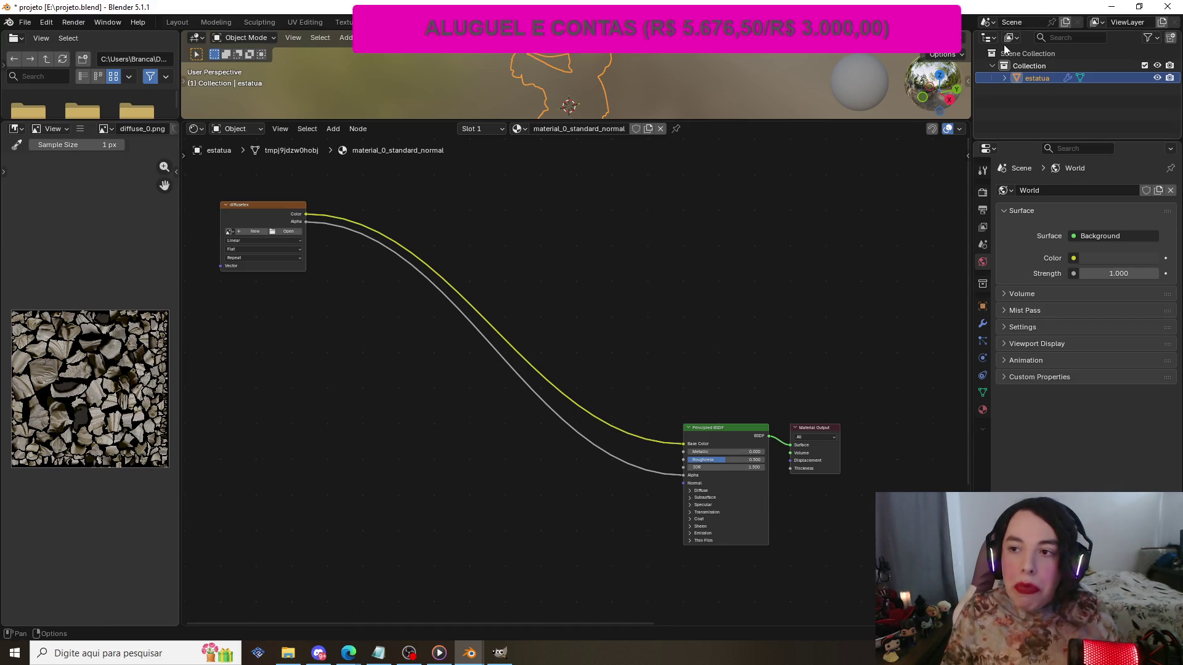
# - Open Blender Preferences from the Edit menu and move the window lower on screen
pyautogui.click(55, 23)
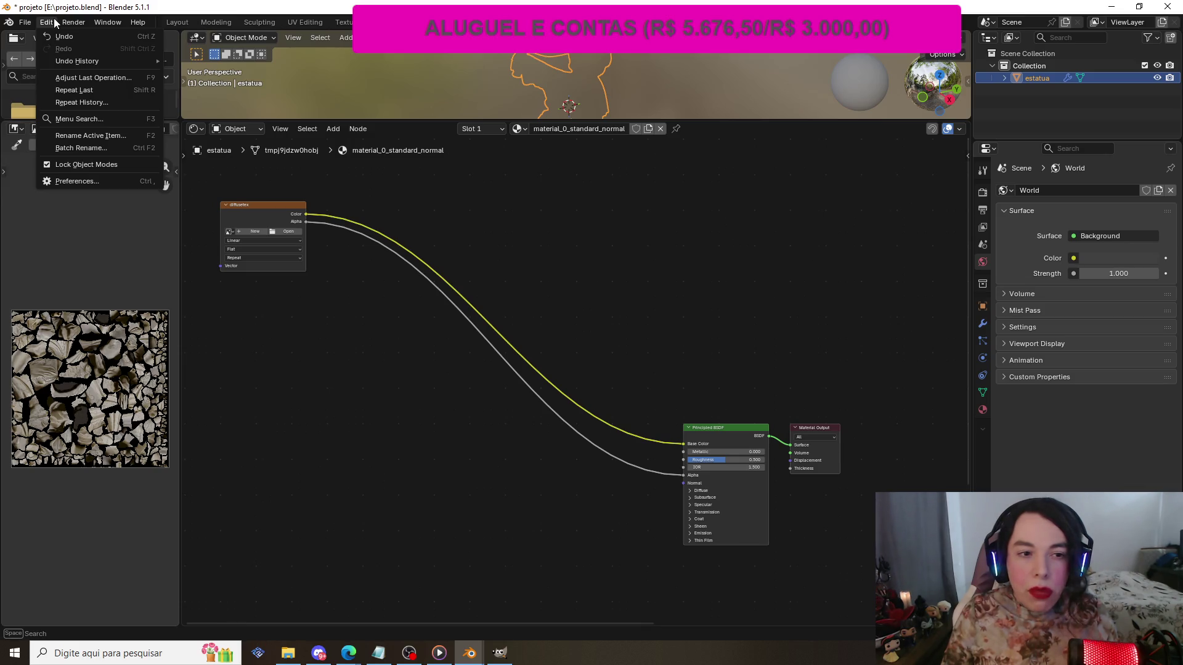
pyautogui.click(95, 183)
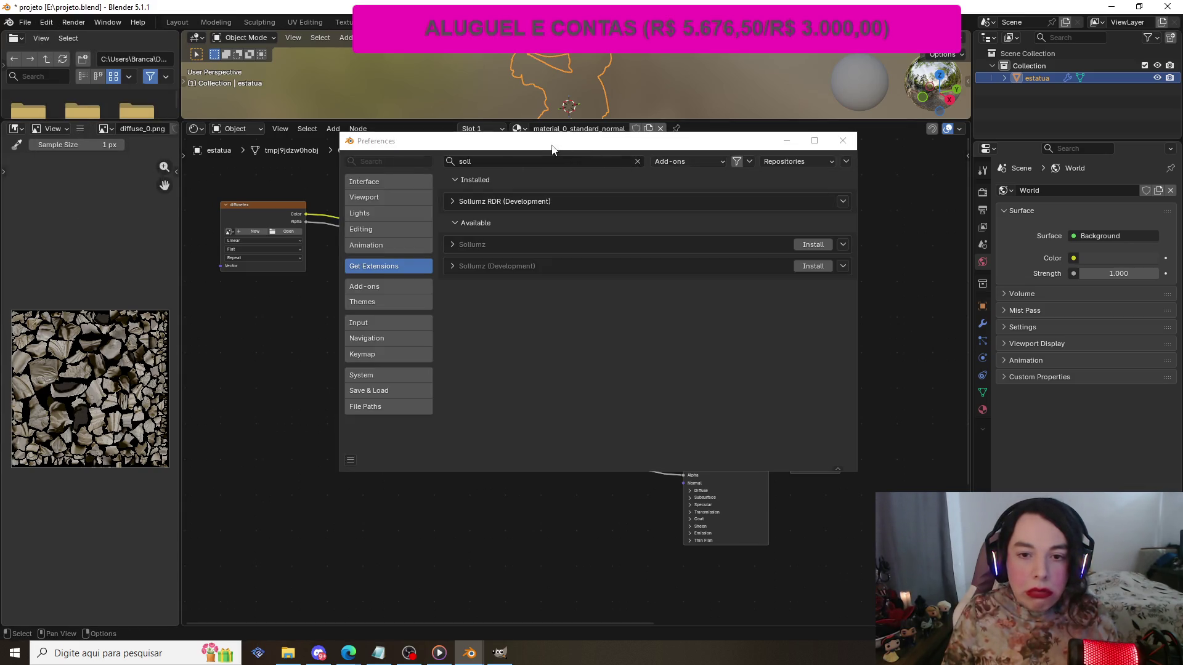
pyautogui.moveTo(552, 148)
pyautogui.mouseDown()
pyautogui.moveTo(569, 168)
pyautogui.moveTo(570, 211)
pyautogui.mouseUp()
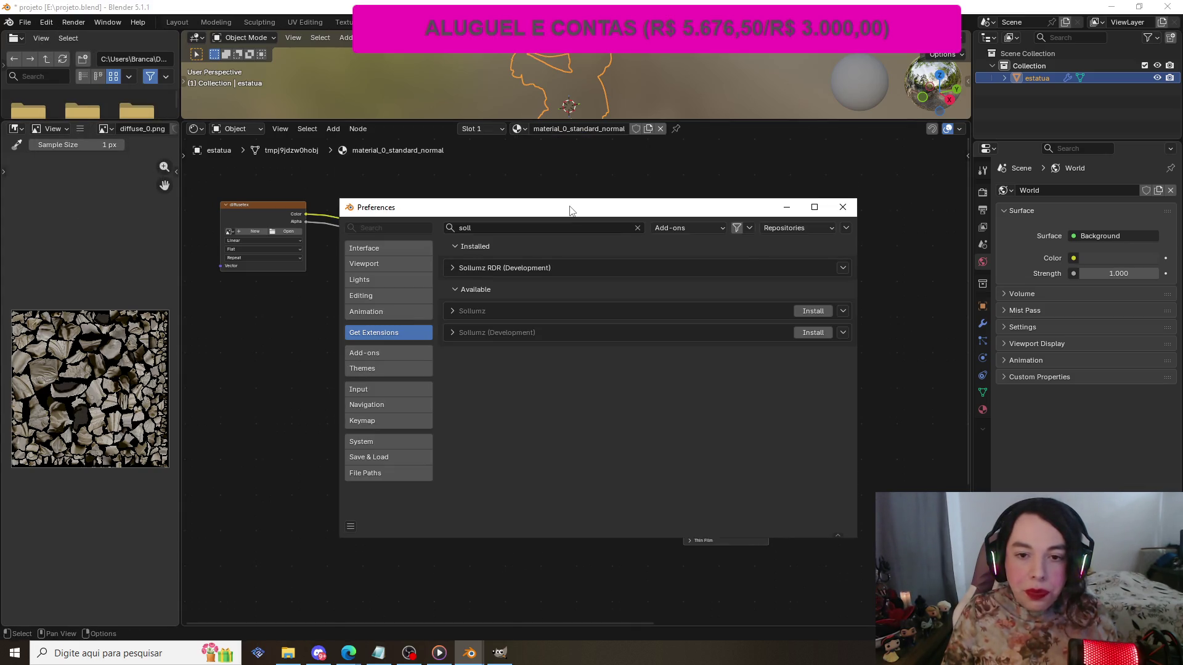
# - Search Get Extensions for 'deep', then go to the installed Add-ons list
pyautogui.click(516, 228)
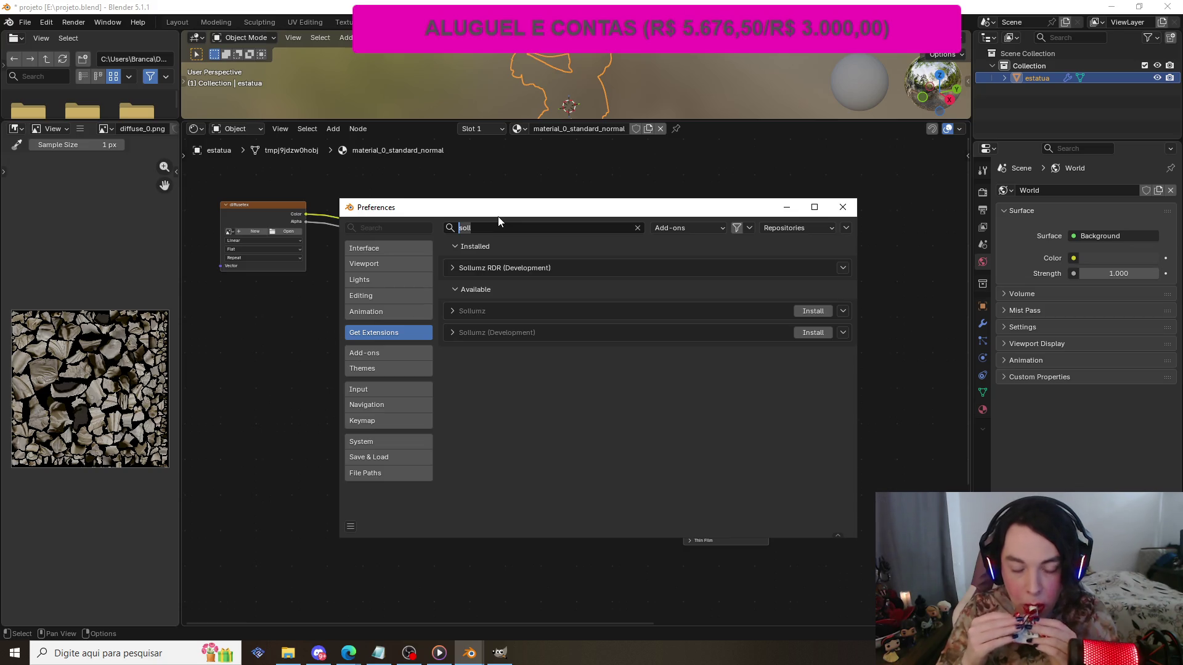
pyautogui.write('deep')
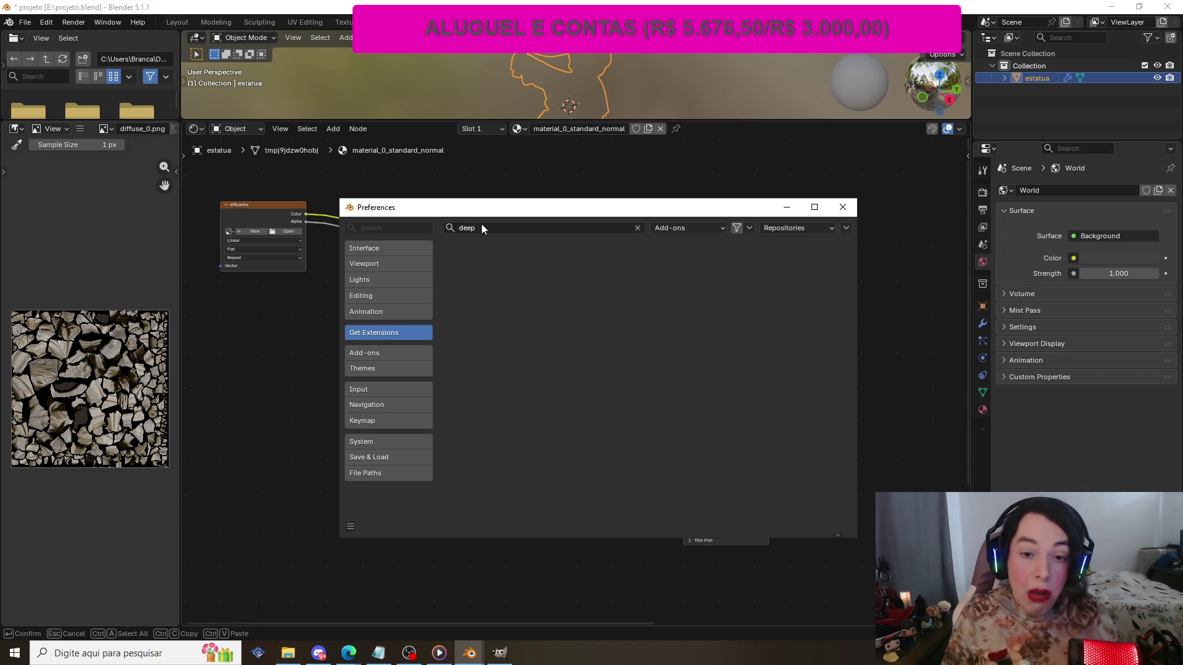
pyautogui.click(476, 228)
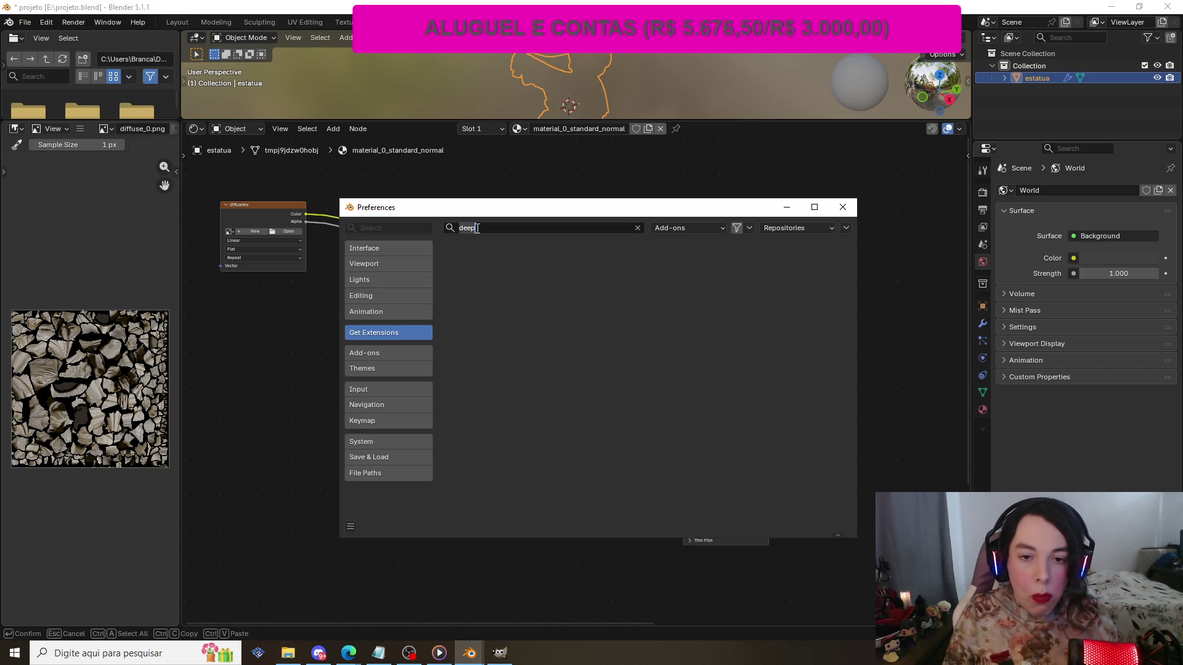
pyautogui.click(477, 228)
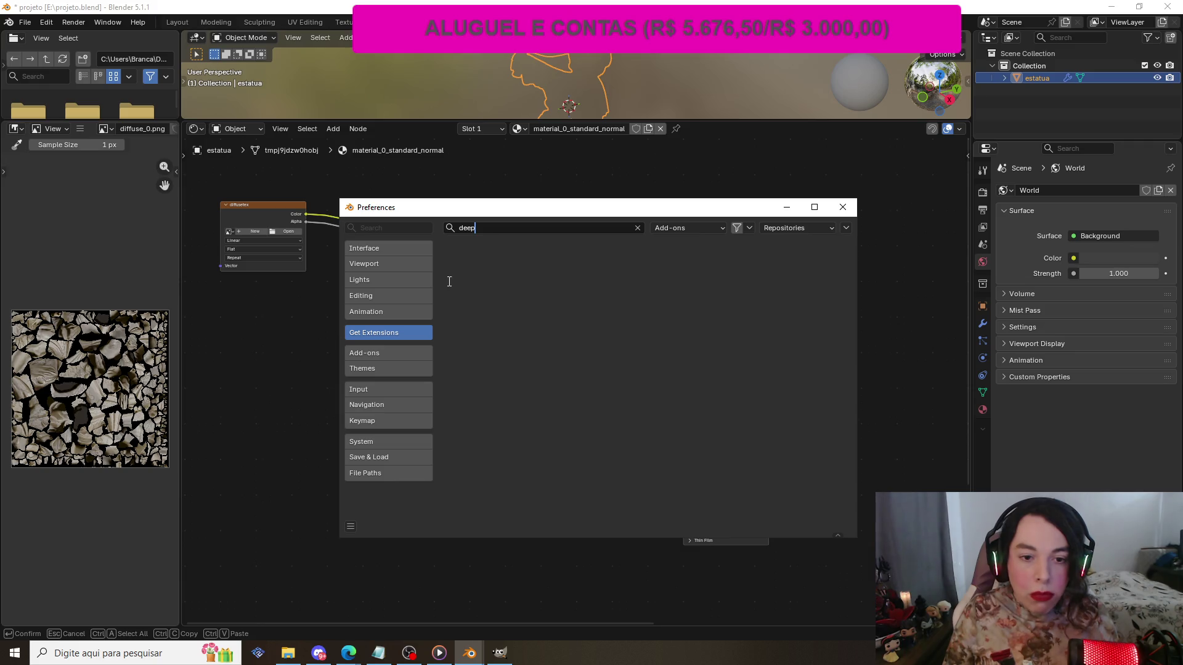
pyautogui.click(394, 353)
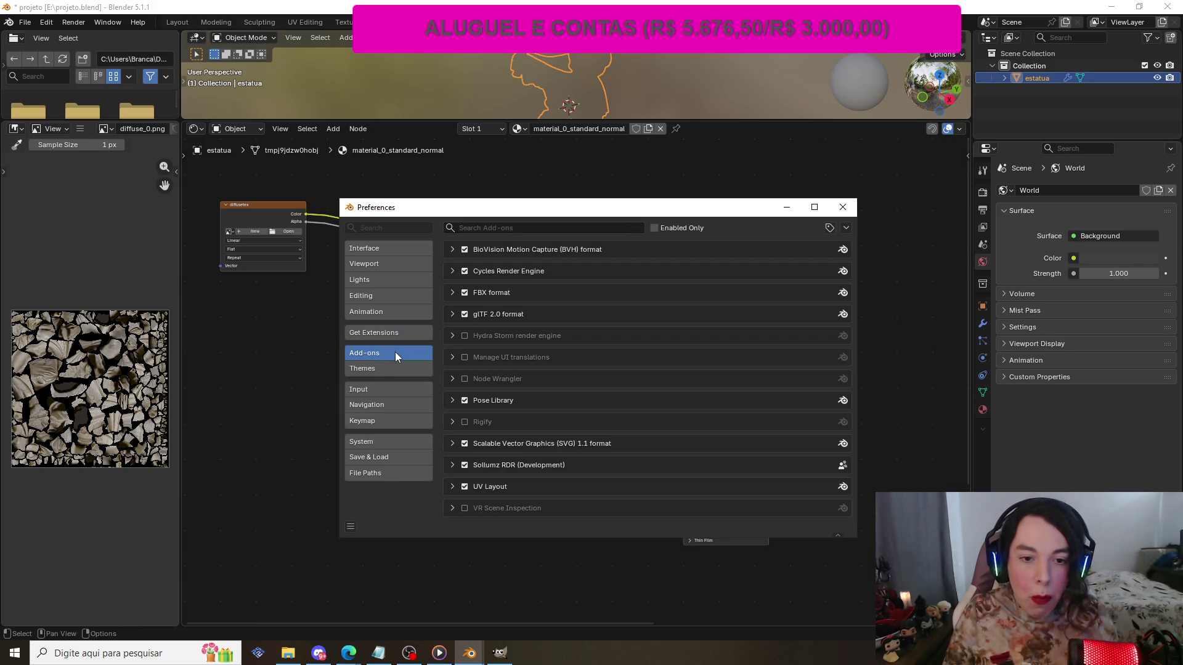
# - Filter the installed add-ons by 'deep', finding no matches, then switch to OBS
pyautogui.write('deep')
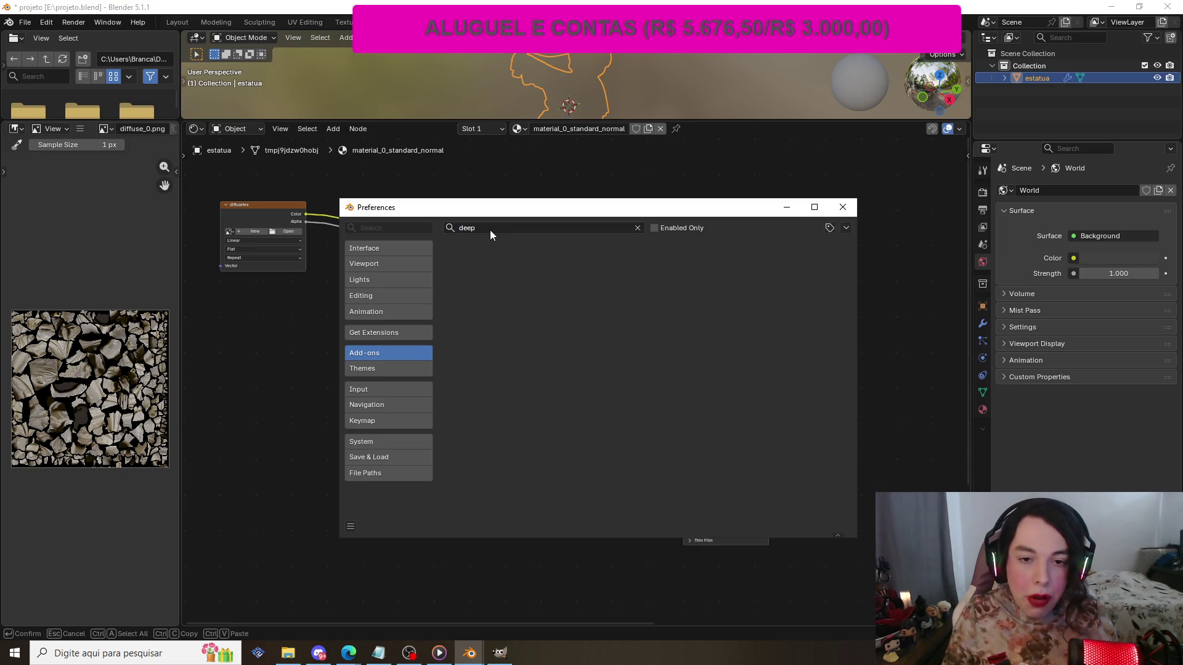
pyautogui.click(491, 229)
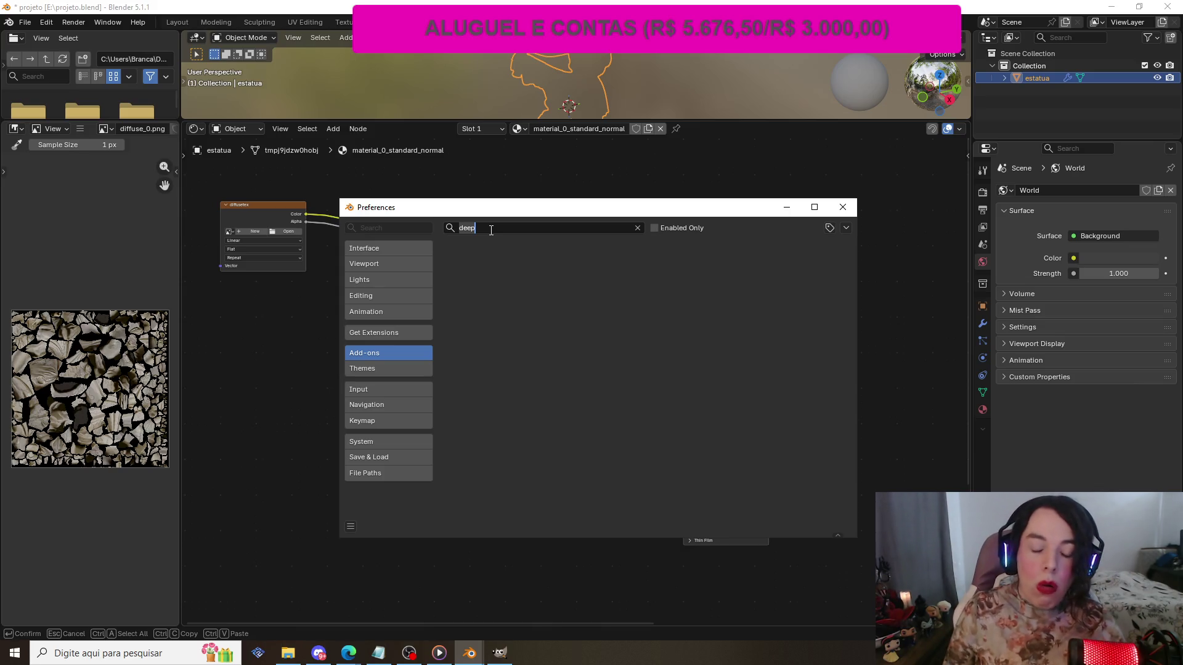
pyautogui.click(409, 653)
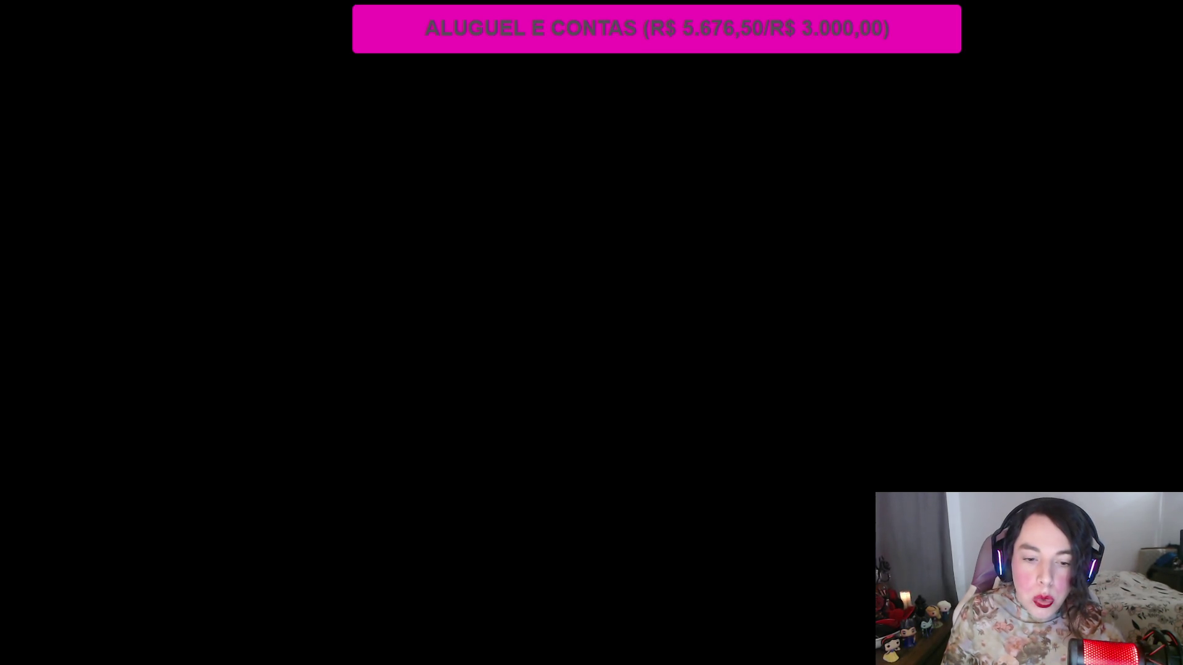
# - Bring OBS into view, then return to Blender's Preferences window
pyautogui.click(499, 655)
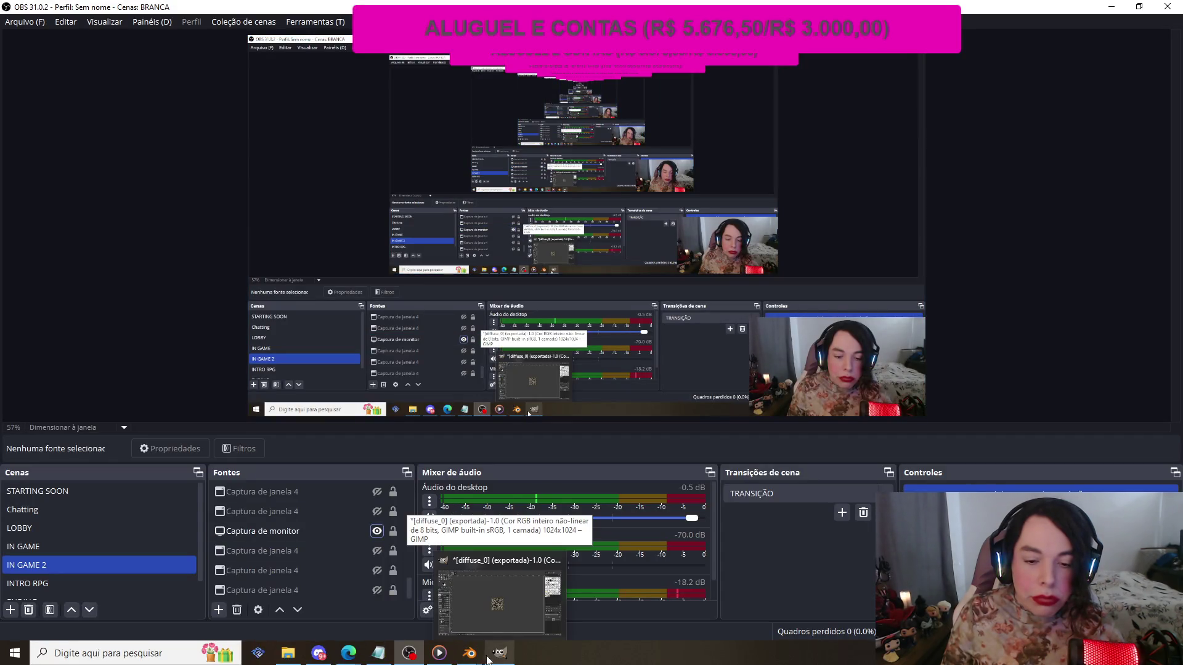
pyautogui.moveTo(483, 658)
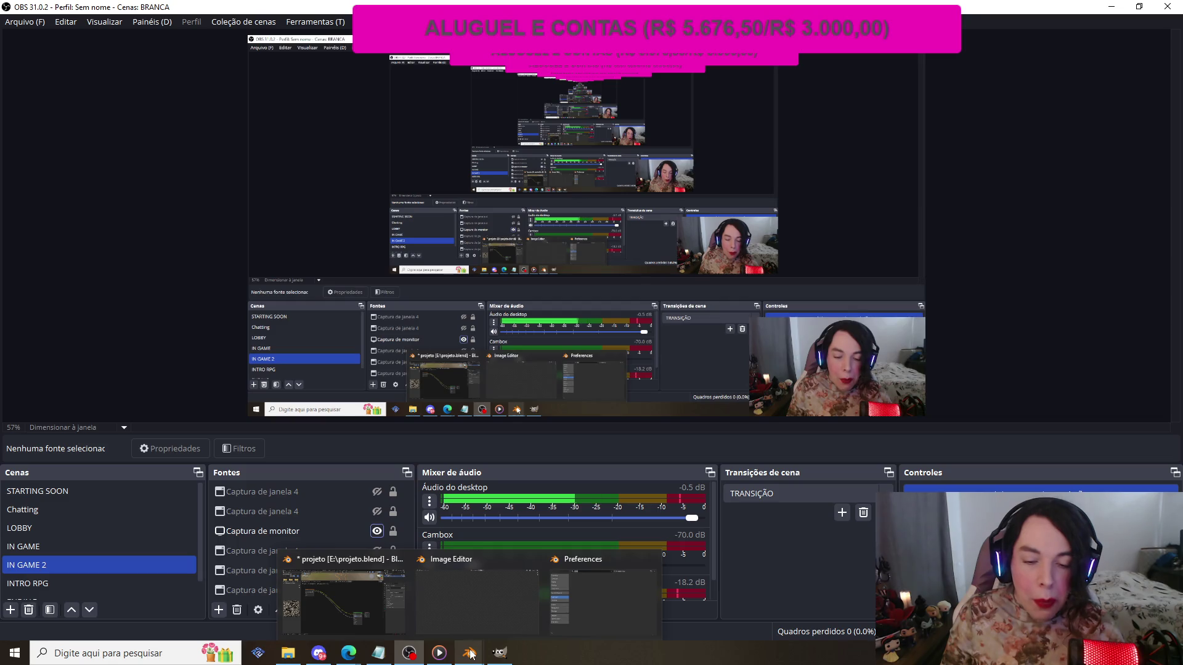
pyautogui.click(577, 593)
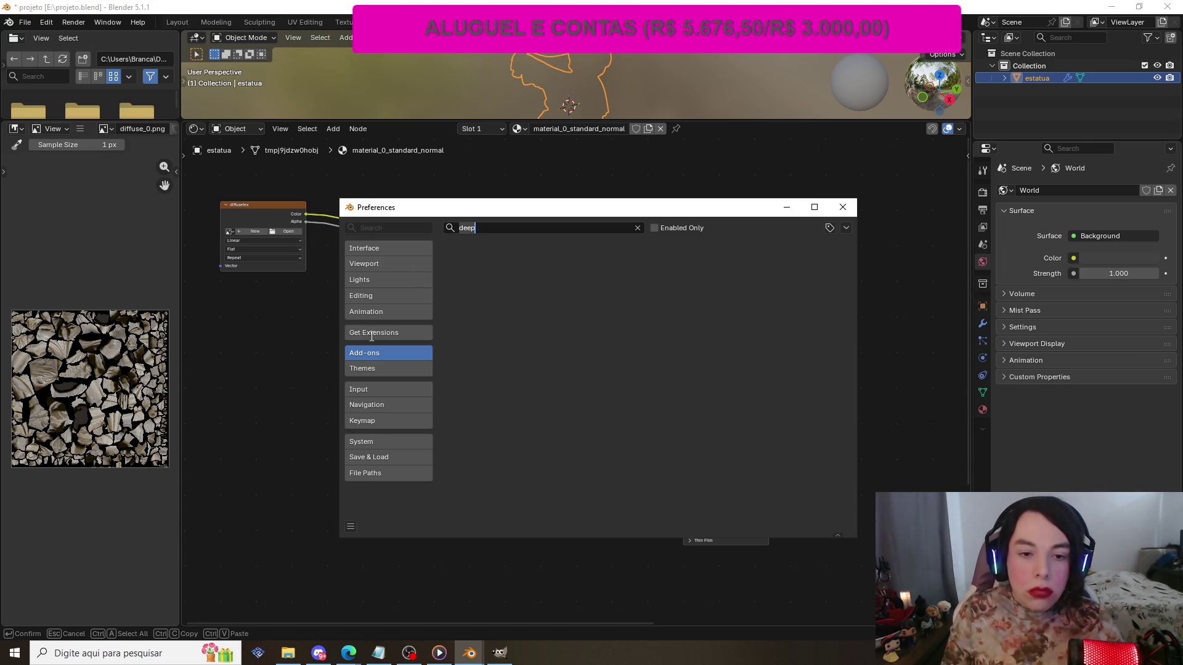
# - Clear the add-on search and start an add-on Install from Disk
pyautogui.click(398, 350)
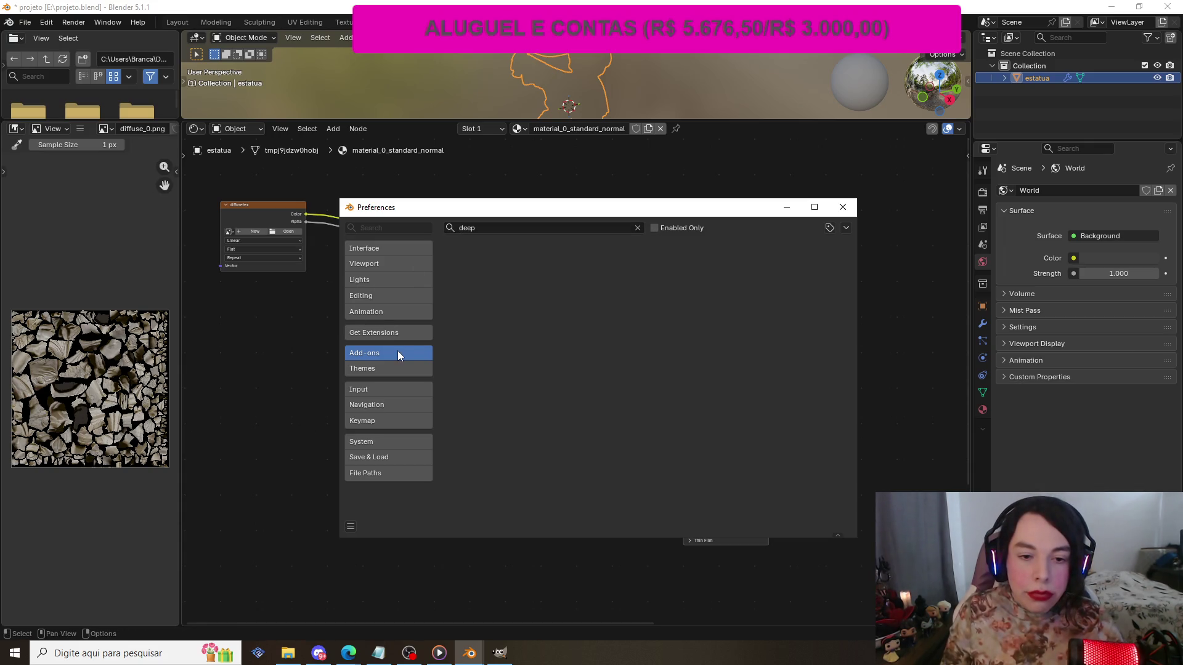
pyautogui.click(637, 227)
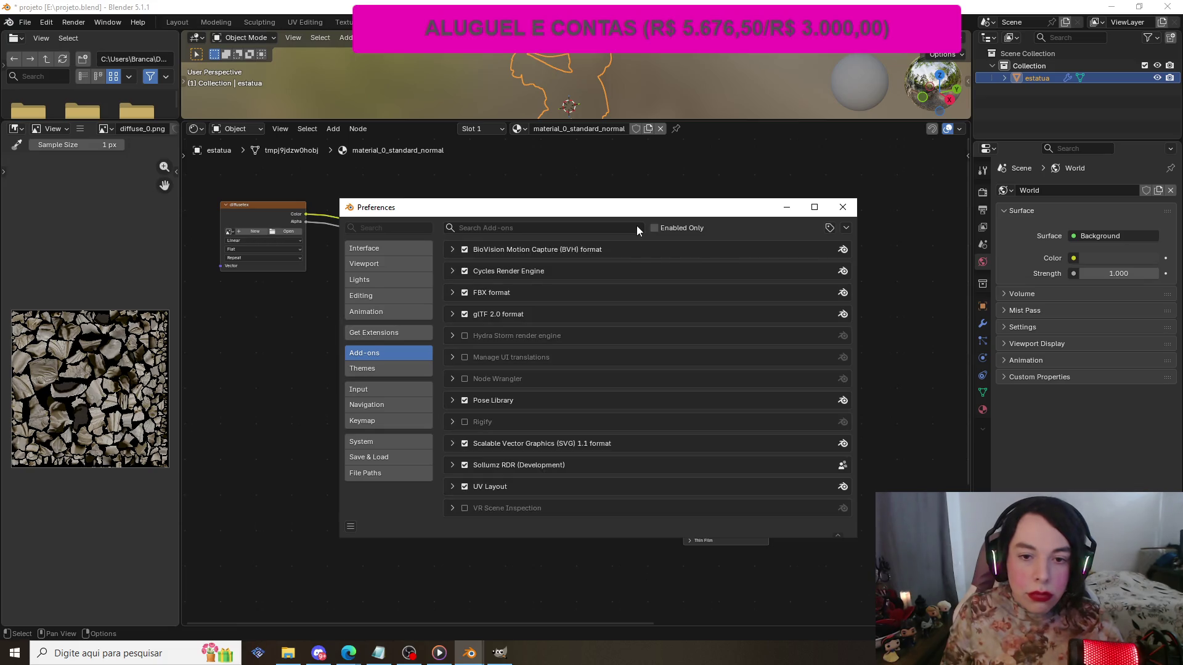
pyautogui.click(845, 229)
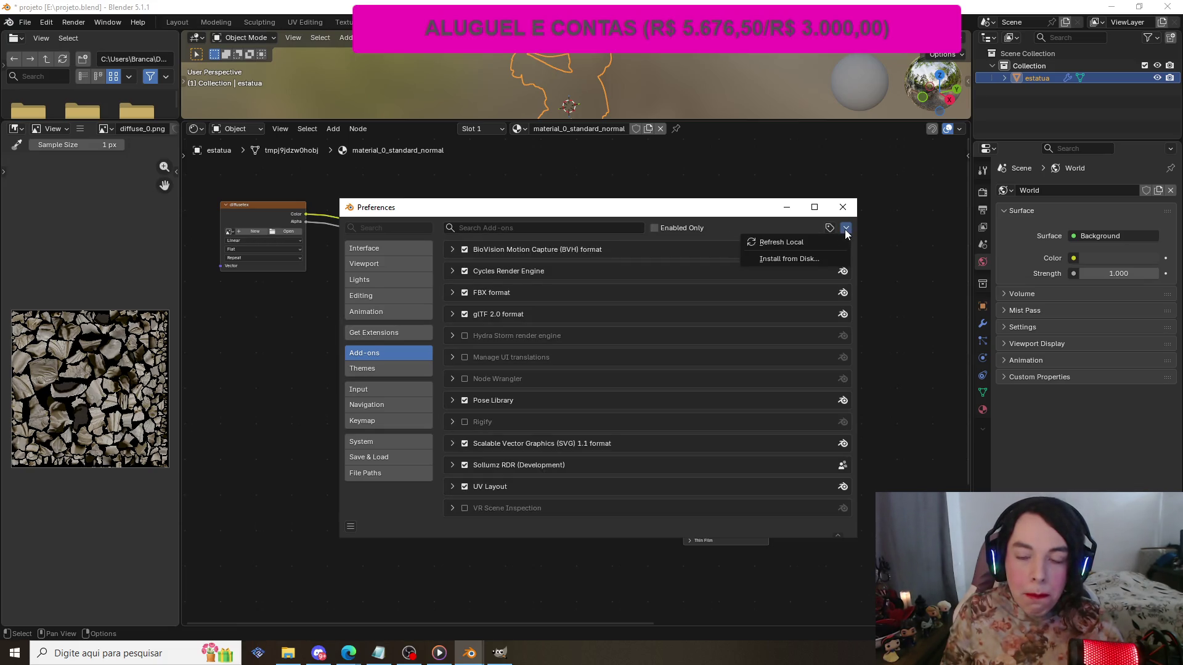
pyautogui.click(809, 261)
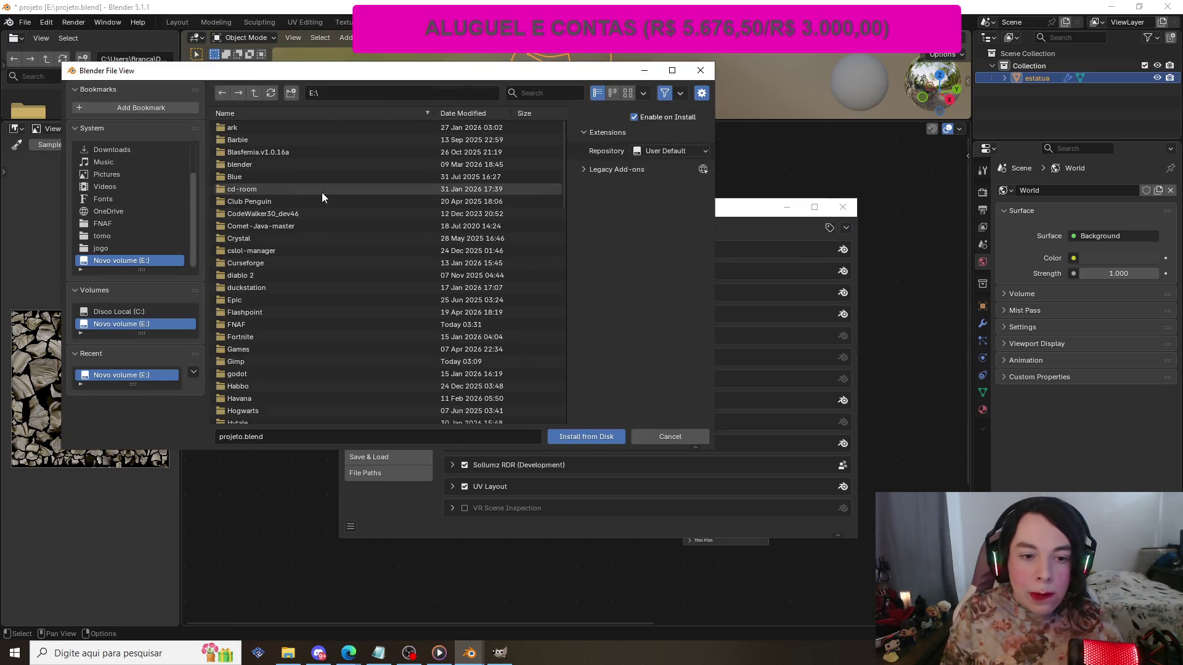
# - In the file browser, open Downloads, filter by 'dee' and select DeepBump-master
pyautogui.scroll(-1, 321, 193)
pyautogui.scroll(2, 150, 237)
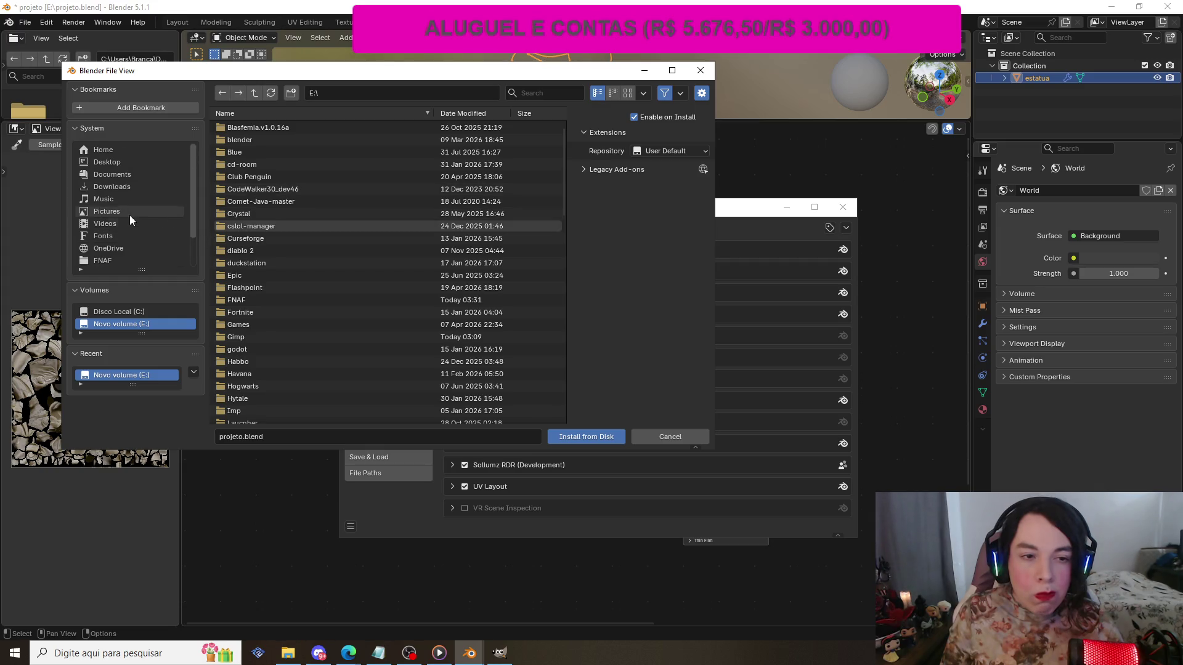
pyautogui.click(108, 186)
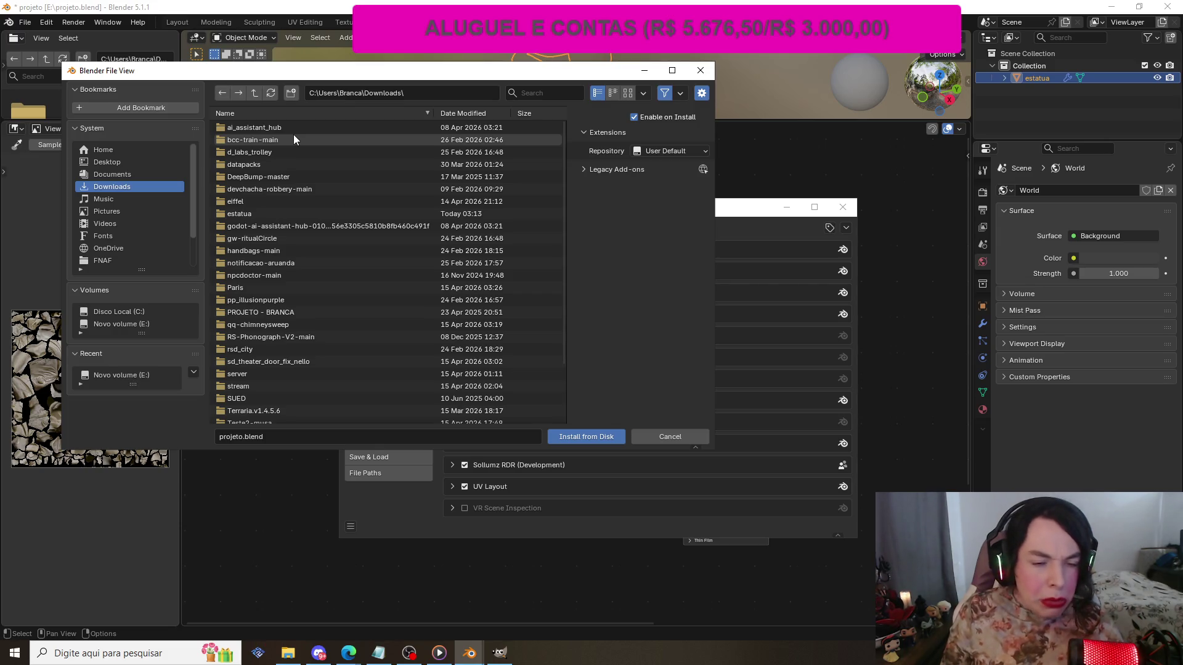
pyautogui.click(565, 93)
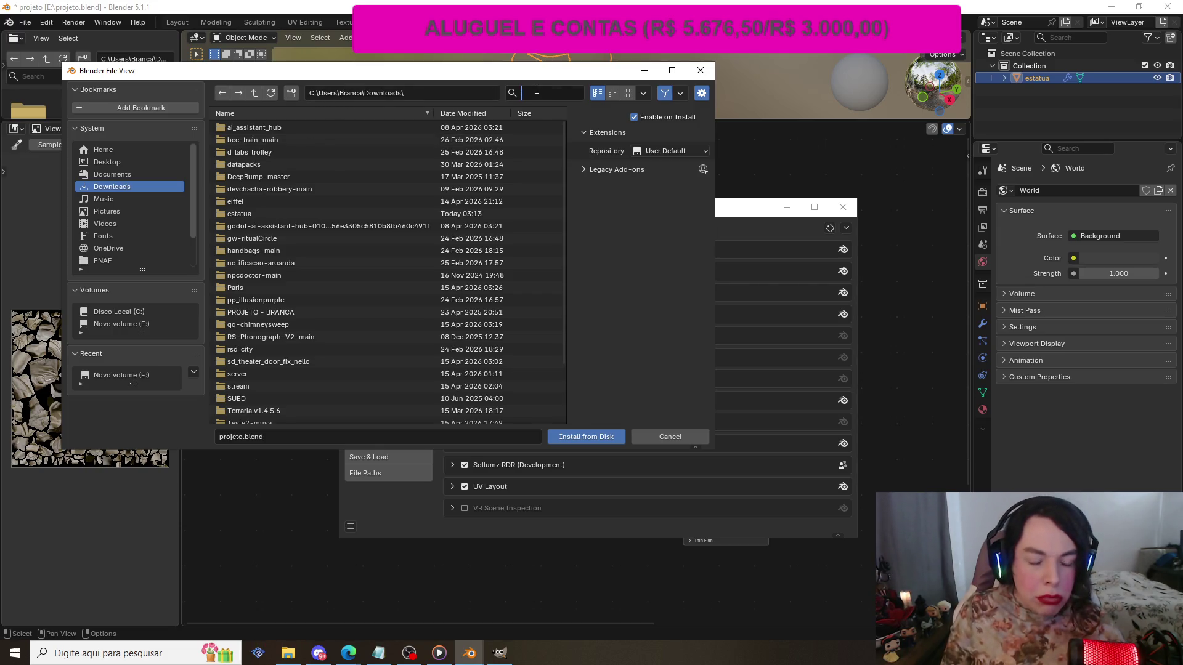
pyautogui.write('dee')
pyautogui.press('Return')
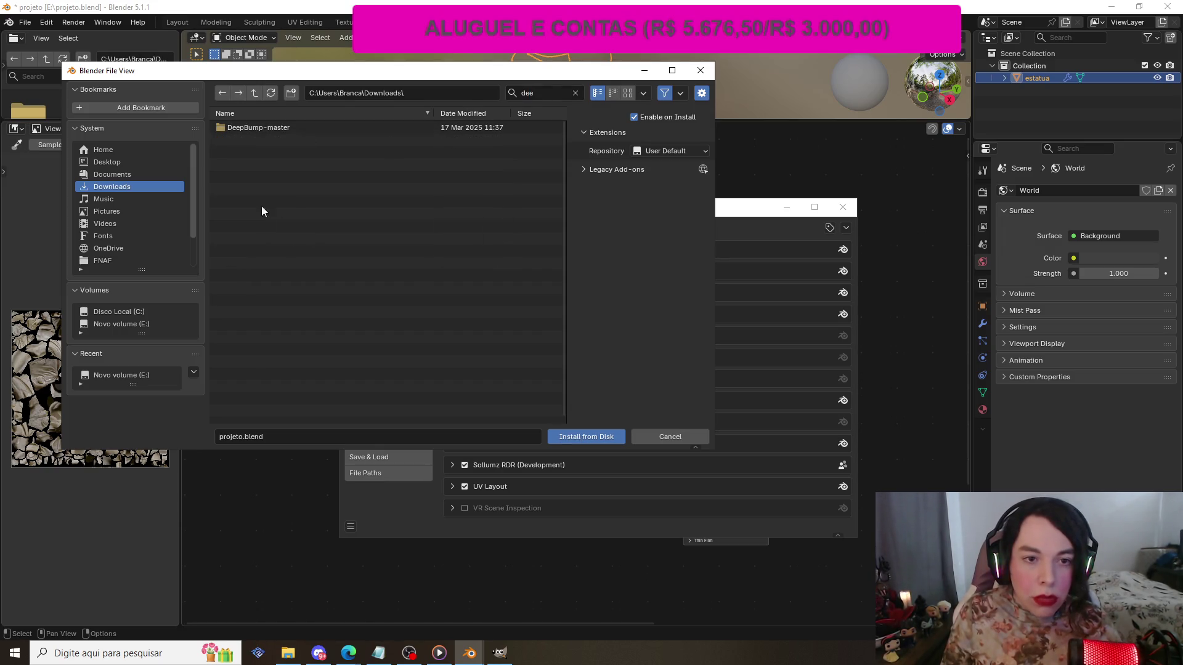
pyautogui.click(257, 127)
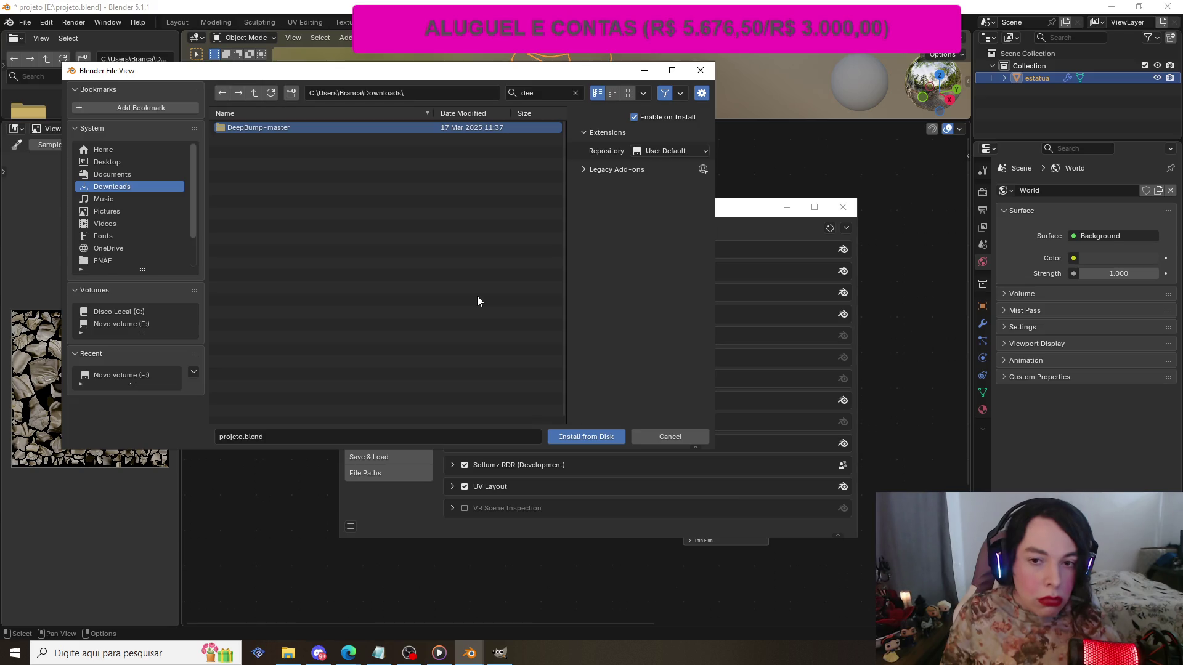
pyautogui.click(296, 657)
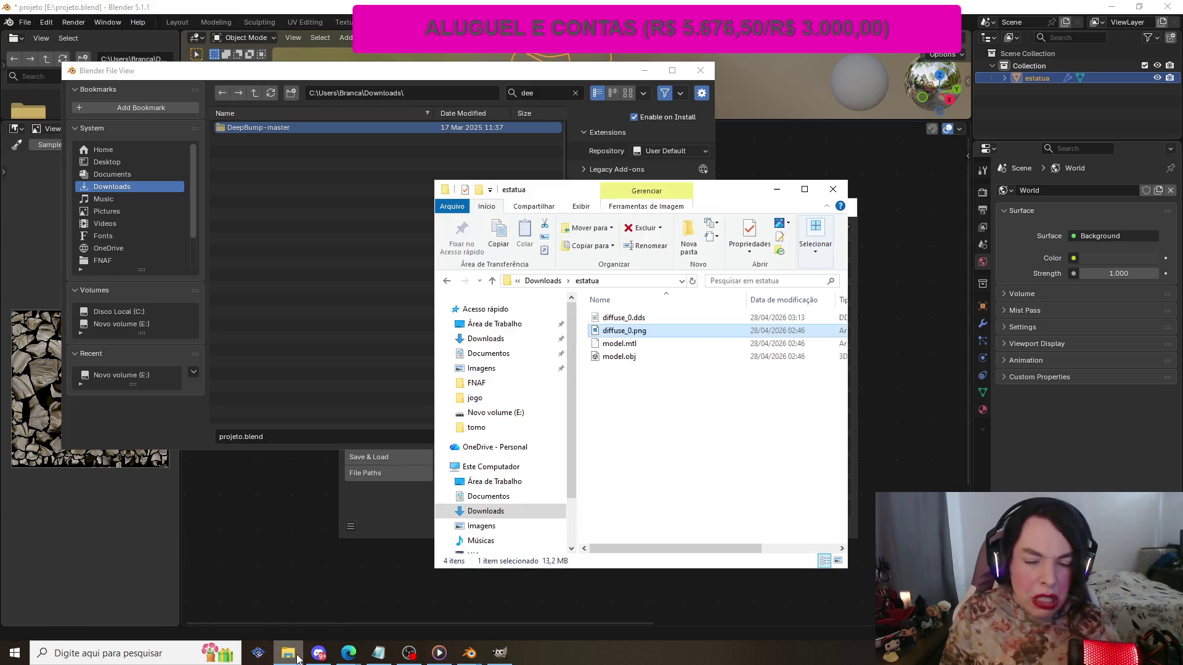
pyautogui.click(480, 338)
pyautogui.click(763, 280)
pyautogui.write('deep')
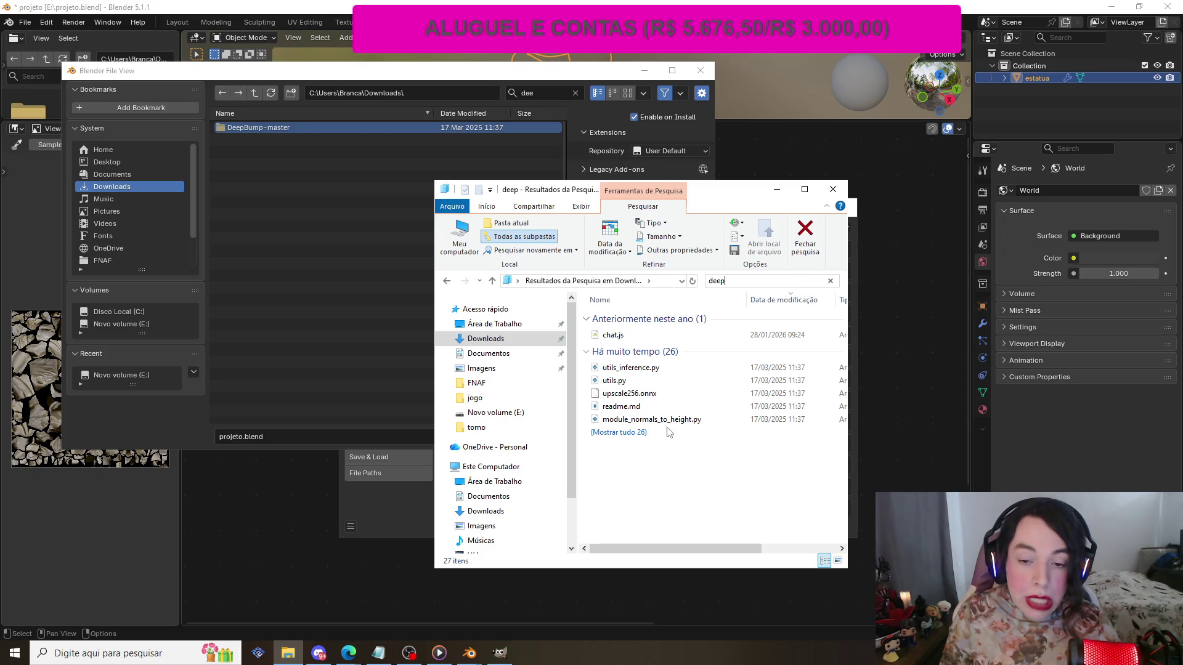
pyautogui.click(644, 432)
pyautogui.scroll(-5, 647, 425)
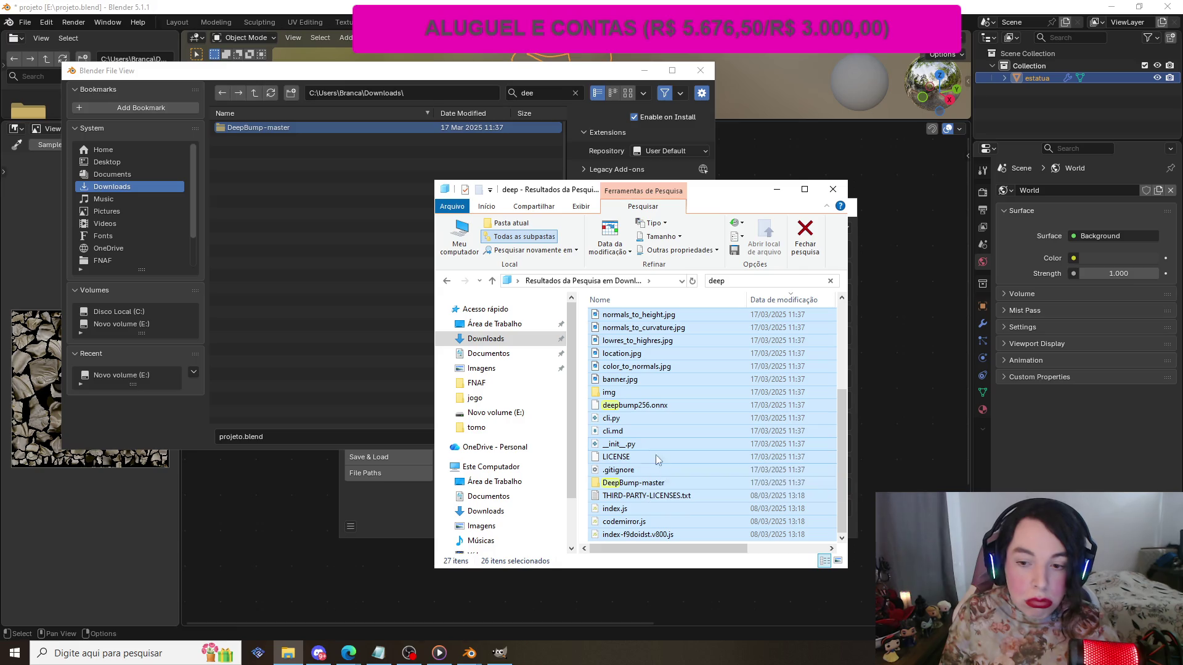
pyautogui.click(837, 188)
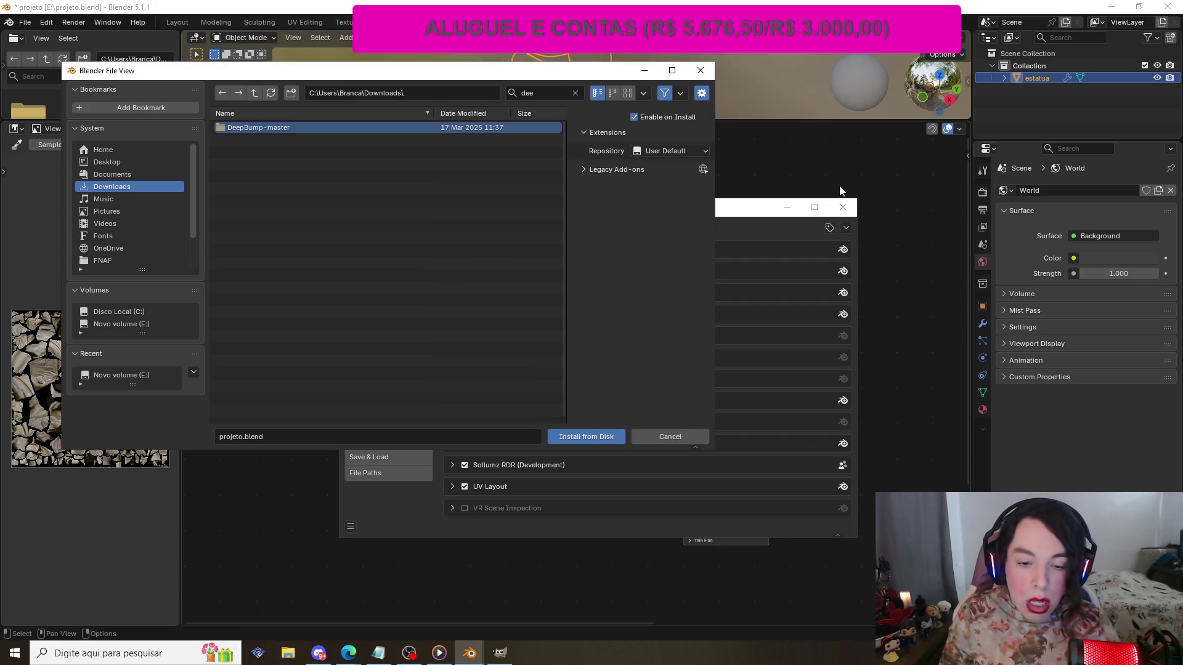
pyautogui.click(644, 70)
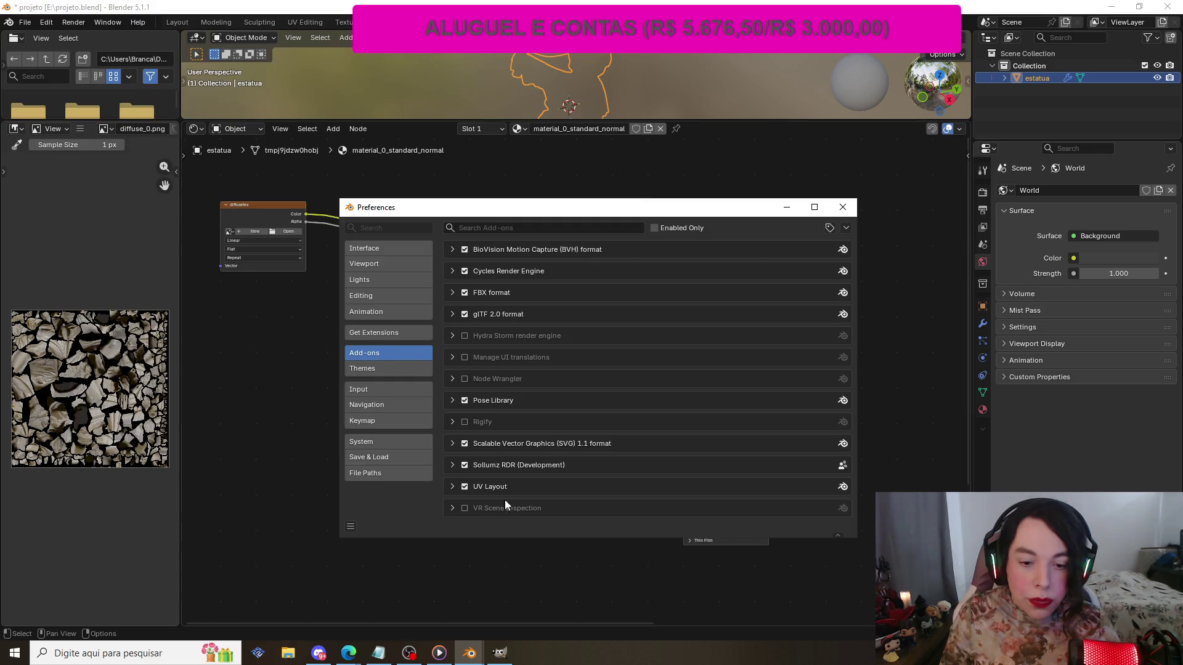
pyautogui.click(409, 652)
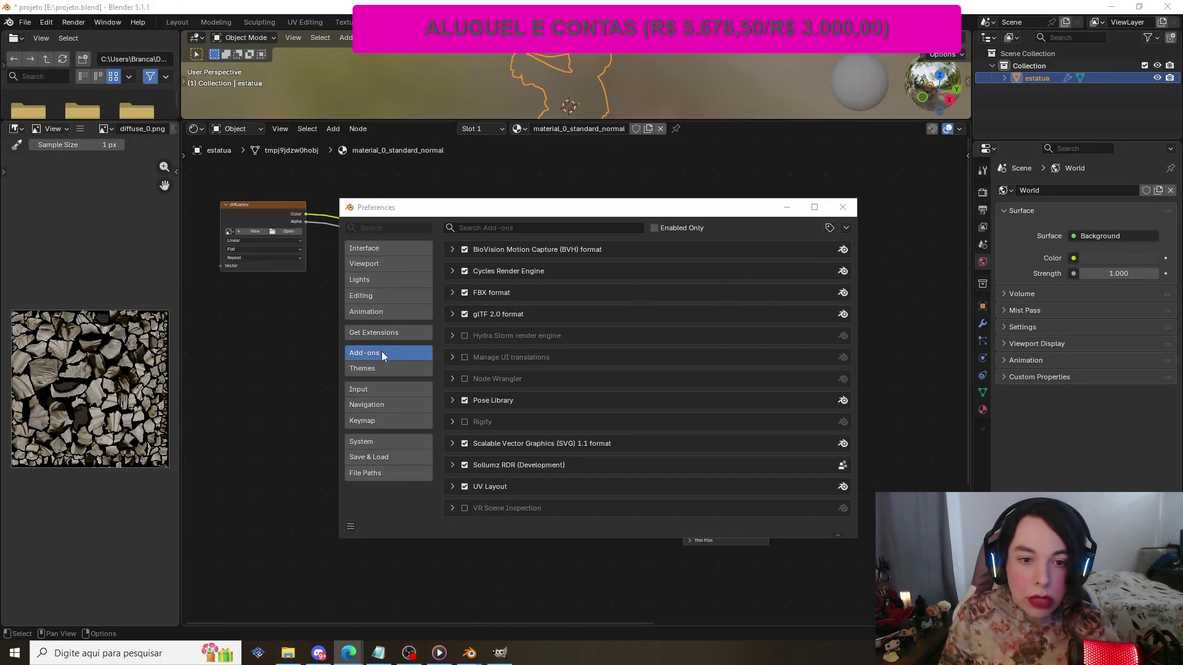
pyautogui.click(845, 228)
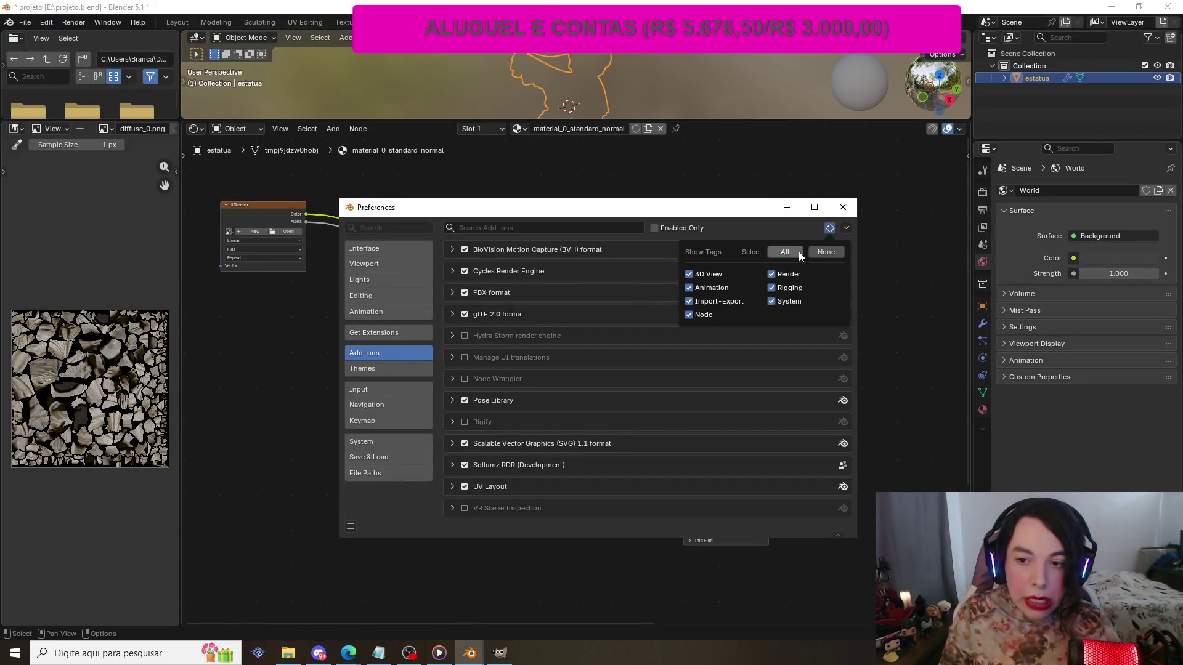
pyautogui.click(826, 257)
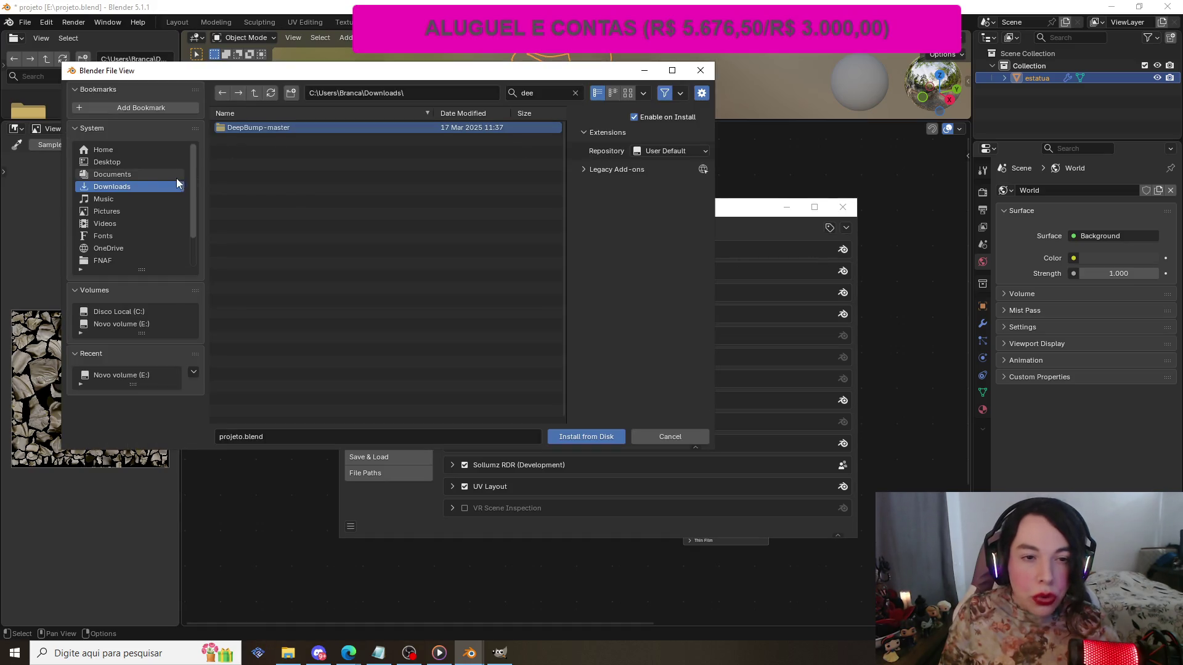
# - Filter Downloads by 'deep' and install DeepBump-master.zip as an add-on
pyautogui.click(109, 186)
pyautogui.click(537, 93)
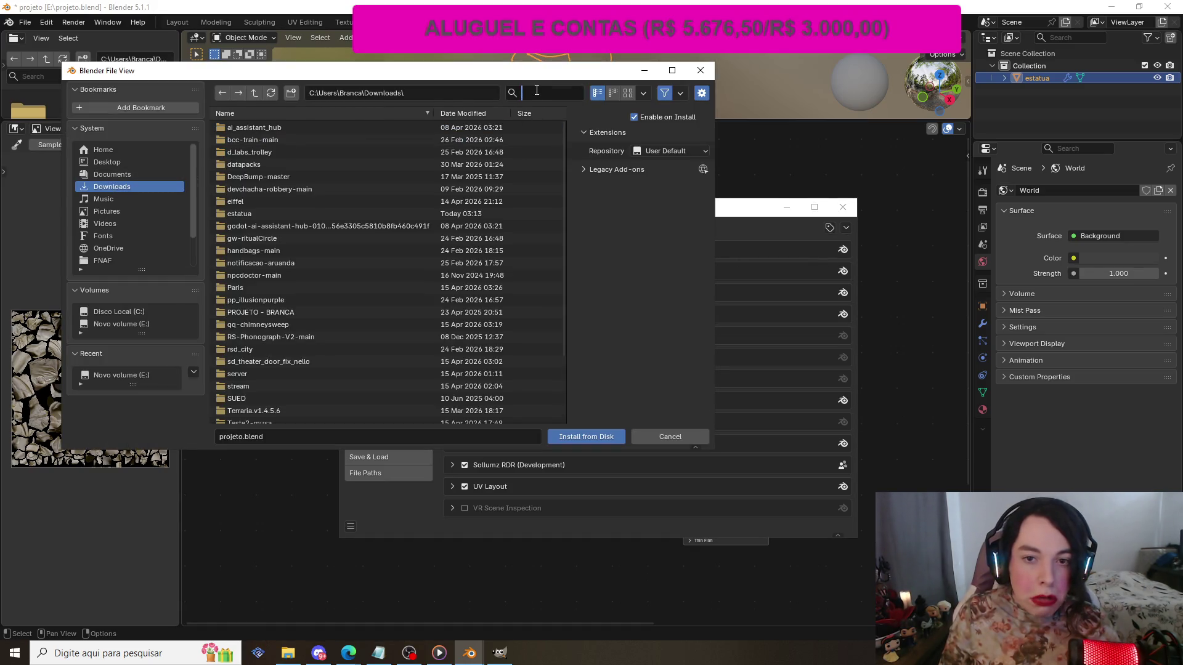
pyautogui.write('deep')
pyautogui.press('Return')
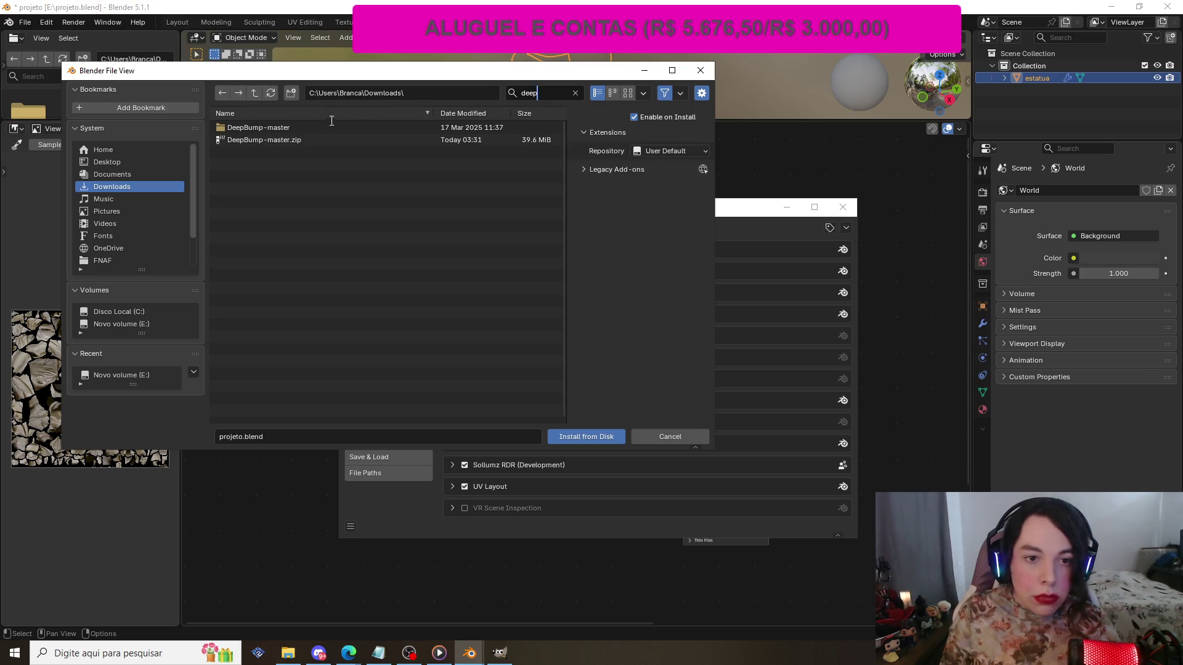
pyautogui.click(272, 141)
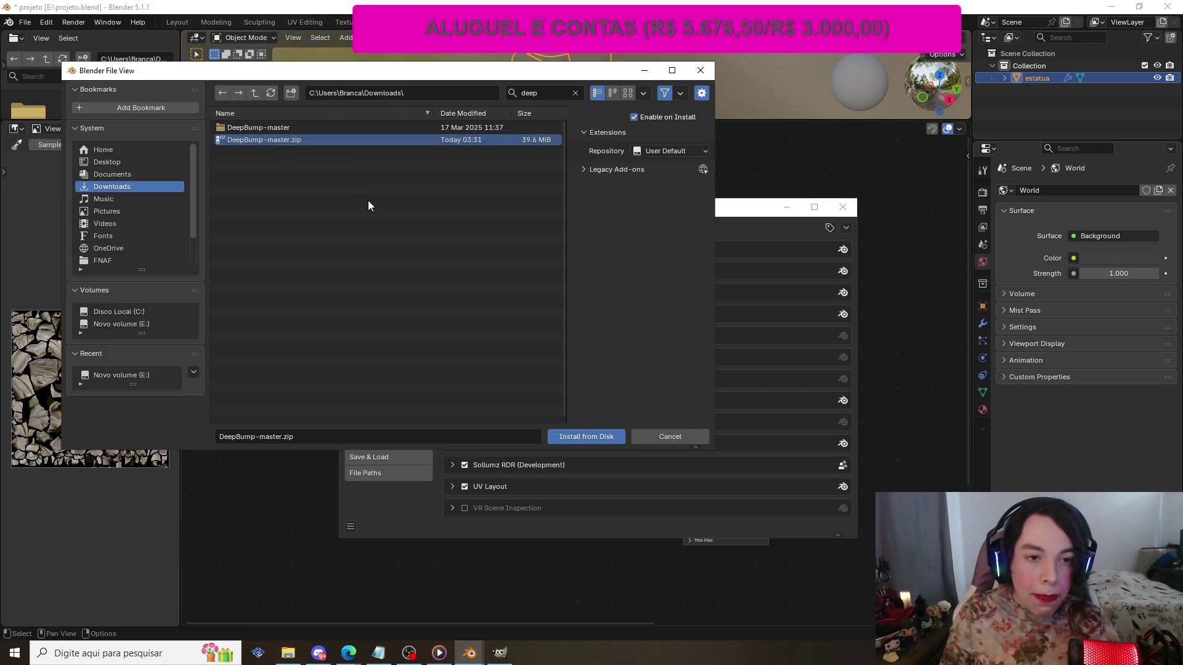
pyautogui.click(583, 438)
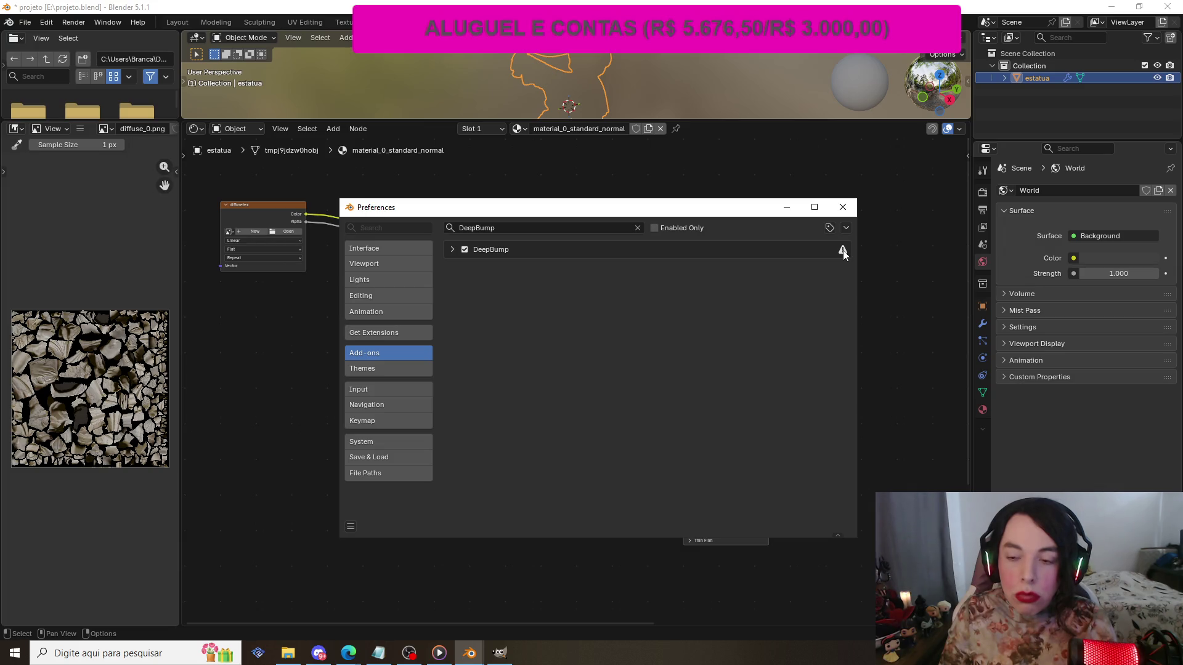
# - Expand the DeepBump 8.0.0 entry and run Install dependencies, which reports an error
pyautogui.click(452, 249)
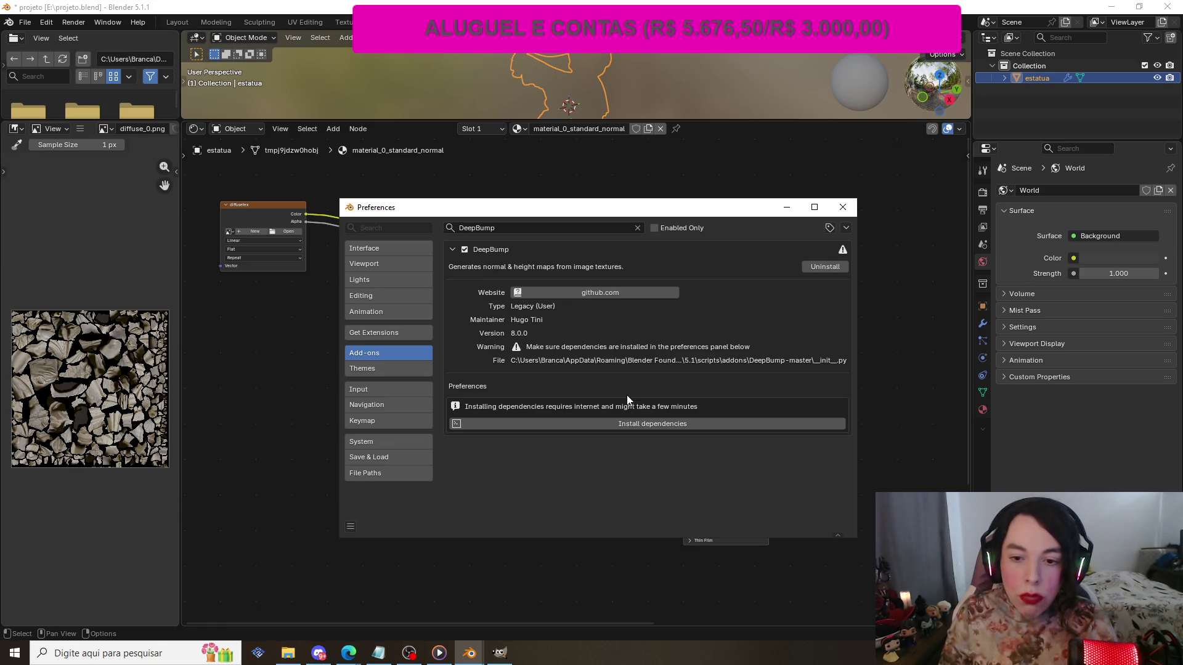
pyautogui.click(618, 422)
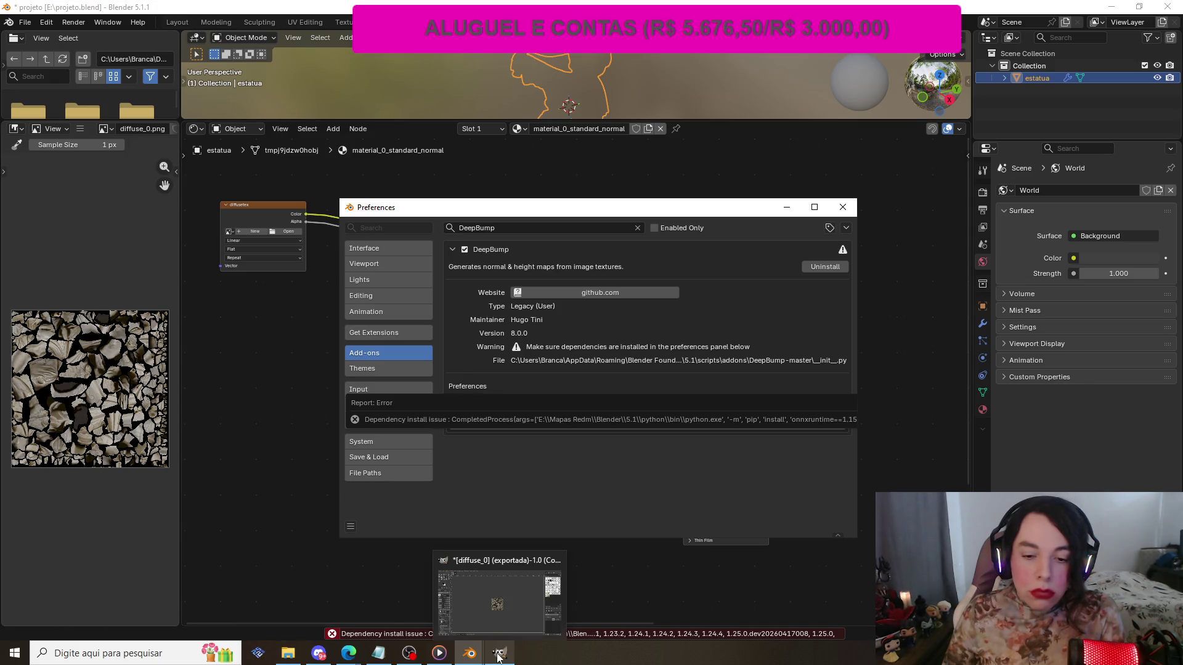
# - Check Este Computador in File Explorer, close it, then close Blender's Preferences window
pyautogui.click(298, 658)
pyautogui.click(487, 466)
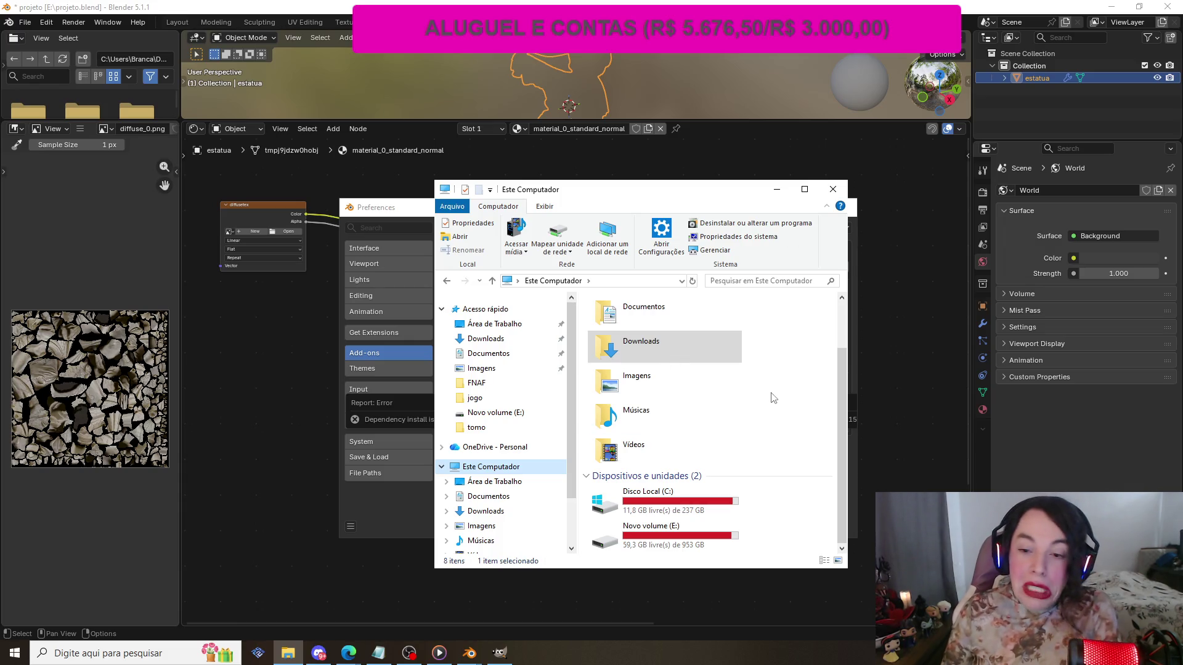
pyautogui.scroll(1, 786, 369)
pyautogui.scroll(-1, 785, 356)
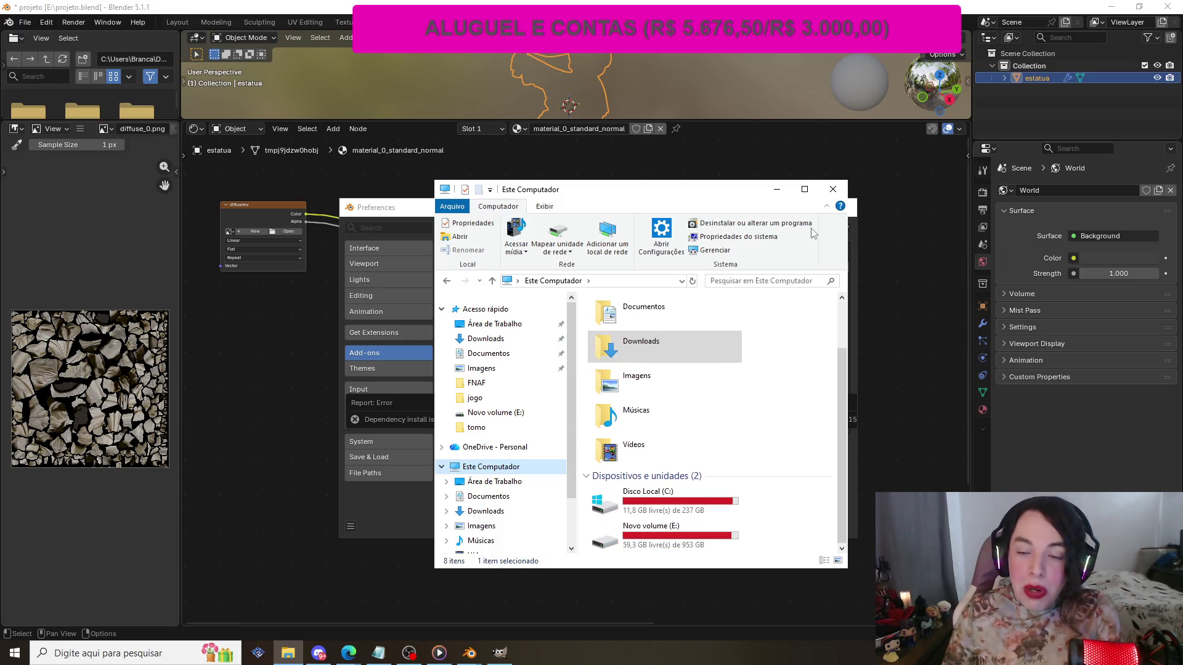
pyautogui.click(832, 191)
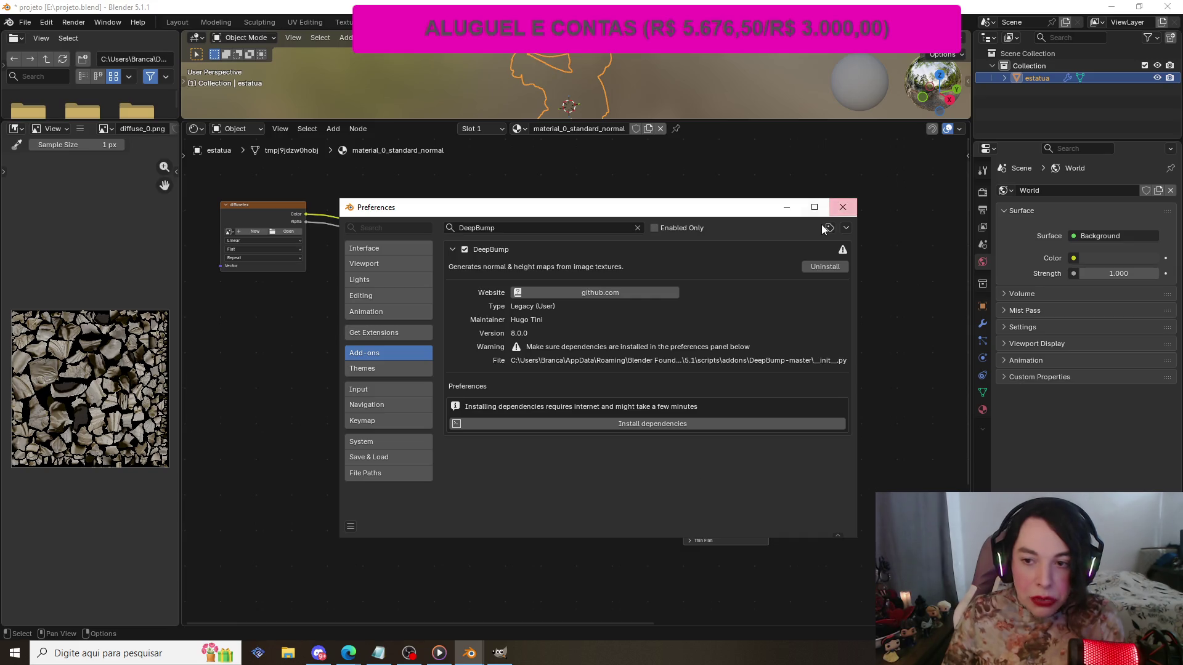
pyautogui.click(842, 207)
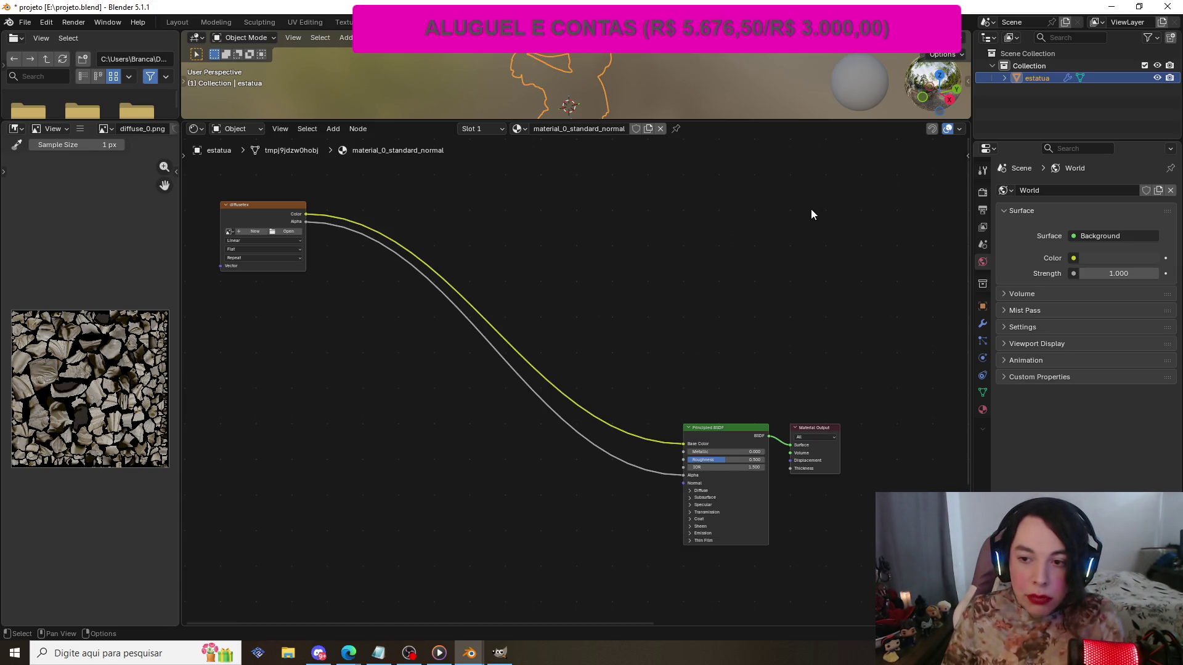
pyautogui.scroll(-1, 752, 201)
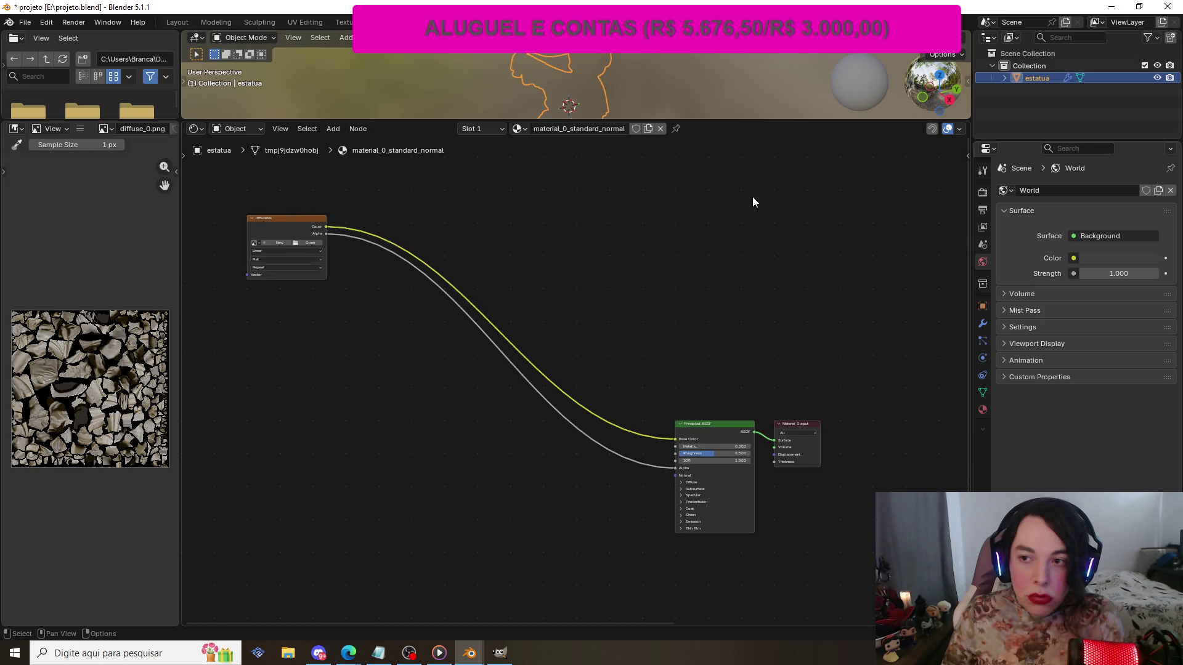
pyautogui.scroll(1, 752, 201)
pyautogui.click(215, 22)
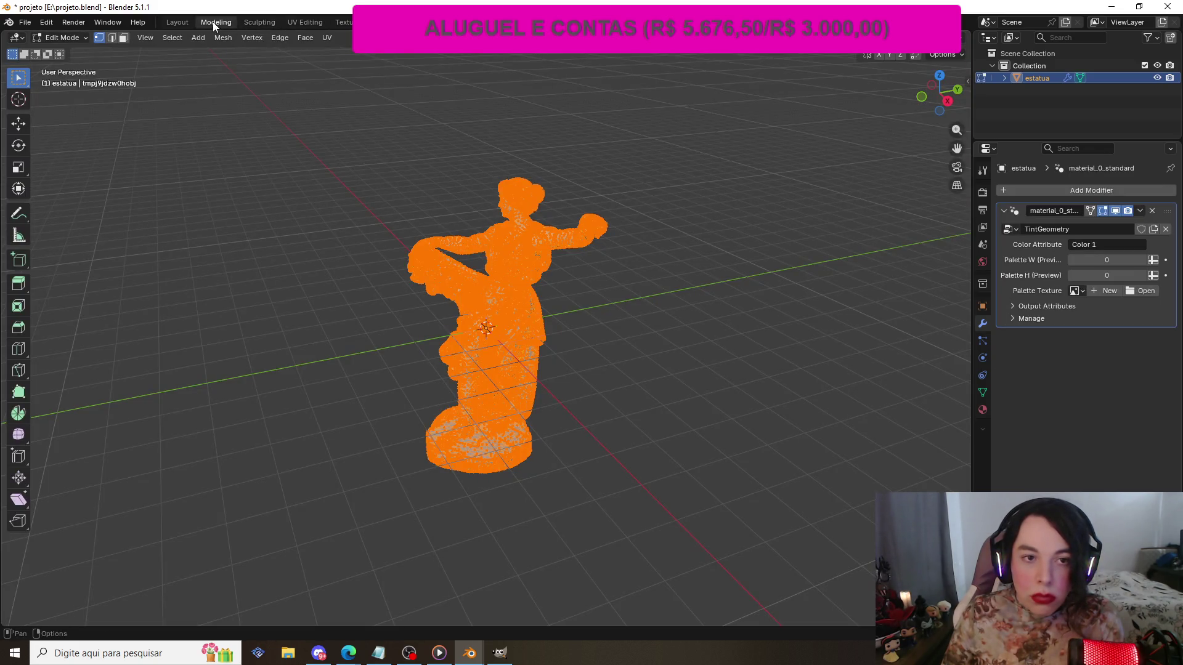
pyautogui.click(177, 22)
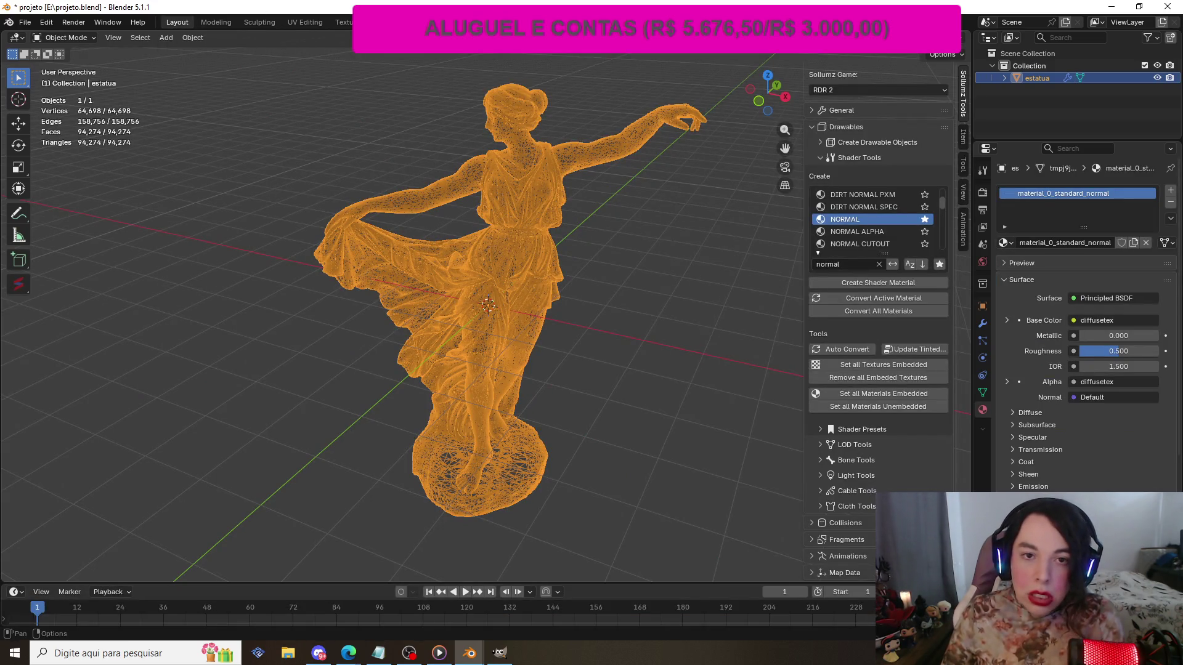
pyautogui.click(412, 23)
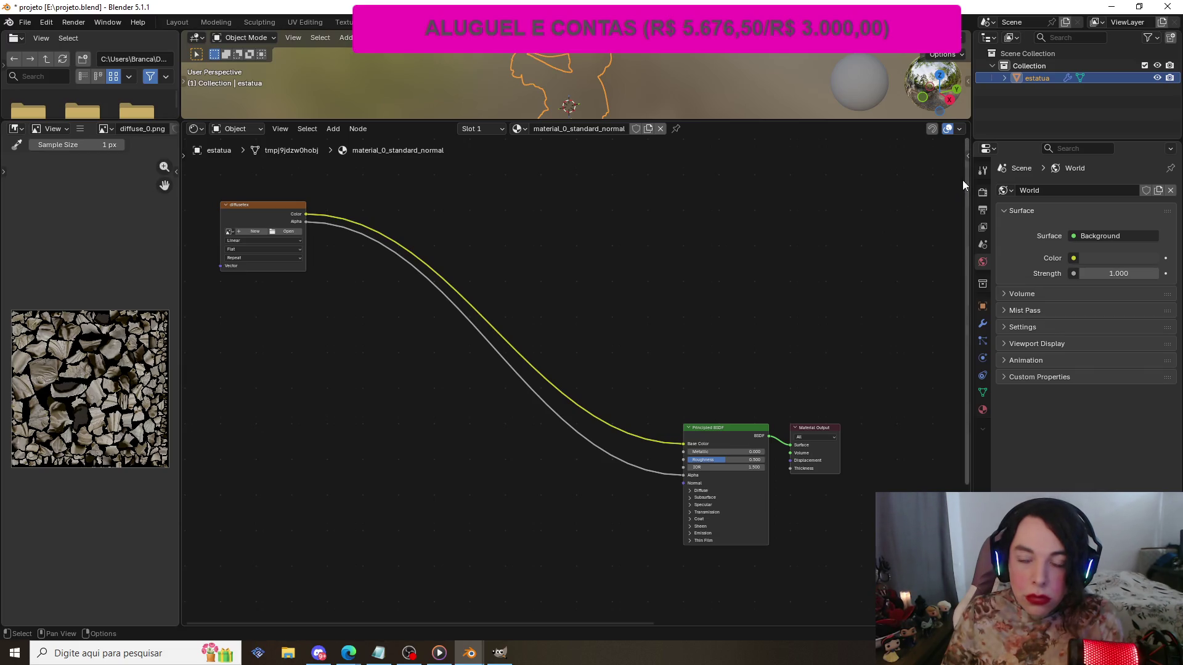
pyautogui.click(968, 156)
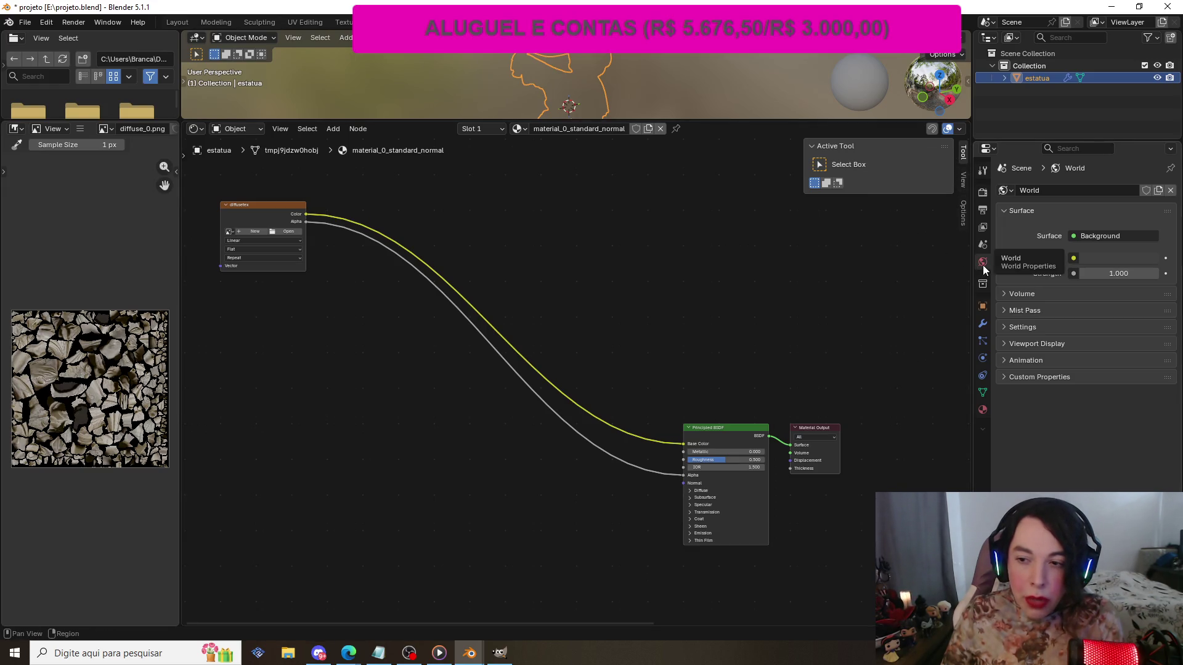
pyautogui.press('n')
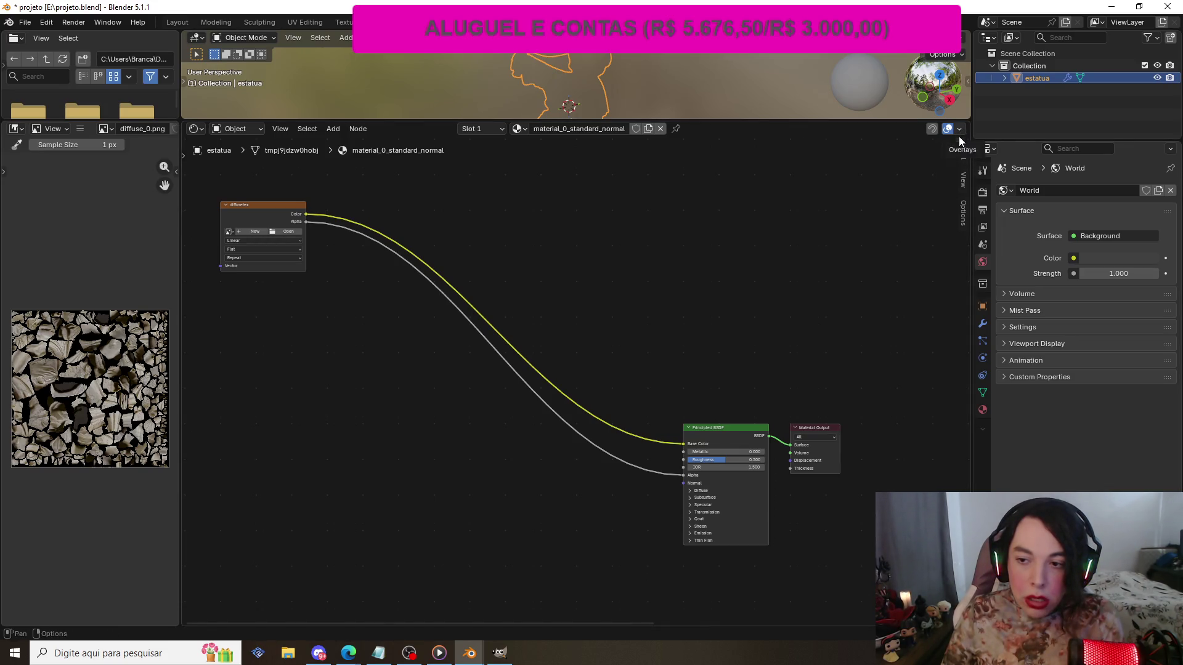
pyautogui.click(959, 128)
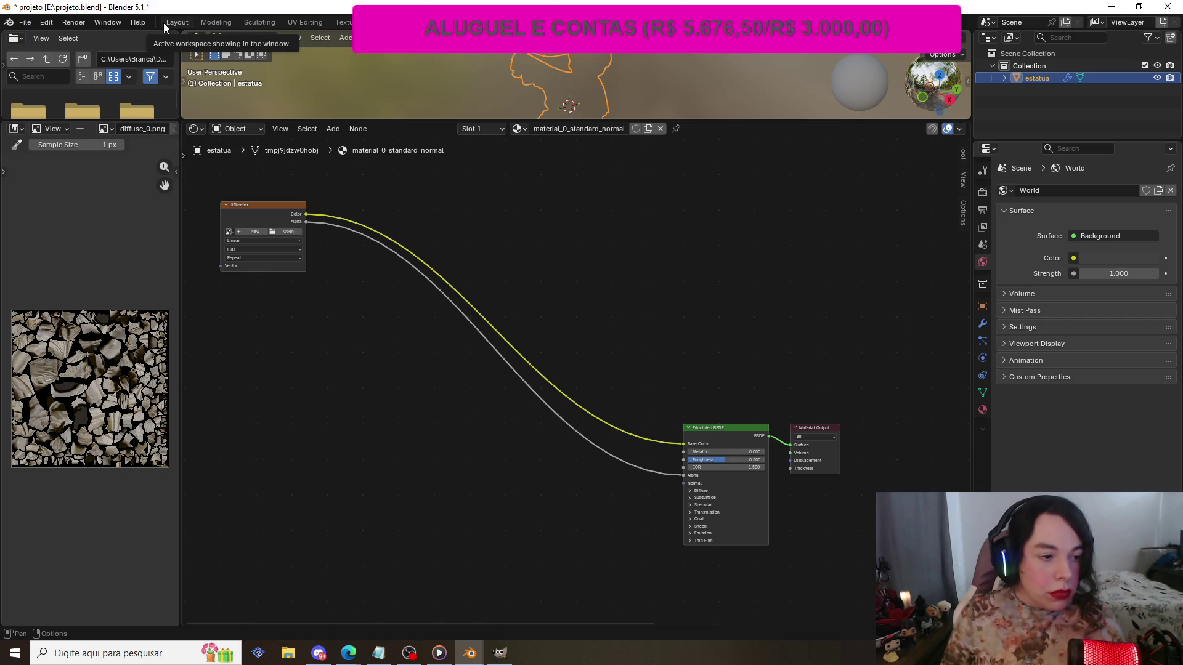
pyautogui.click(46, 27)
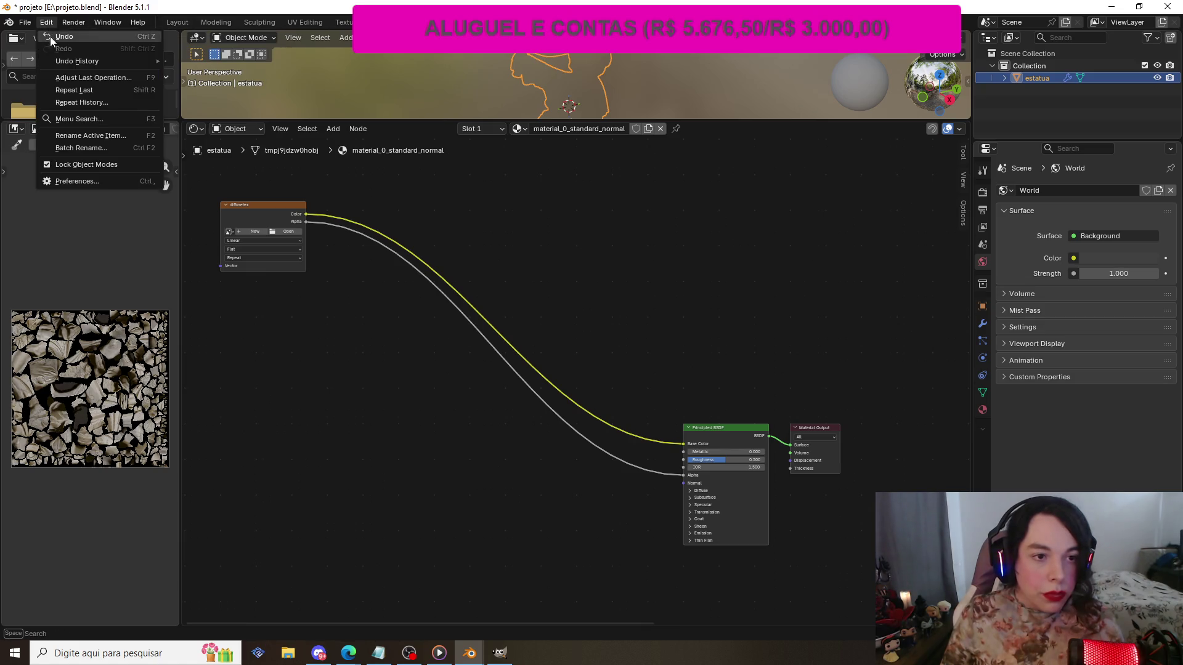
# - Retry DeepBump's Install dependencies, then uninstall the add-on after the error
pyautogui.click(111, 182)
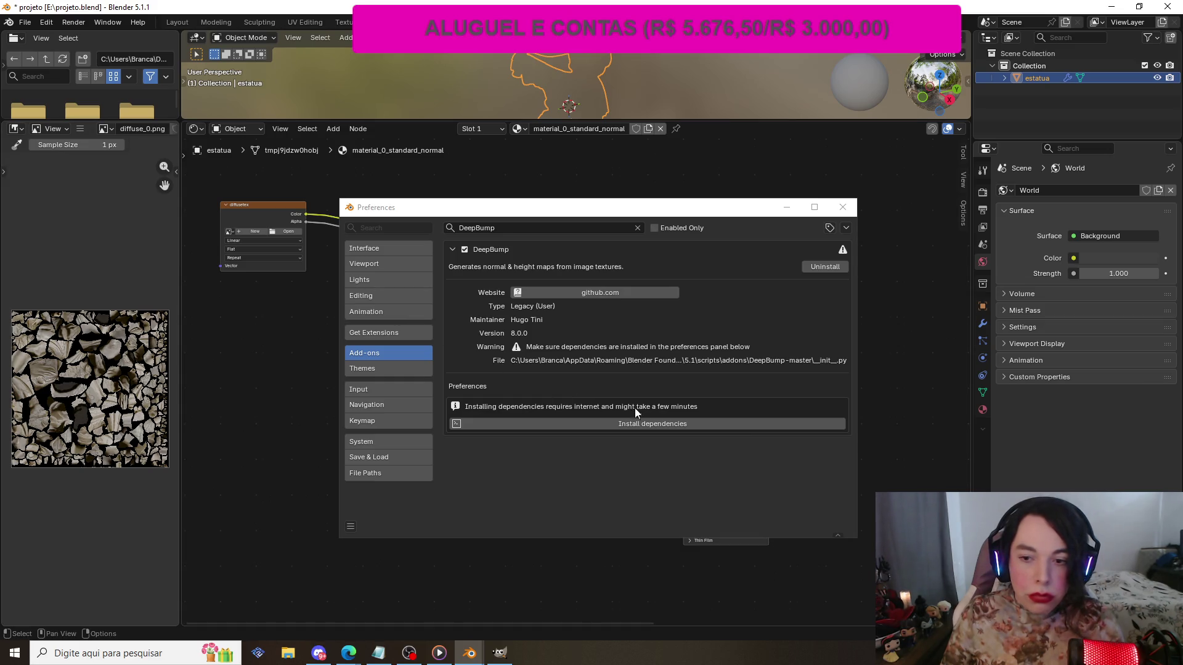
pyautogui.click(625, 423)
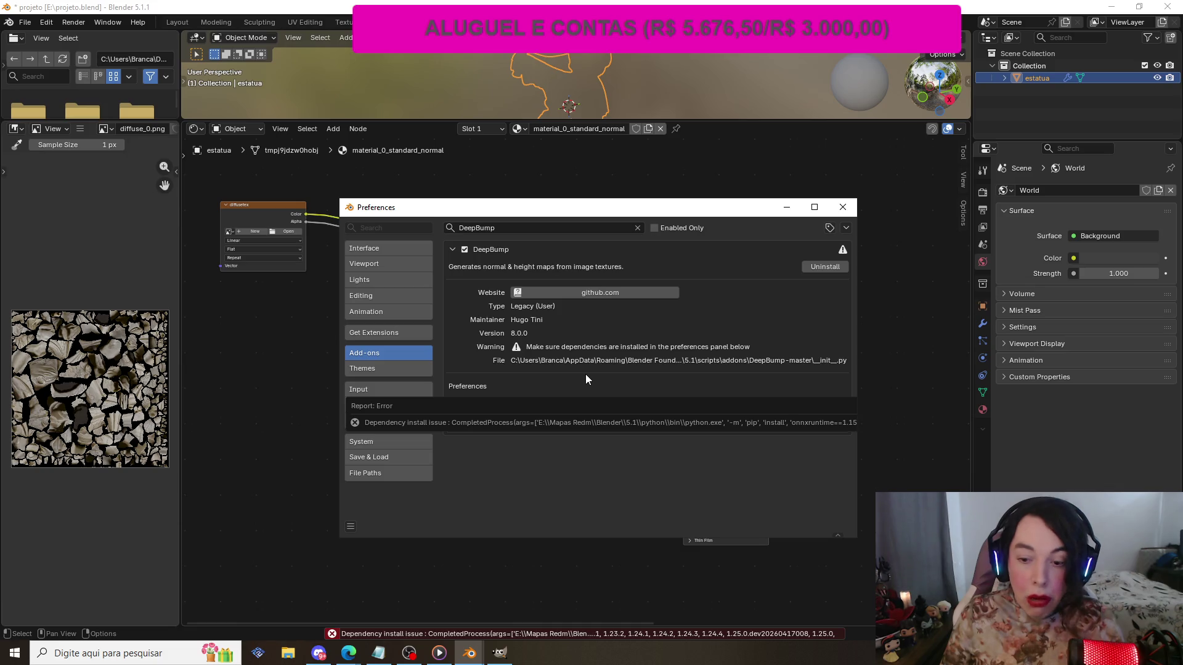
pyautogui.click(822, 267)
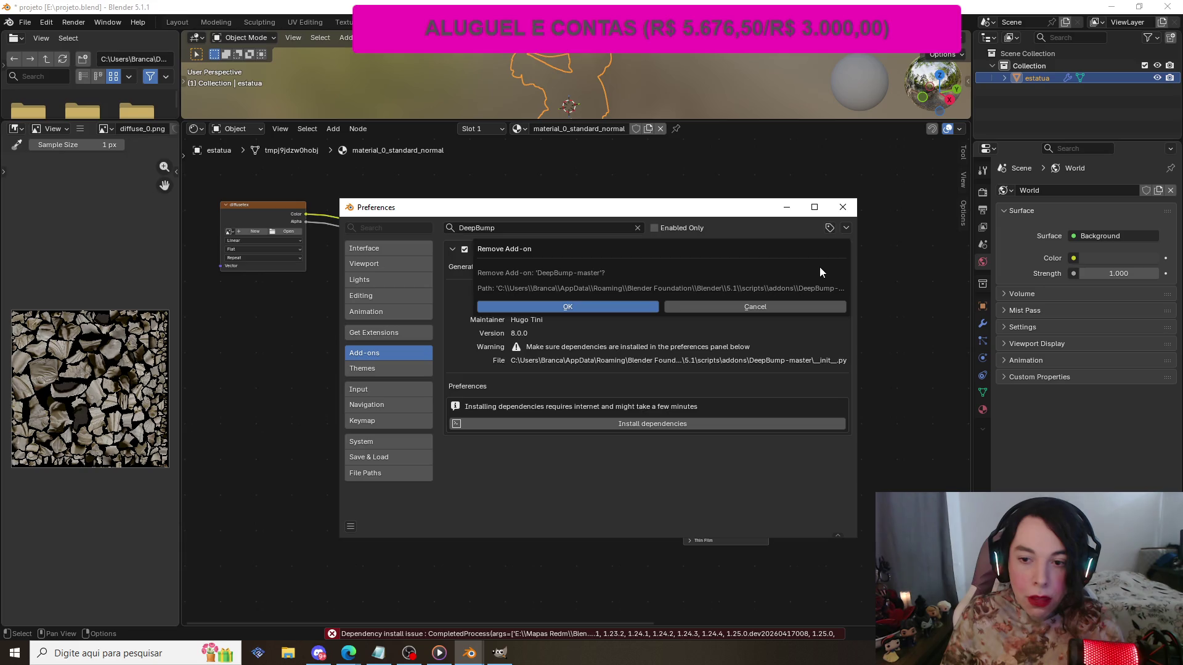
pyautogui.click(605, 306)
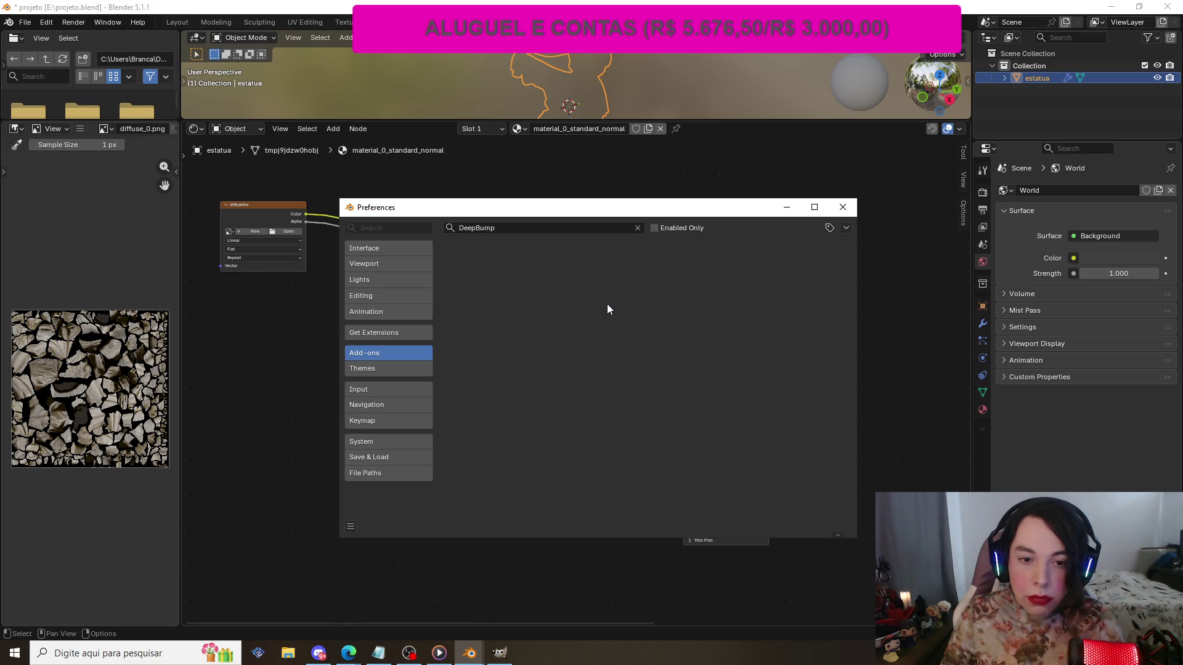
pyautogui.click(845, 228)
# - Install the DeepBump add-on from DeepBump-master.zip in Downloads, filtering the files by 'dee'
pyautogui.click(803, 259)
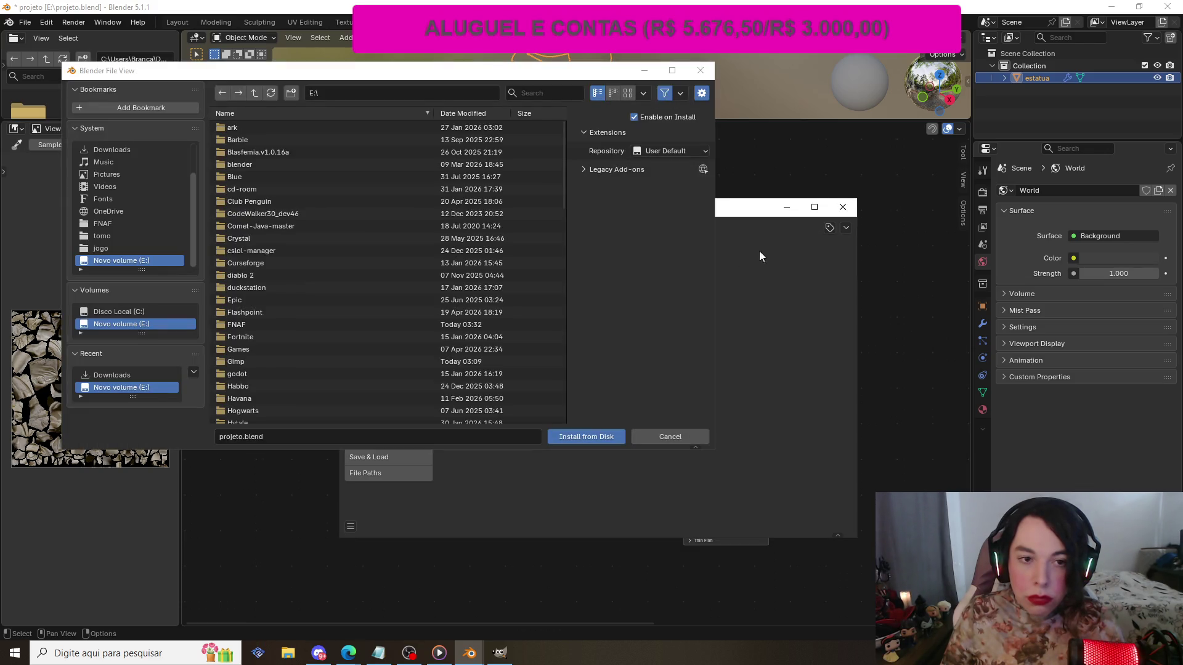
pyautogui.click(105, 185)
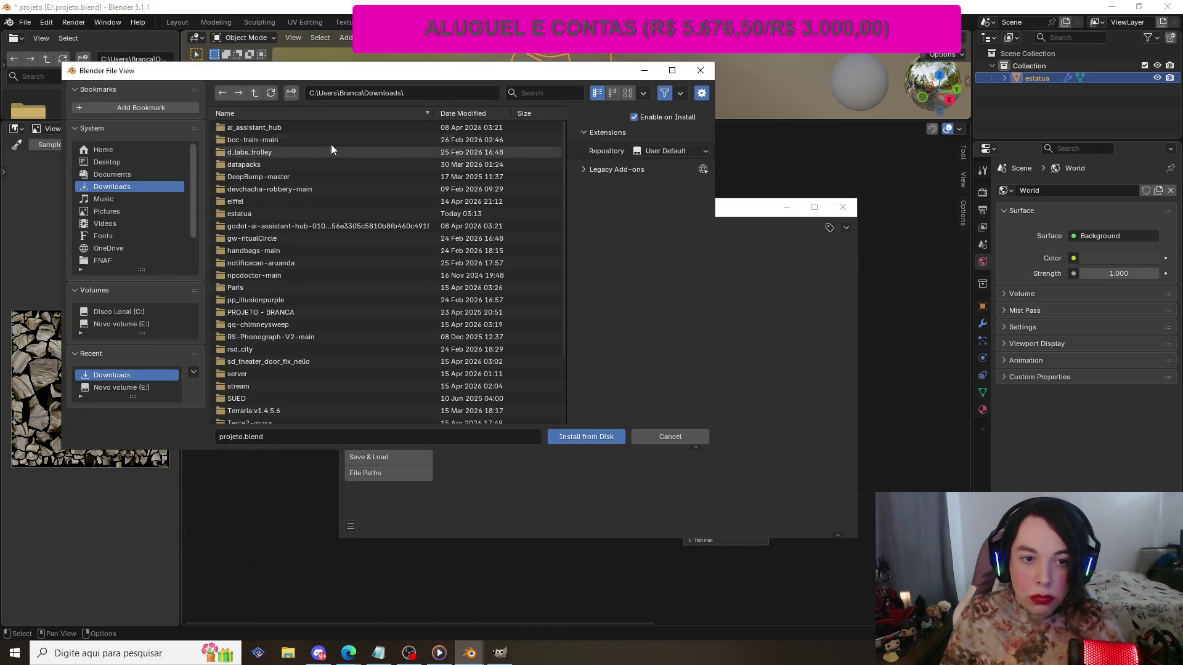
pyautogui.click(542, 92)
pyautogui.write('dee')
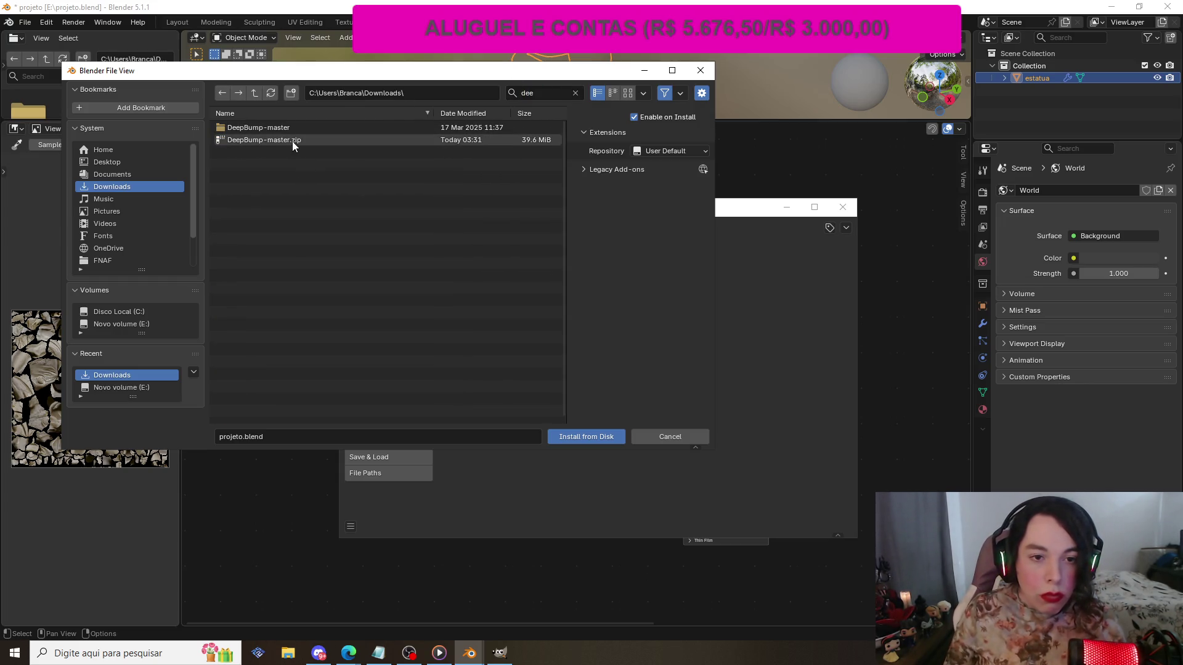
pyautogui.click(300, 139)
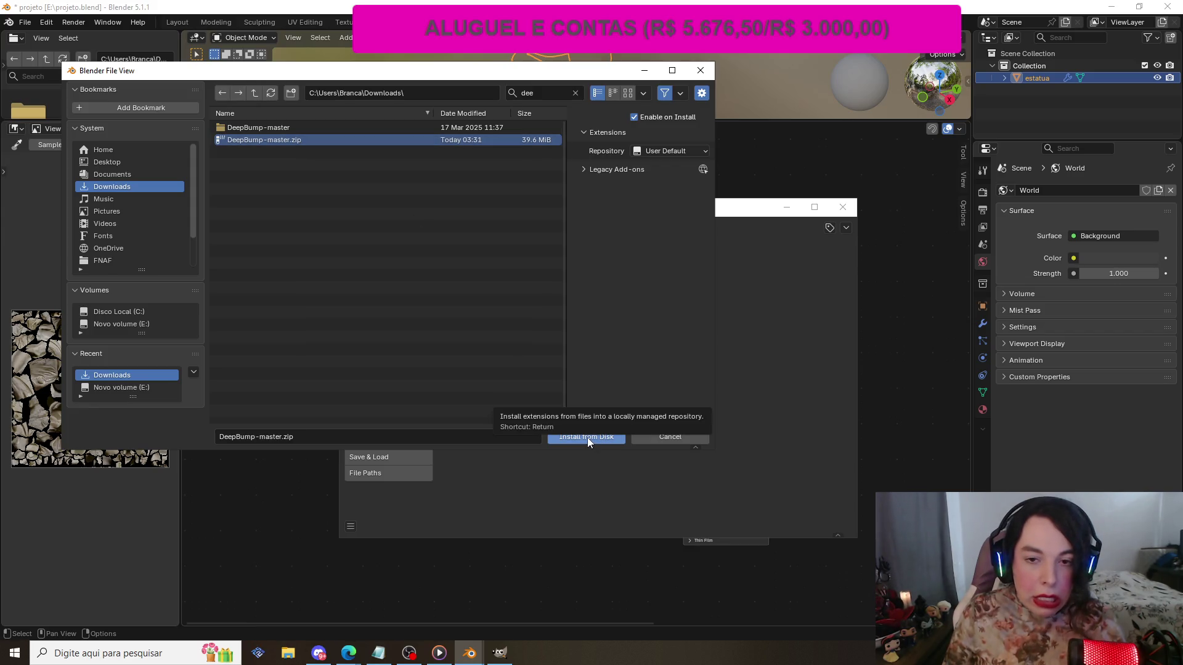
pyautogui.click(587, 437)
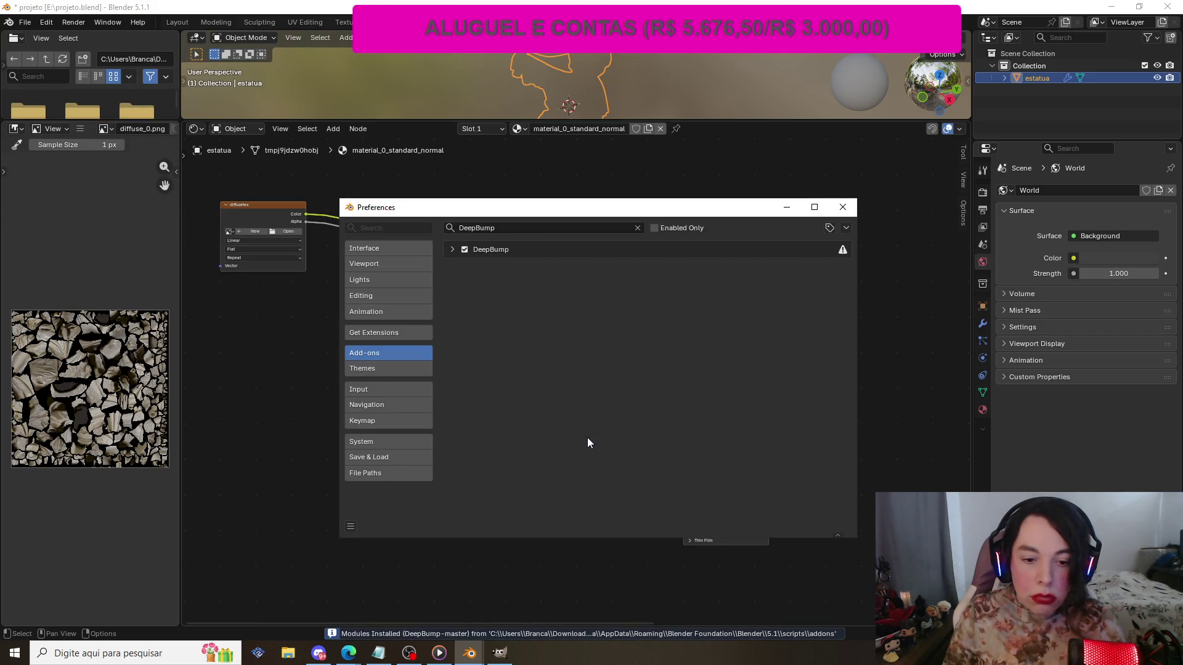
# - Expand DeepBump's details, then browse the Interface preferences, opening Accessibility and Menus
pyautogui.click(451, 250)
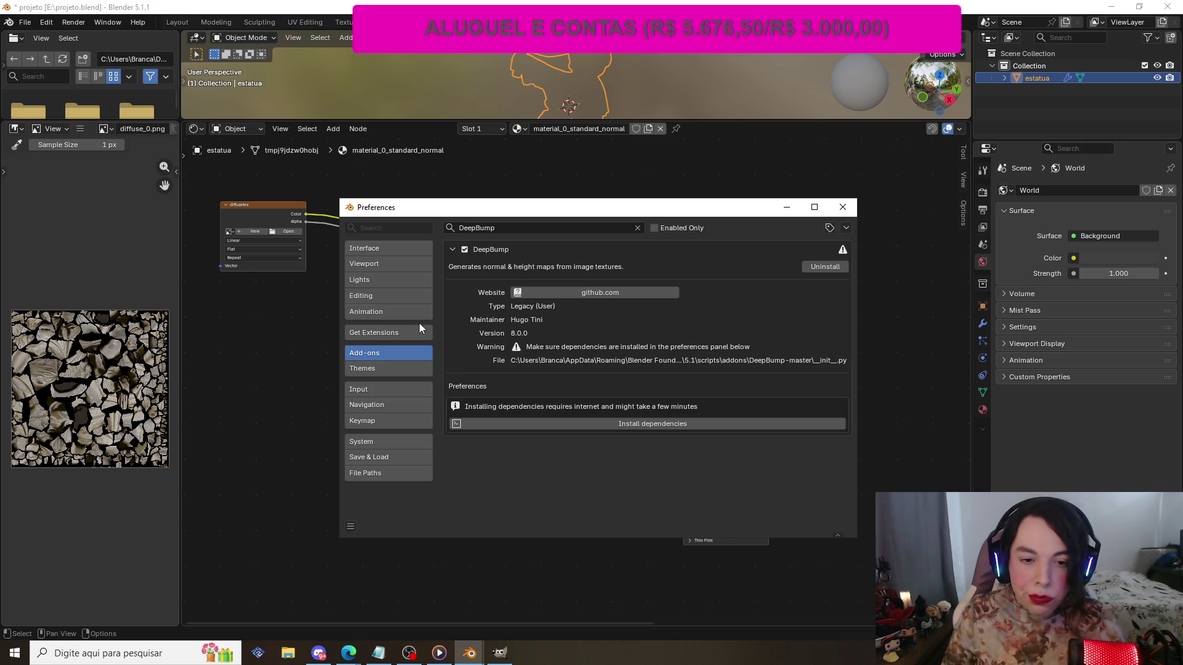
pyautogui.click(379, 249)
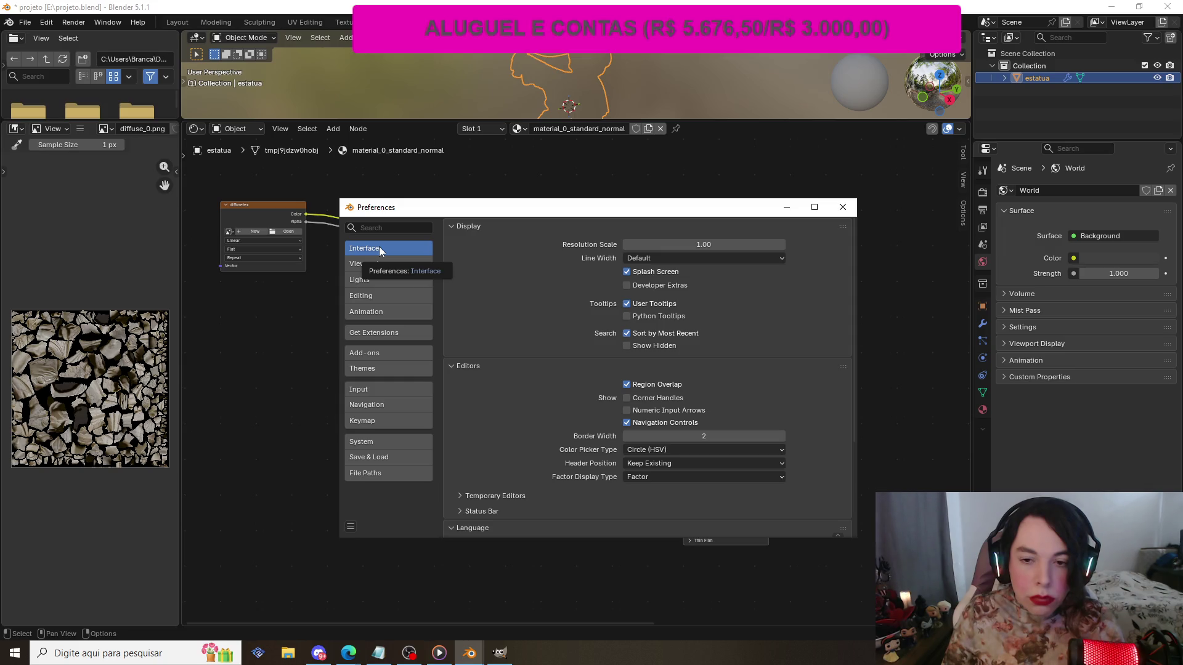
pyautogui.scroll(-1, 582, 346)
pyautogui.scroll(-1, 583, 344)
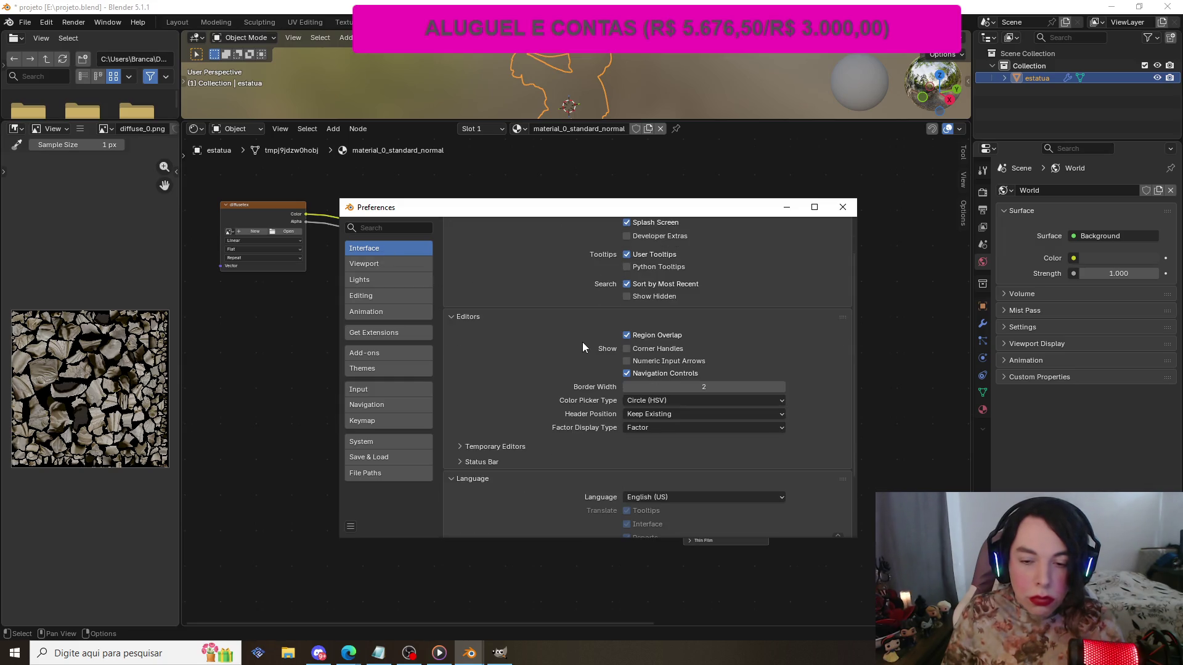
pyautogui.scroll(-3, 581, 340)
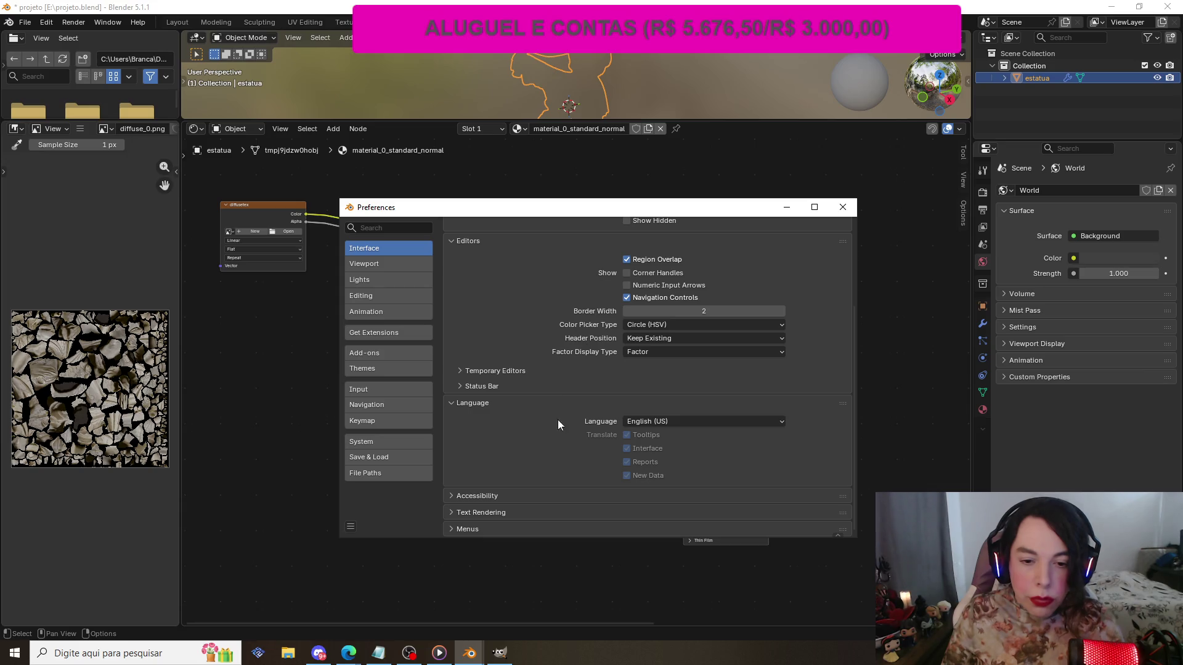
pyautogui.click(452, 493)
pyautogui.scroll(-1, 471, 454)
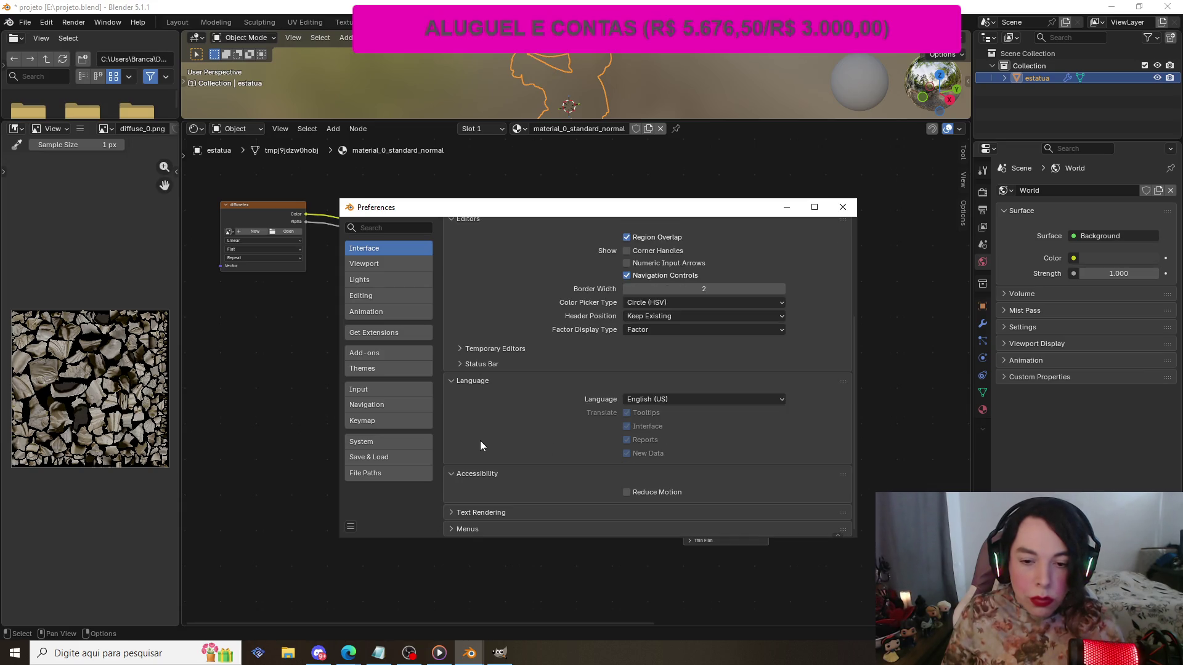
pyautogui.click(452, 529)
# - Switch Blender's interface language to Portuguese (Brazil)
pyautogui.scroll(-4, 473, 489)
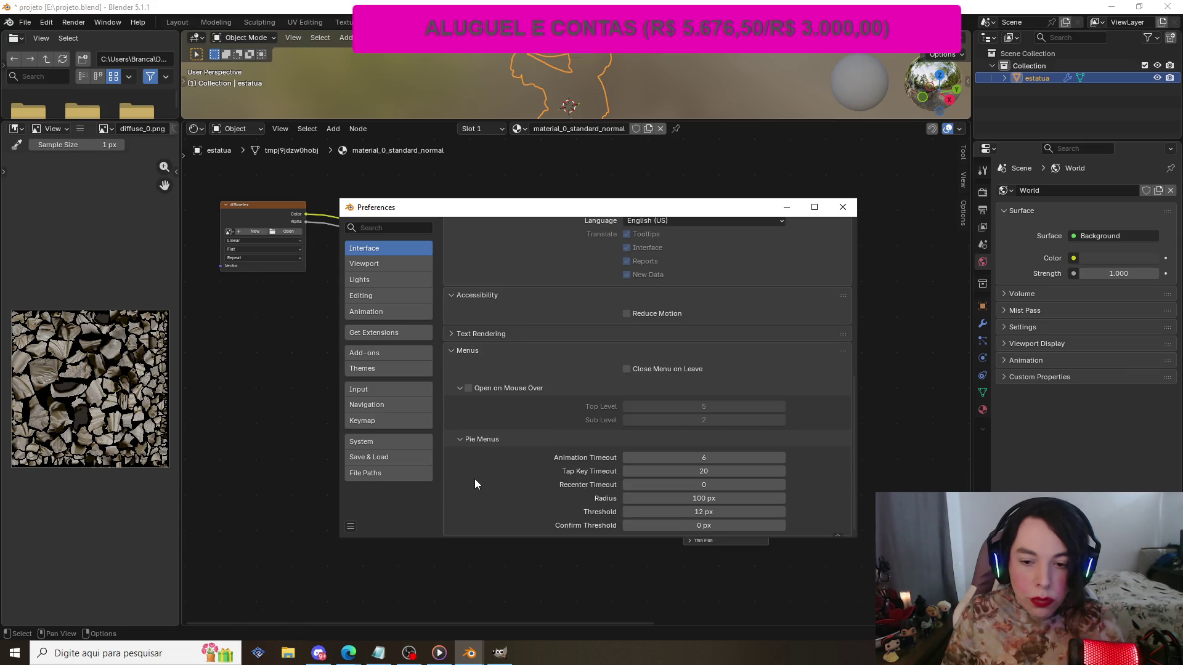
pyautogui.scroll(2, 473, 469)
pyautogui.scroll(4, 471, 465)
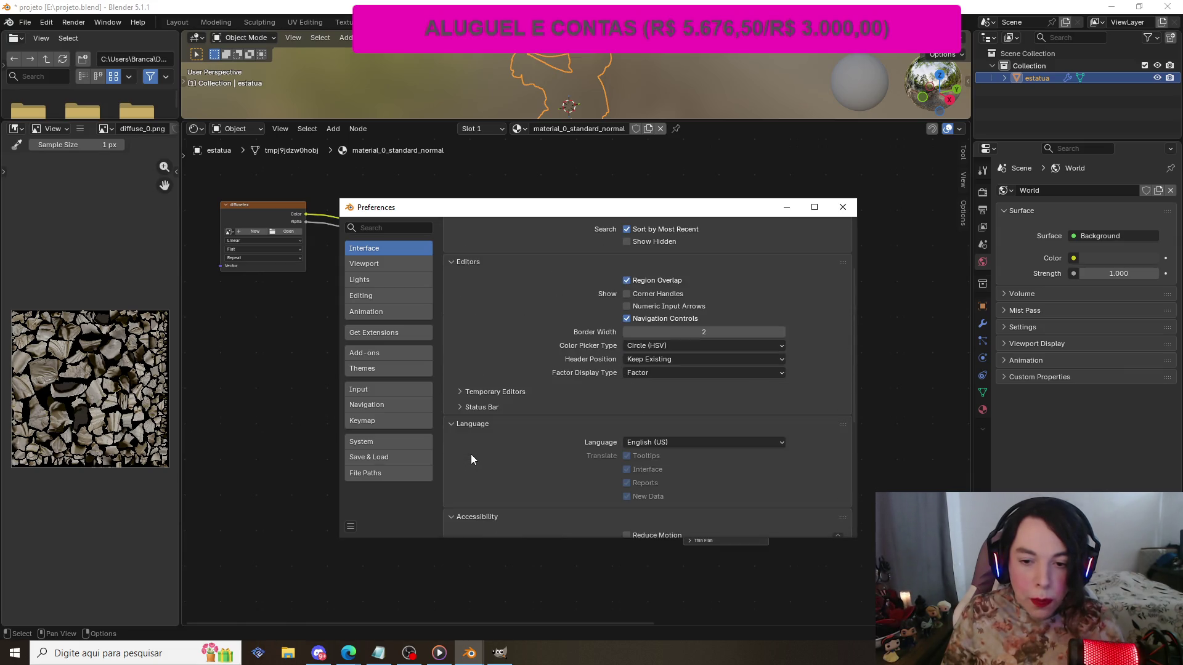
pyautogui.click(778, 442)
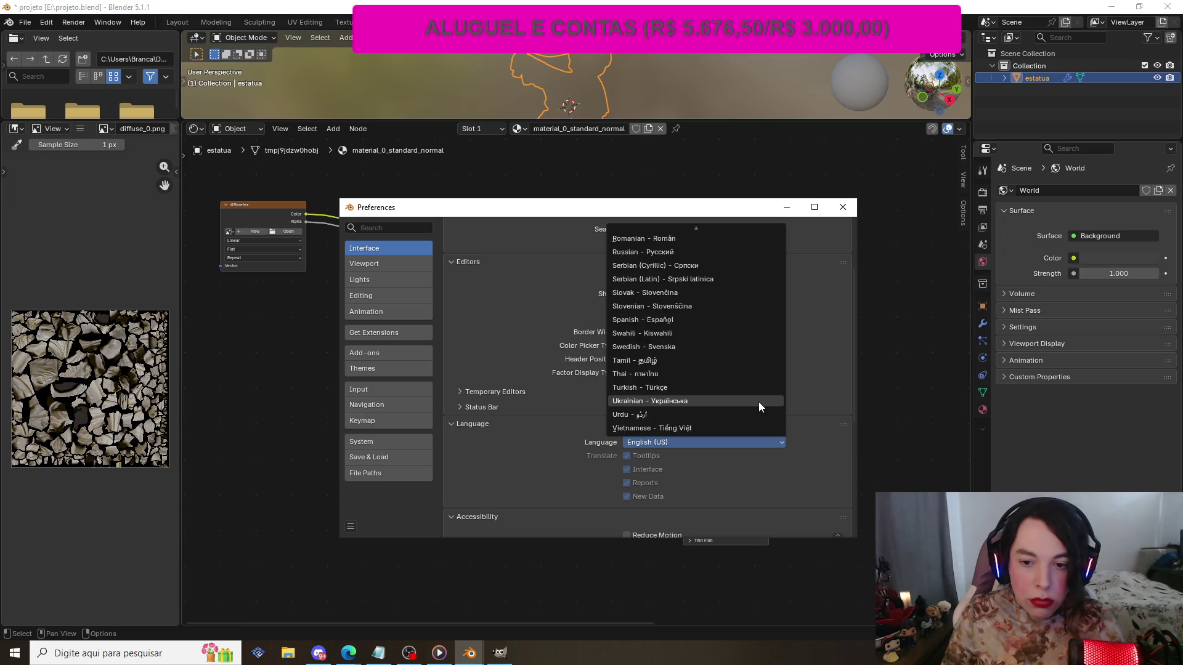
pyautogui.scroll(5, 758, 402)
pyautogui.click(709, 285)
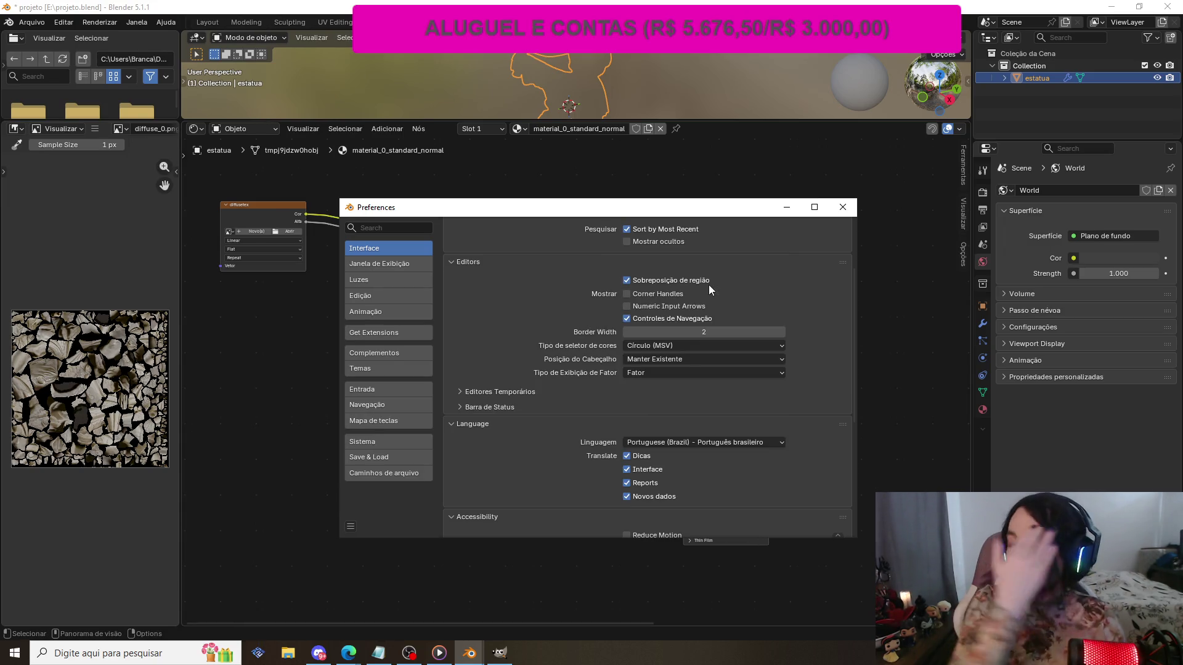
# - Browse the Navegação, Entrada, Complementos (DeepBump) and Sistema preference pages in Portuguese
pyautogui.scroll(4, 739, 479)
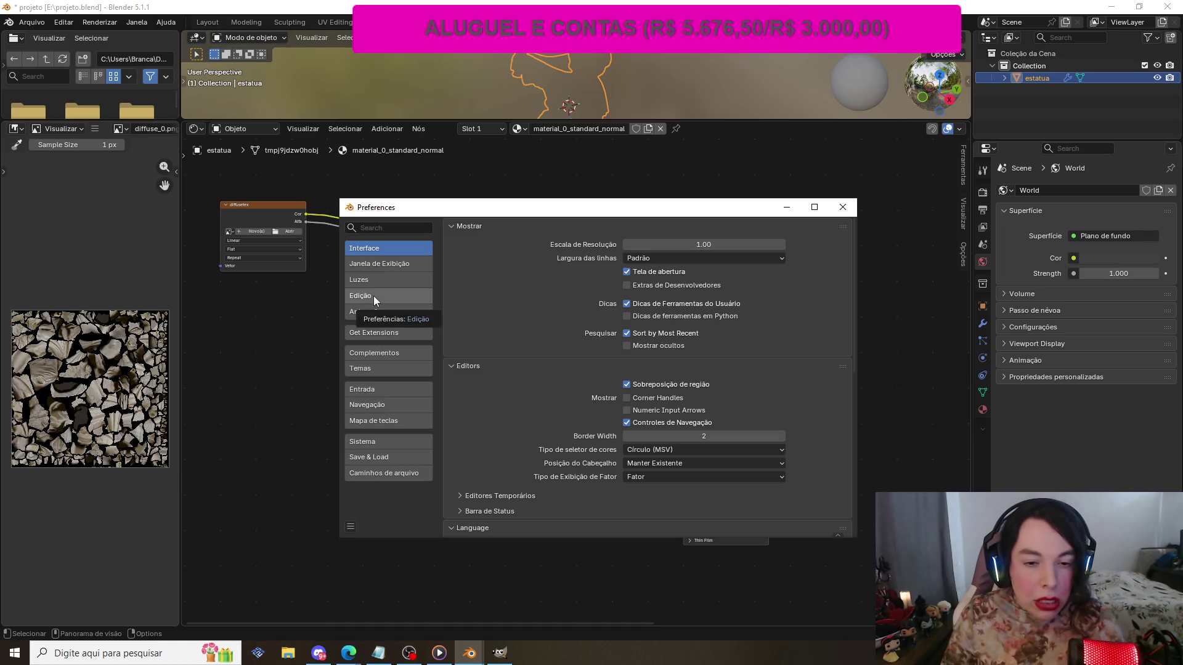
pyautogui.click(403, 406)
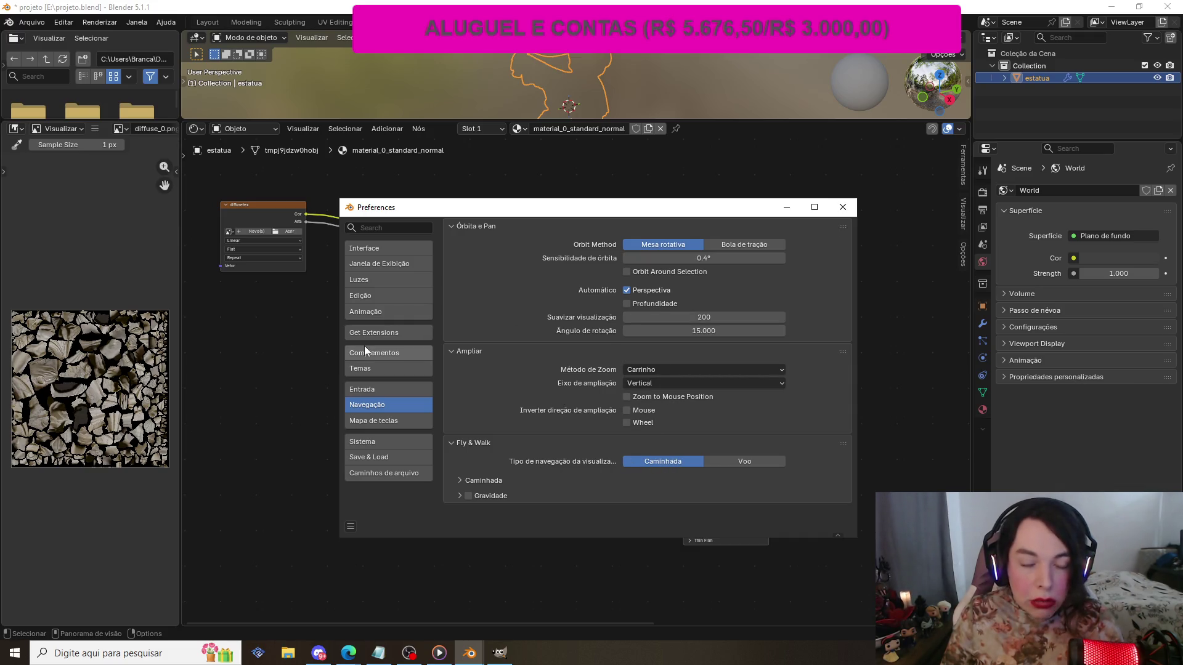
pyautogui.click(378, 394)
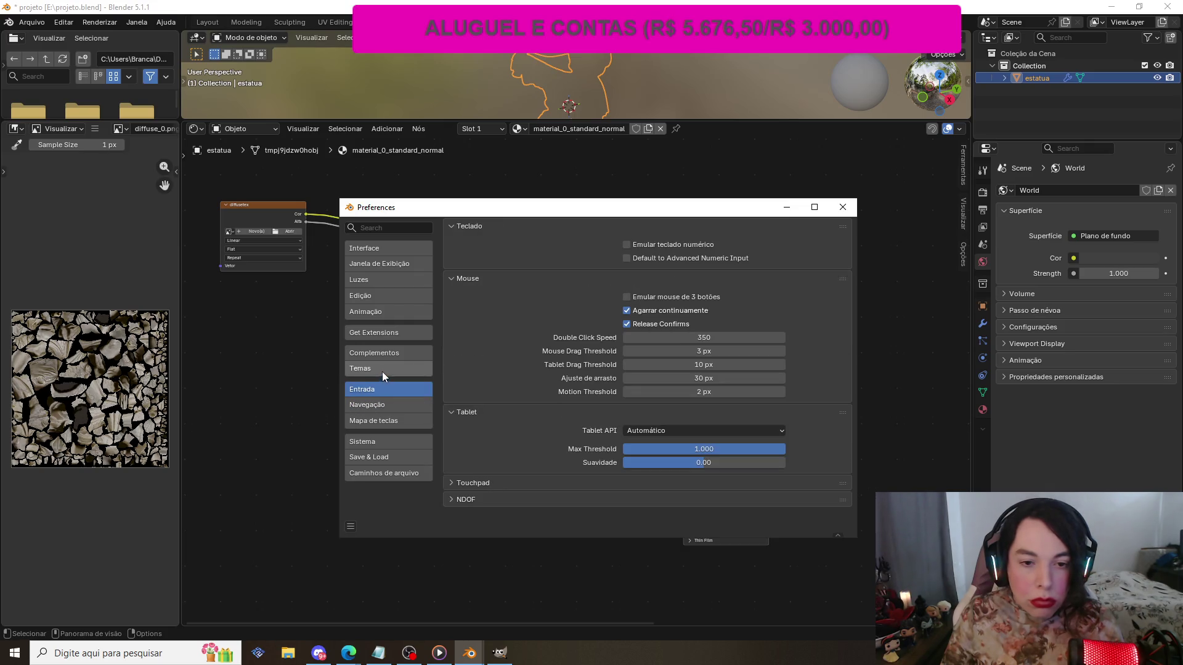
pyautogui.click(386, 356)
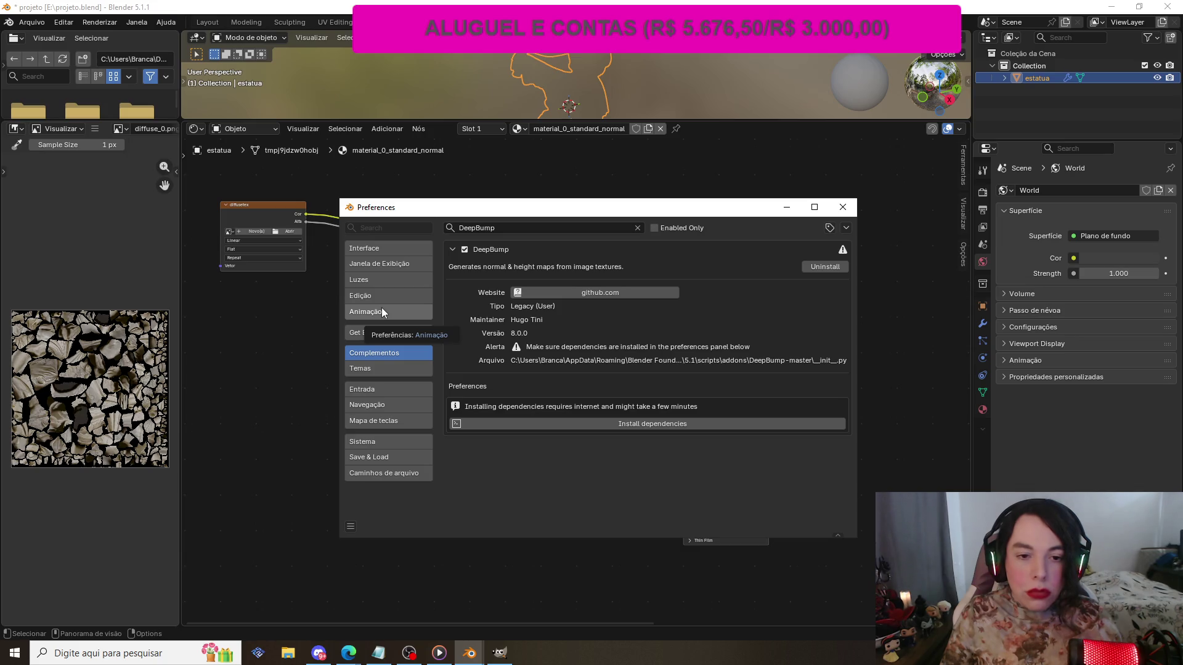
pyautogui.click(371, 442)
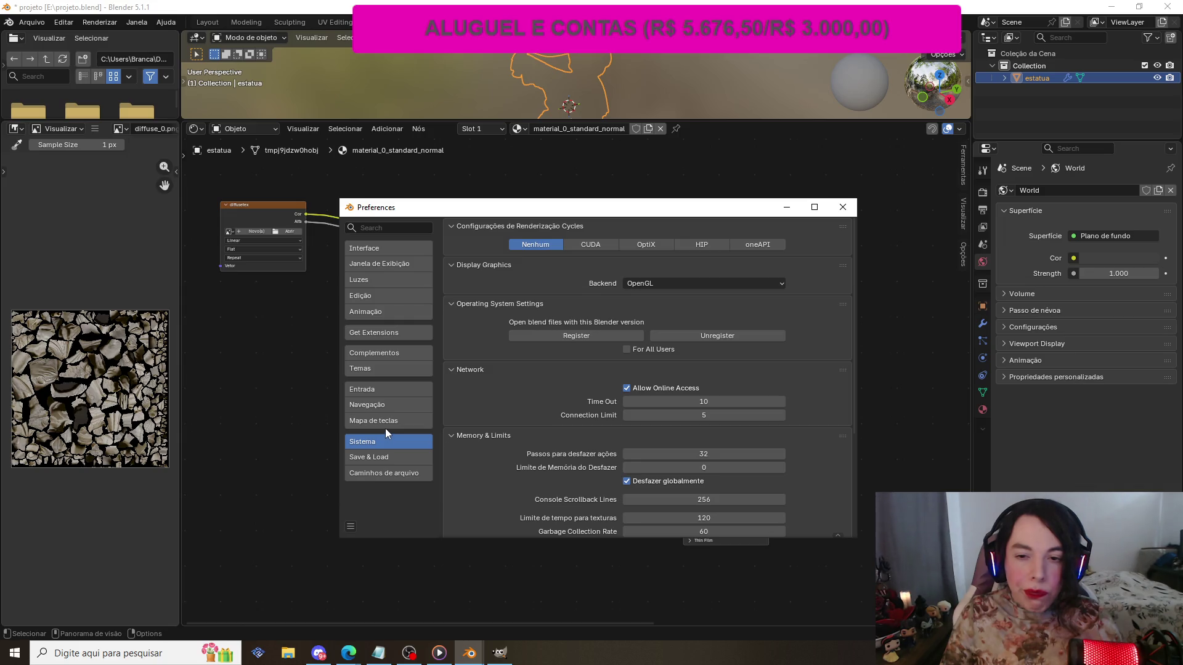
# - Move the Preferences window up-left and browse the sections, ending on DeepBump's add-on entry
pyautogui.scroll(-4, 468, 386)
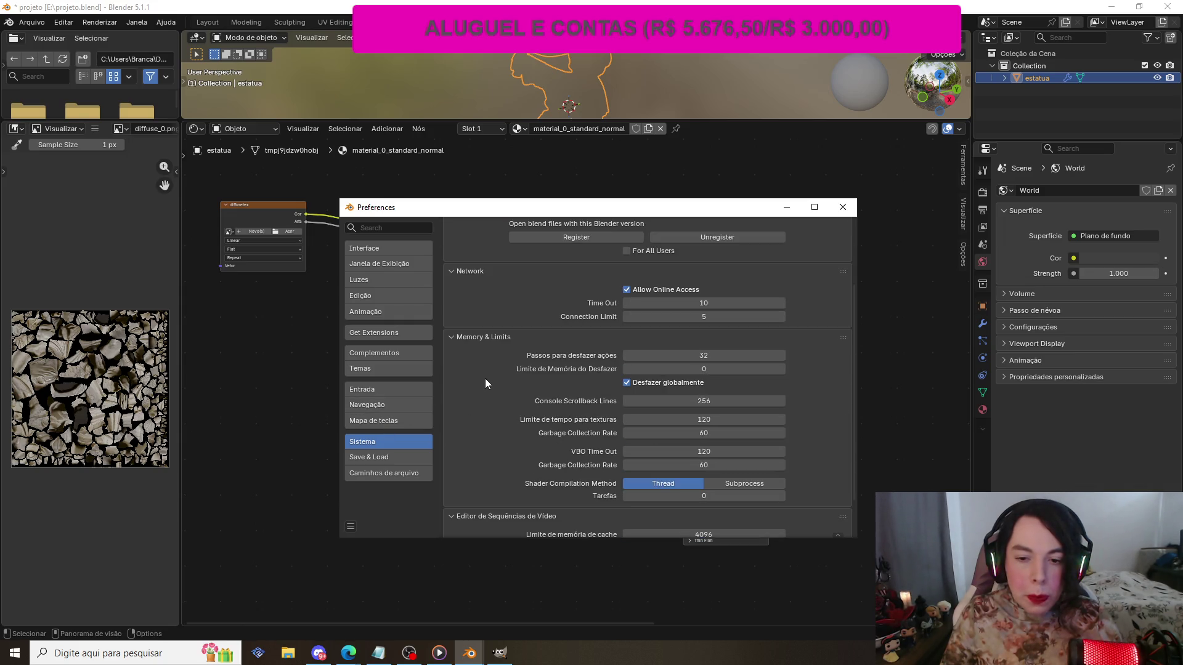
pyautogui.scroll(-2, 485, 383)
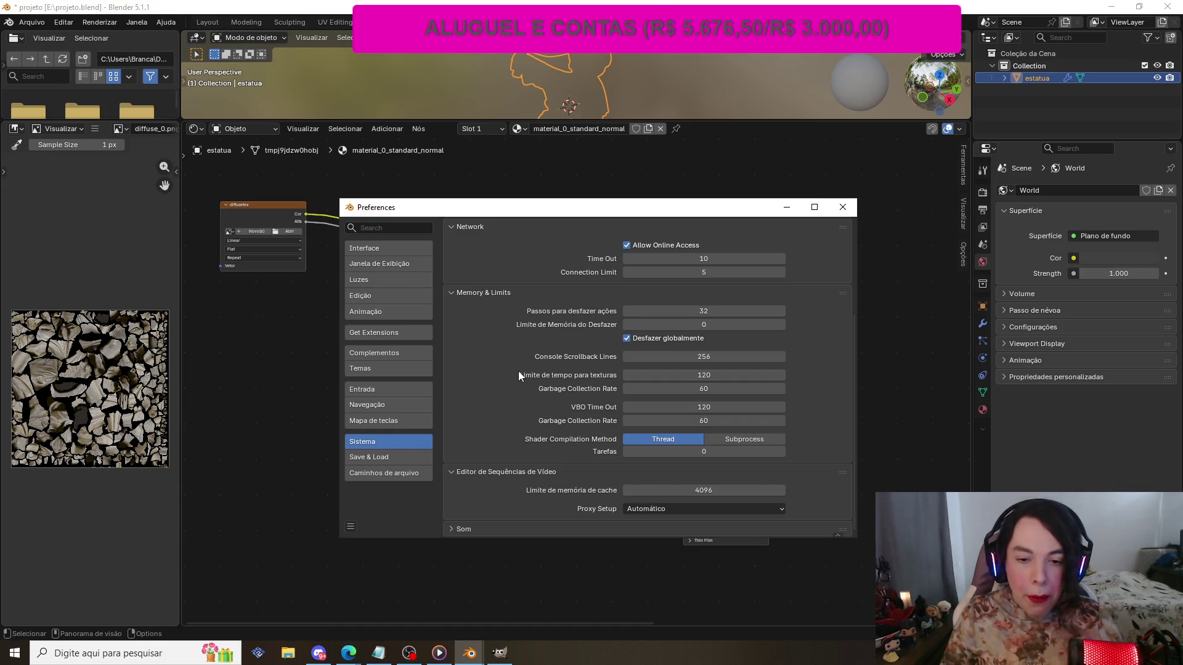
pyautogui.scroll(4, 512, 374)
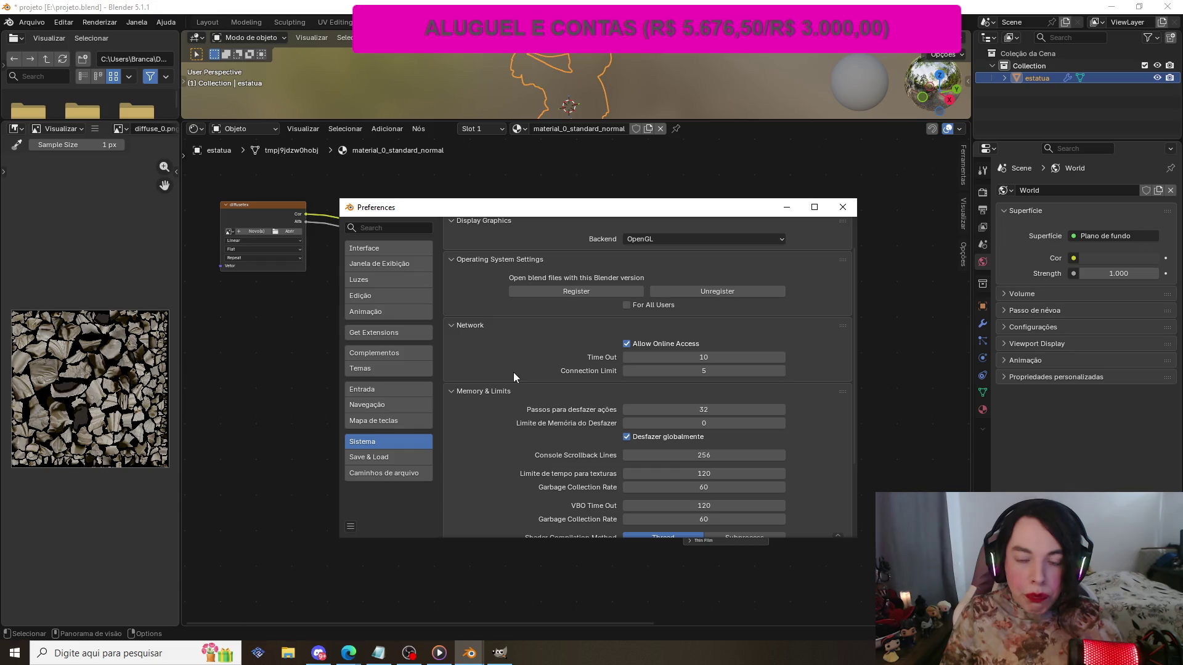
pyautogui.scroll(2, 512, 375)
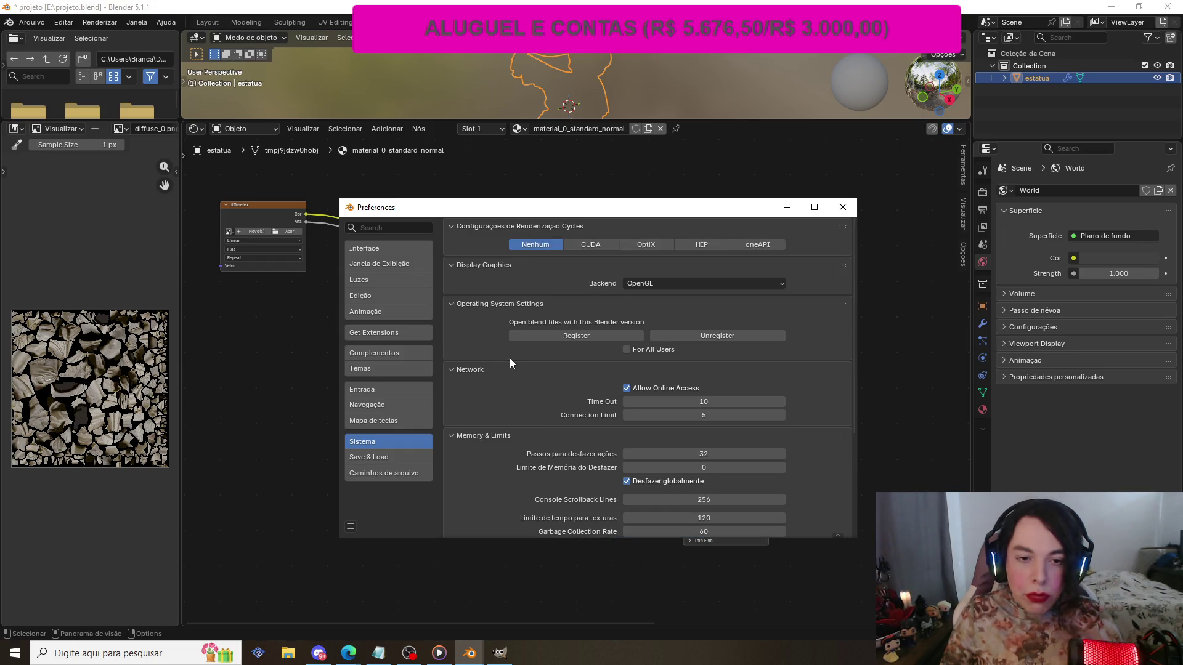
pyautogui.moveTo(431, 212)
pyautogui.mouseDown()
pyautogui.moveTo(258, 223)
pyautogui.moveTo(282, 218)
pyautogui.moveTo(389, 253)
pyautogui.mouseUp()
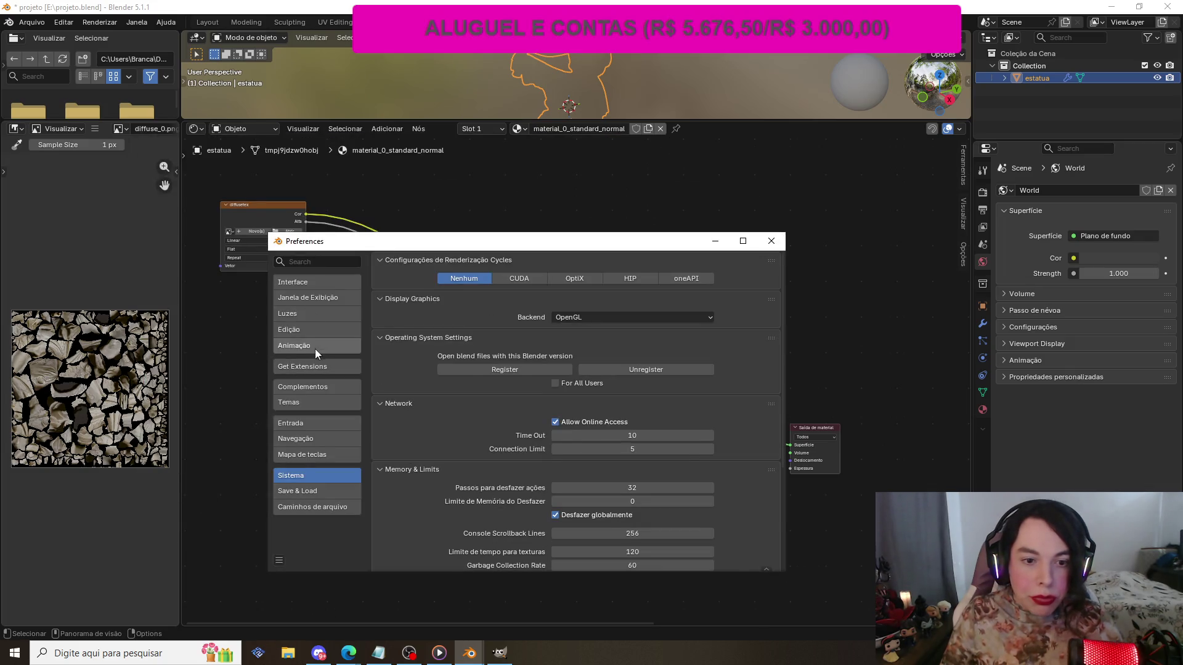
pyautogui.click(316, 346)
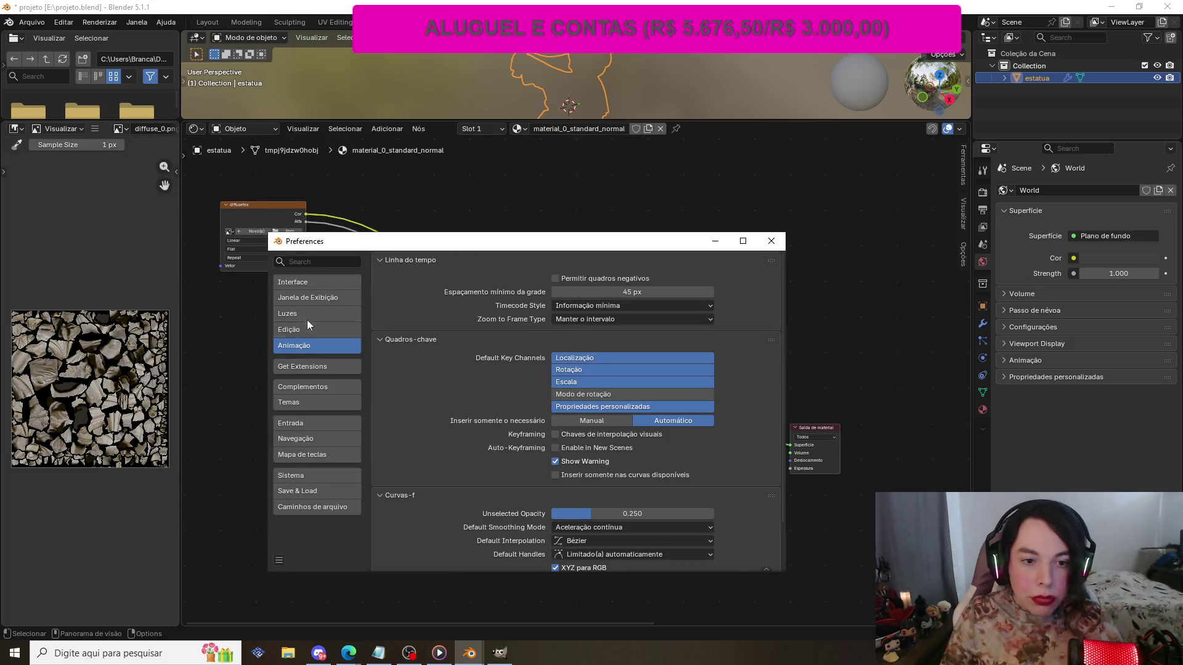
pyautogui.click(318, 382)
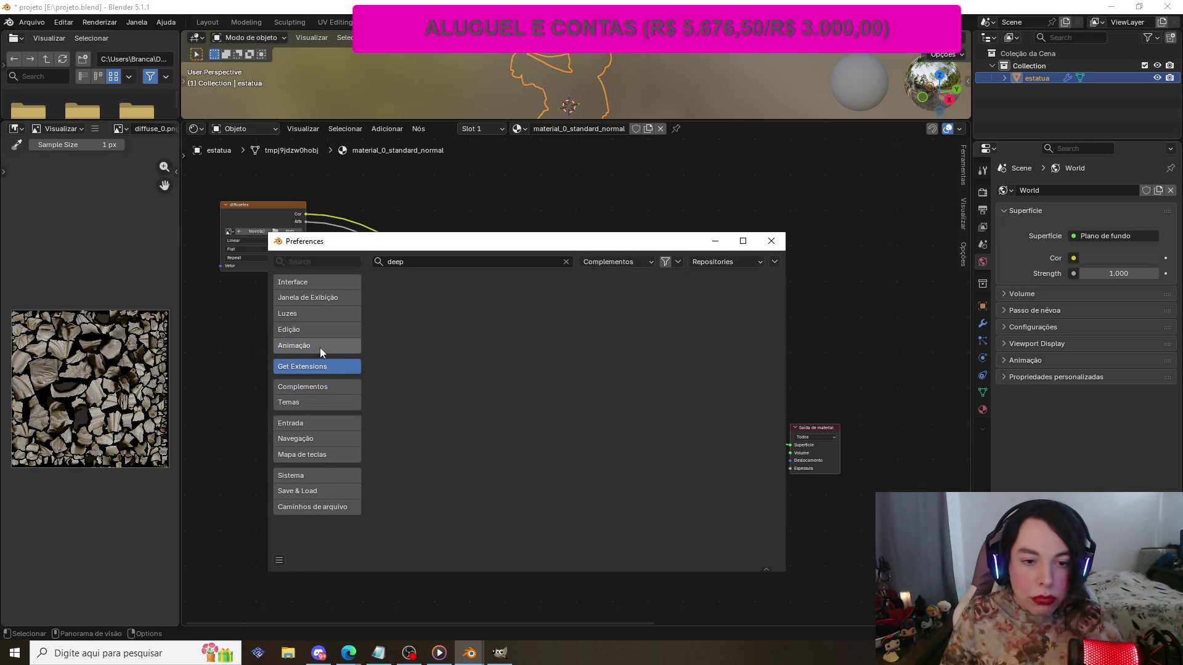
pyautogui.click(319, 345)
pyautogui.click(312, 286)
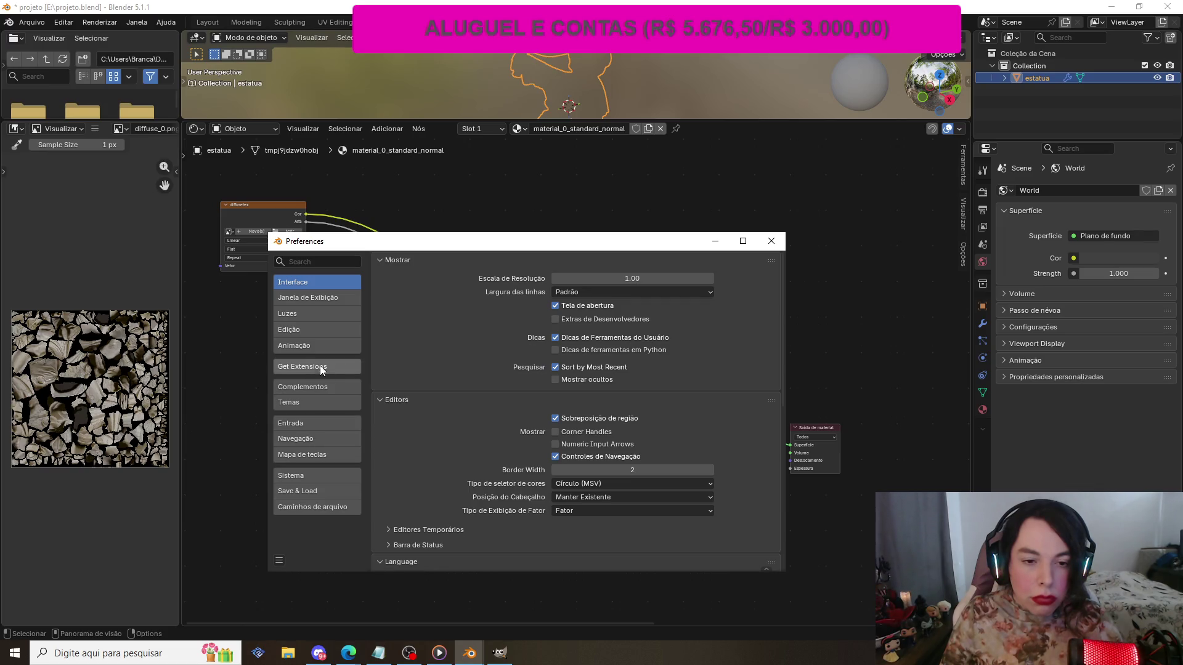
pyautogui.click(314, 388)
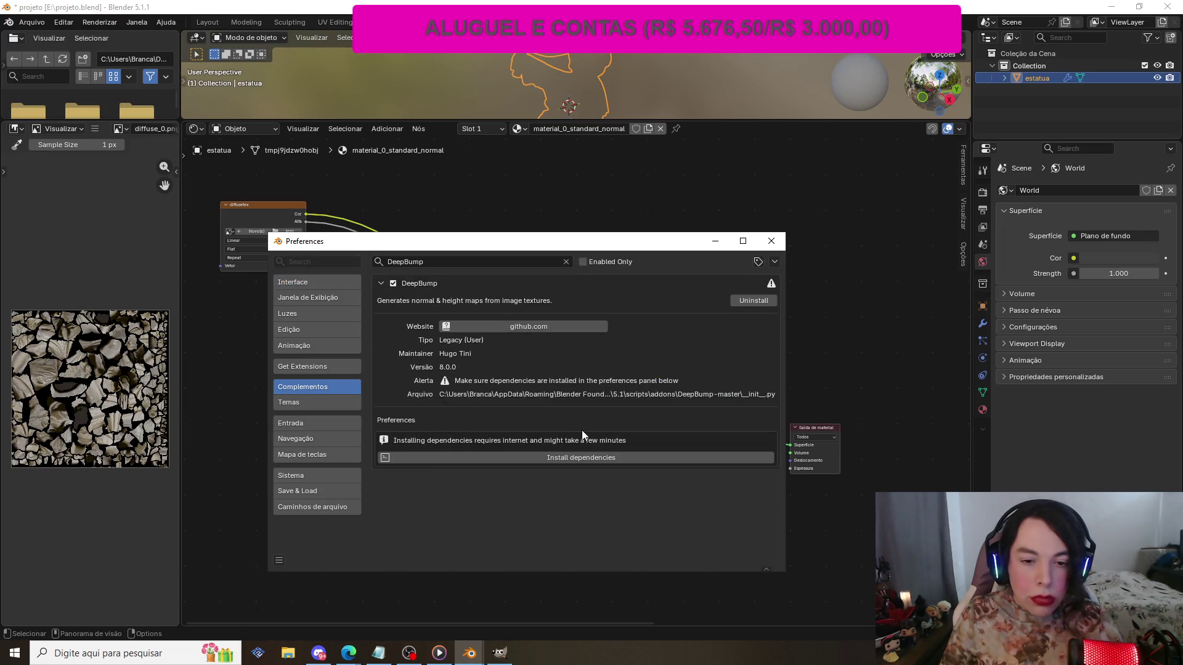
# - Attempt DeepBump's dependency install, open its GitHub page after it fails, then close Preferences
pyautogui.click(388, 459)
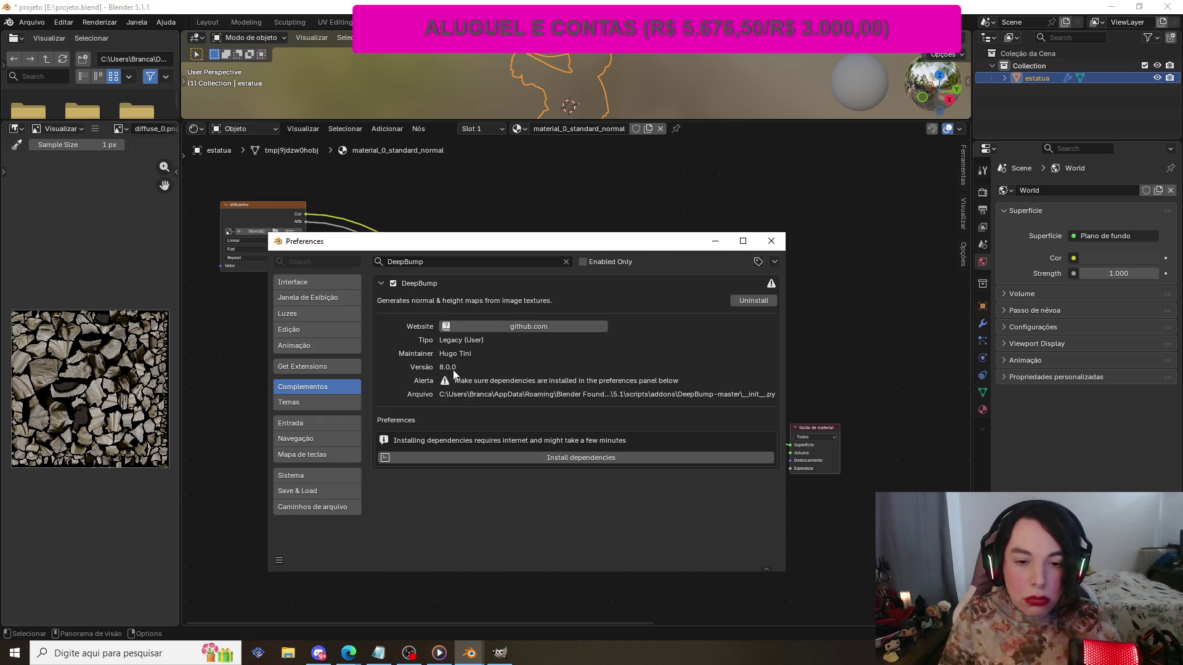
pyautogui.click(502, 326)
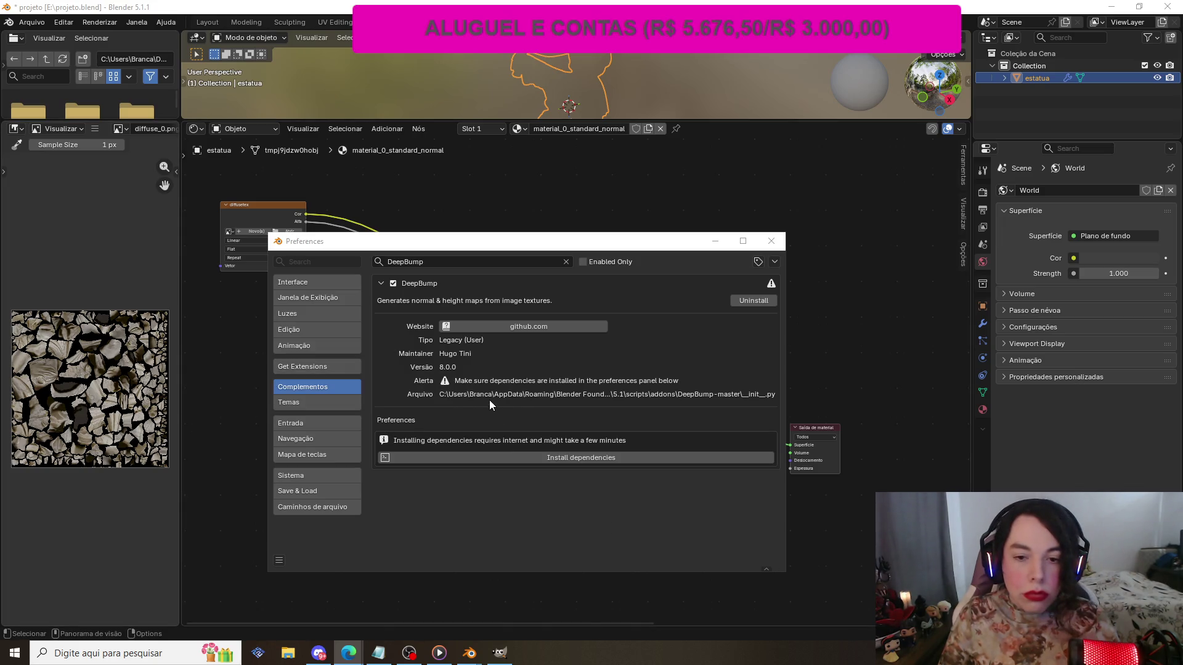
pyautogui.click(769, 288)
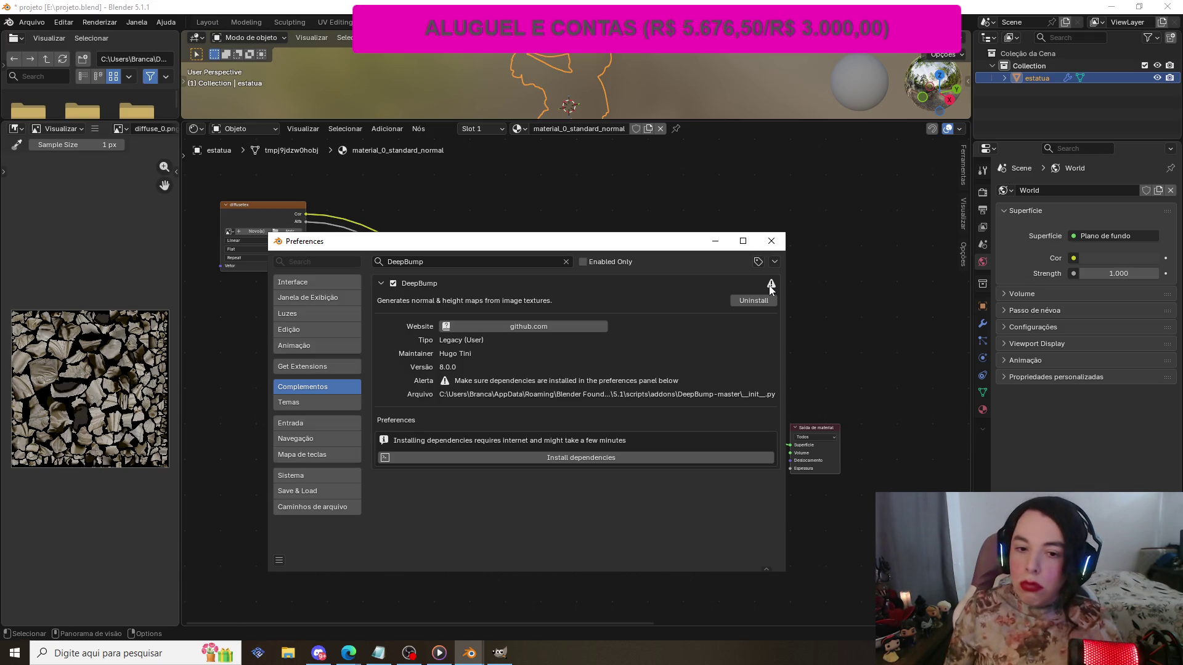
pyautogui.click(772, 240)
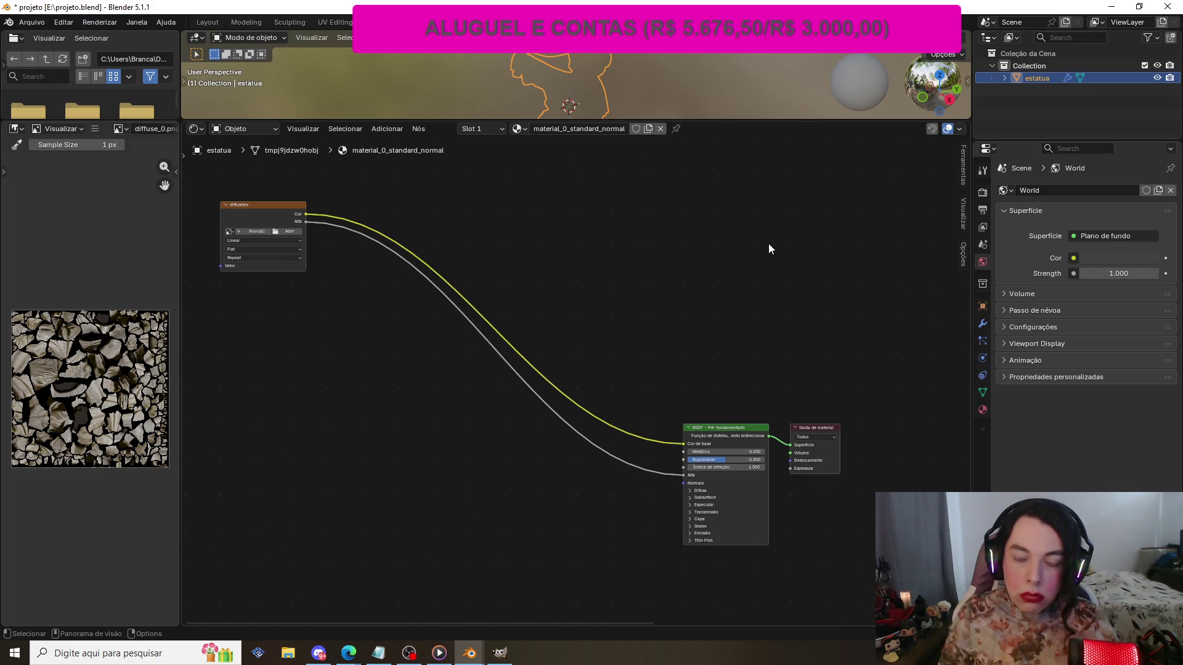
# - Save projeto.blend, quit, and relaunch Blender 5.1 as administrator from Windows search
pyautogui.hotkey('ctrl', 's')
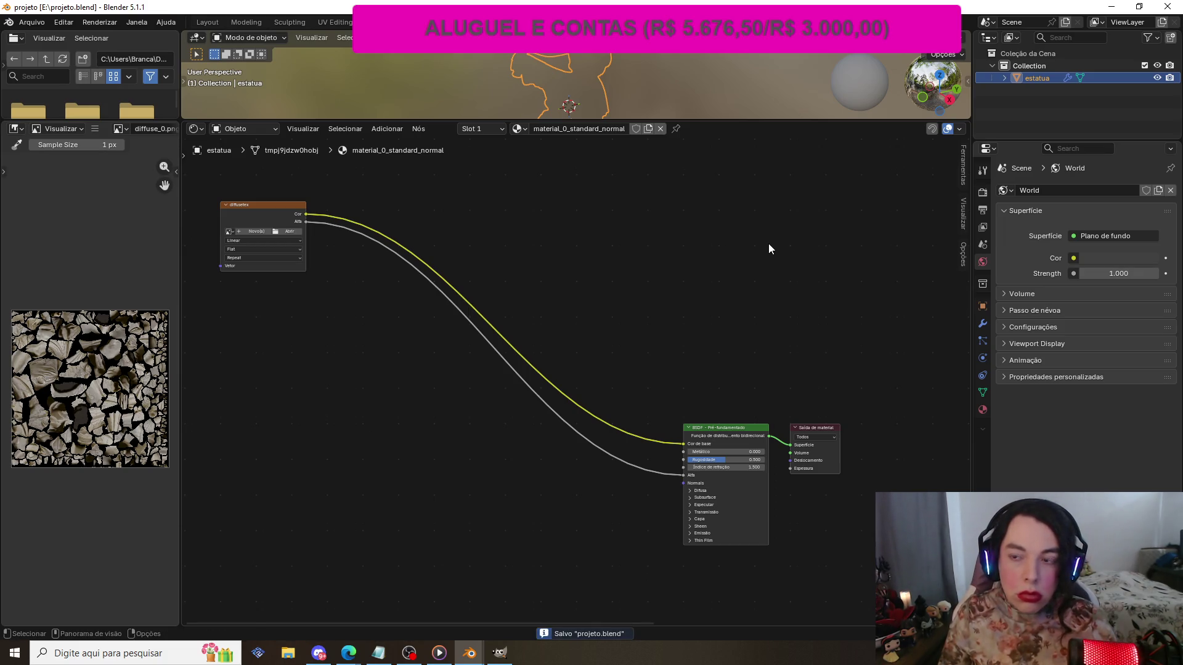
pyautogui.click(1177, 6)
pyautogui.click(136, 653)
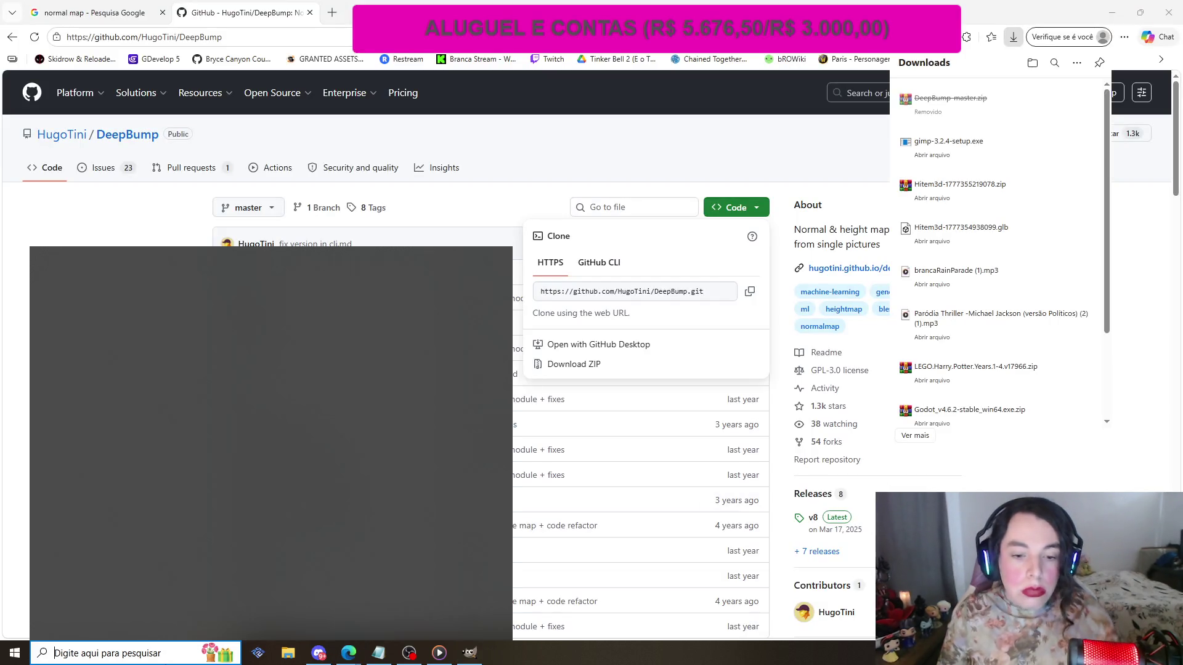
pyautogui.write('blender')
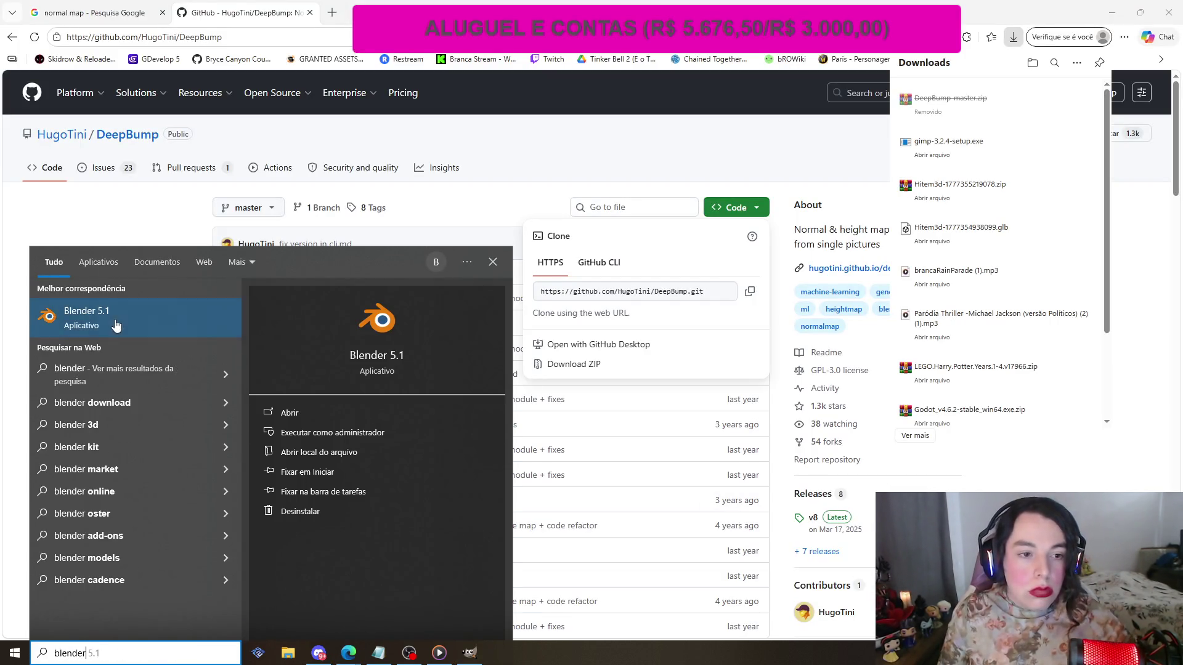
pyautogui.rightClick(116, 320)
pyautogui.click(184, 333)
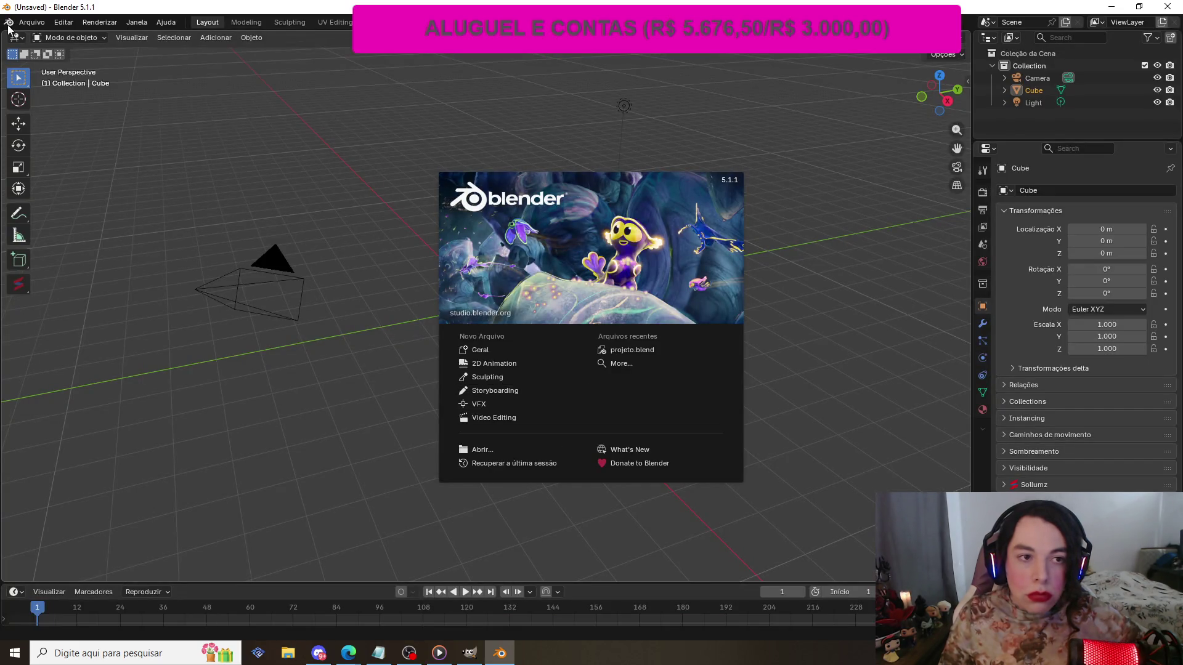
# - Dismiss the splash and browse the Open dialog to the projeto folder on drive E:
pyautogui.click(32, 23)
pyautogui.click(33, 23)
pyautogui.click(83, 46)
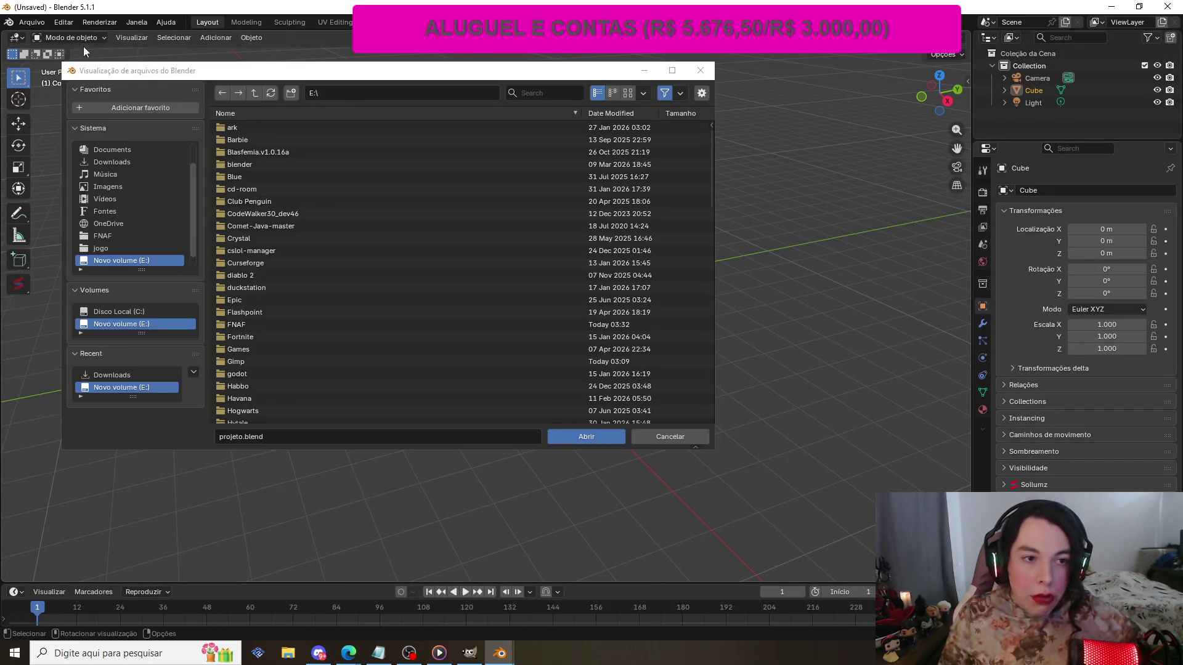
pyautogui.click(134, 322)
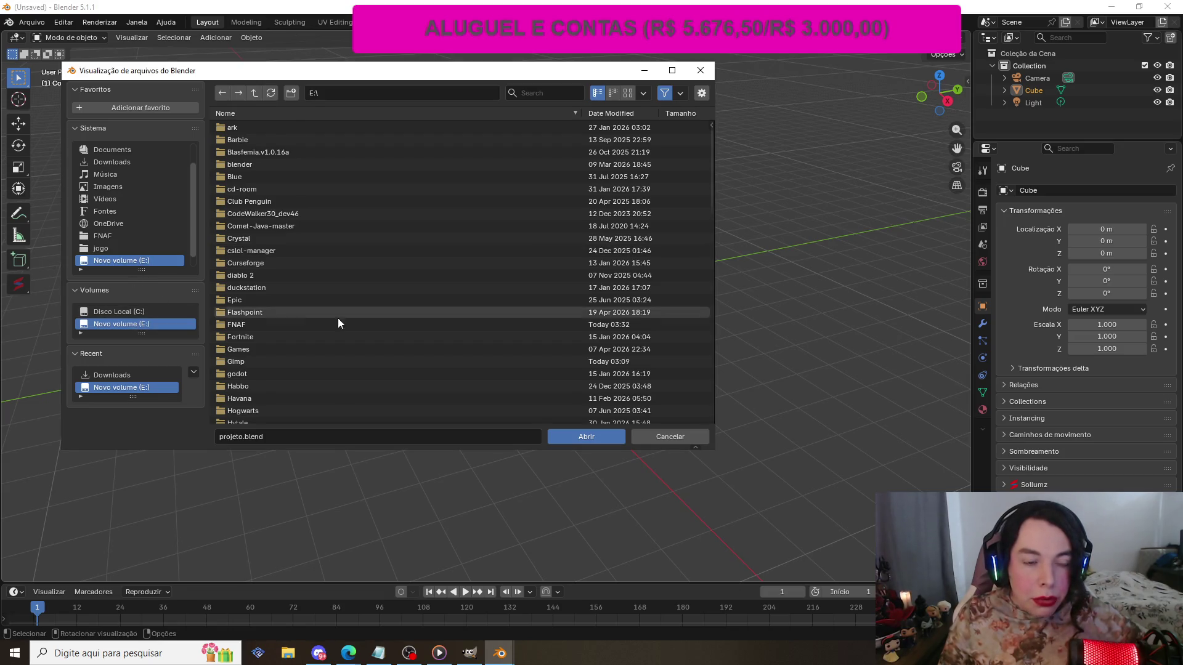
pyautogui.scroll(-10, 342, 320)
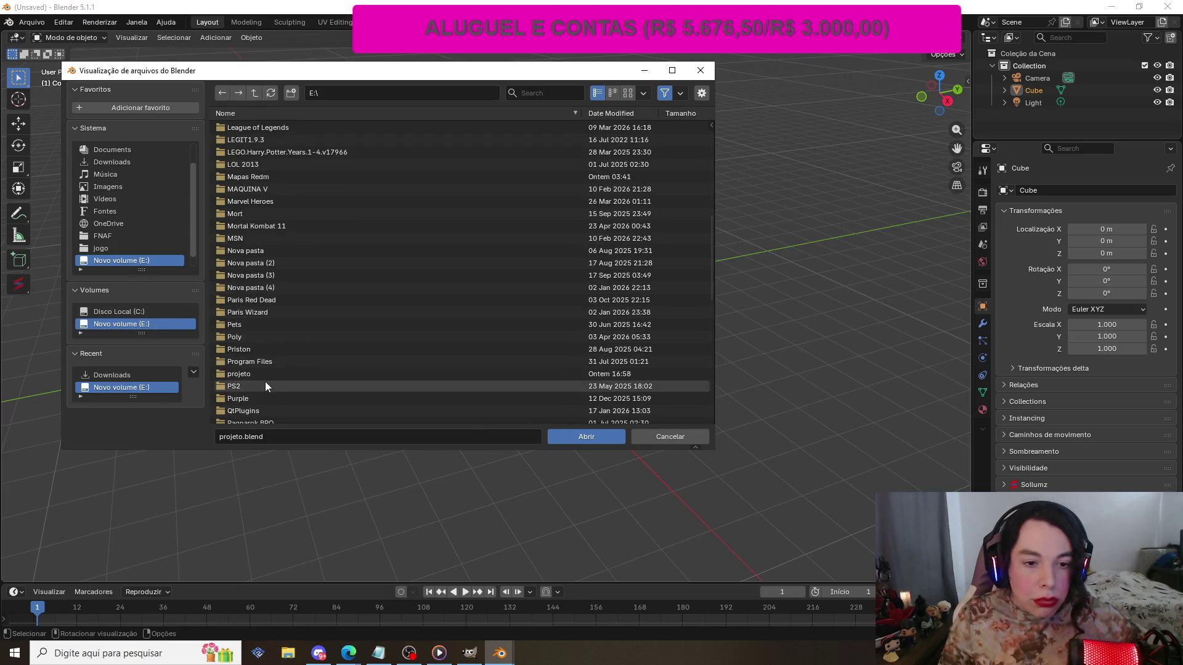
pyautogui.click(271, 374)
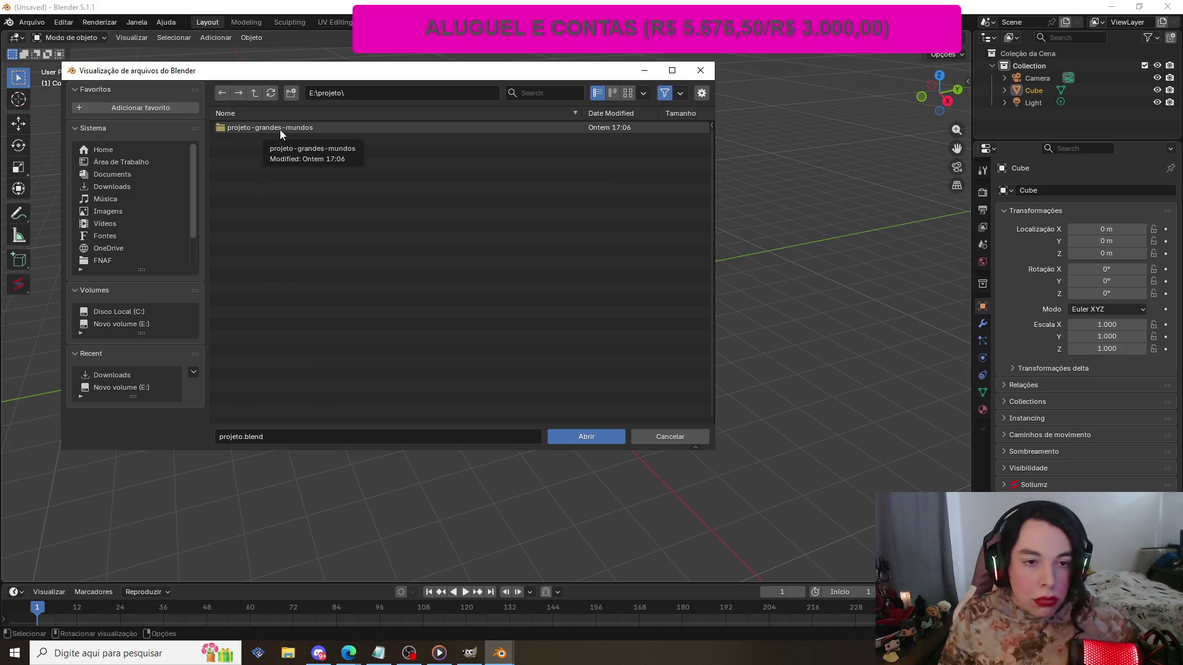
# - Open projeto.blend from the root of E: and render the current frame with F12
pyautogui.click(222, 93)
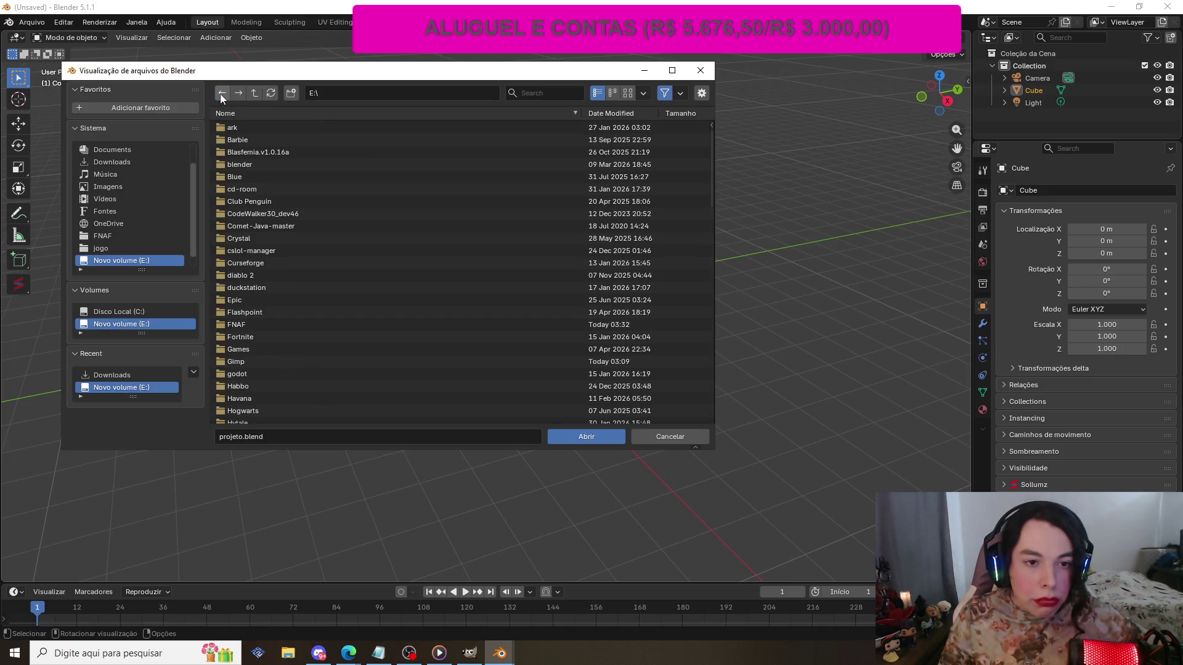
pyautogui.scroll(-2, 326, 279)
pyautogui.scroll(-10, 327, 275)
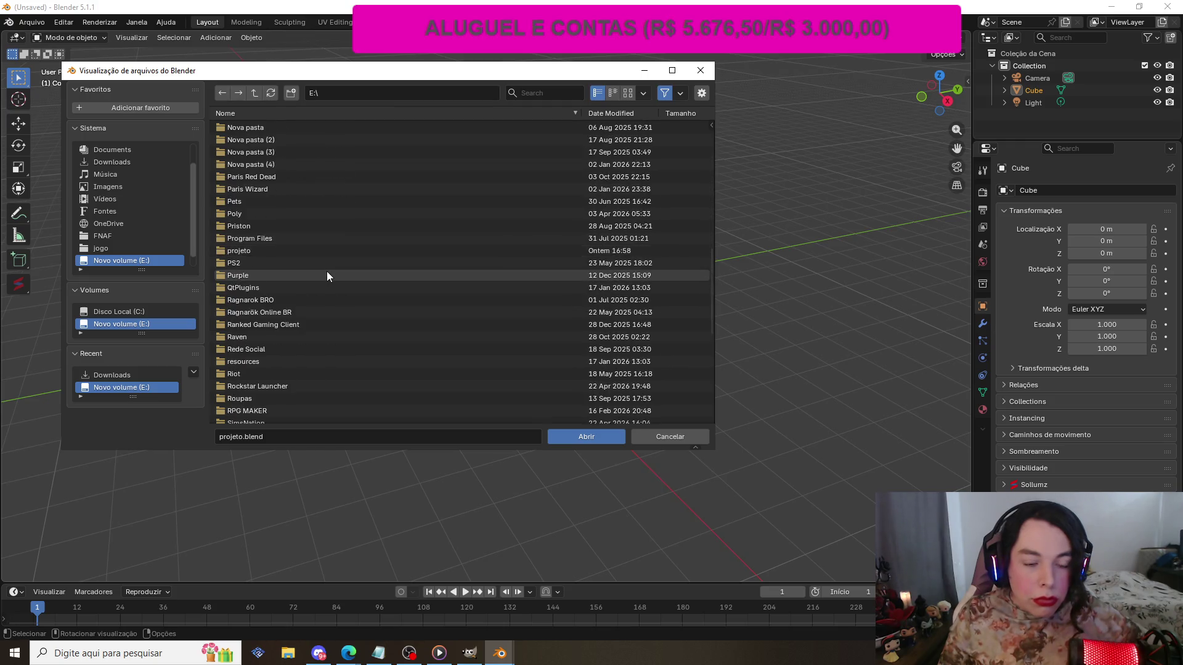
pyautogui.scroll(-3, 326, 265)
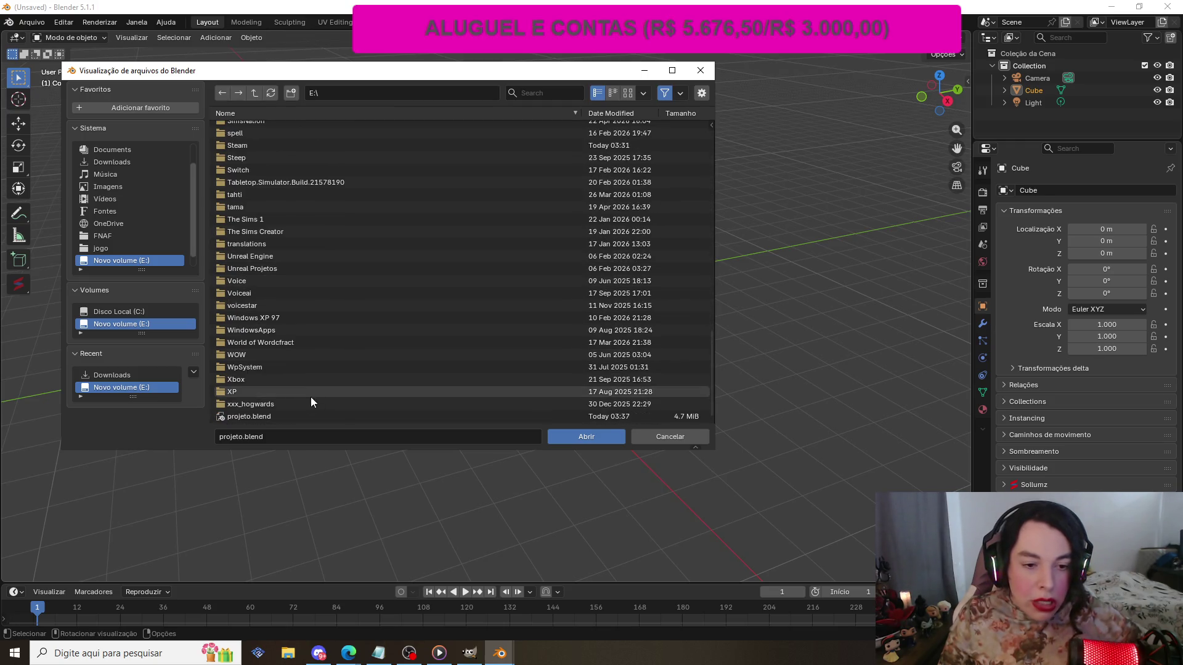
pyautogui.click(295, 416)
pyautogui.click(585, 438)
pyautogui.press('F12')
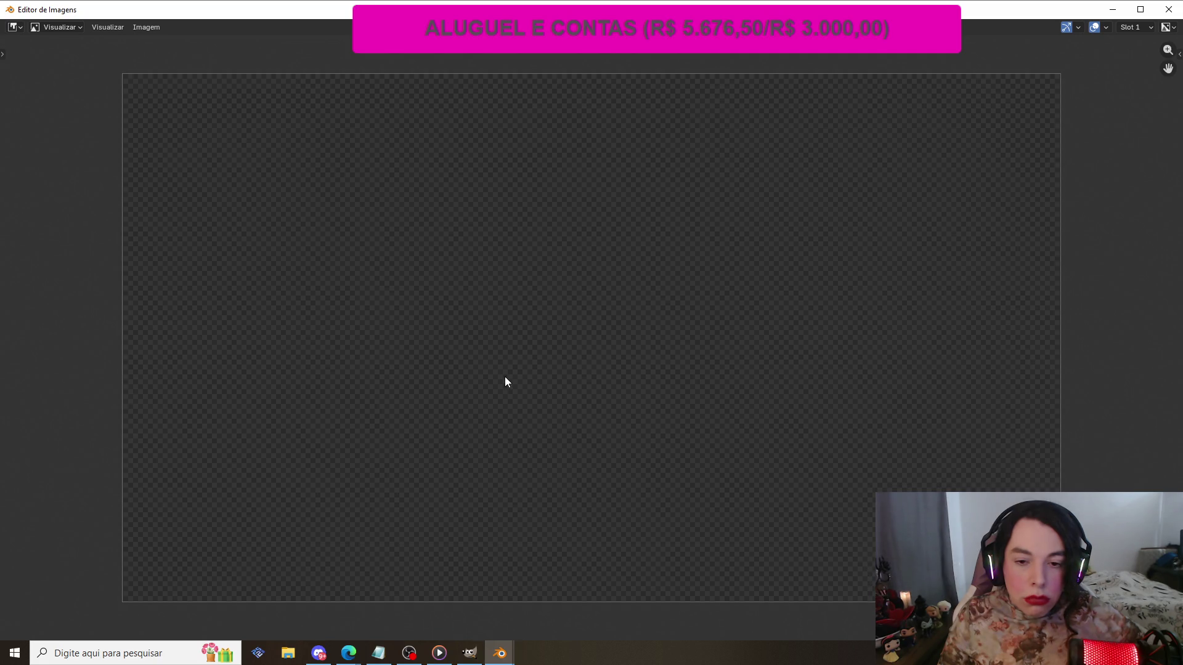
# - Close the empty Image Editor render window from its taskbar preview
pyautogui.scroll(-7, 362, 269)
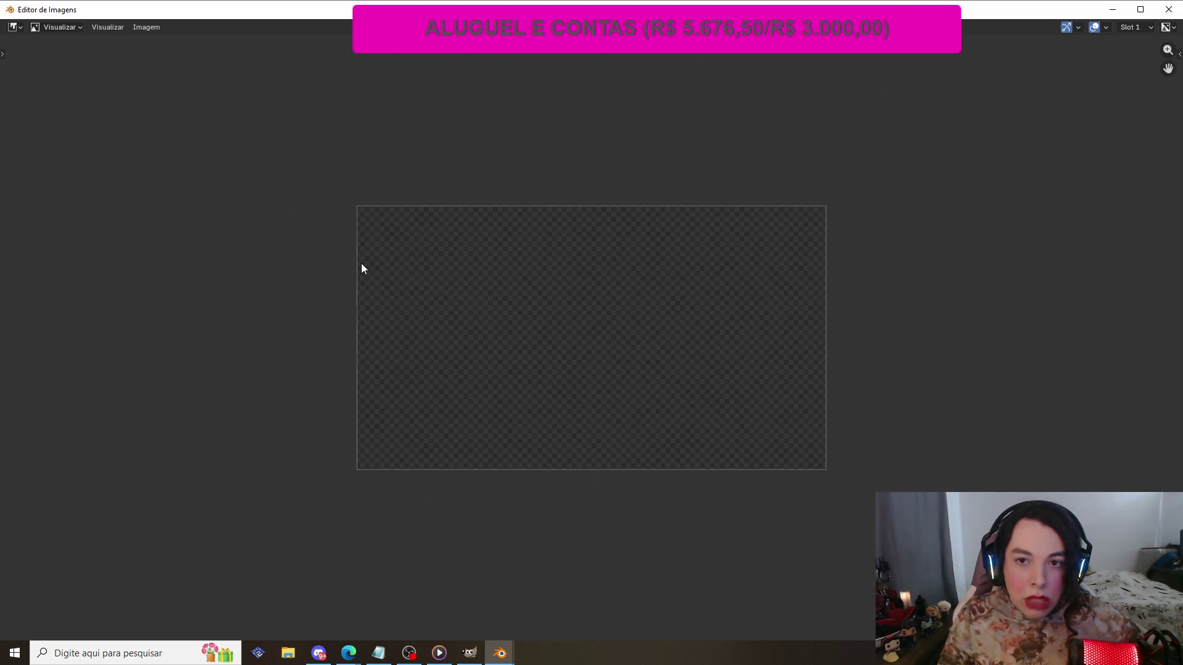
pyautogui.scroll(6, 362, 269)
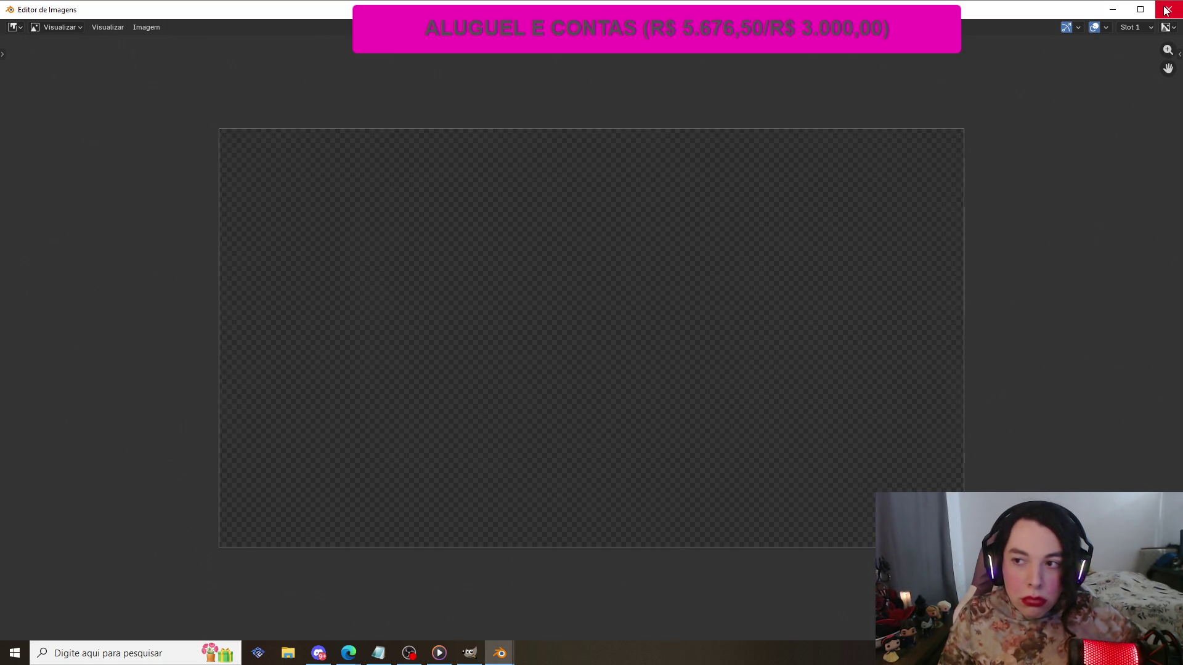
pyautogui.moveTo(500, 653)
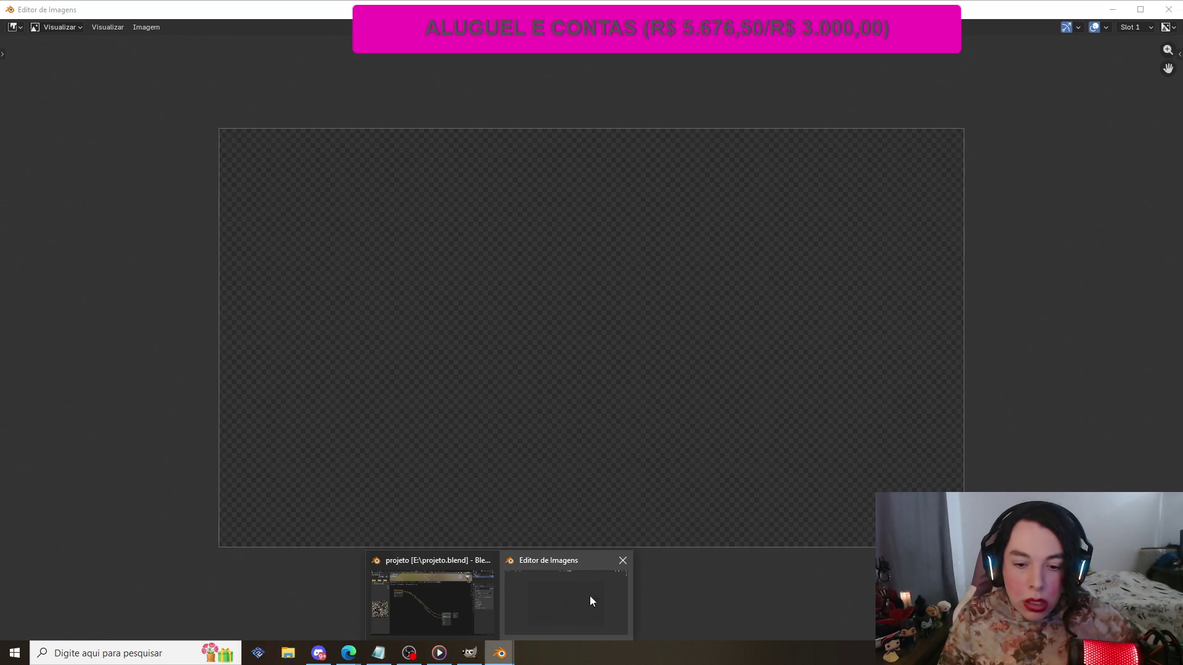
pyautogui.click(626, 560)
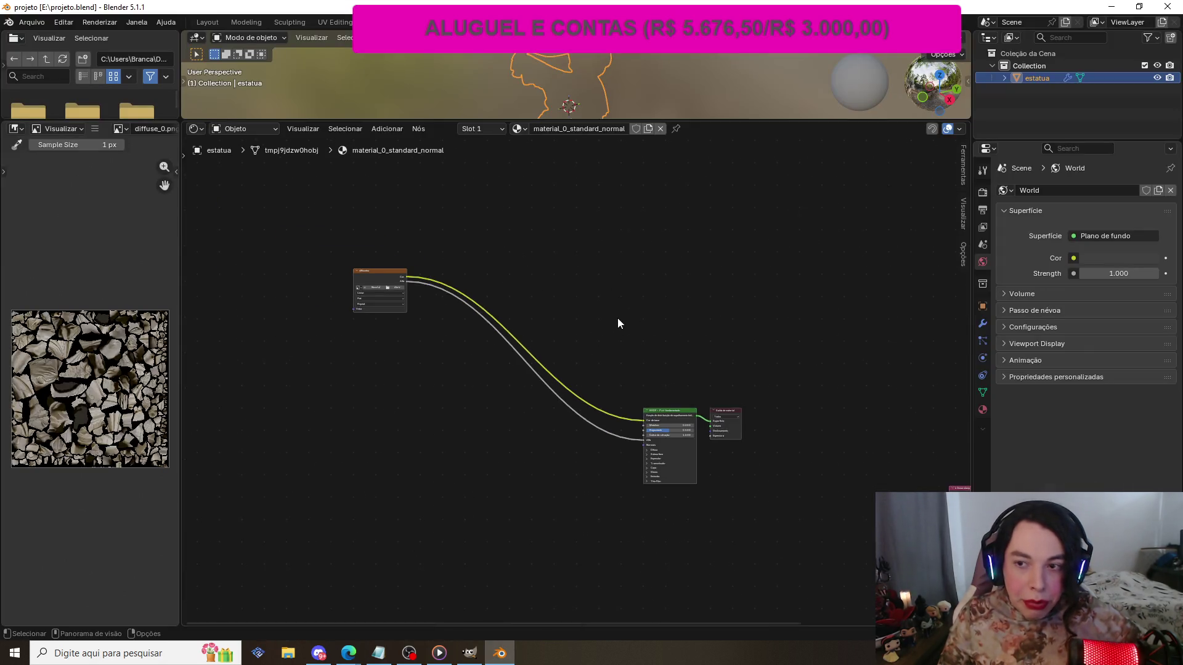
pyautogui.scroll(1, 618, 244)
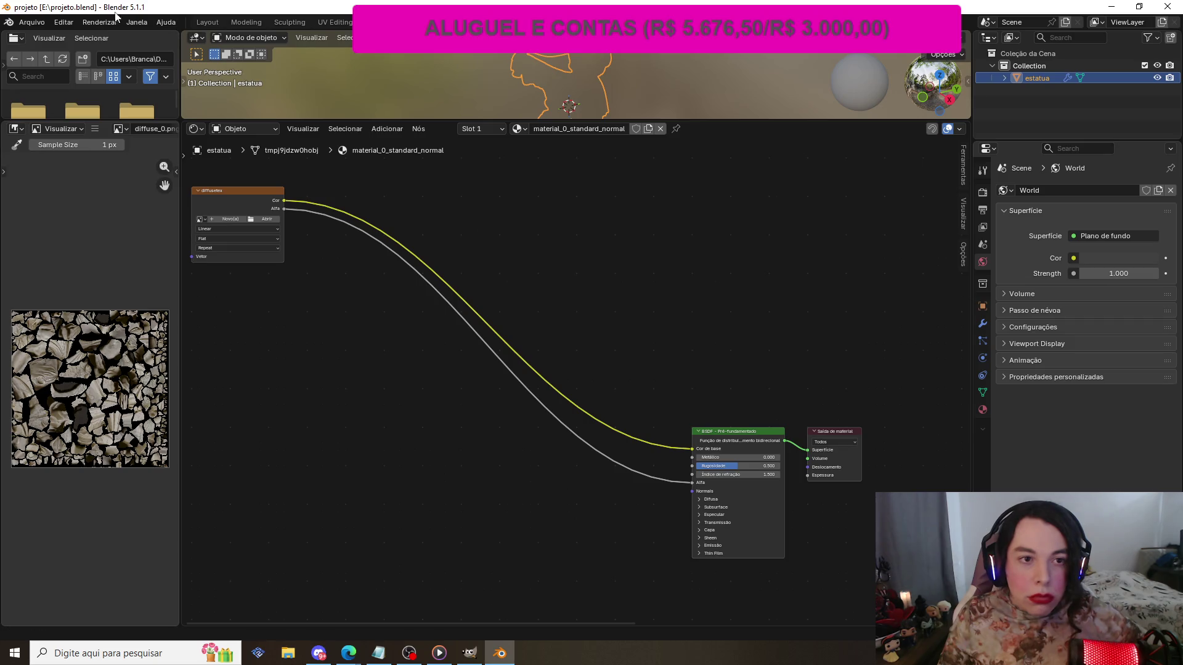
pyautogui.click(68, 23)
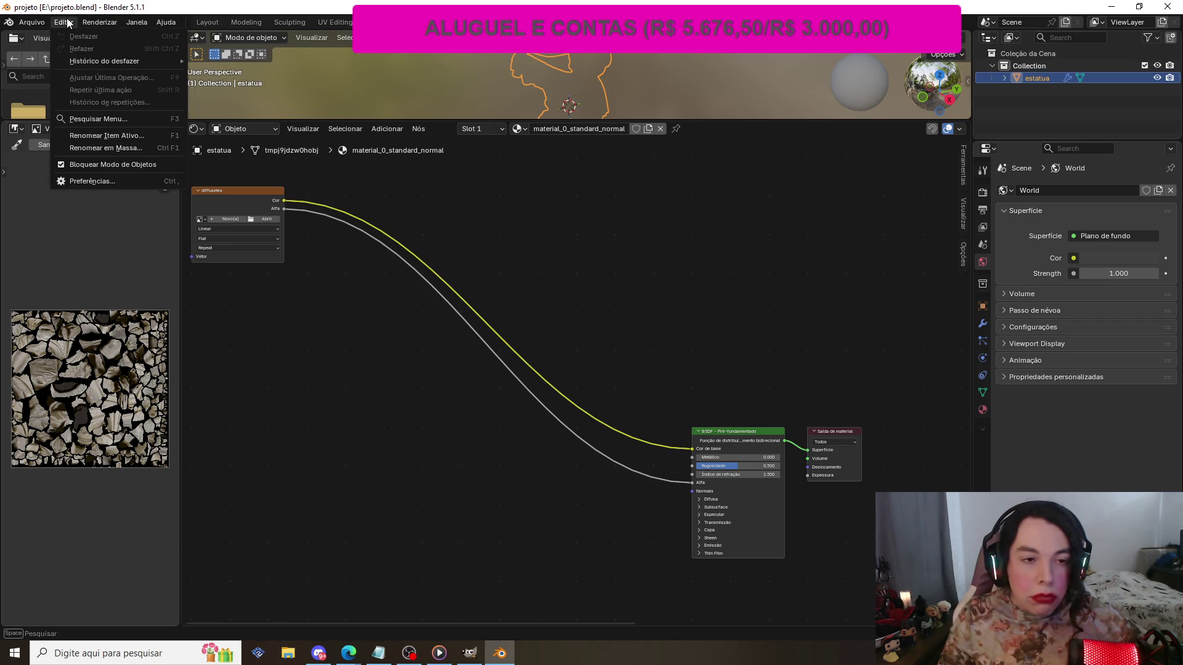
# - Retry DeepBump's dependency install from Complementos as administrator, which errors again, then hide Preferences
pyautogui.click(103, 180)
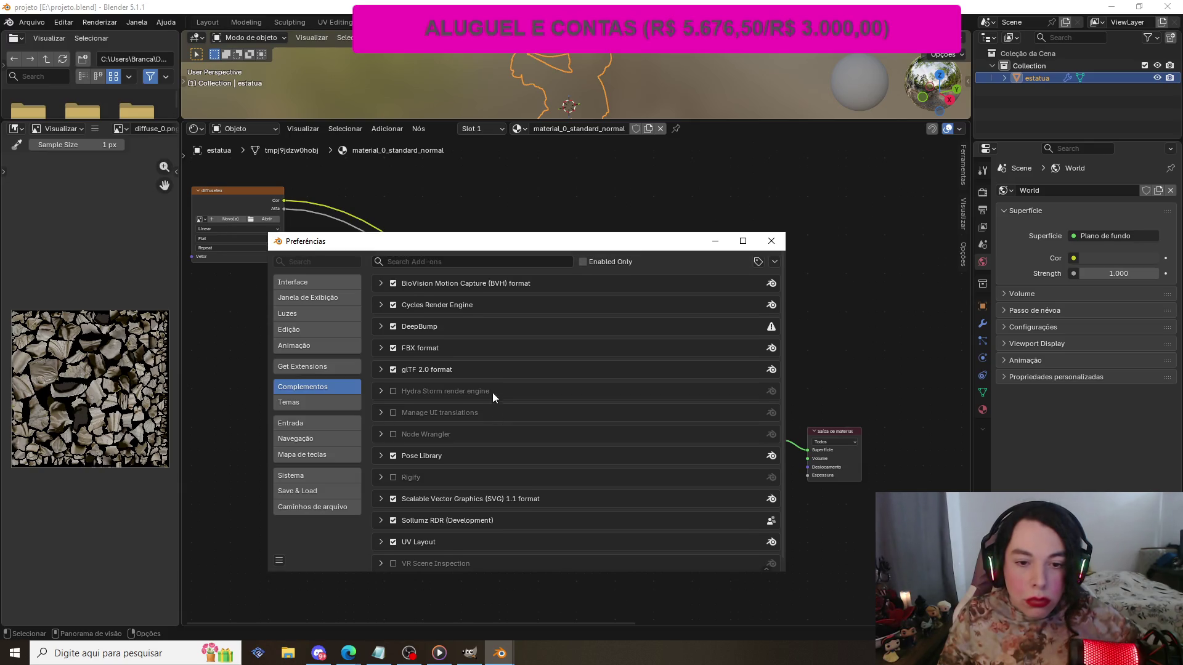
pyautogui.click(381, 327)
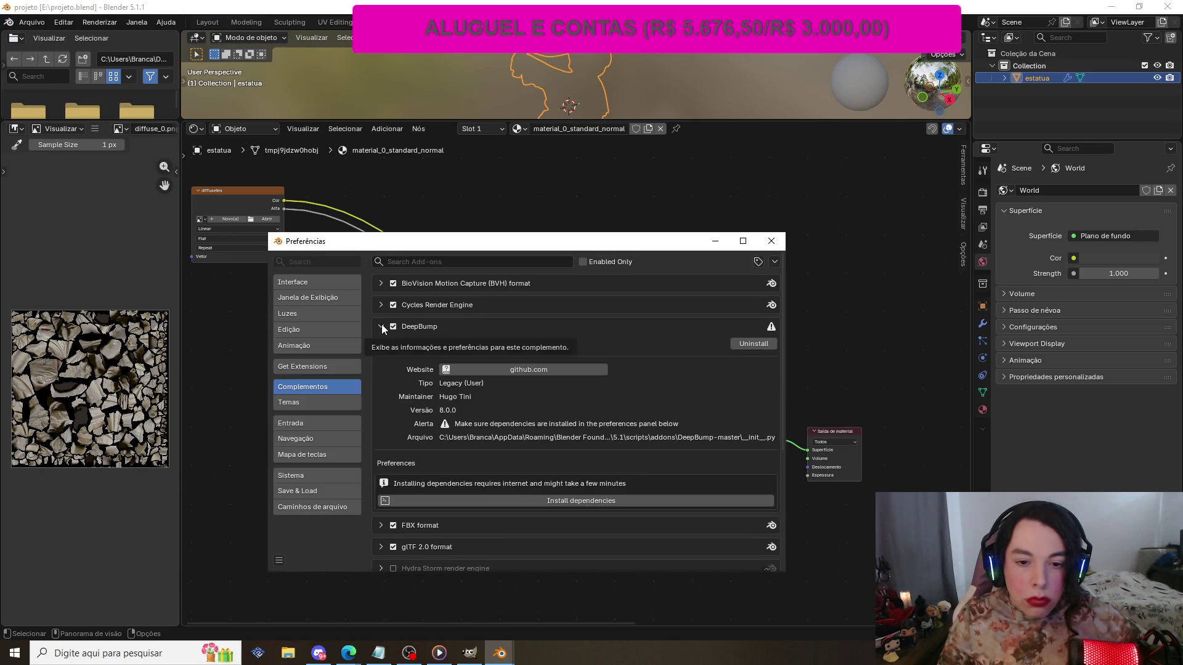
pyautogui.click(576, 501)
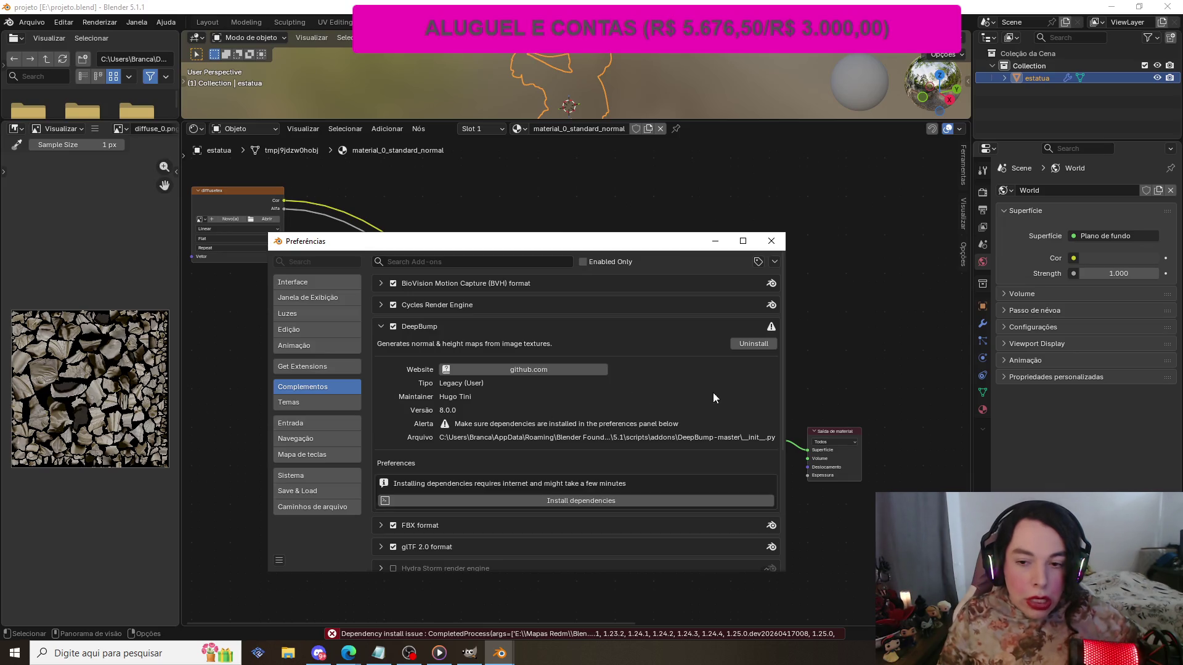
pyautogui.click(715, 242)
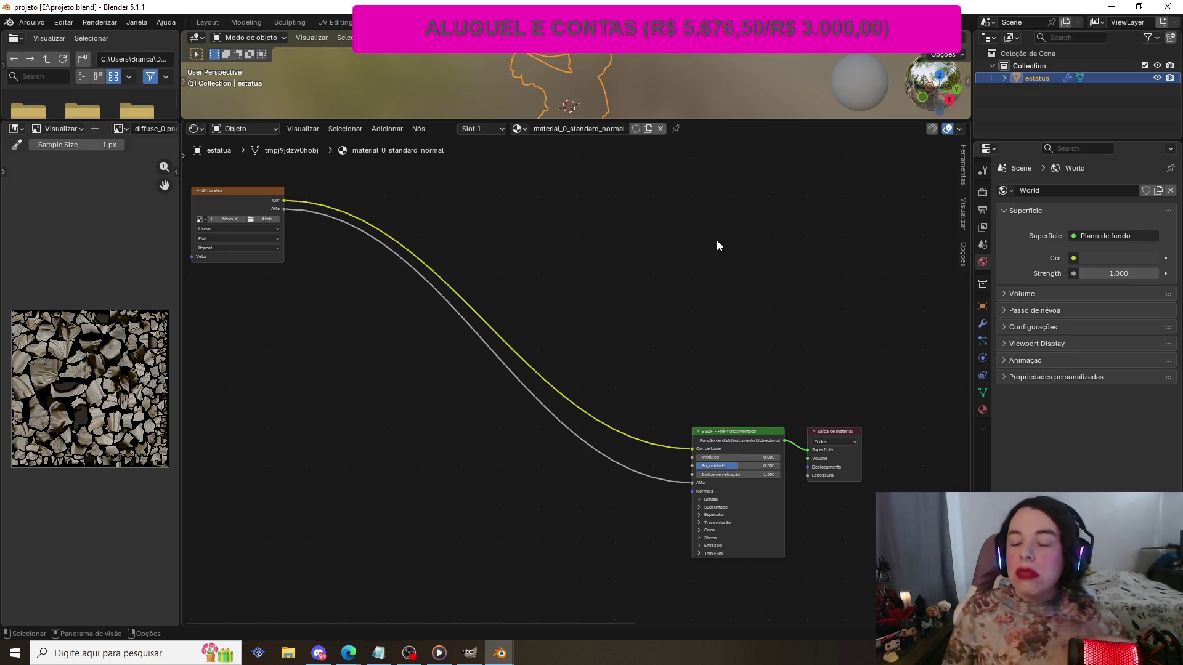
pyautogui.scroll(-2, 779, 253)
pyautogui.scroll(2, 616, 275)
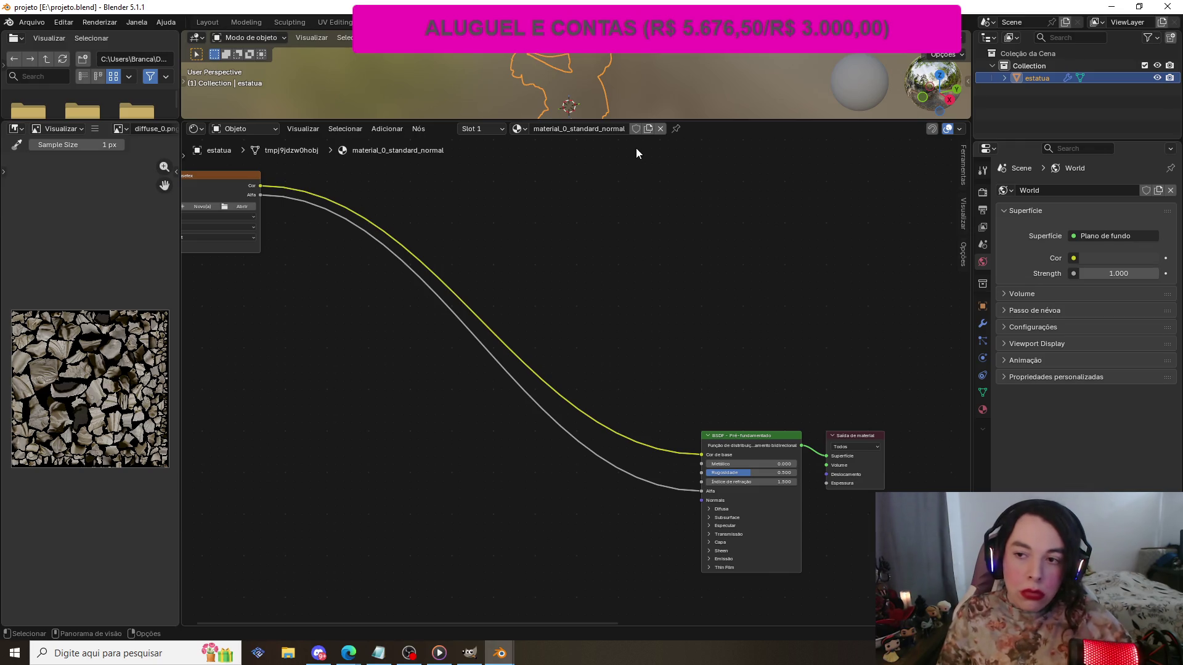
pyautogui.scroll(-1, 636, 150)
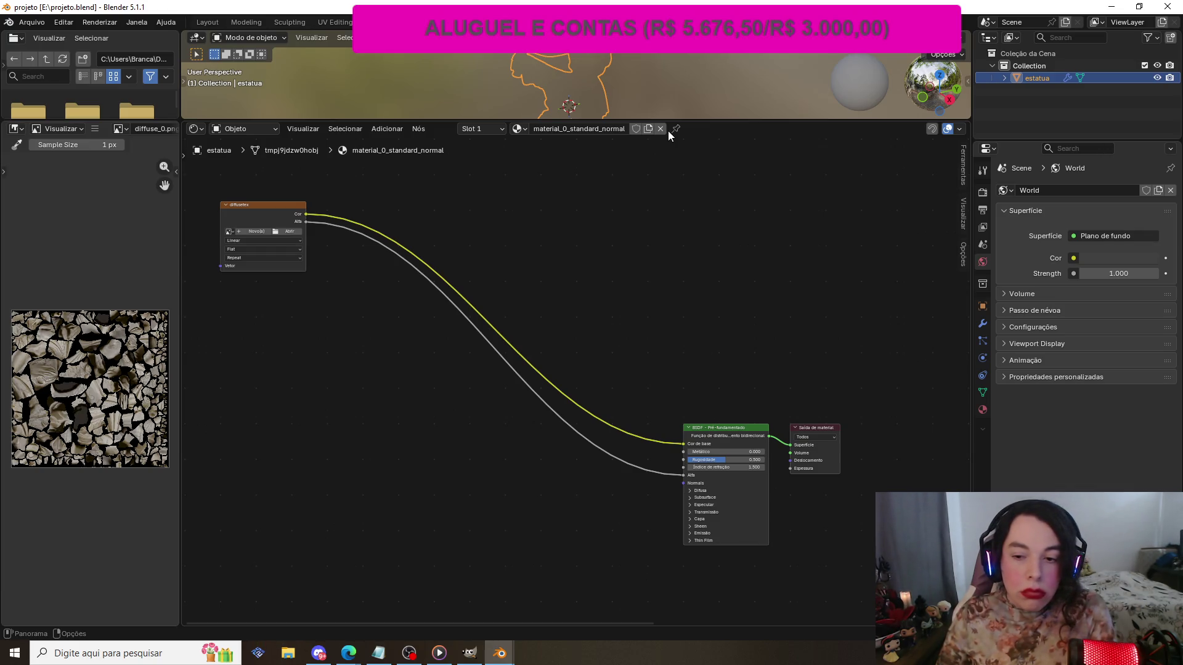
pyautogui.scroll(-2, 648, 268)
pyautogui.scroll(2, 648, 246)
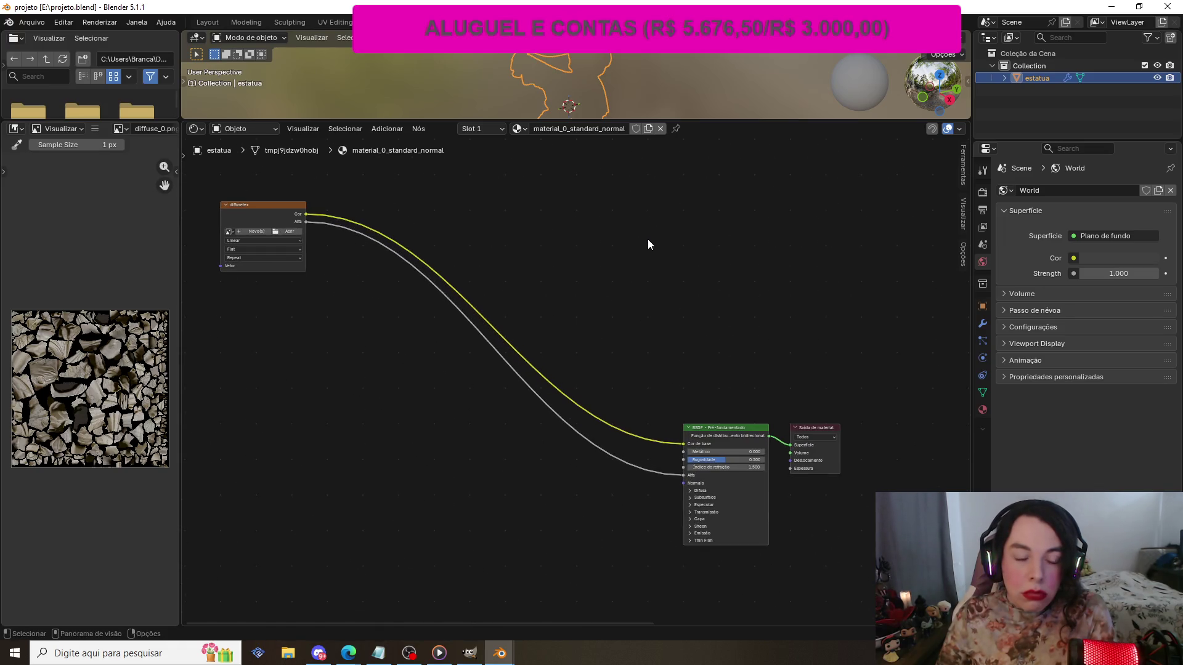
pyautogui.scroll(-2, 647, 237)
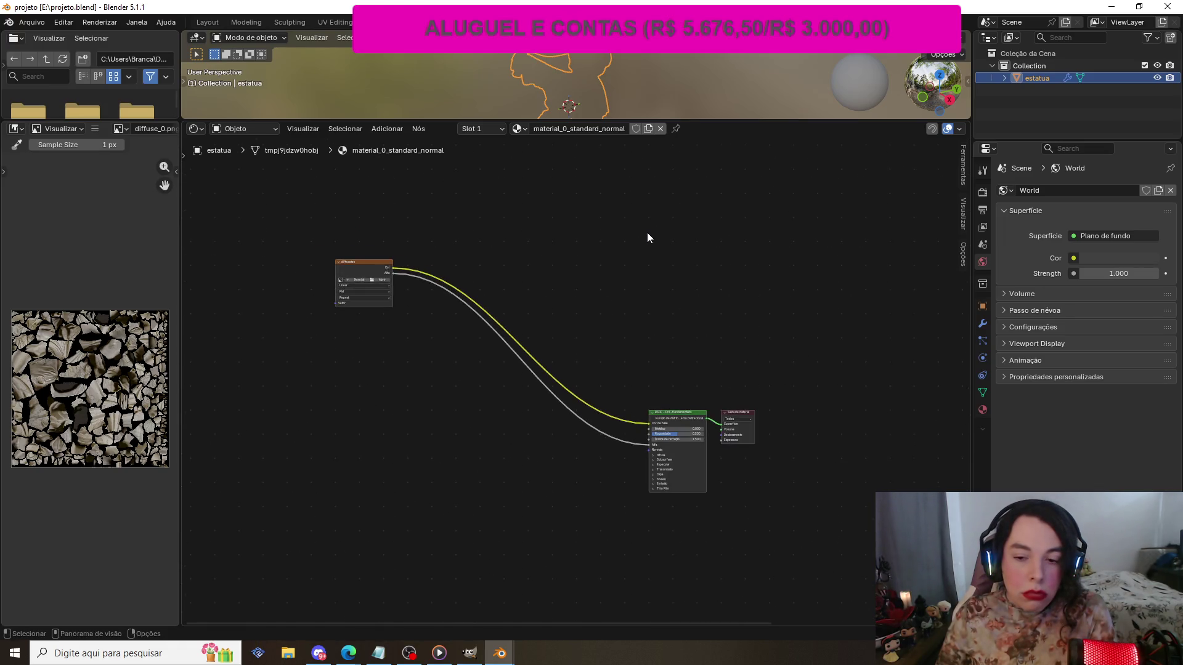
pyautogui.scroll(4, 646, 232)
pyautogui.scroll(-1, 647, 231)
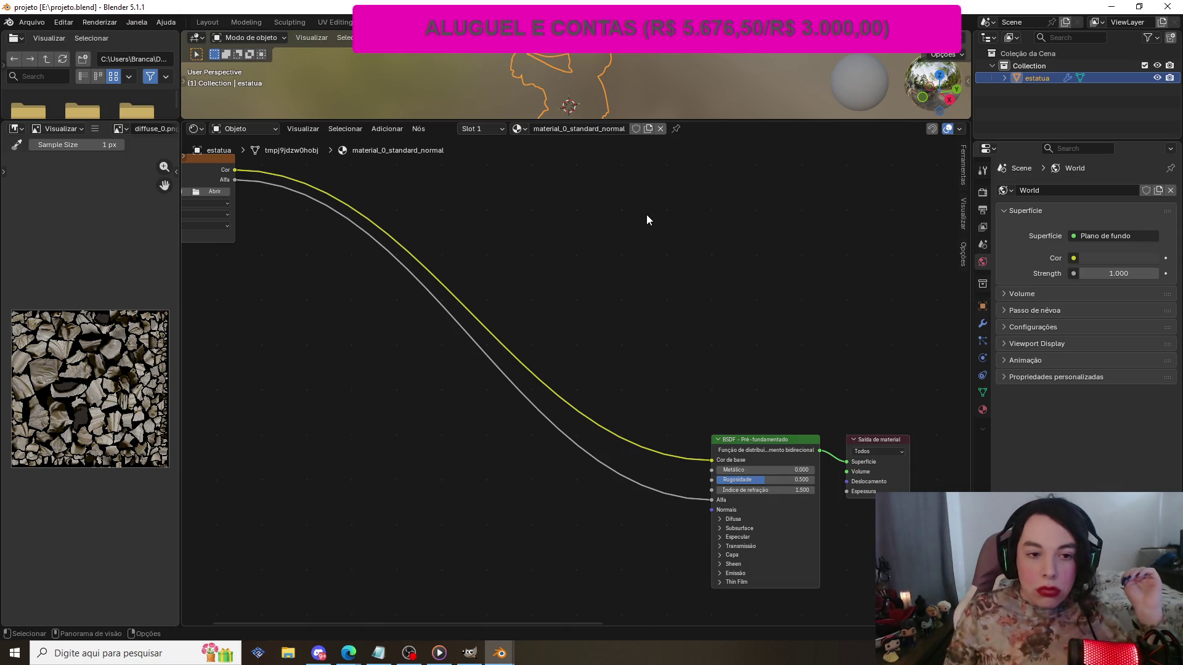
pyautogui.scroll(-2, 647, 220)
pyautogui.scroll(2, 647, 220)
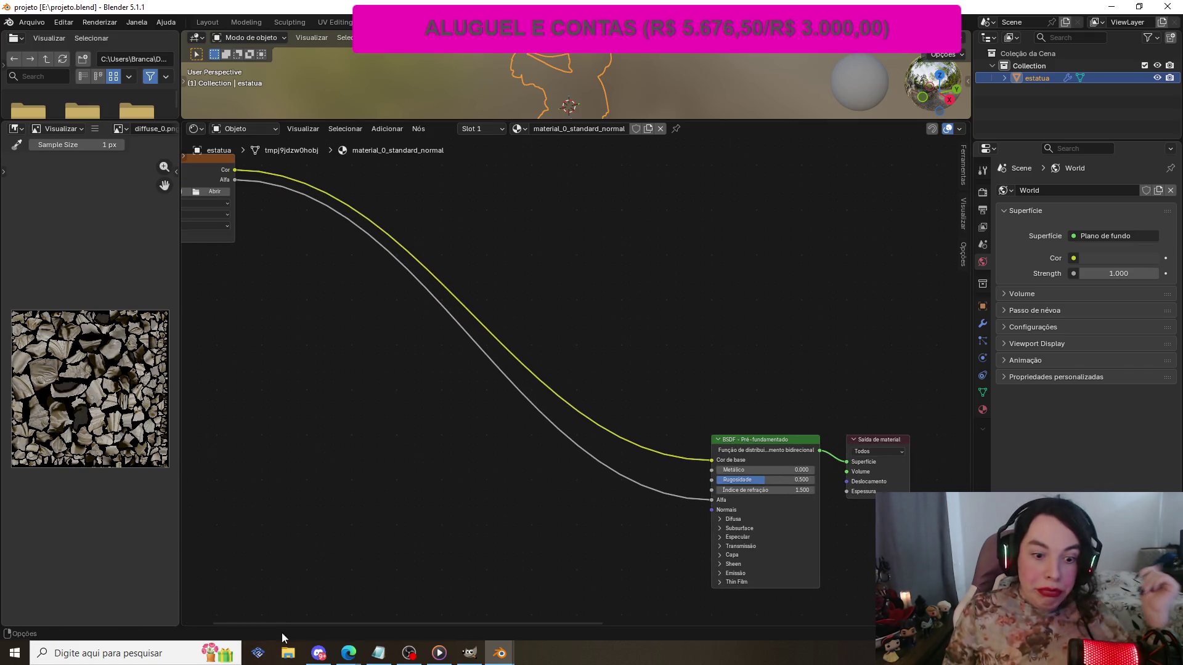
# - Open Windows' Add or remove programs settings via a 'desi' search
pyautogui.click(287, 653)
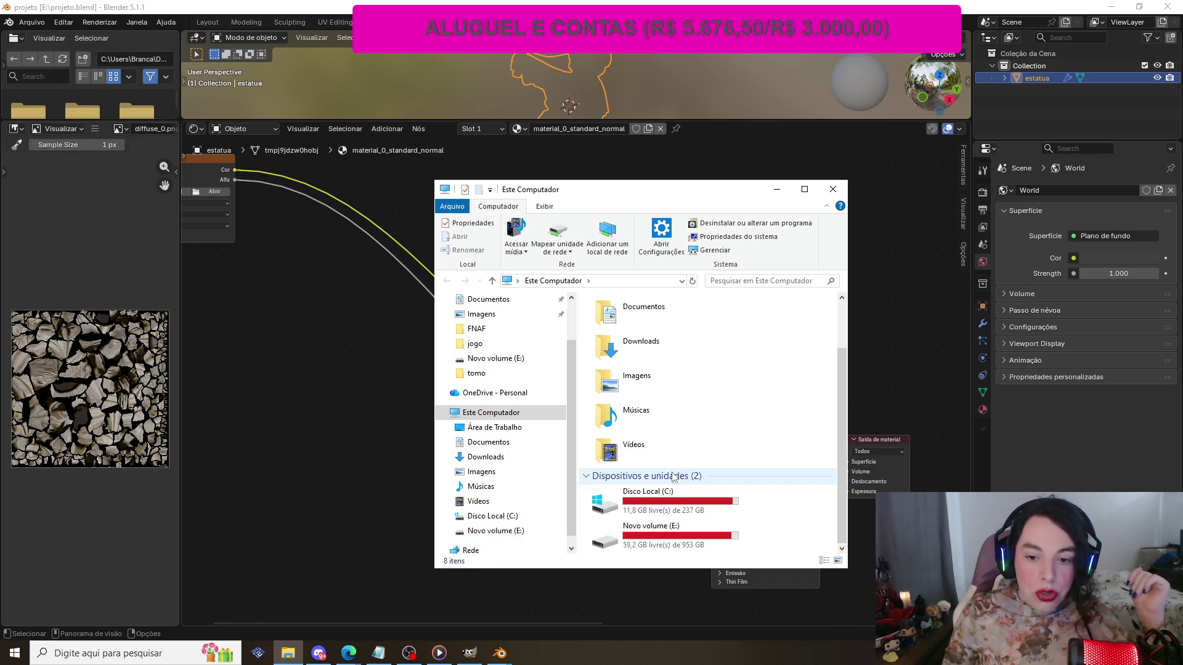
pyautogui.click(833, 189)
pyautogui.click(168, 651)
pyautogui.write('desi')
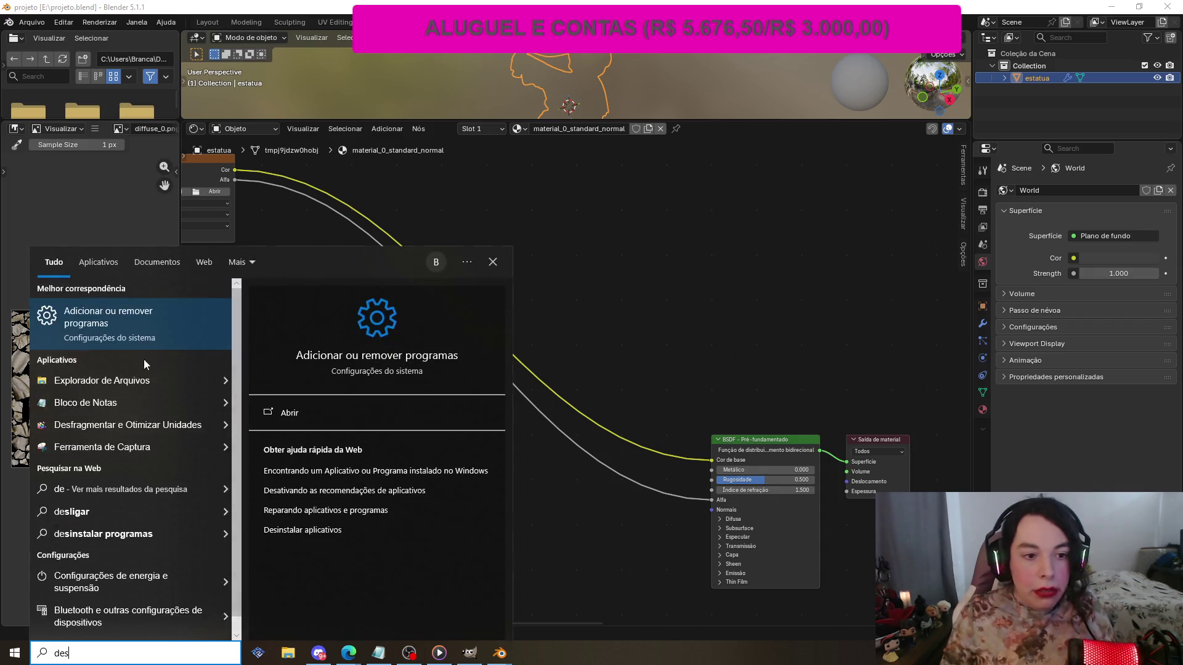
pyautogui.press('Return')
# - Uninstall Activeworlds along with its folder, leaving 129 apps listed
pyautogui.click(391, 314)
pyautogui.click(475, 369)
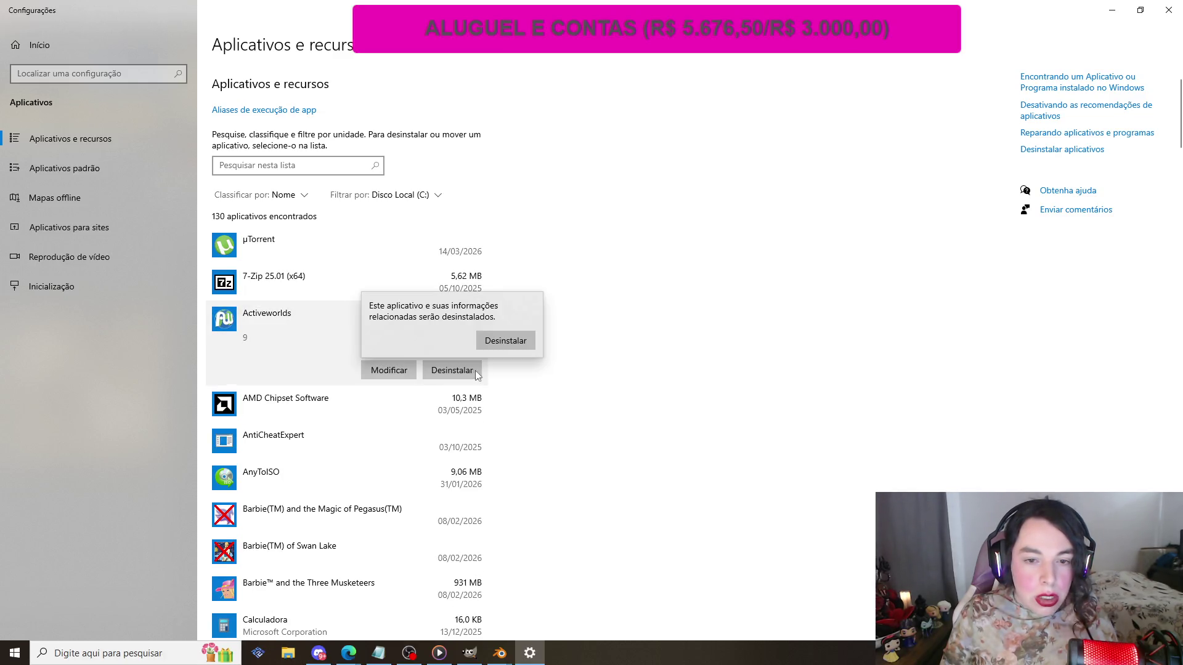
pyautogui.click(505, 340)
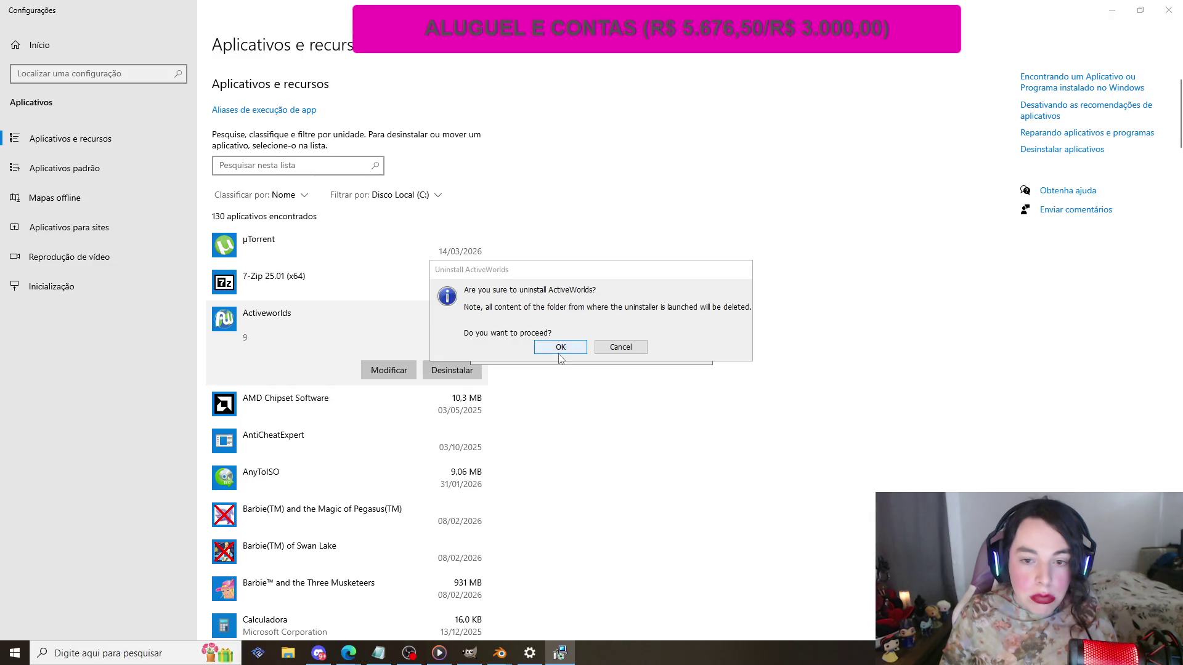
pyautogui.click(558, 353)
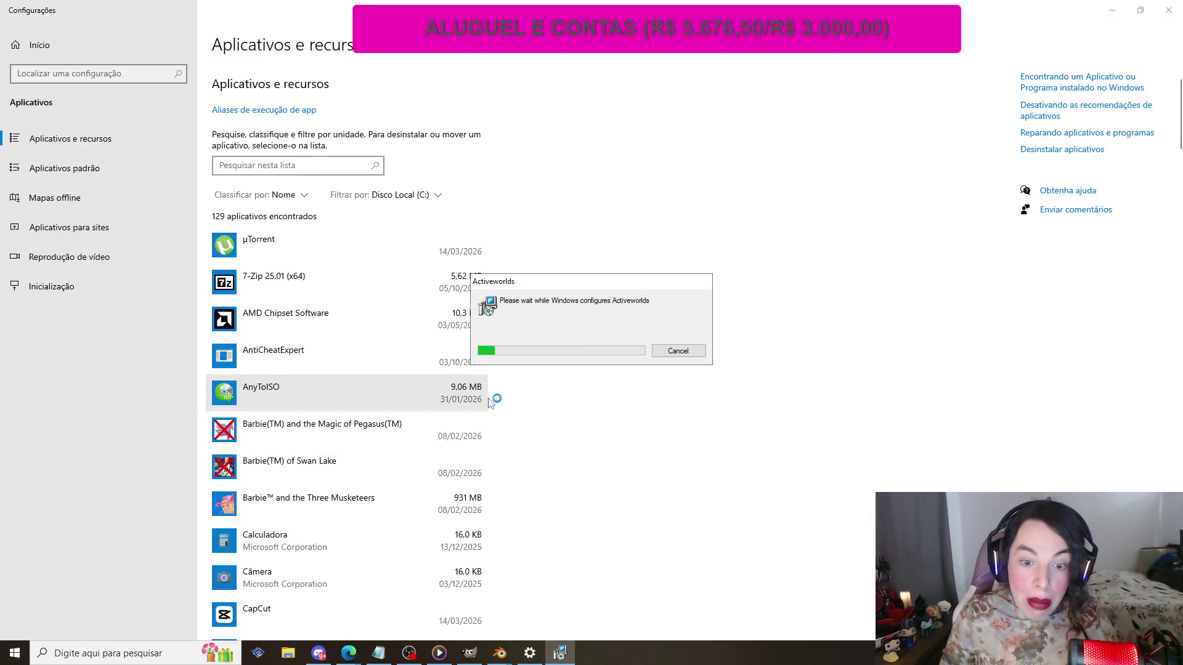
pyautogui.scroll(-12, 591, 403)
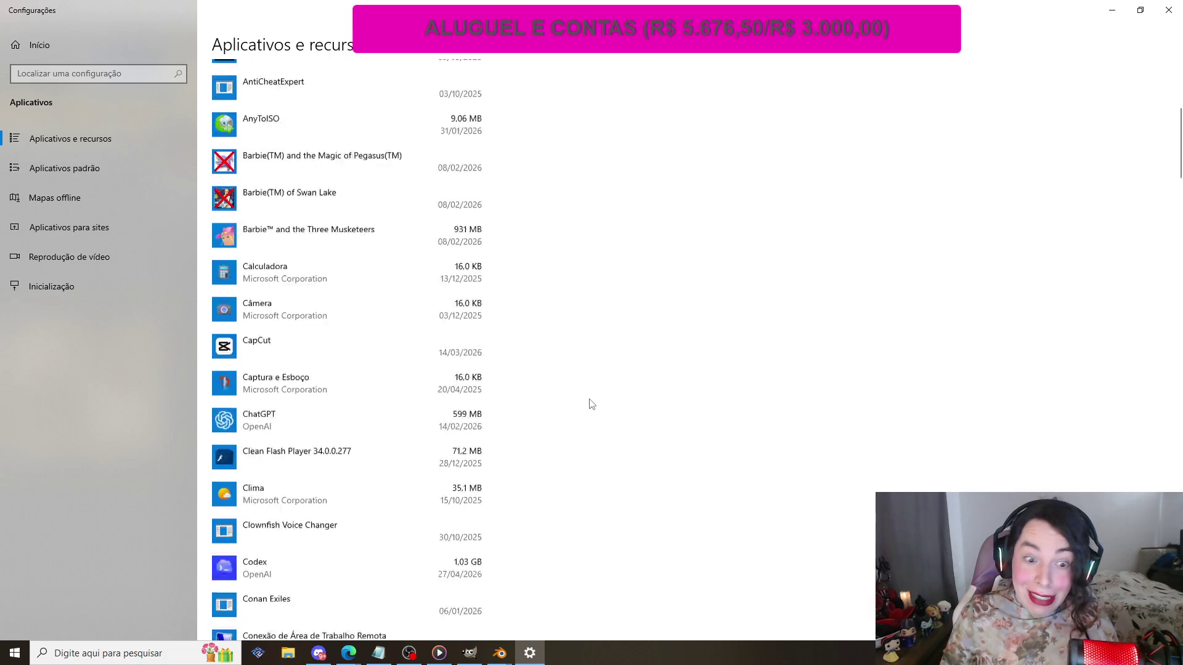
pyautogui.scroll(-13, 548, 343)
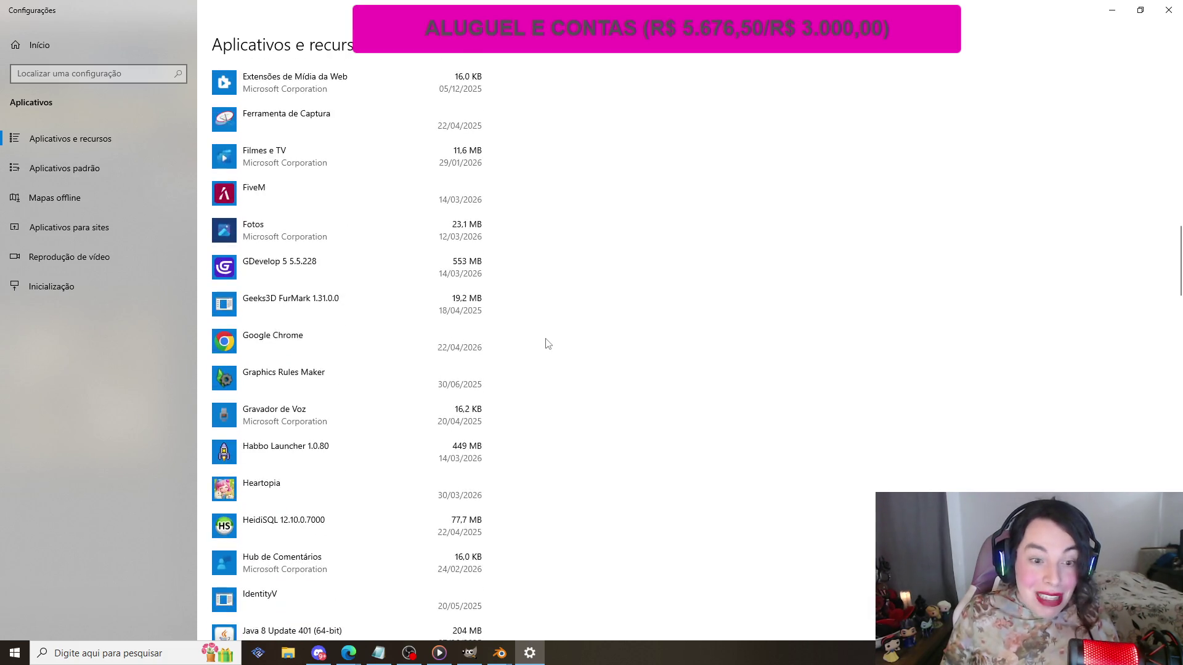
pyautogui.scroll(5, 548, 343)
pyautogui.scroll(-18, 548, 343)
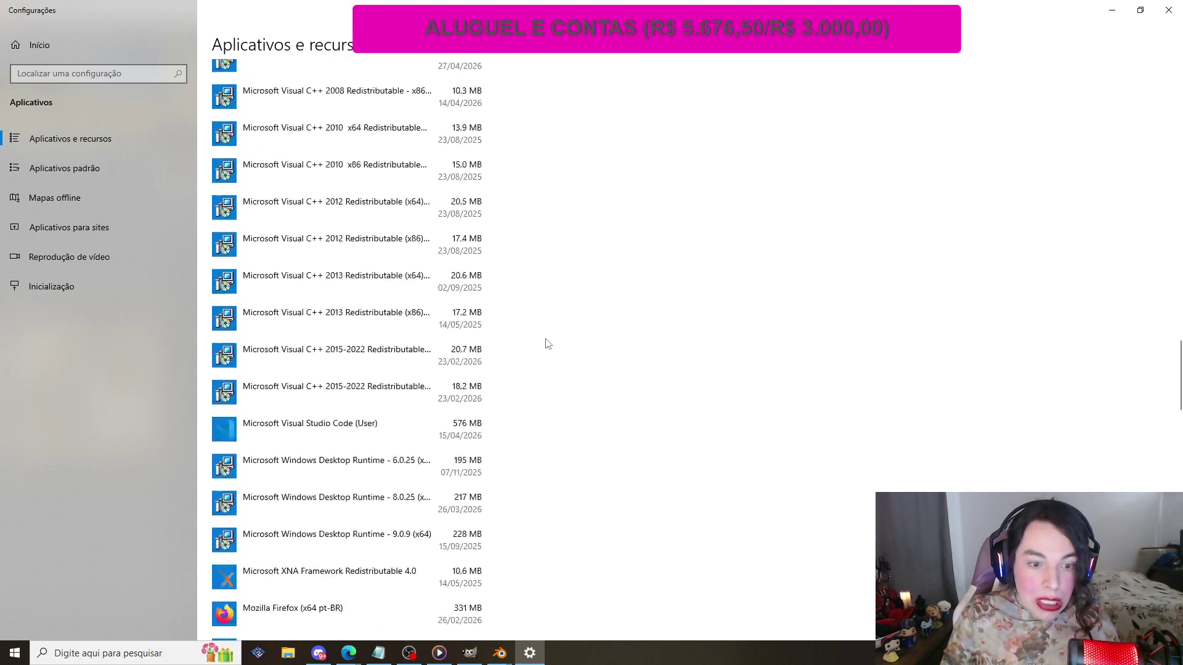
pyautogui.scroll(5, 548, 343)
pyautogui.scroll(-10, 548, 344)
pyautogui.scroll(18, 548, 344)
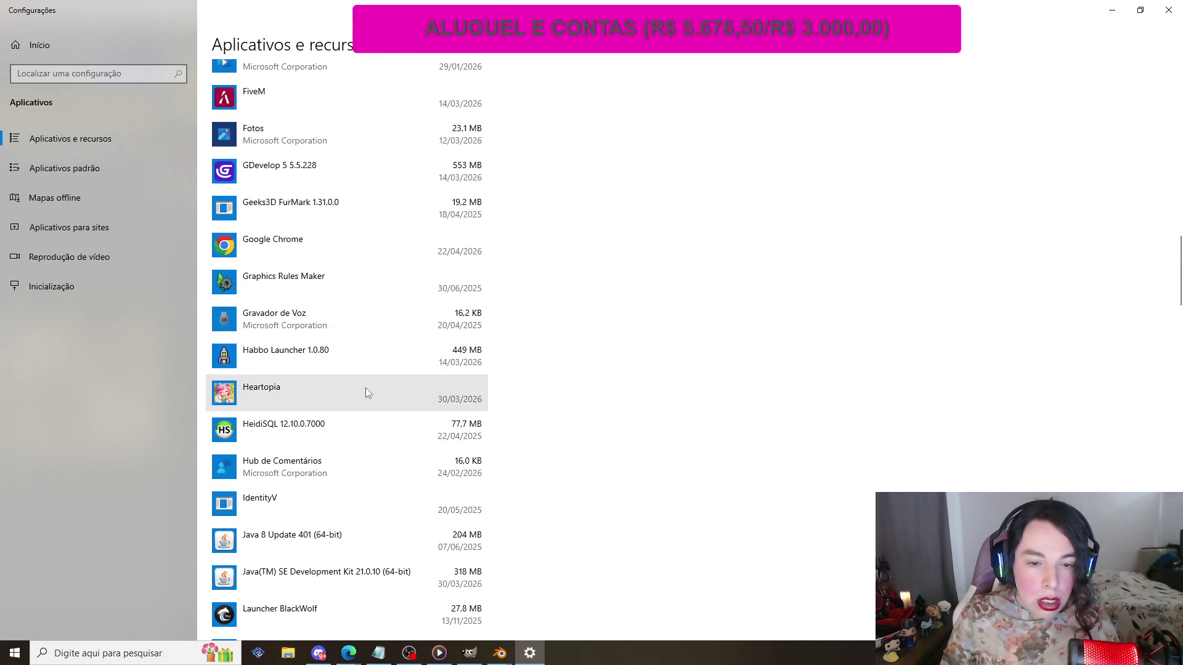
# - Start uninstalling Heartopia and answer the administrator permission prompt
pyautogui.click(365, 390)
pyautogui.click(459, 433)
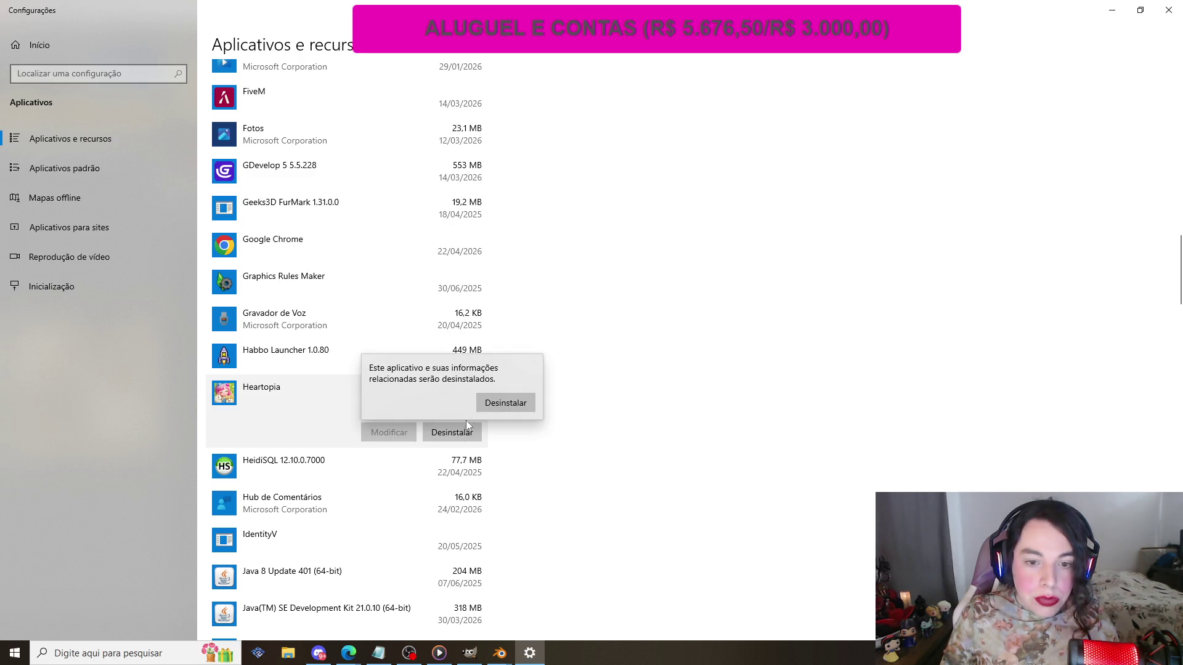
pyautogui.click(505, 403)
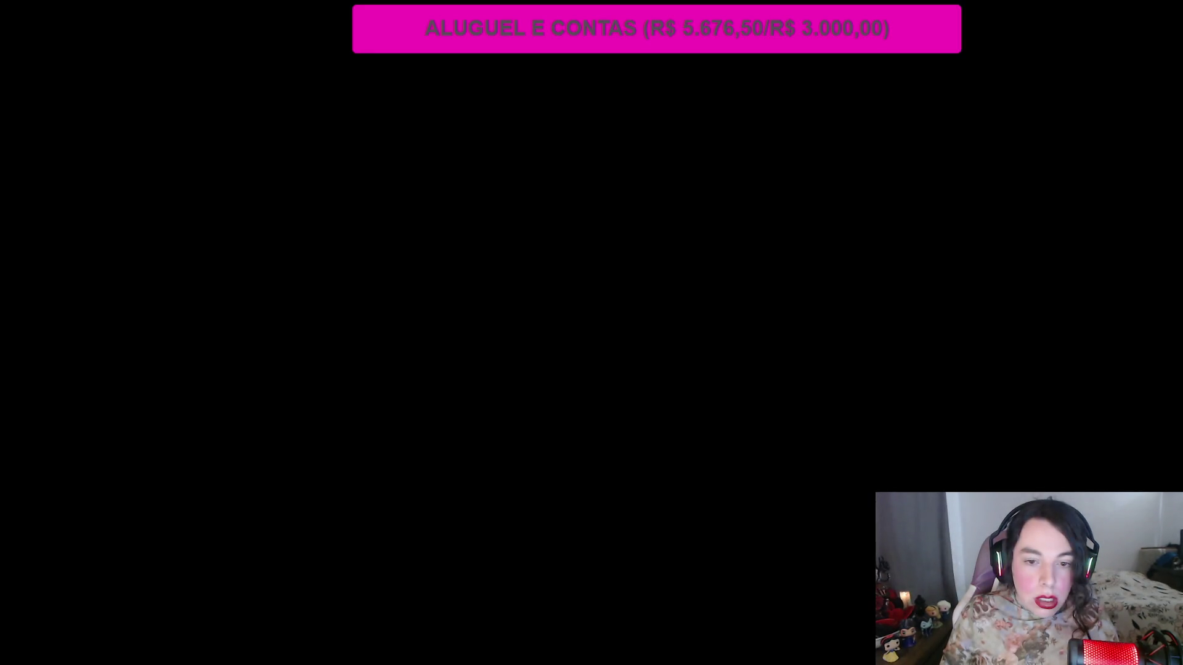
pyautogui.click(538, 376)
pyautogui.scroll(-15, 539, 375)
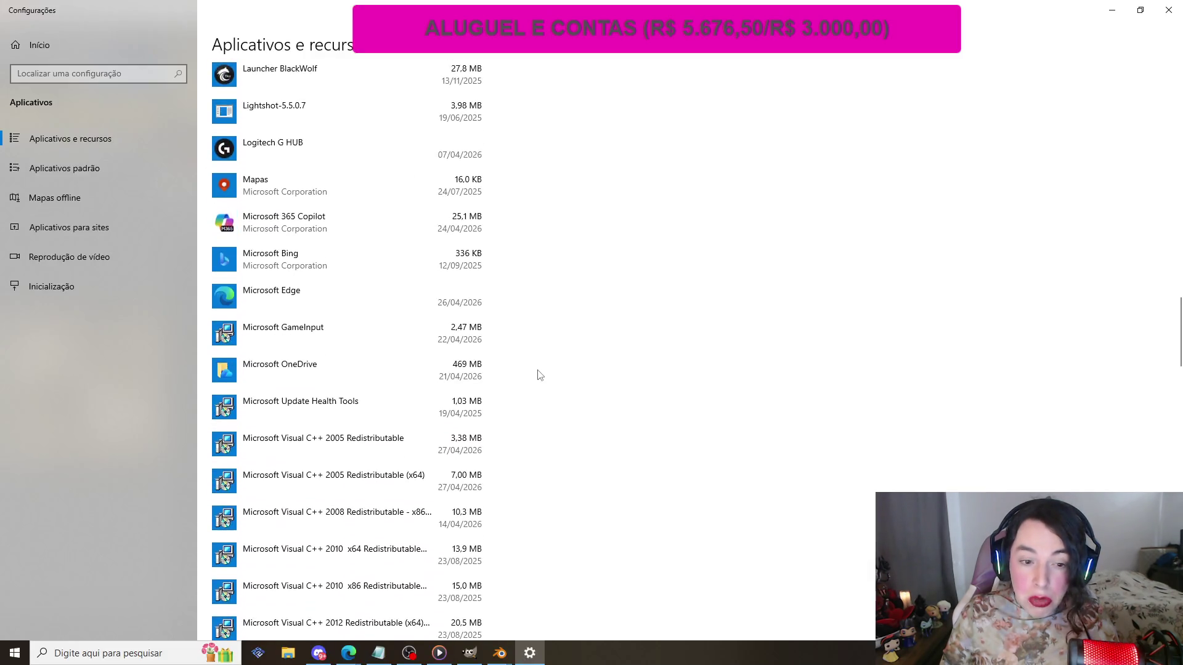
pyautogui.scroll(-15, 540, 375)
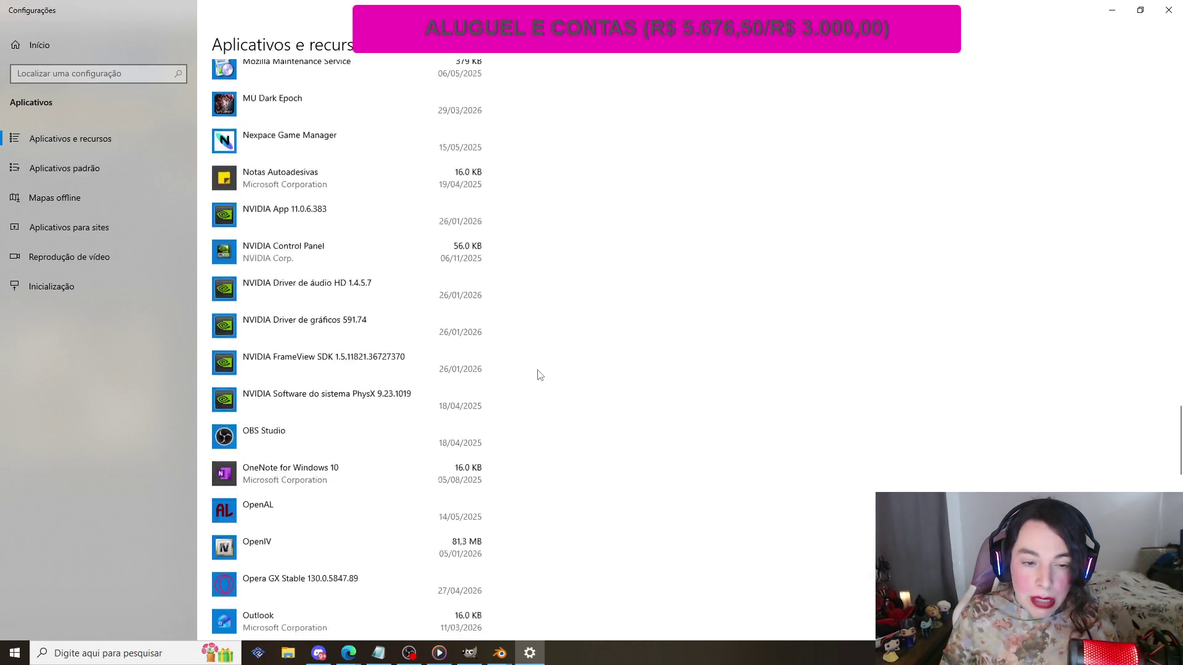
pyautogui.scroll(-8, 540, 375)
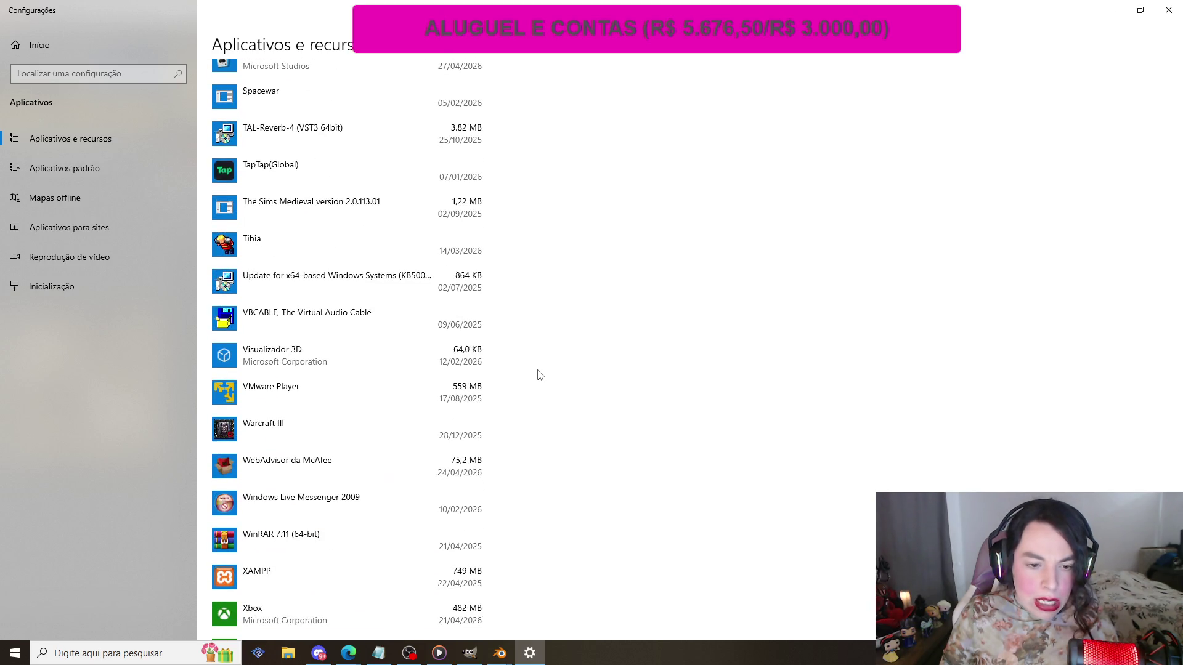
pyautogui.scroll(-3, 540, 375)
pyautogui.scroll(10, 540, 375)
pyautogui.scroll(15, 540, 375)
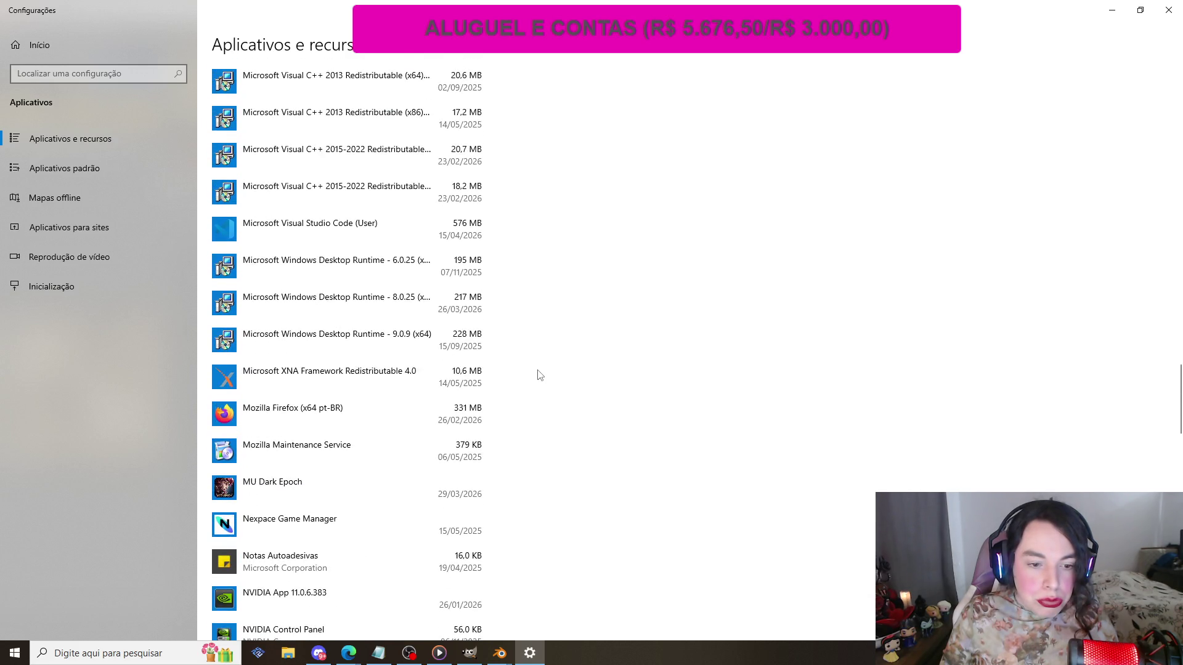
pyautogui.scroll(15, 540, 376)
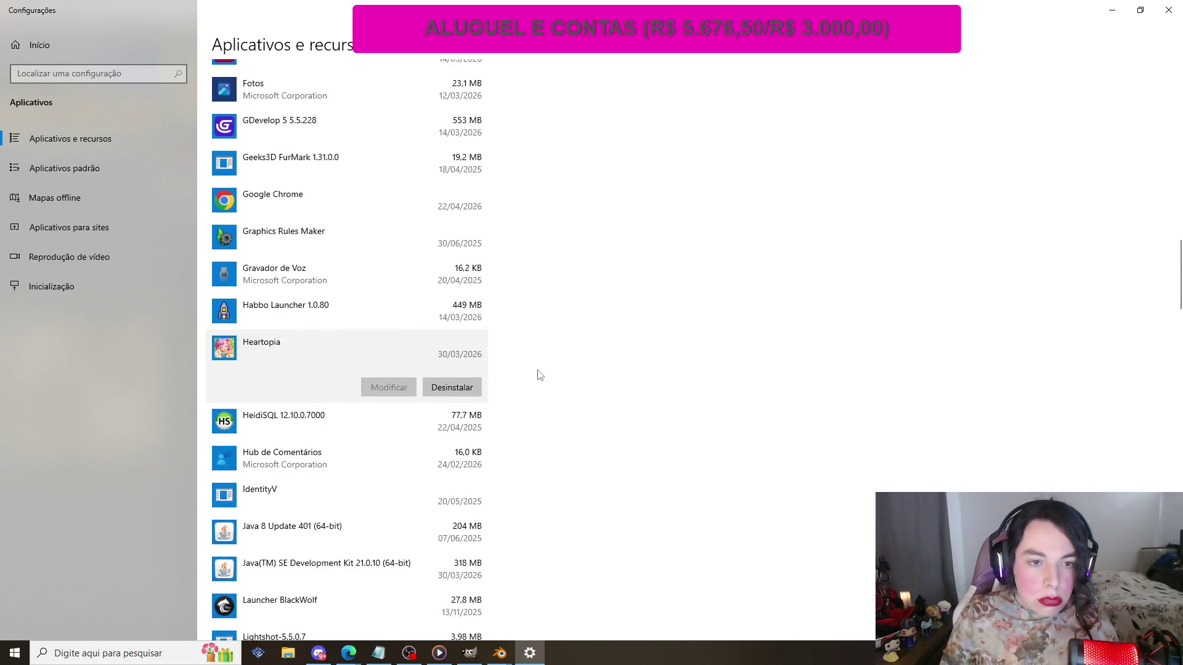
pyautogui.scroll(10, 539, 375)
# - Briefly check the Área de Trabalho folder, review the apps list, then minimize Settings
pyautogui.click(287, 653)
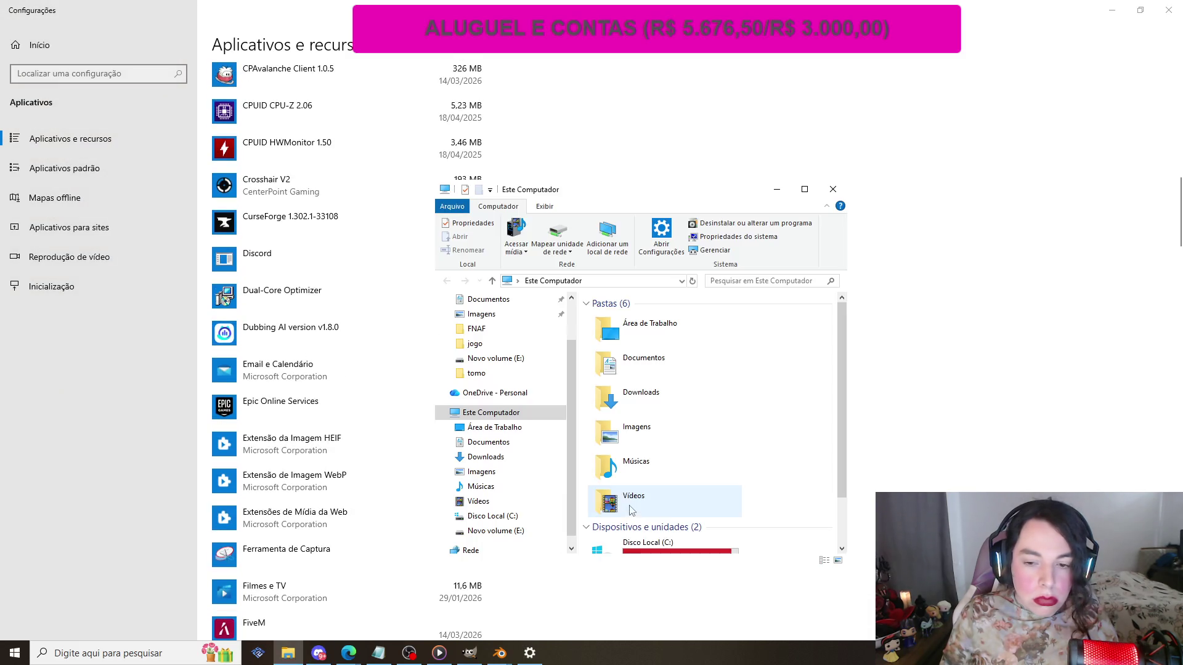
pyautogui.scroll(-1, 586, 487)
pyautogui.click(512, 427)
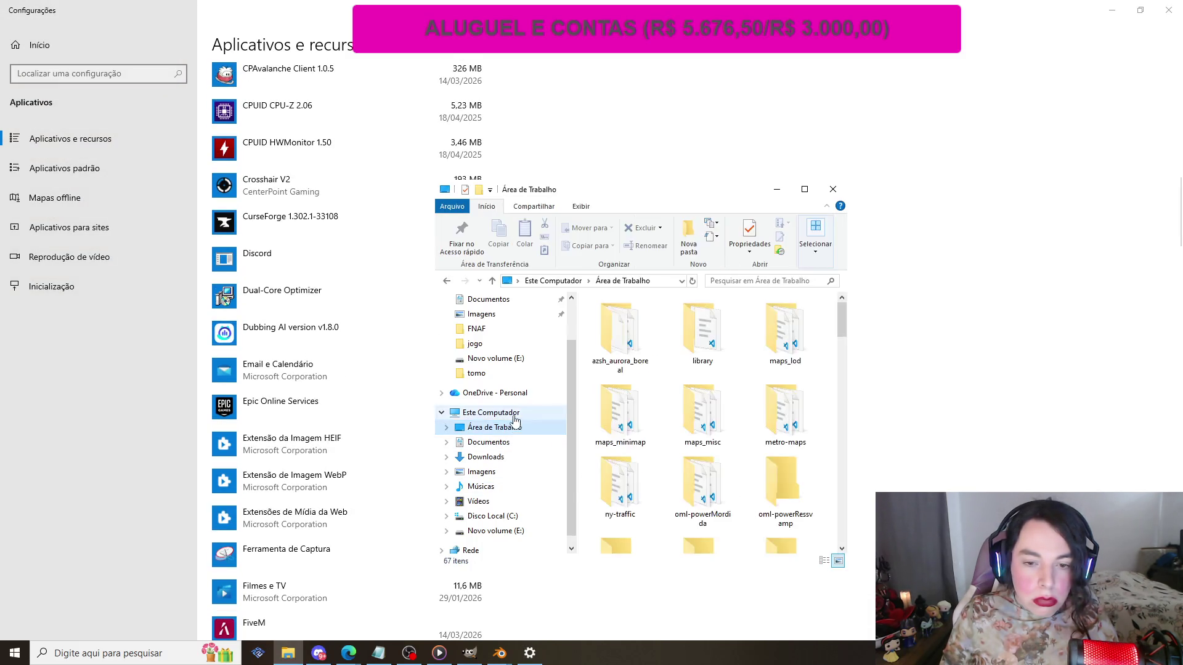
pyautogui.click(515, 420)
pyautogui.click(833, 190)
pyautogui.scroll(-6, 391, 378)
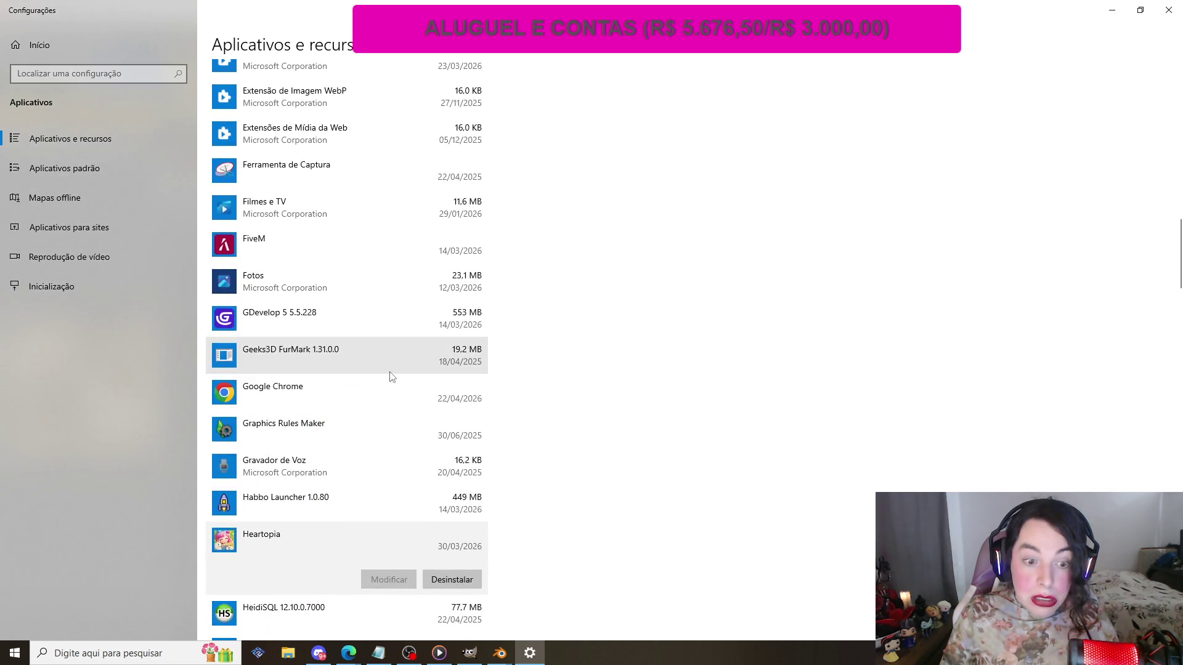
pyautogui.scroll(-5, 435, 351)
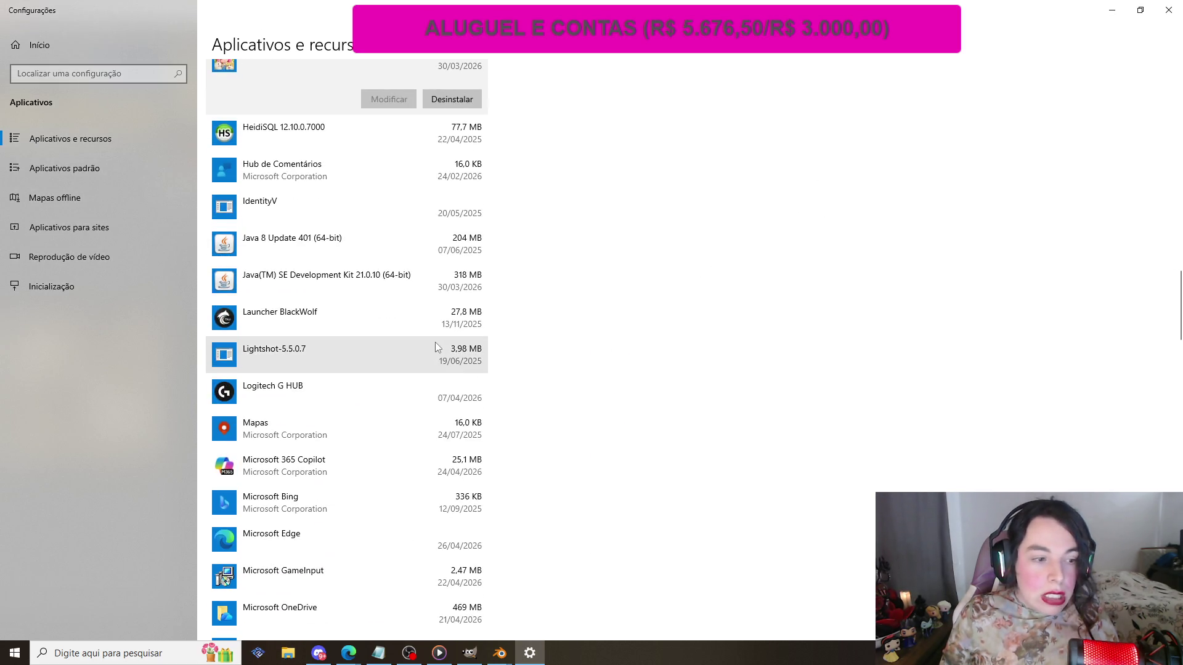
pyautogui.scroll(-5, 435, 342)
pyautogui.scroll(-10, 435, 346)
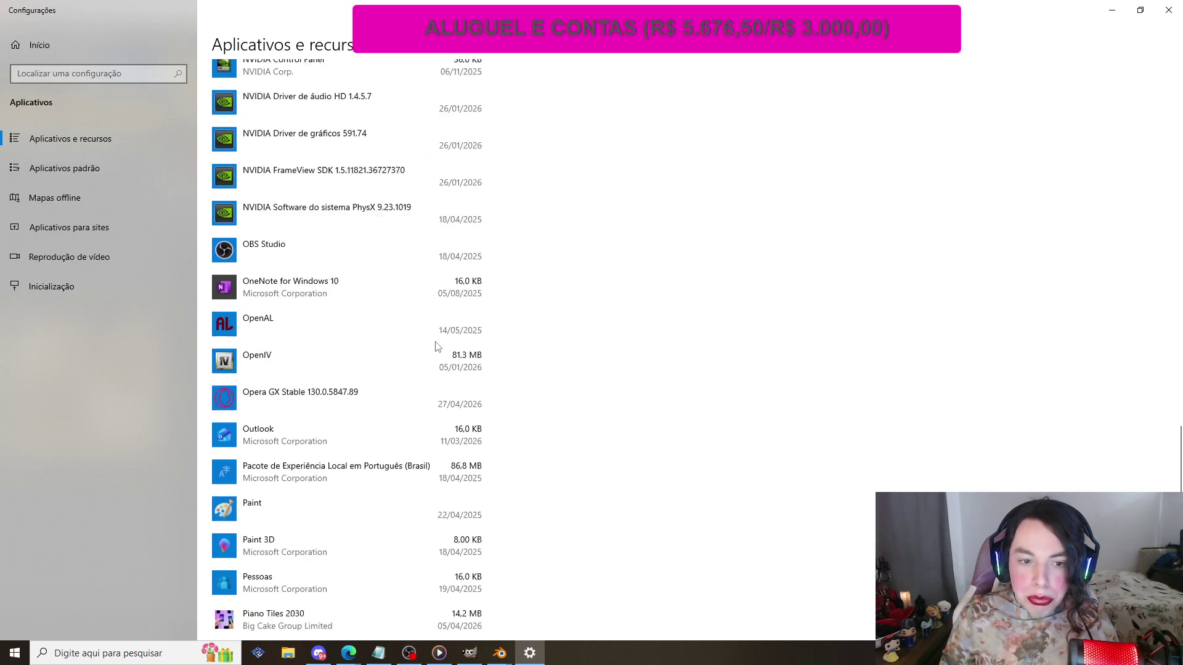
pyautogui.scroll(-10, 435, 346)
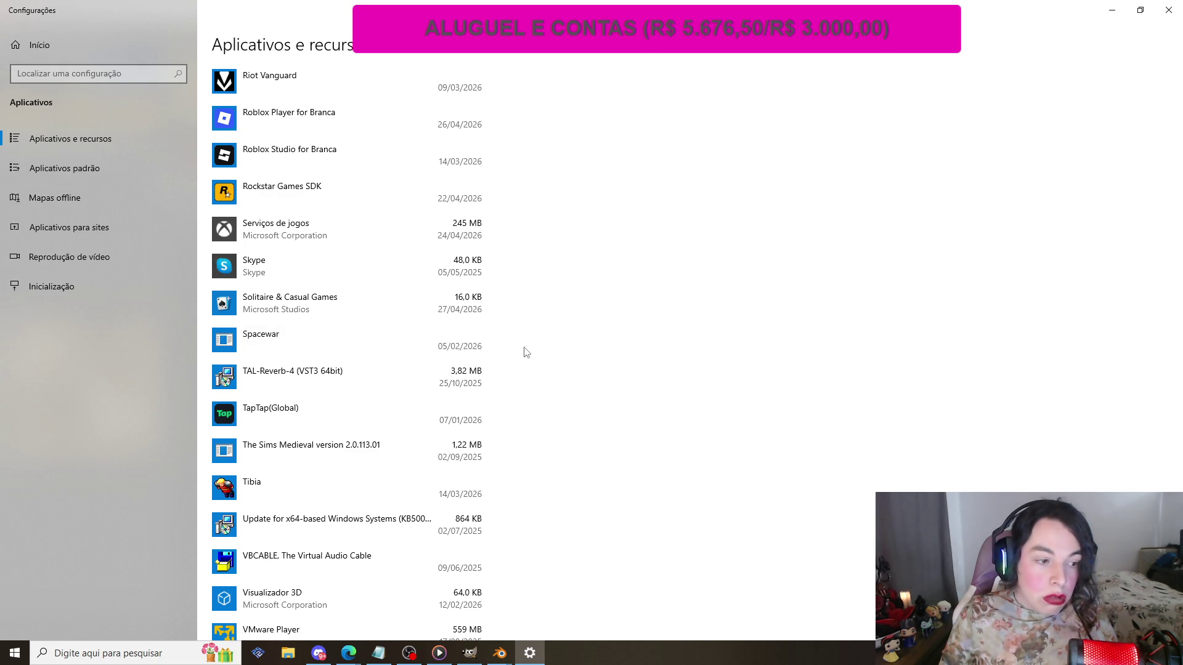
pyautogui.scroll(-5, 527, 352)
pyautogui.scroll(12, 527, 350)
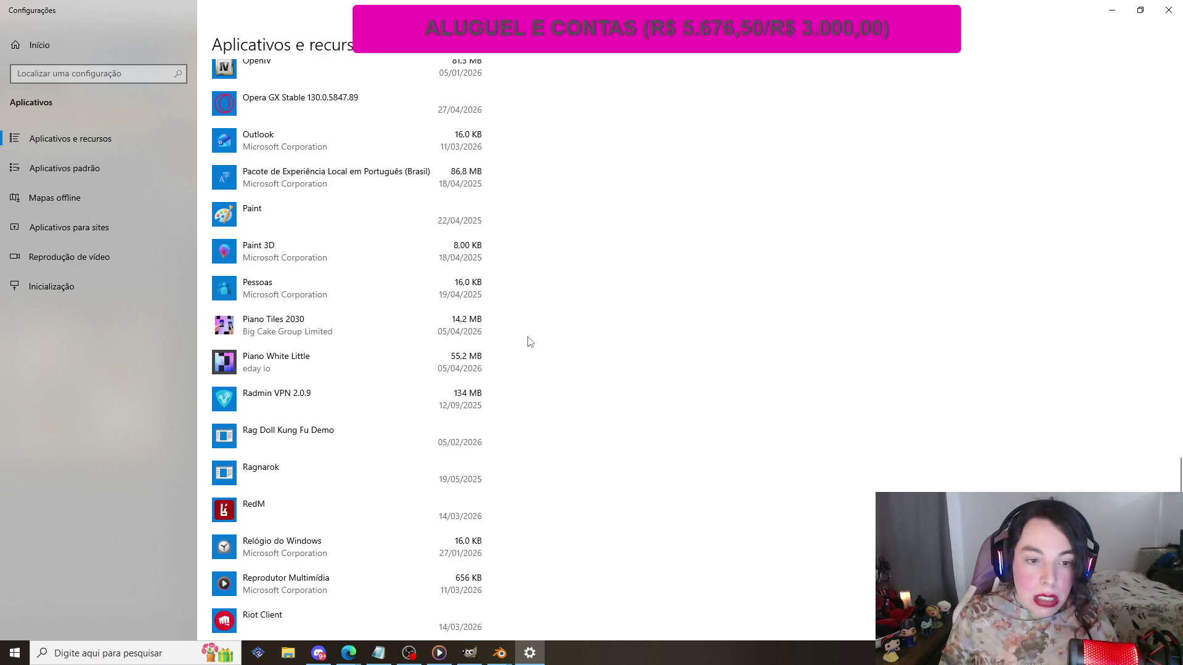
pyautogui.scroll(20, 530, 342)
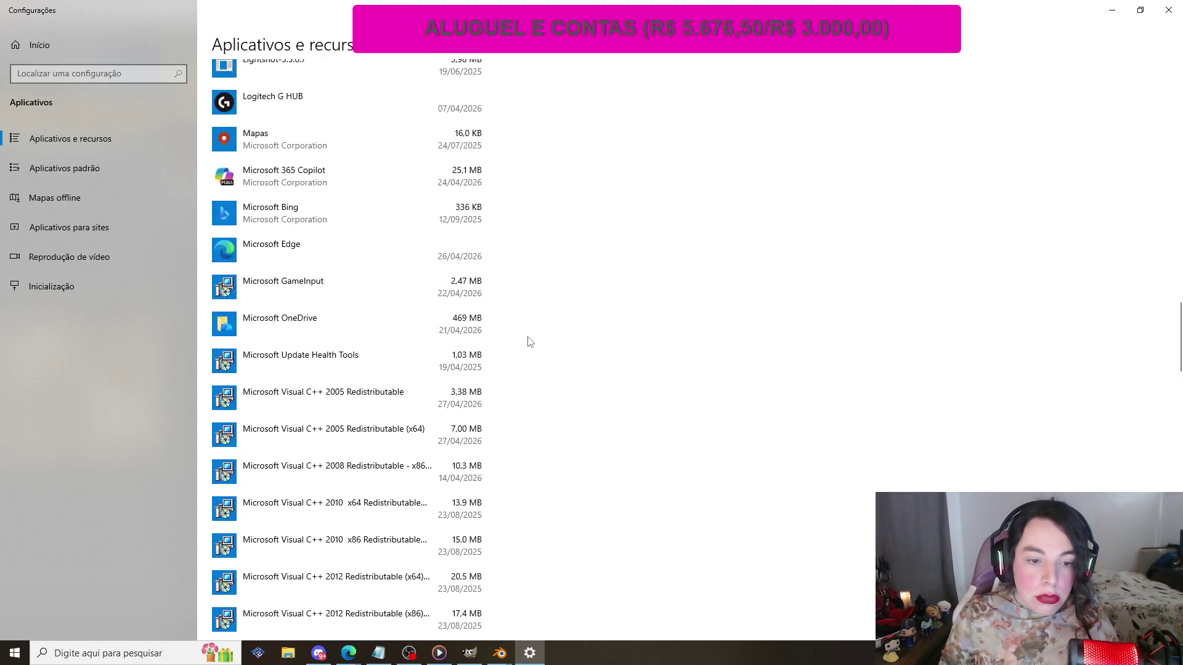
pyautogui.scroll(15, 530, 342)
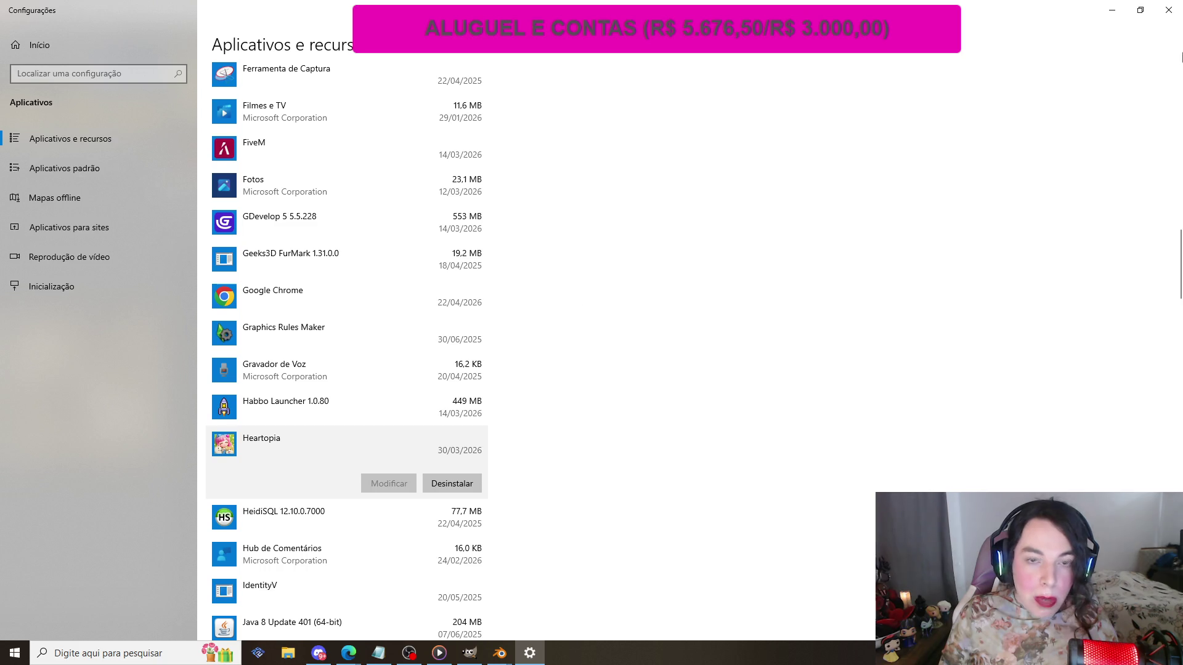
pyautogui.click(1112, 10)
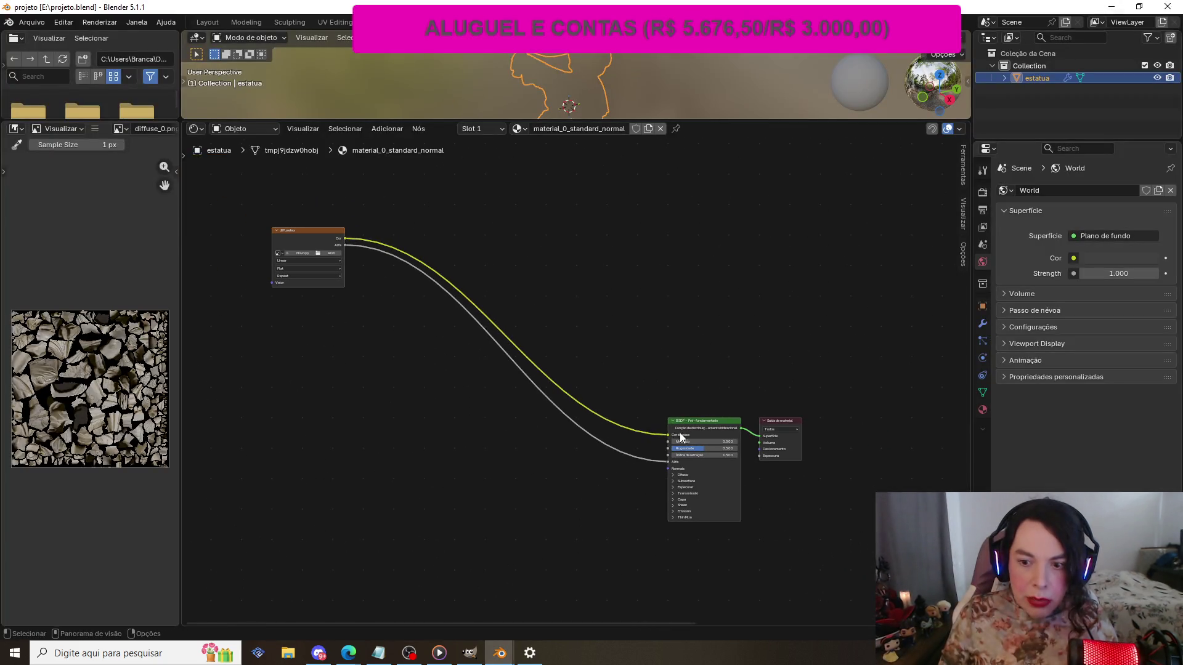
# - Open Preferences from the Editar menu to view DeepBump 8.0.0's add-on entry and dependency warning
pyautogui.scroll(2, 239, 342)
pyautogui.scroll(-1, 287, 319)
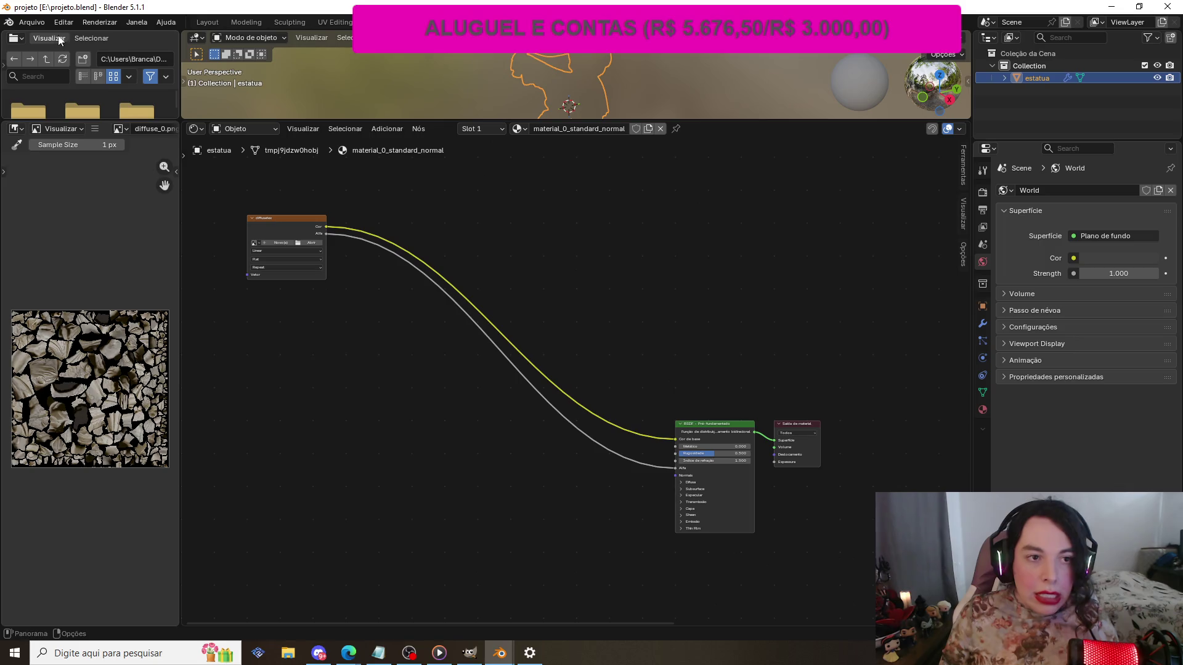
pyautogui.click(29, 22)
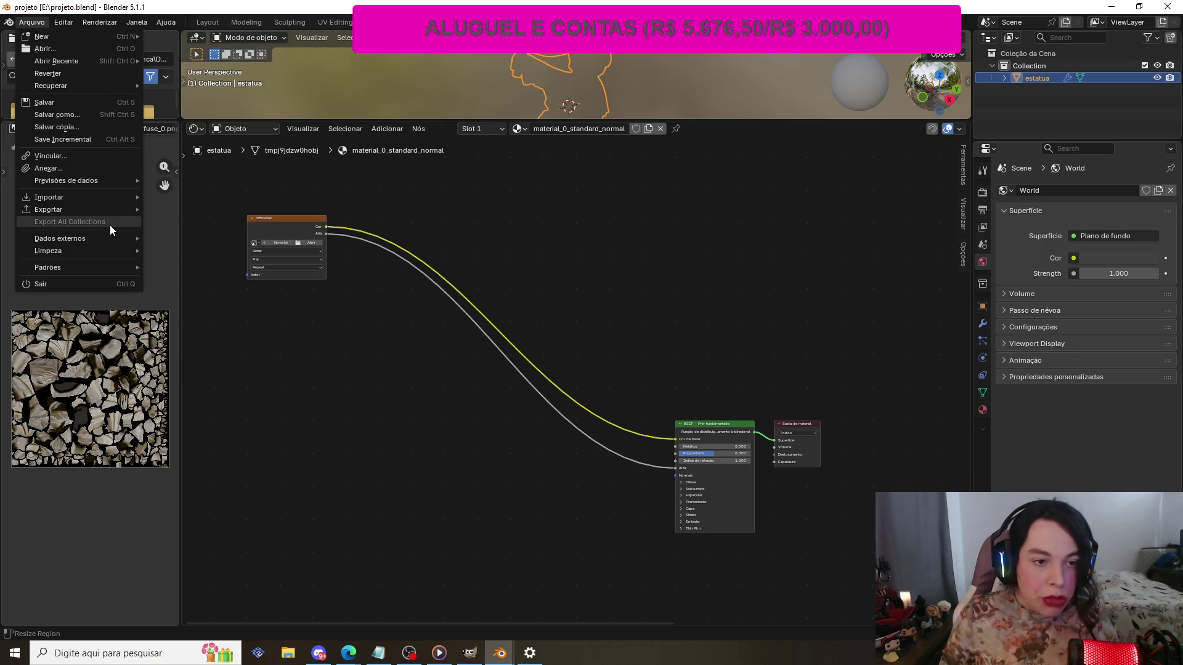
pyautogui.click(61, 21)
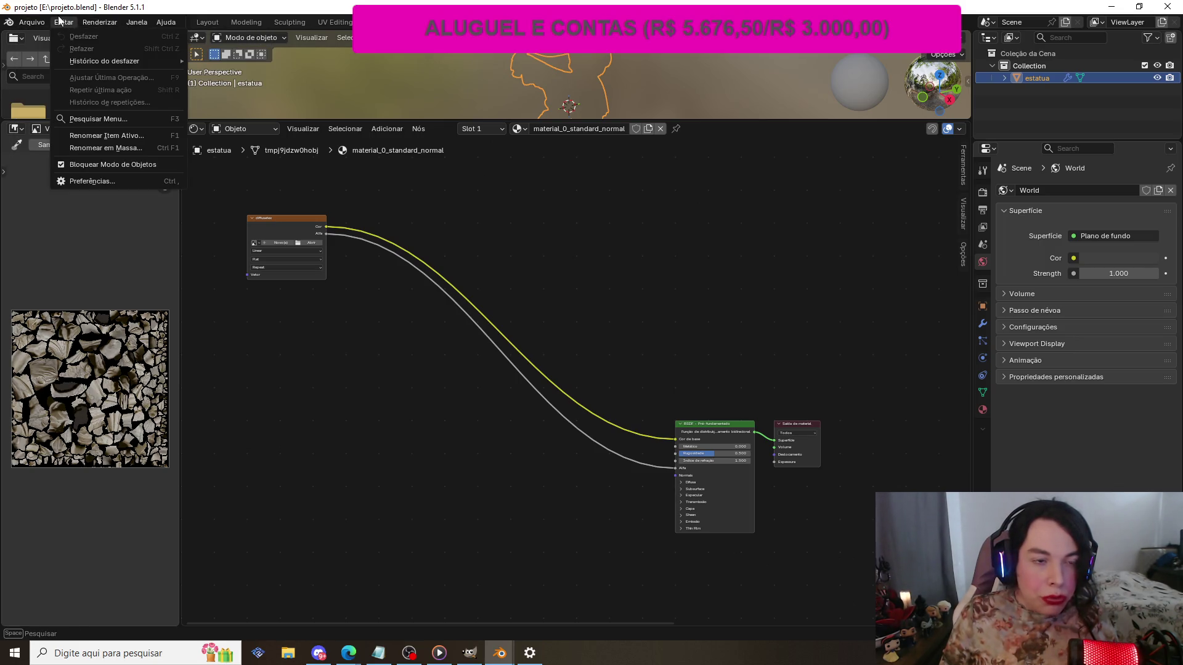
pyautogui.click(120, 180)
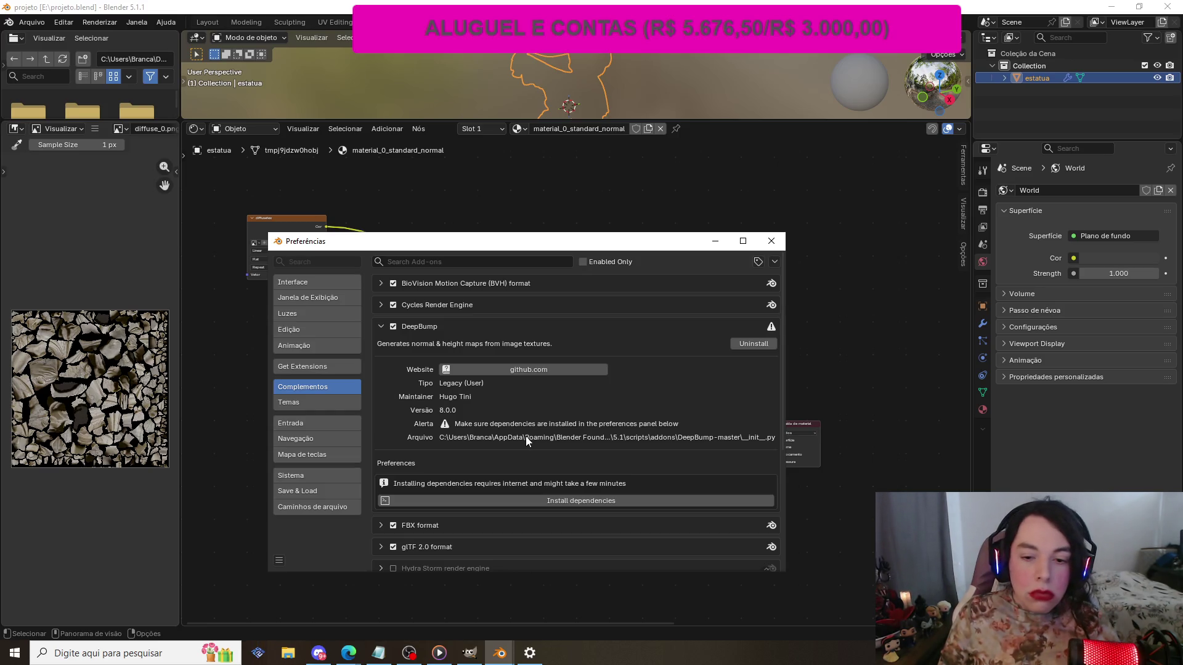
# - Uninstall the DeepBump add-on, confirm the removal, and close Preferences
pyautogui.click(739, 346)
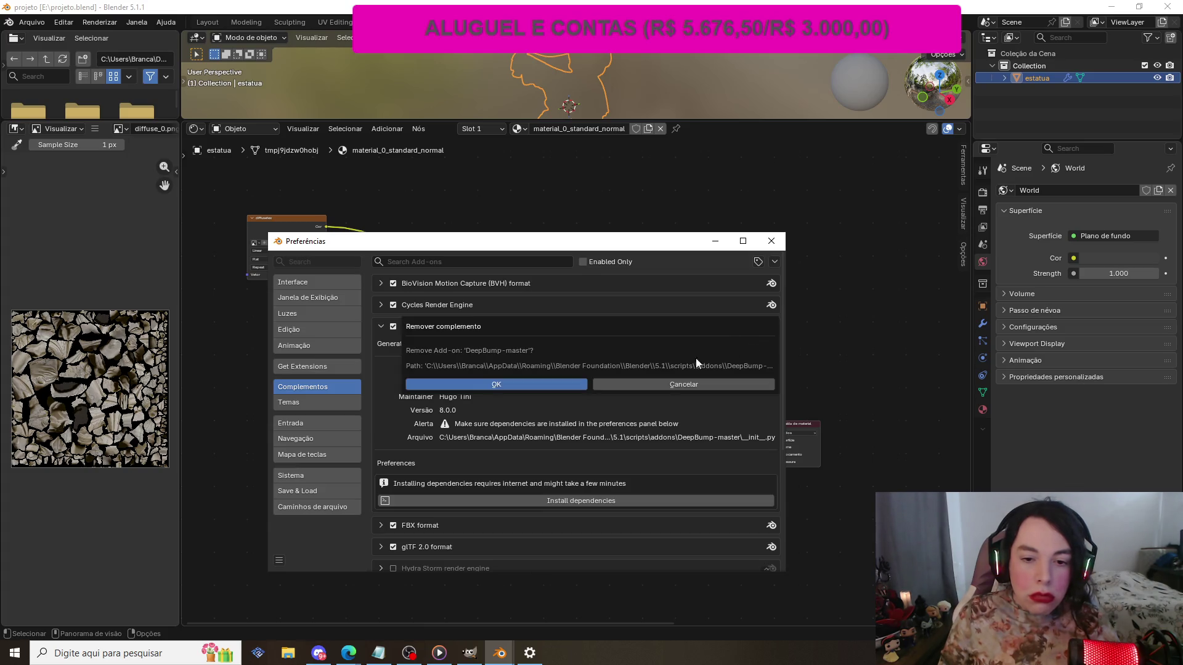
pyautogui.click(549, 382)
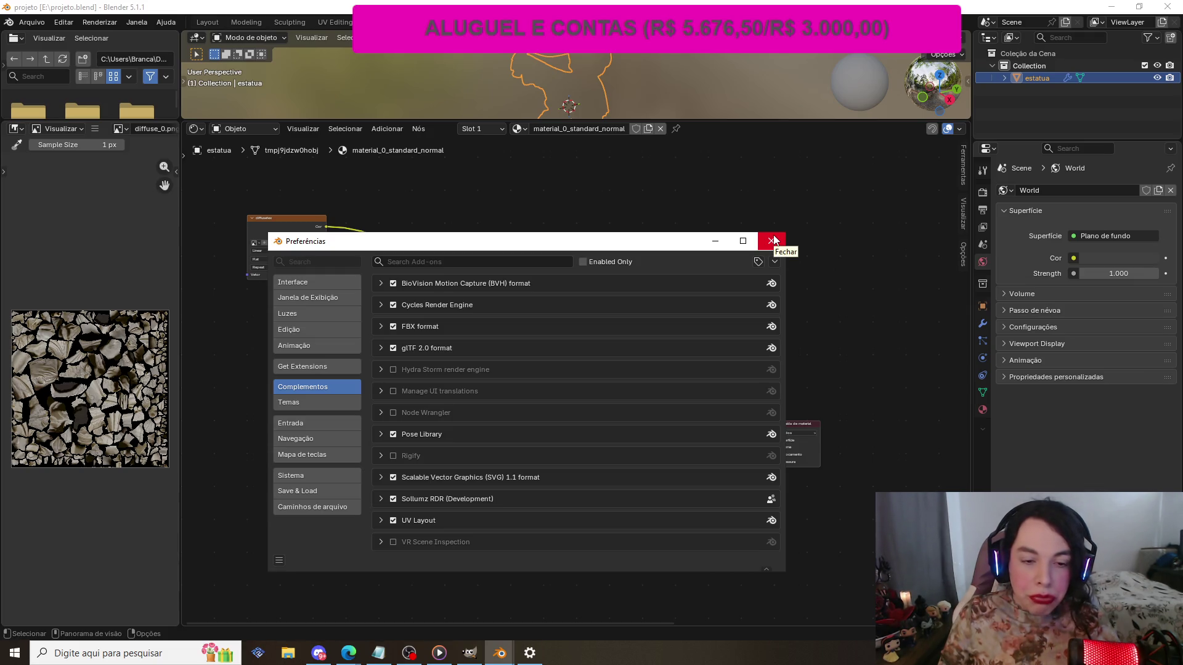
pyautogui.click(774, 240)
pyautogui.click(33, 23)
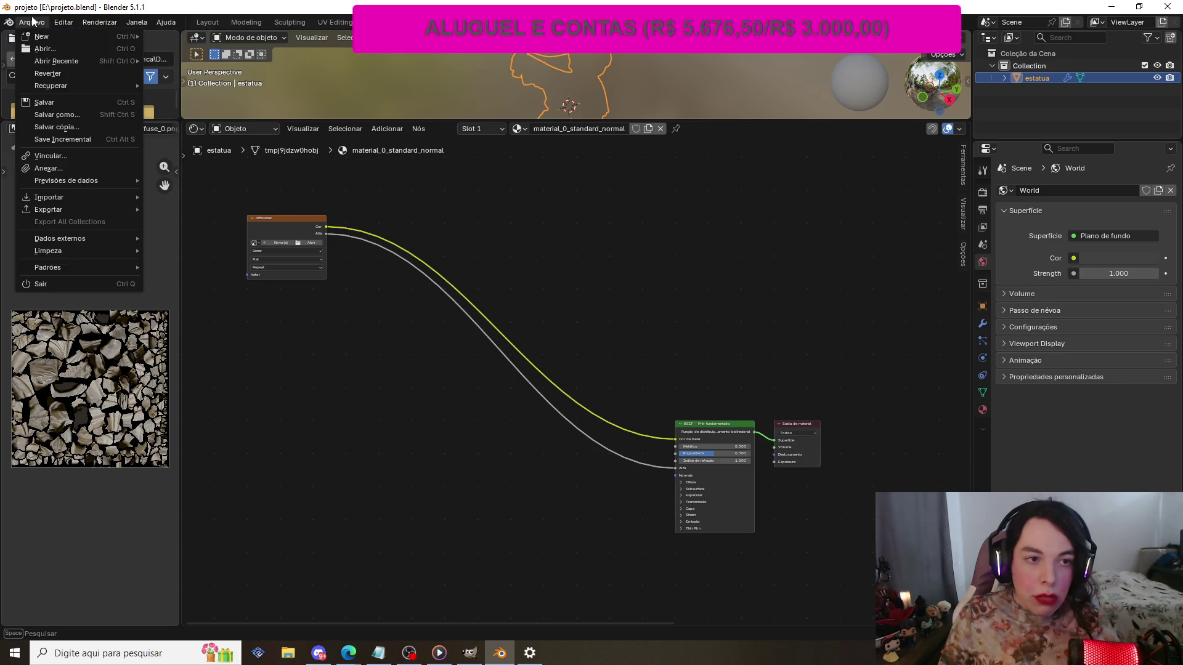
# - Reopen Preferences, check Get Extensions and Complementos, then start an add-on Install from Disk
pyautogui.click(101, 23)
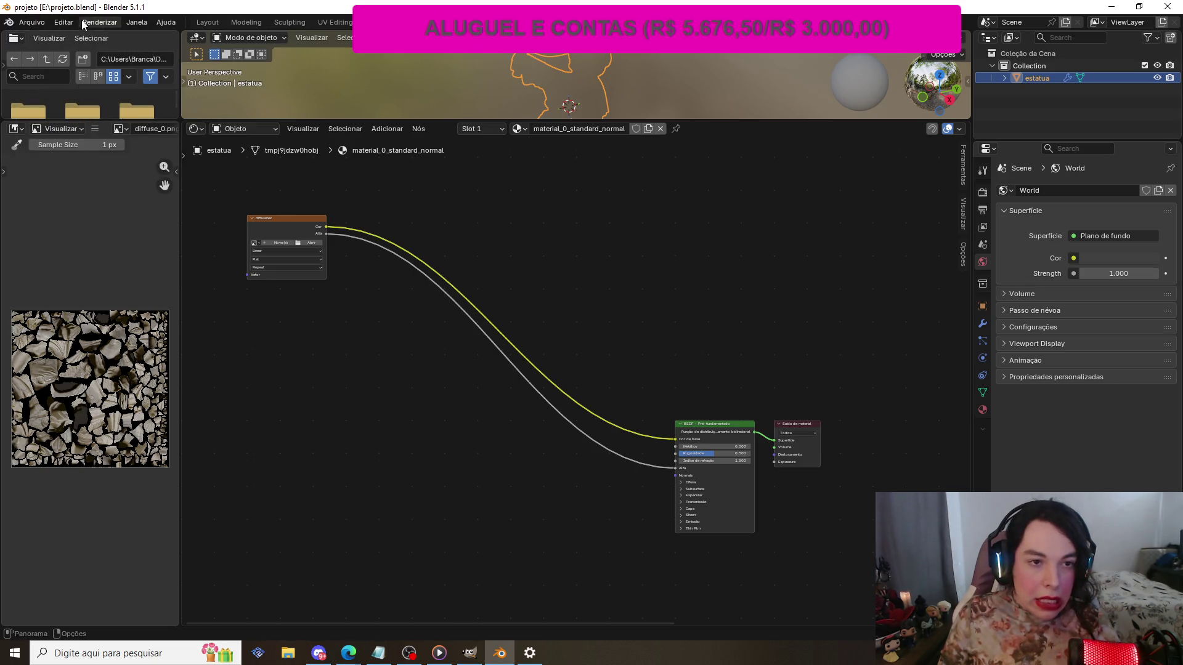
pyautogui.click(66, 23)
pyautogui.click(107, 180)
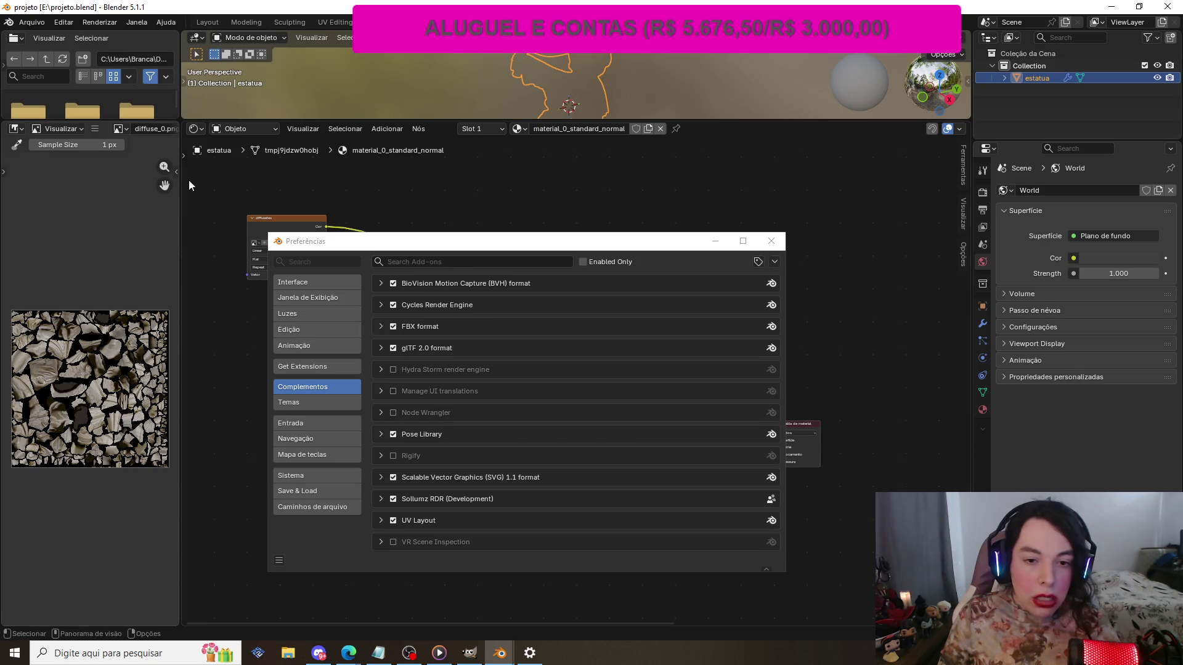
pyautogui.click(311, 366)
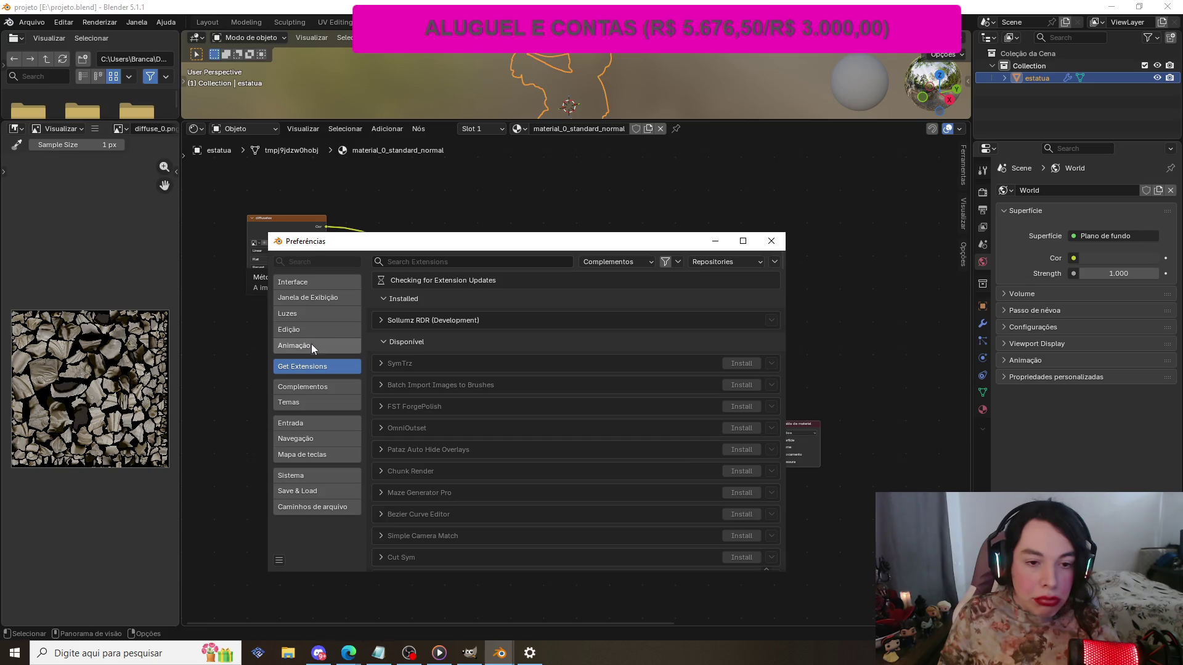
pyautogui.click(329, 382)
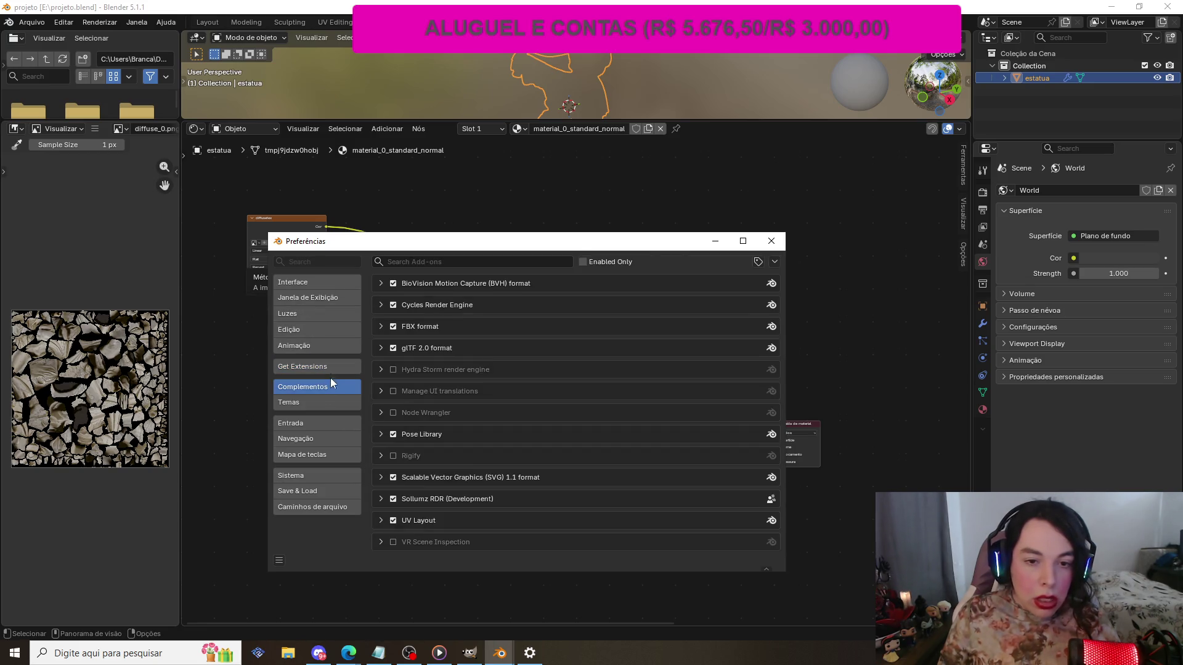
pyautogui.click(772, 264)
pyautogui.click(745, 289)
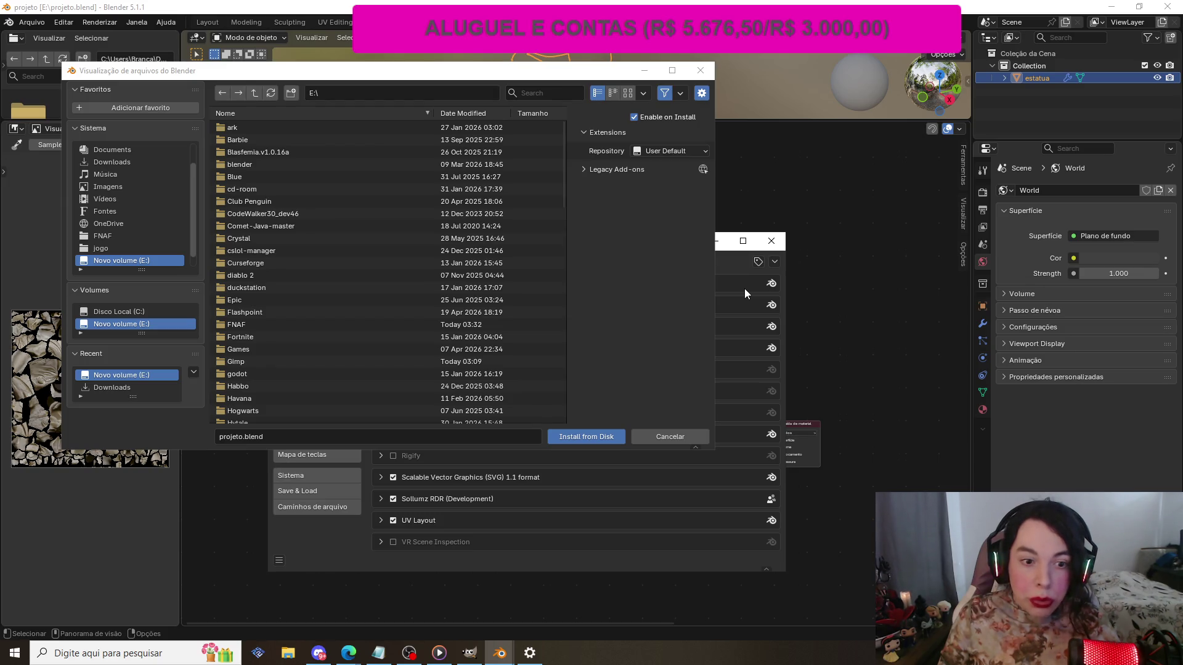
# - Install DeepBump from Downloads > DeepBump-master, which fails with an extraction error
pyautogui.scroll(2, 117, 178)
pyautogui.click(116, 190)
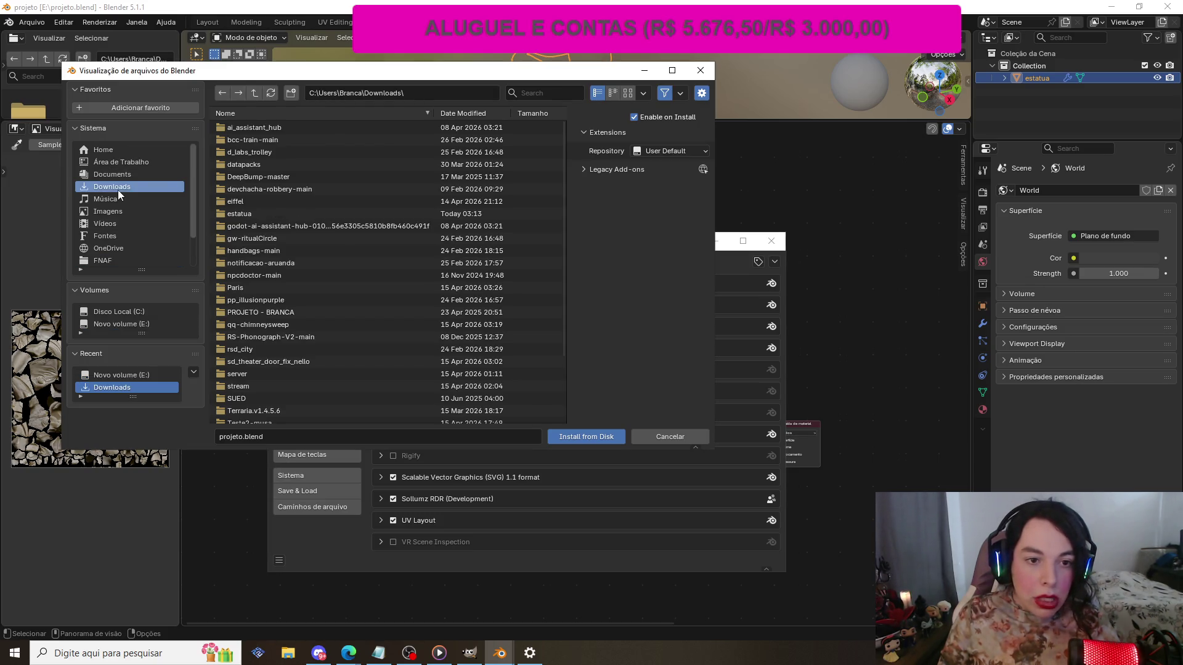
pyautogui.click(300, 178)
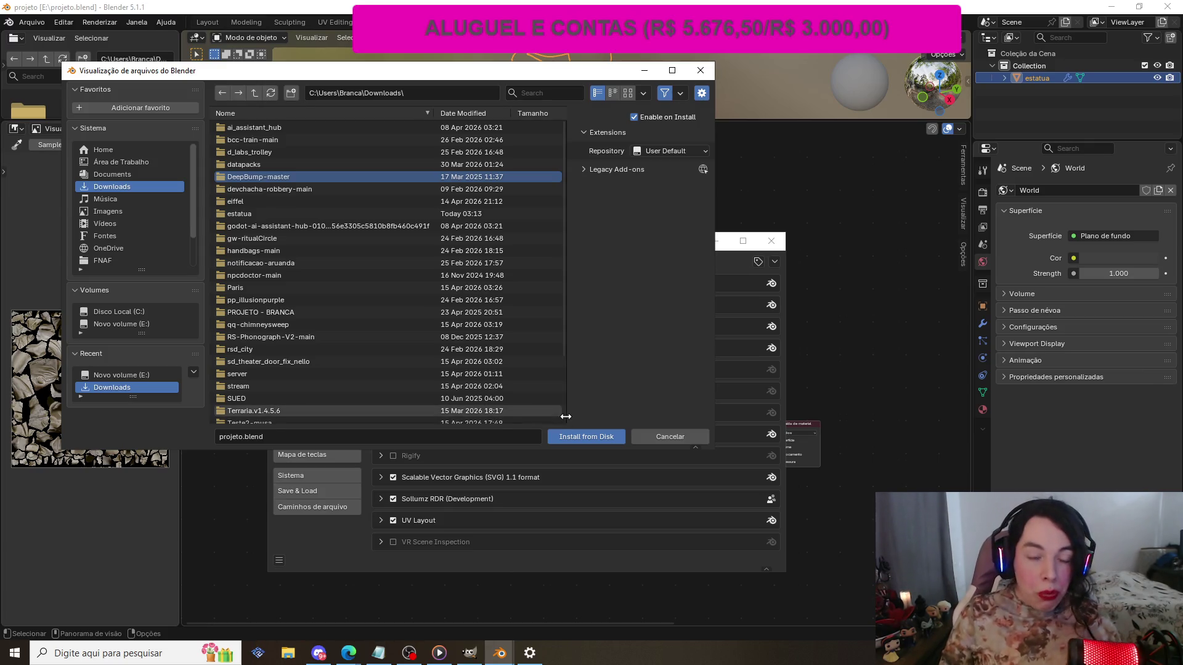
pyautogui.click(583, 441)
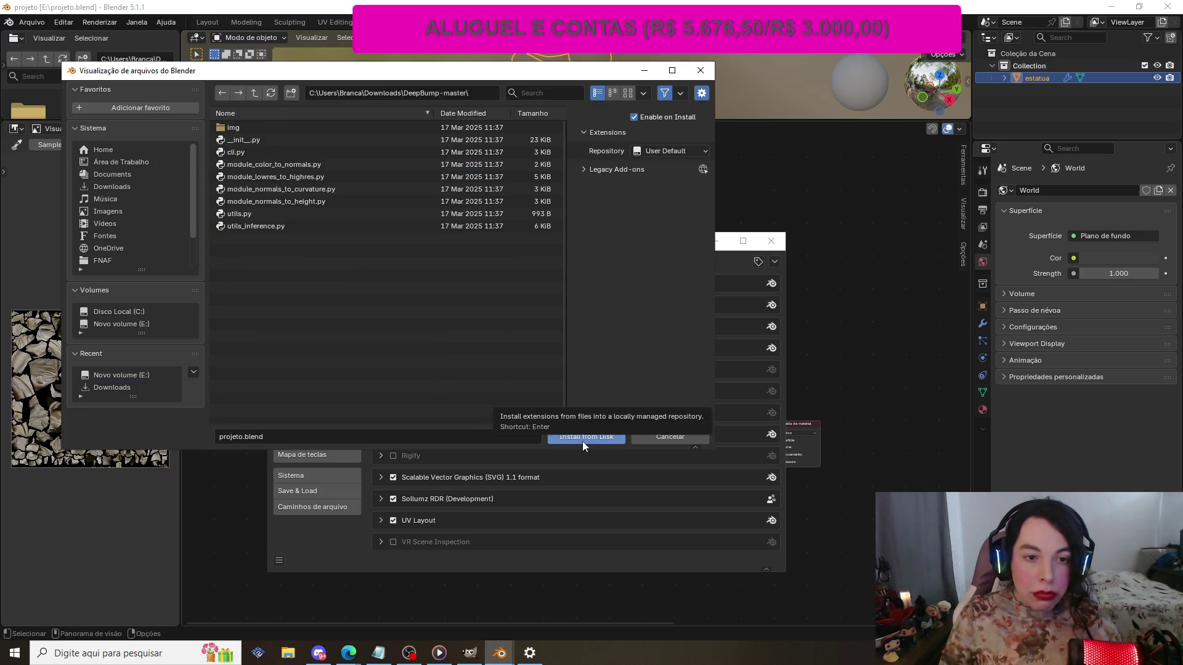
pyautogui.click(582, 442)
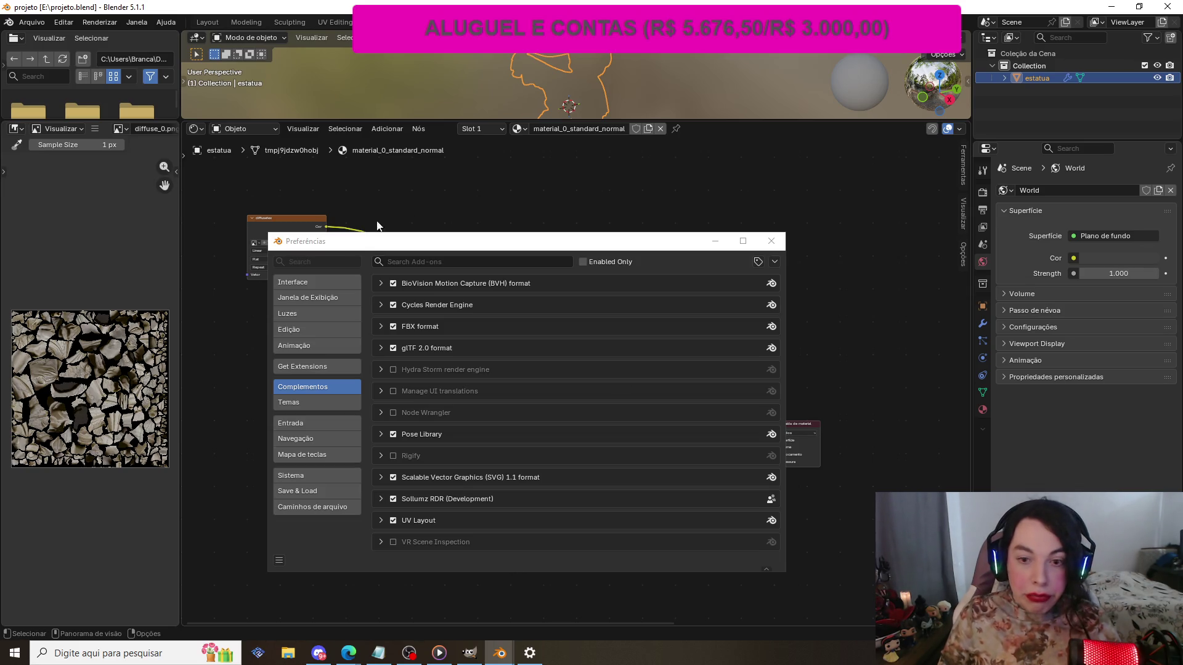
pyautogui.click(338, 367)
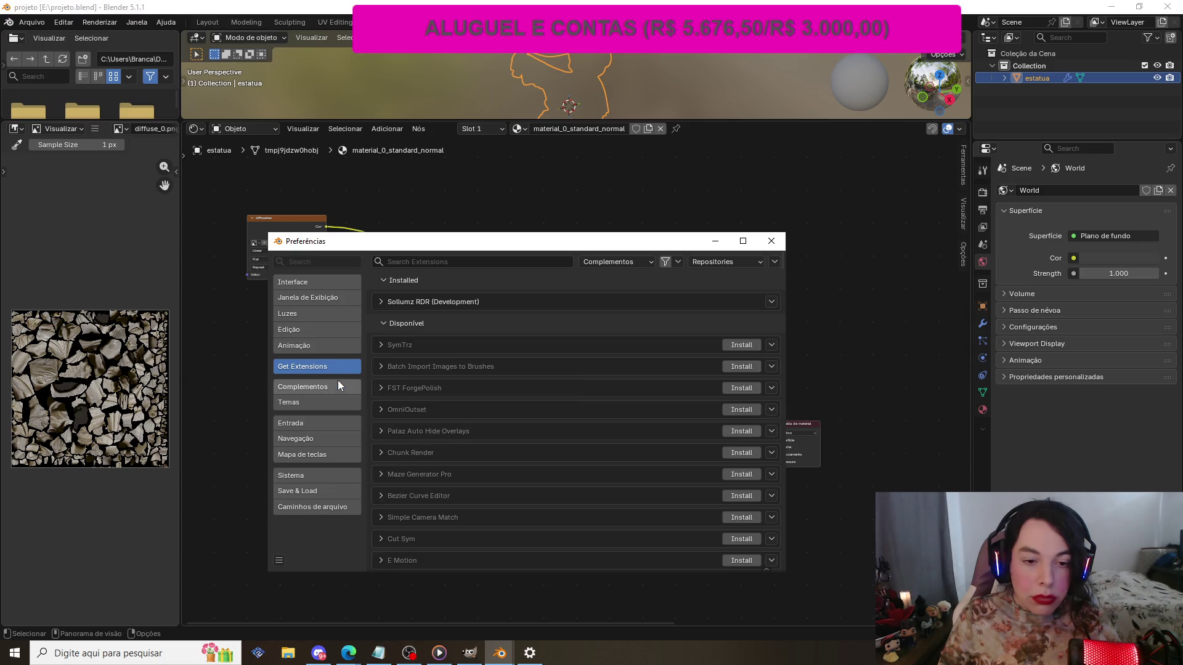
# - Recheck the Get Extensions, Complementos and Animação pages, then bring GIMP with diffuse_0.png forward
pyautogui.click(338, 386)
pyautogui.click(340, 369)
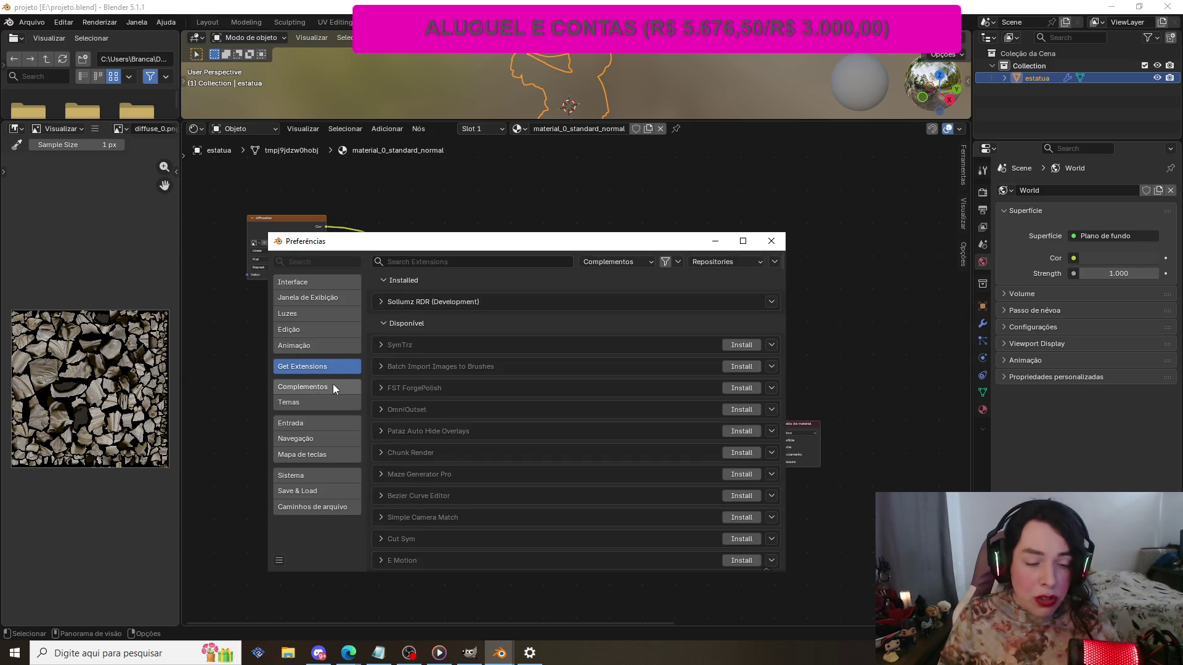
pyautogui.click(333, 385)
pyautogui.click(342, 365)
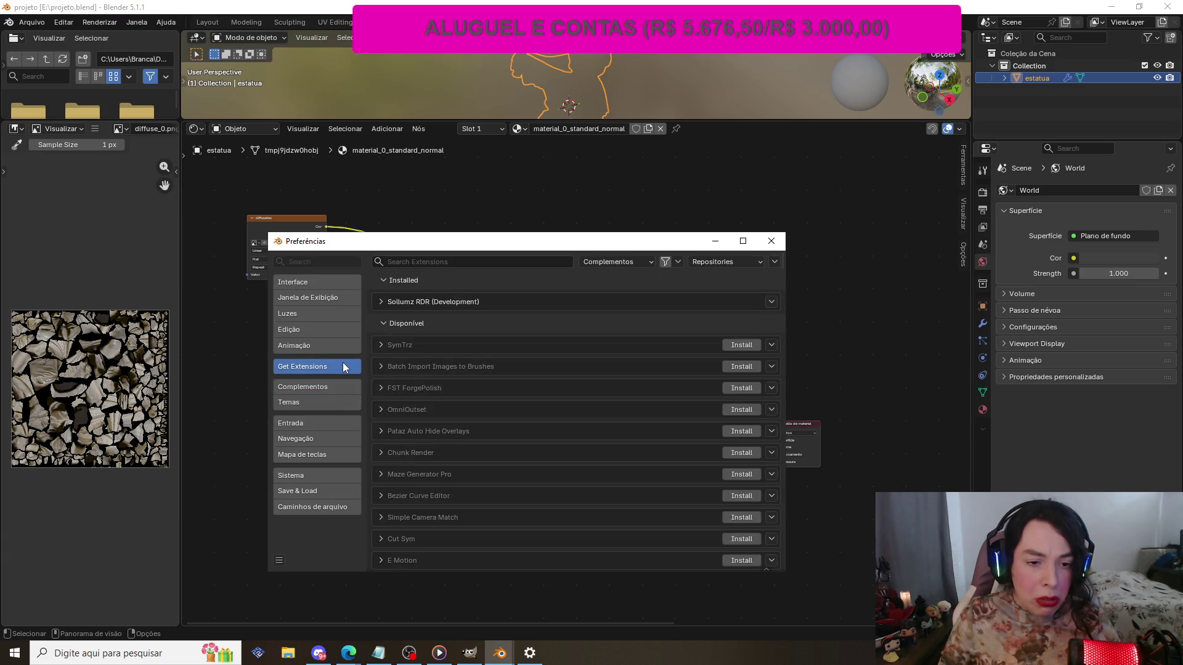
pyautogui.scroll(-5, 449, 356)
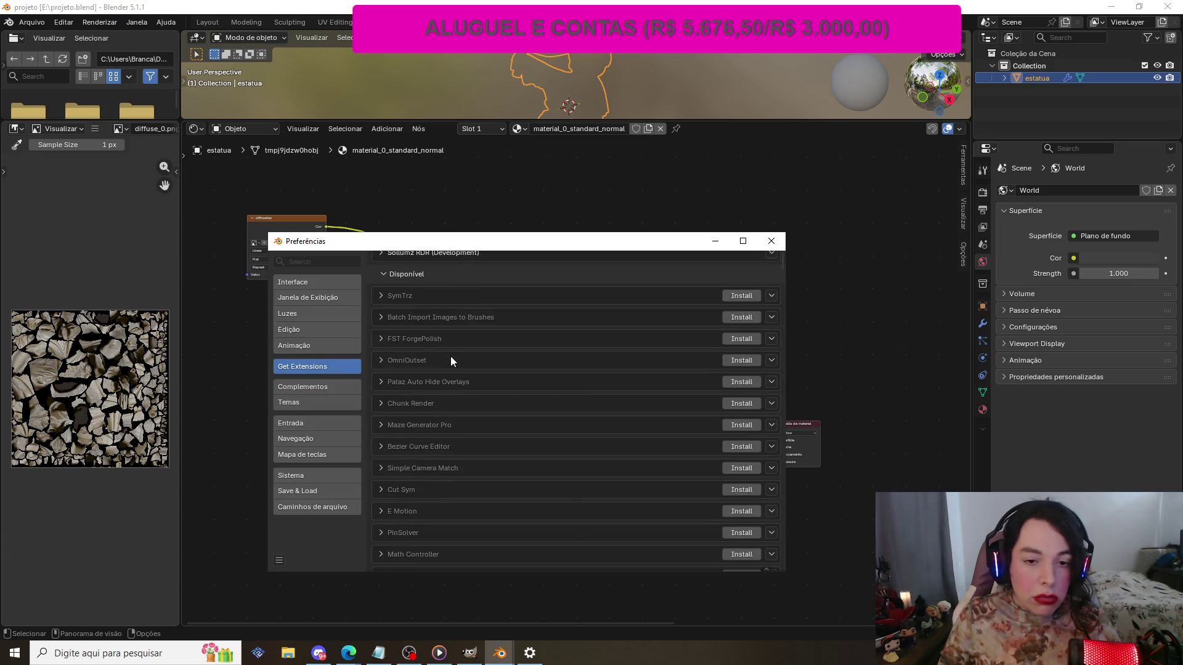
pyautogui.scroll(5, 449, 356)
pyautogui.click(298, 340)
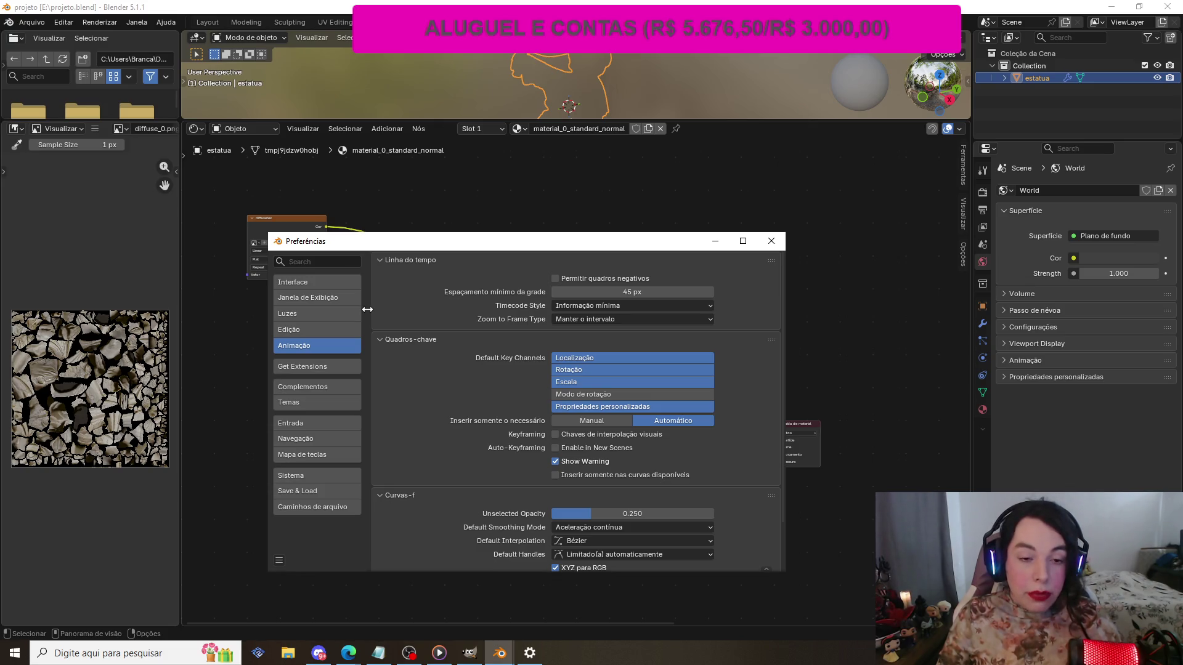
pyautogui.click(478, 660)
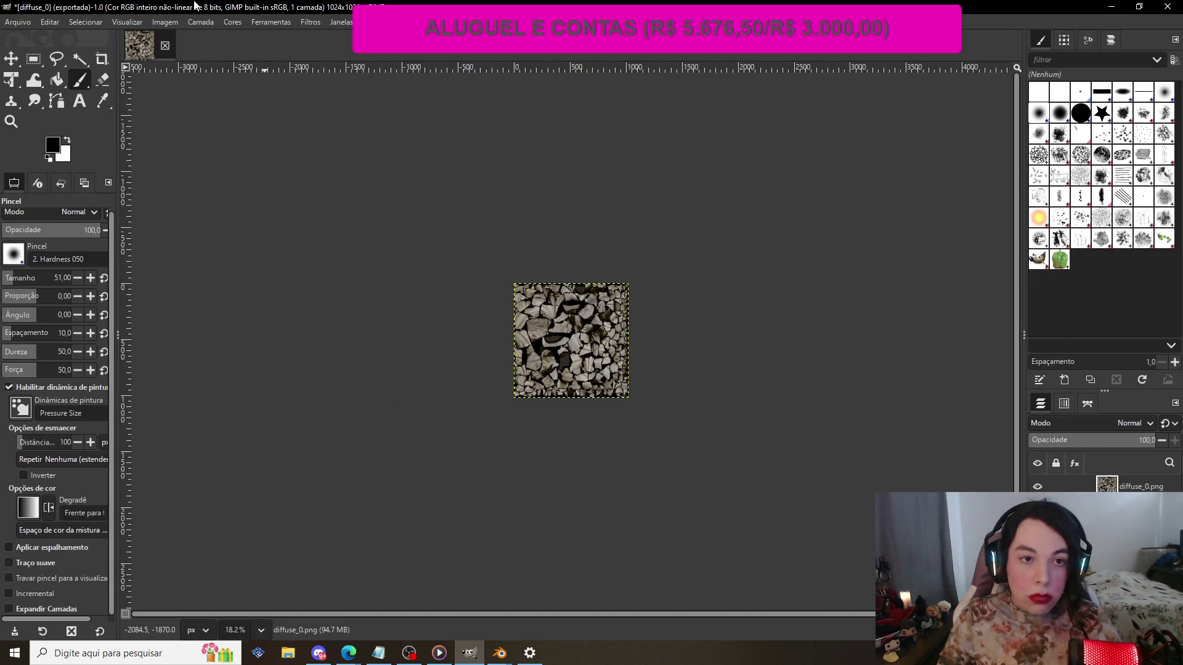
# - Apply Filtros > Genéricos > Mapa normal to diffuse_0.png with default settings (scale 10.00)
pyautogui.click(309, 23)
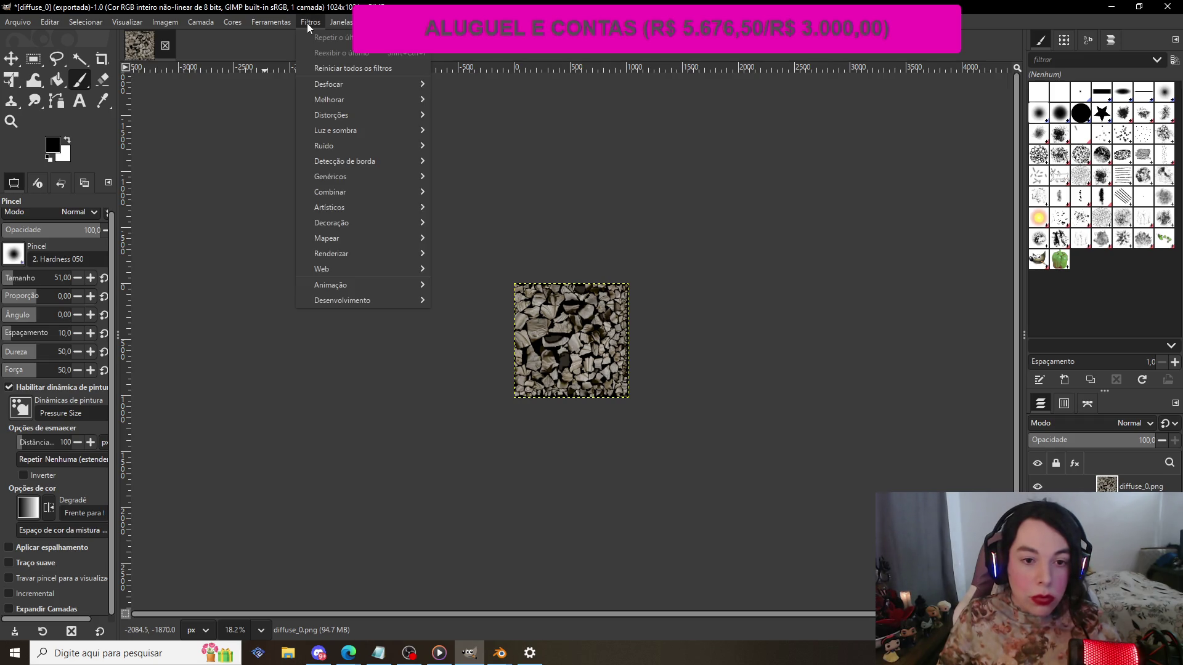
pyautogui.moveTo(383, 189)
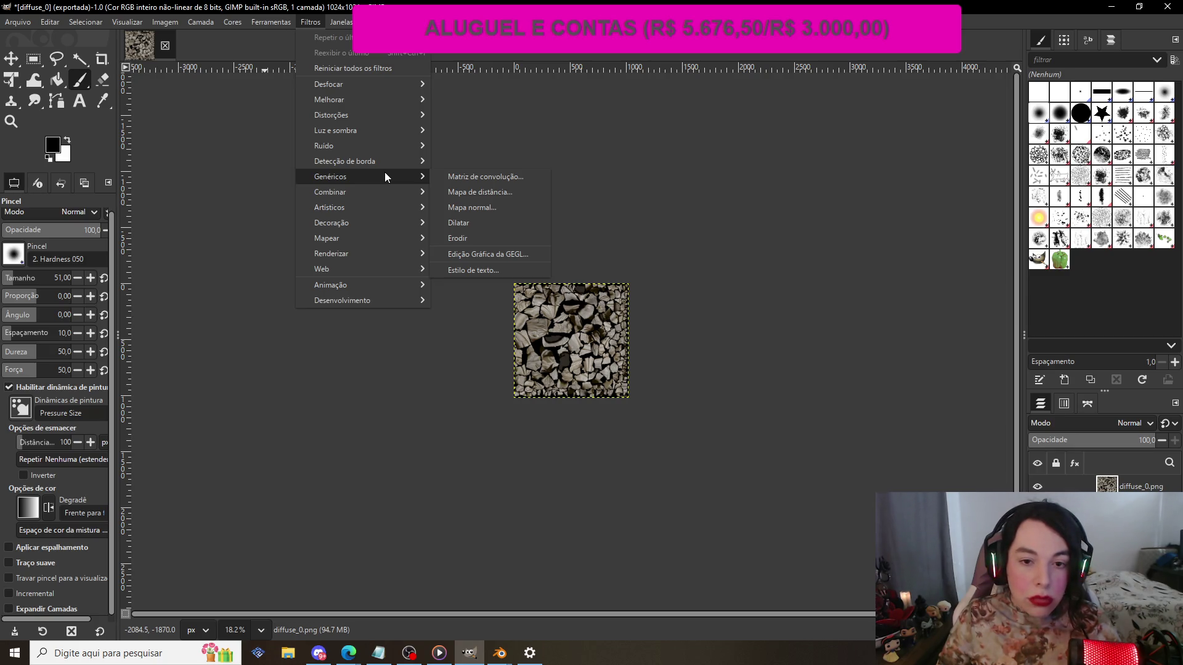
pyautogui.click(499, 207)
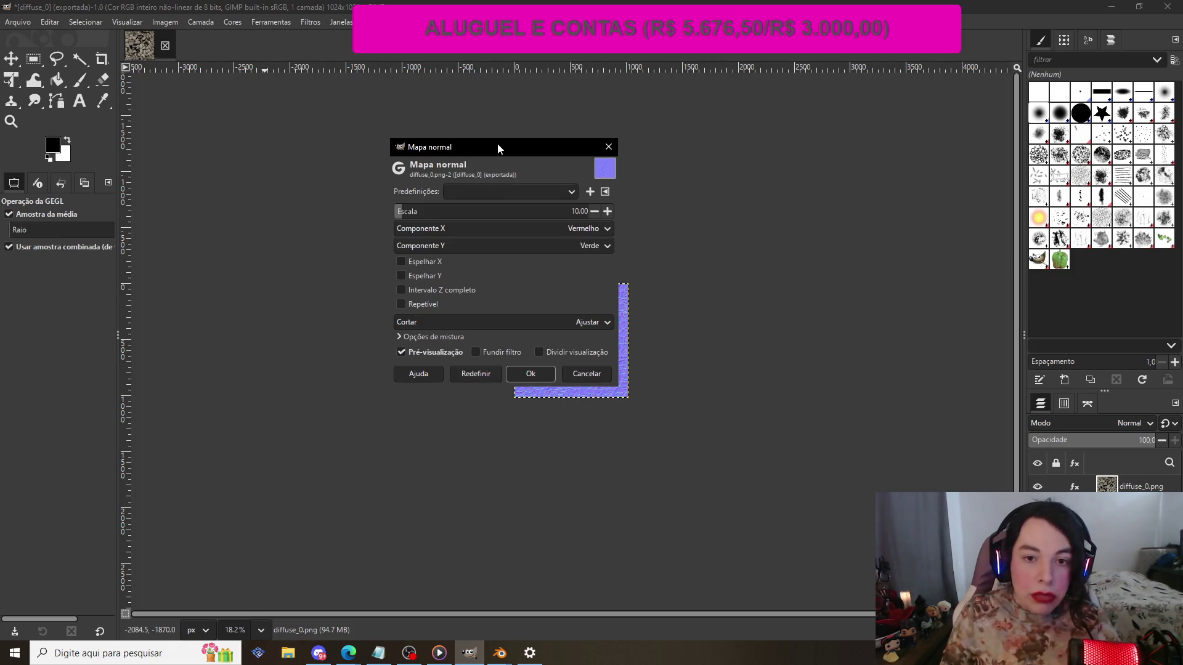
pyautogui.click(530, 373)
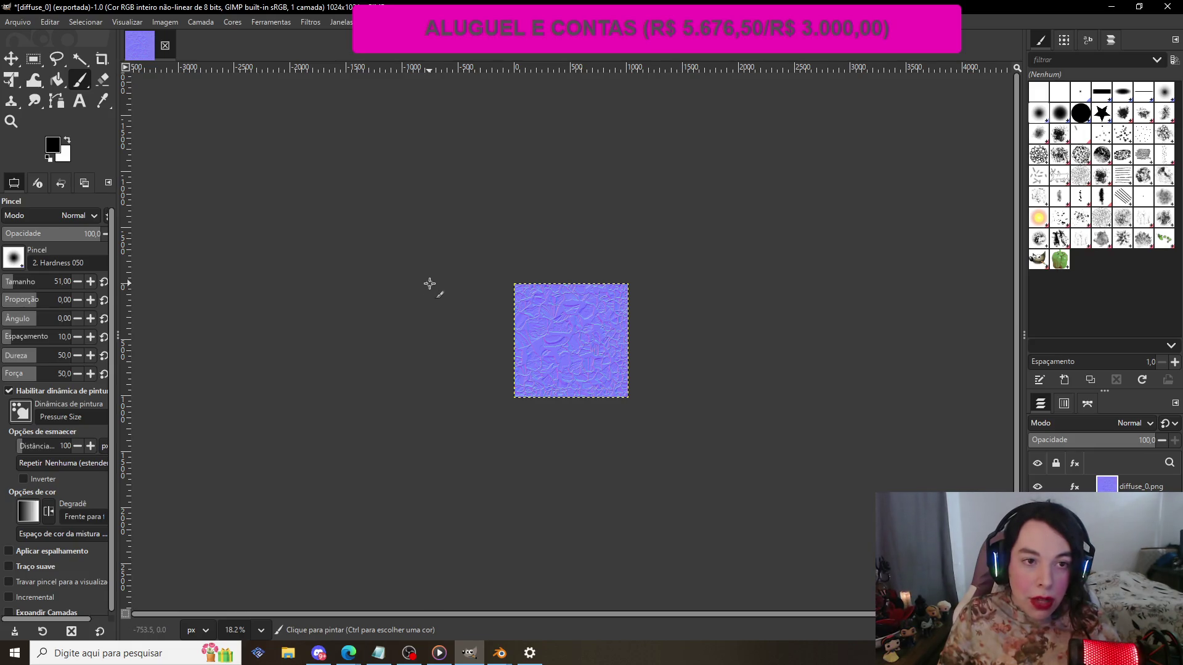
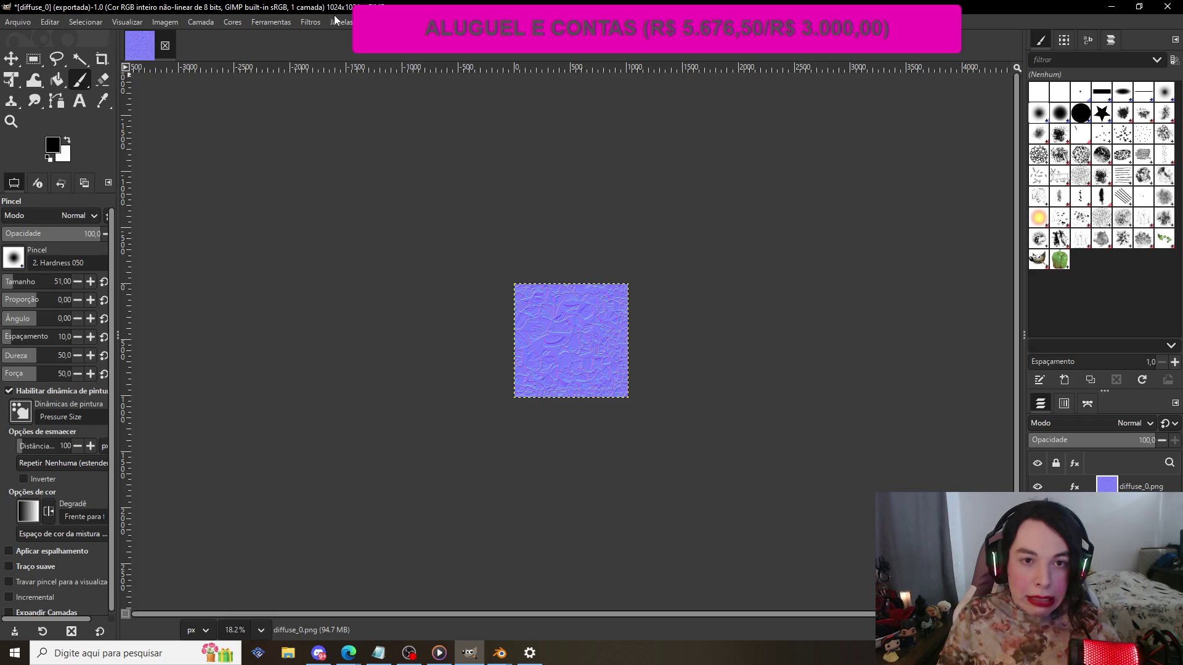
# - Export the GIMP normal map under the new name normalmap.dds
pyautogui.click(22, 21)
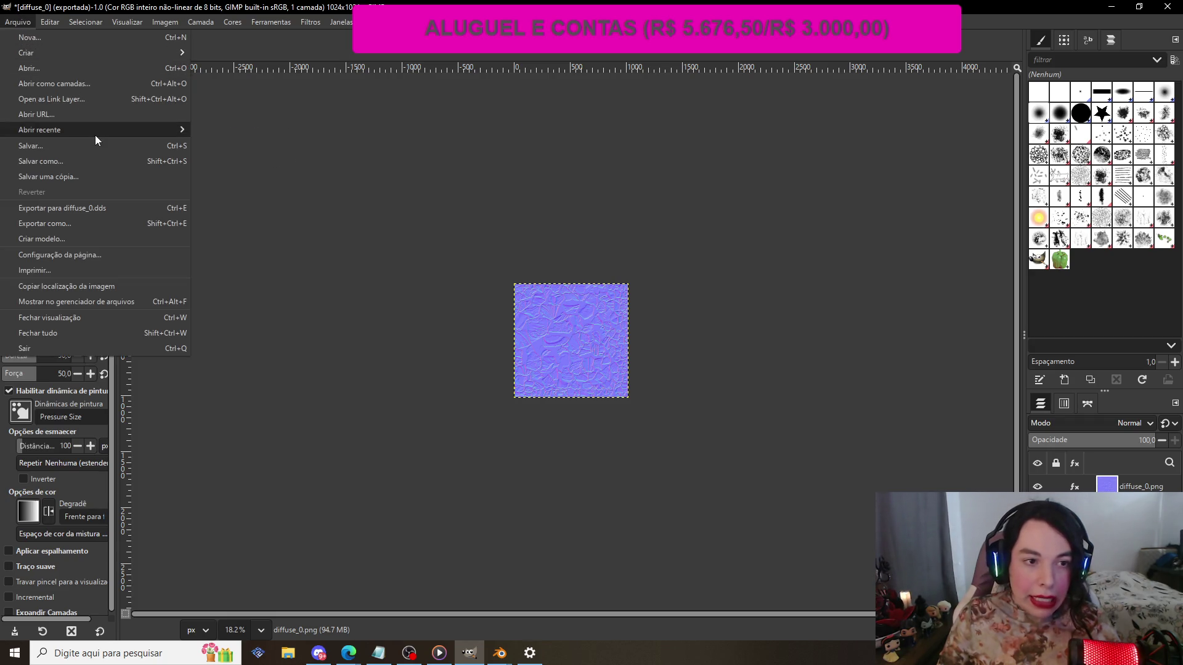
pyautogui.click(79, 225)
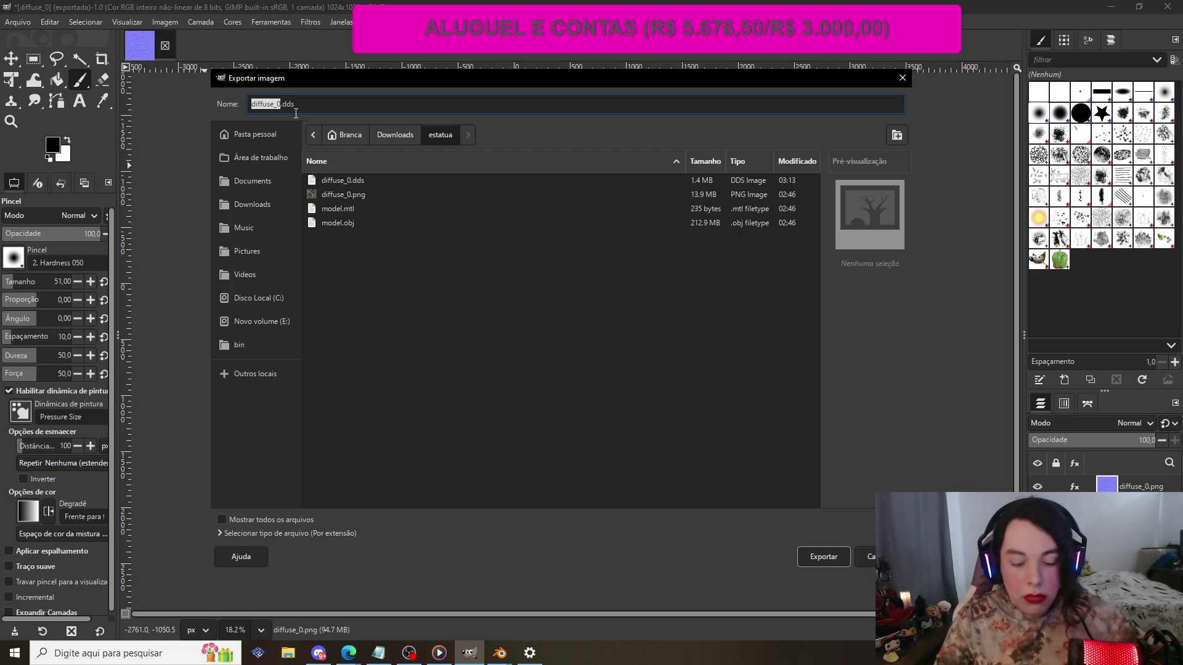
pyautogui.write('normalmap')
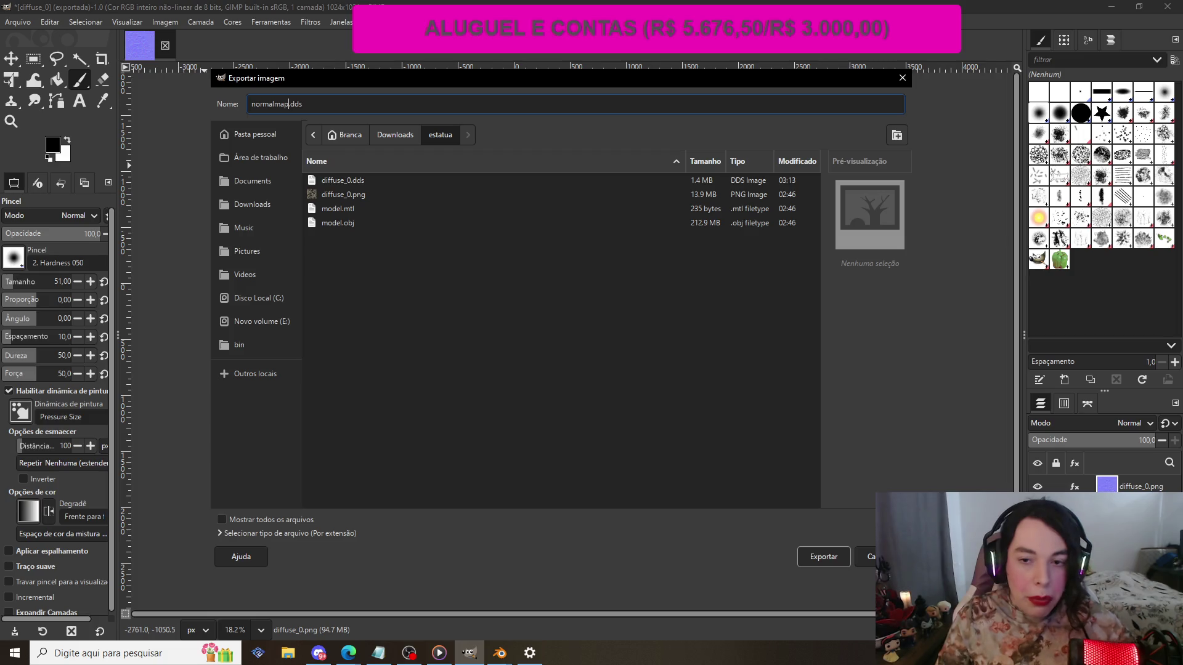
pyautogui.click(825, 557)
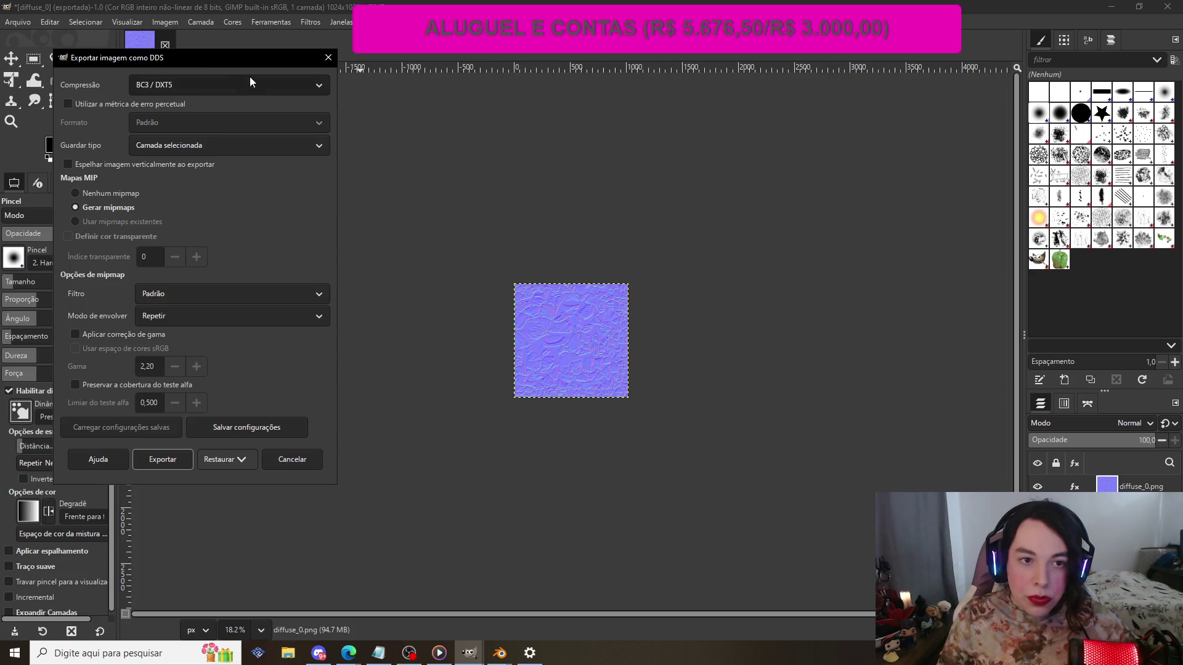
# - Choose BC1 / DXT1 compression in the DDS options and finish the export
pyautogui.moveTo(212, 61); pyautogui.dragTo(635, 134)
pyautogui.click(621, 159)
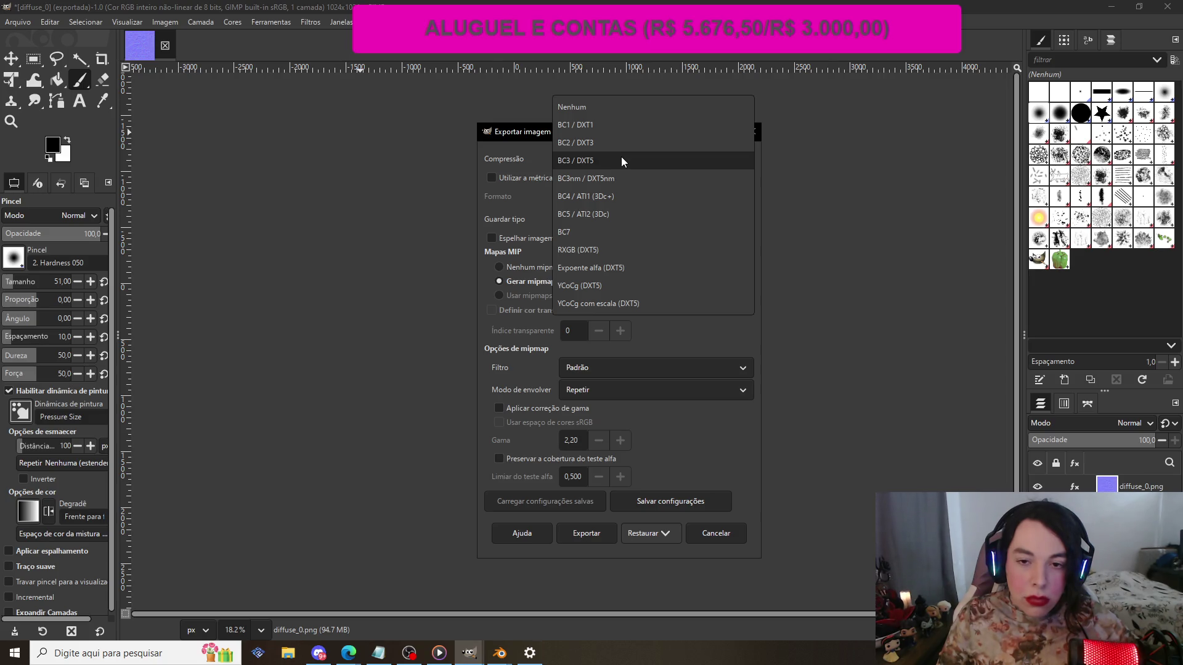
pyautogui.click(590, 126)
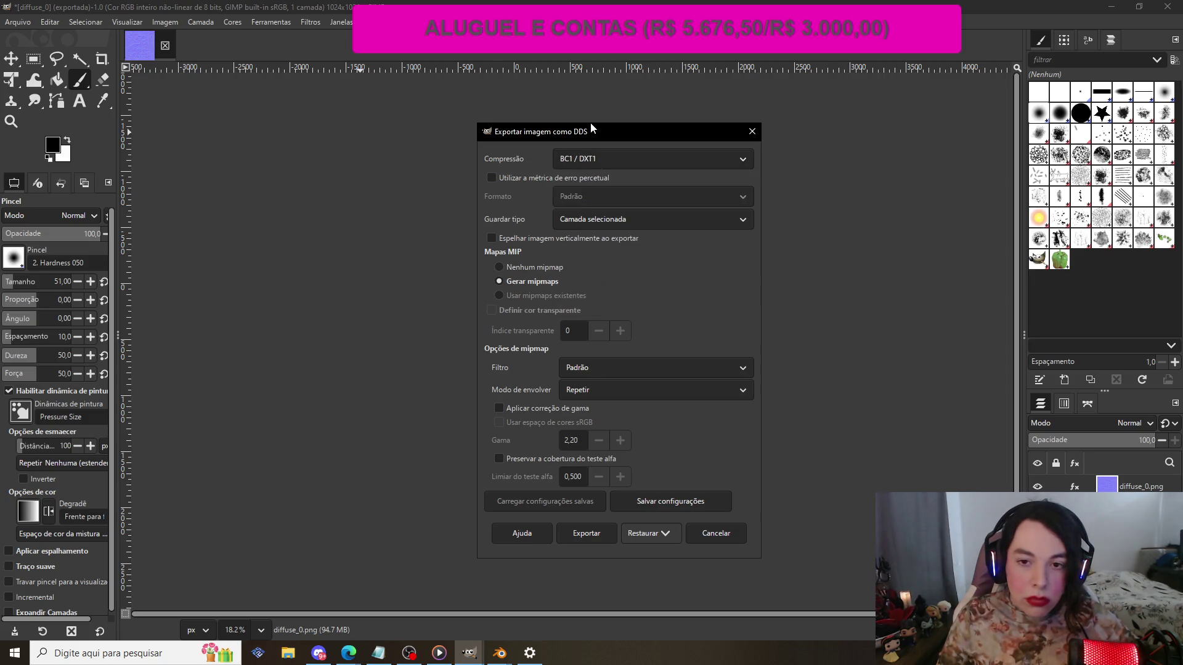
pyautogui.click(610, 534)
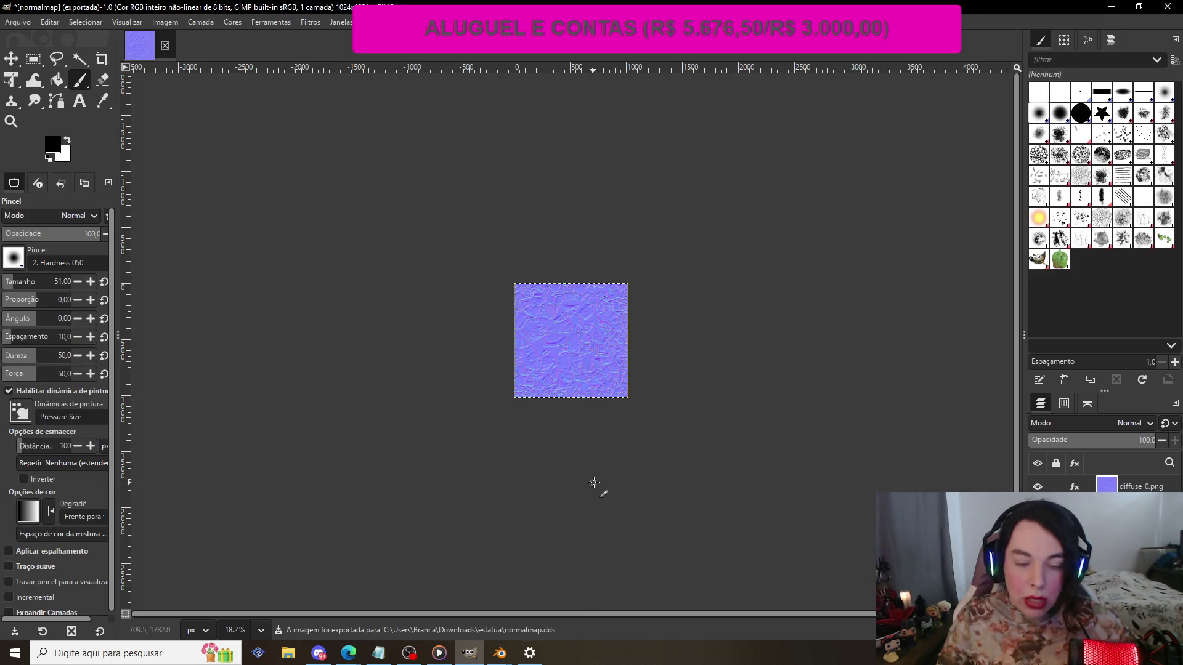
pyautogui.click(500, 653)
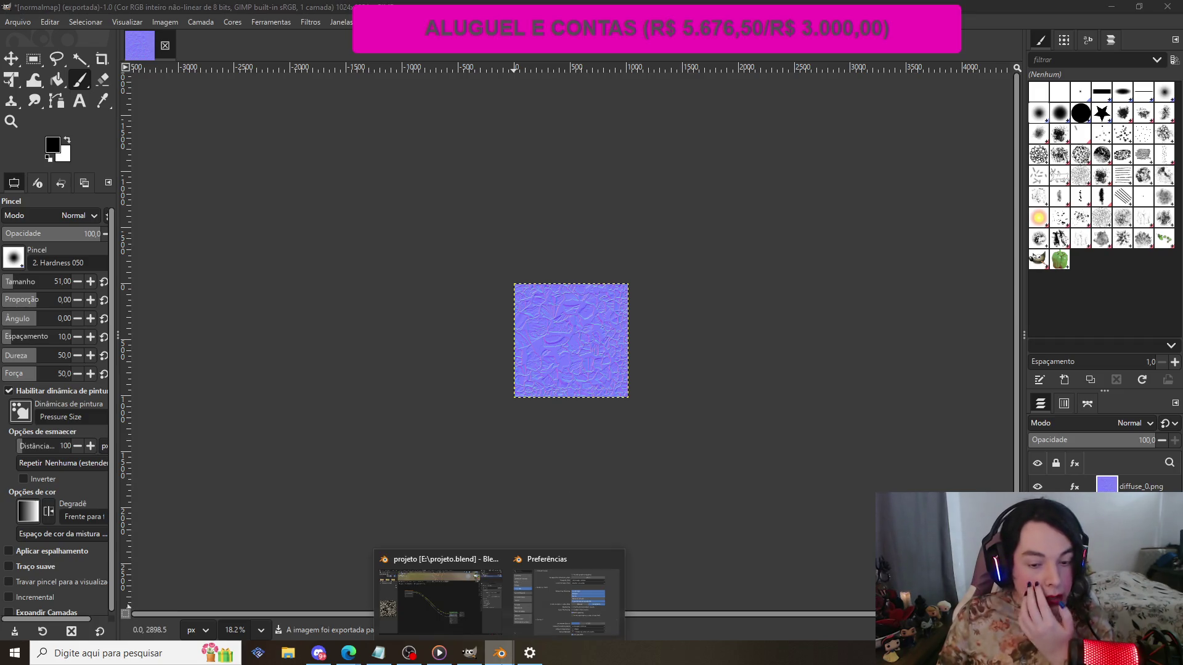
# - Bring the Blender project forward and close the Preferences window
pyautogui.click(454, 610)
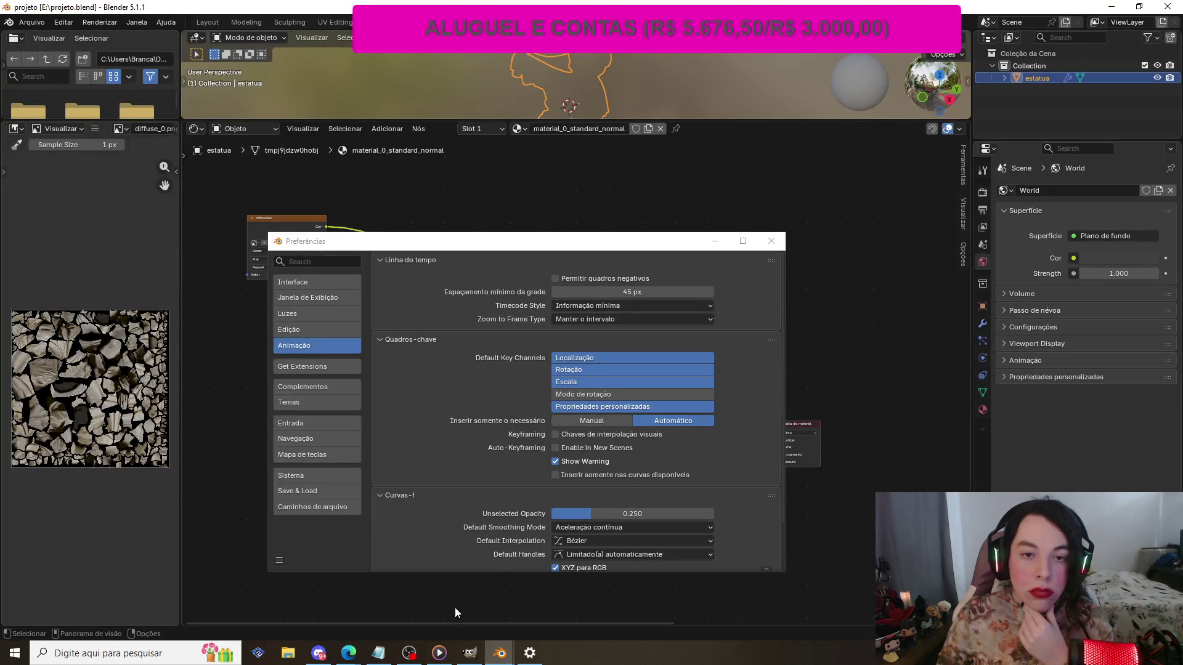
pyautogui.click(772, 241)
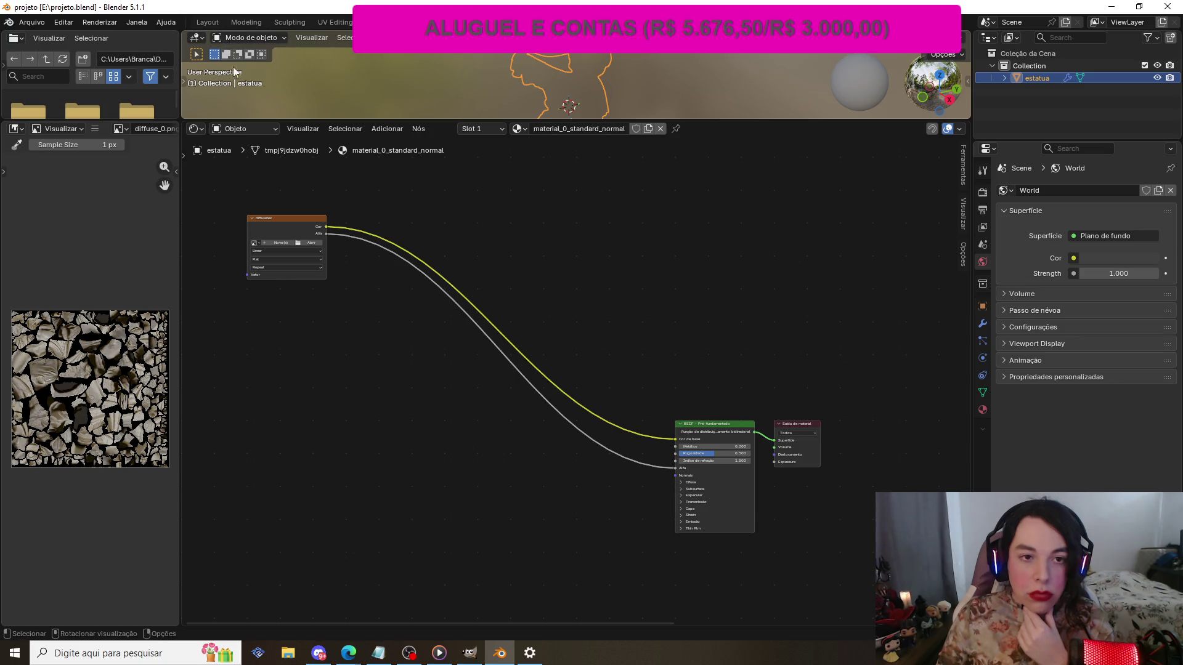
pyautogui.scroll(-1, 313, 149)
pyautogui.scroll(1, 313, 150)
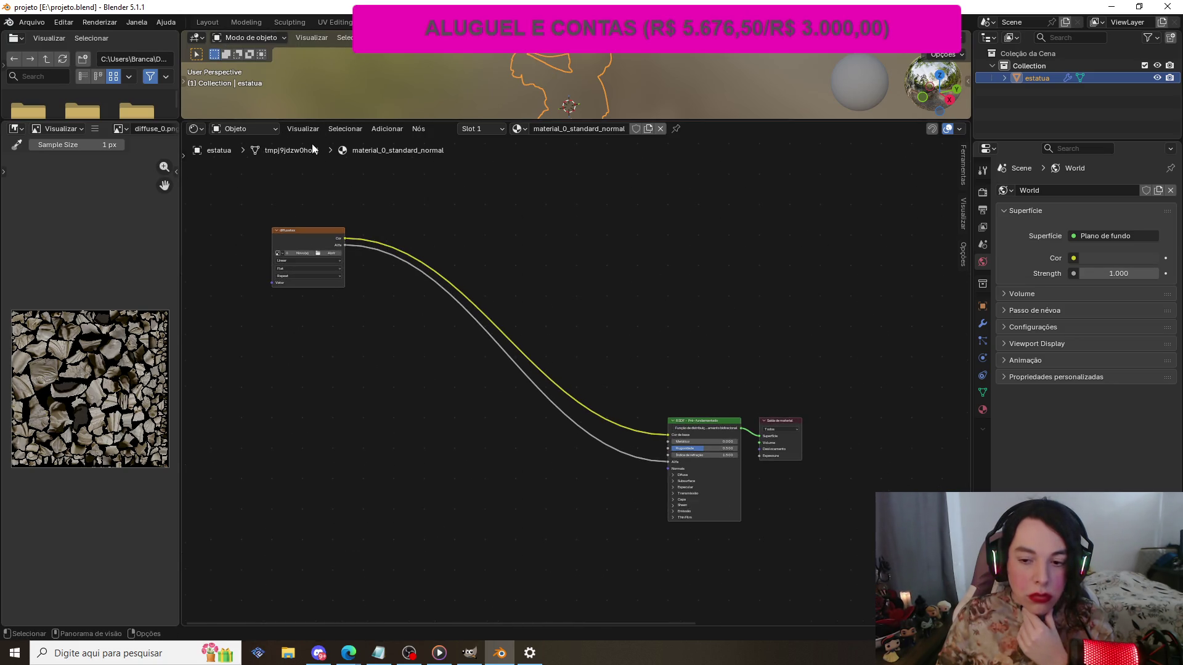
pyautogui.scroll(1, 313, 150)
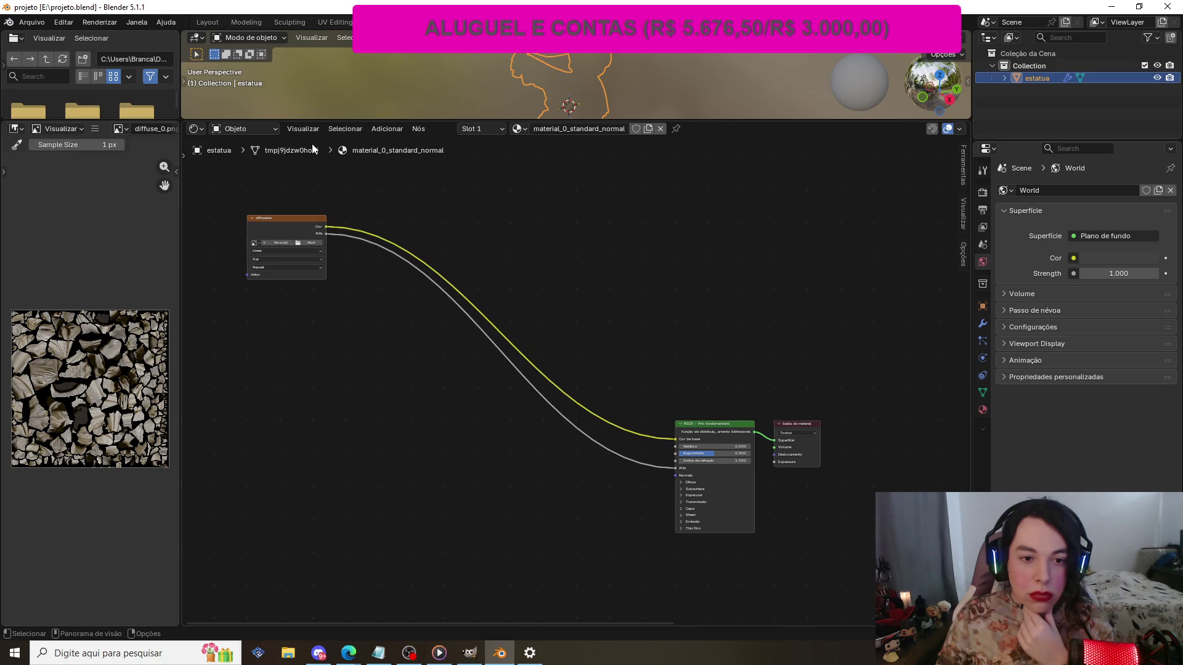
pyautogui.press('ctrl')
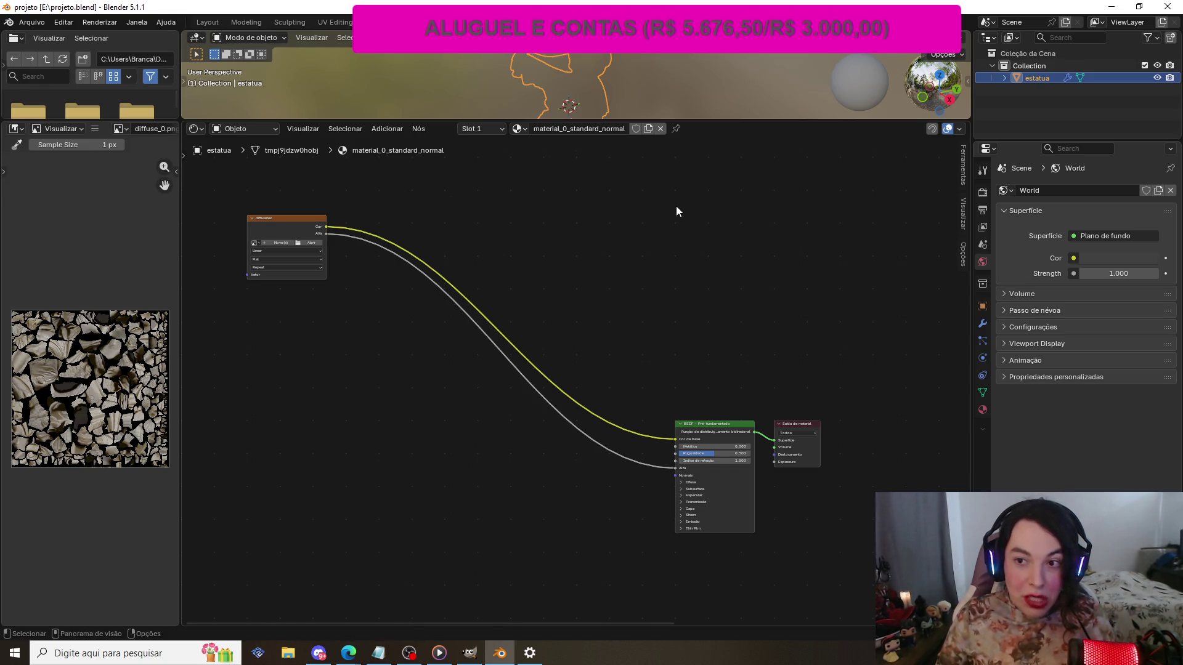
# - Zoom the node view out and switch to the Layout workspace
pyautogui.moveTo(675, 206)
pyautogui.keyDown('ctrl'); pyautogui.mouseDown(button='middle')
pyautogui.moveTo(518, 221)
pyautogui.moveTo(322, 202)
pyautogui.mouseUp(button='middle'); pyautogui.keyUp('ctrl')
pyautogui.scroll(2, 308, 201)
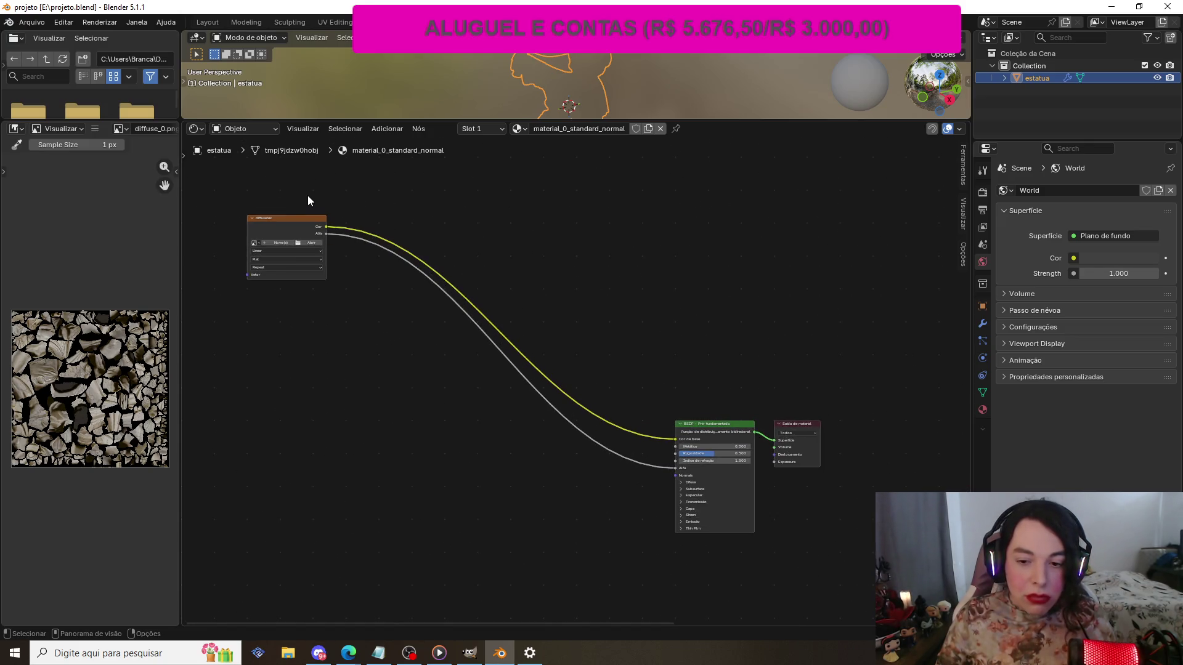
pyautogui.scroll(-2, 308, 201)
pyautogui.moveTo(465, 61); pyautogui.dragTo(457, 69, button='middle')
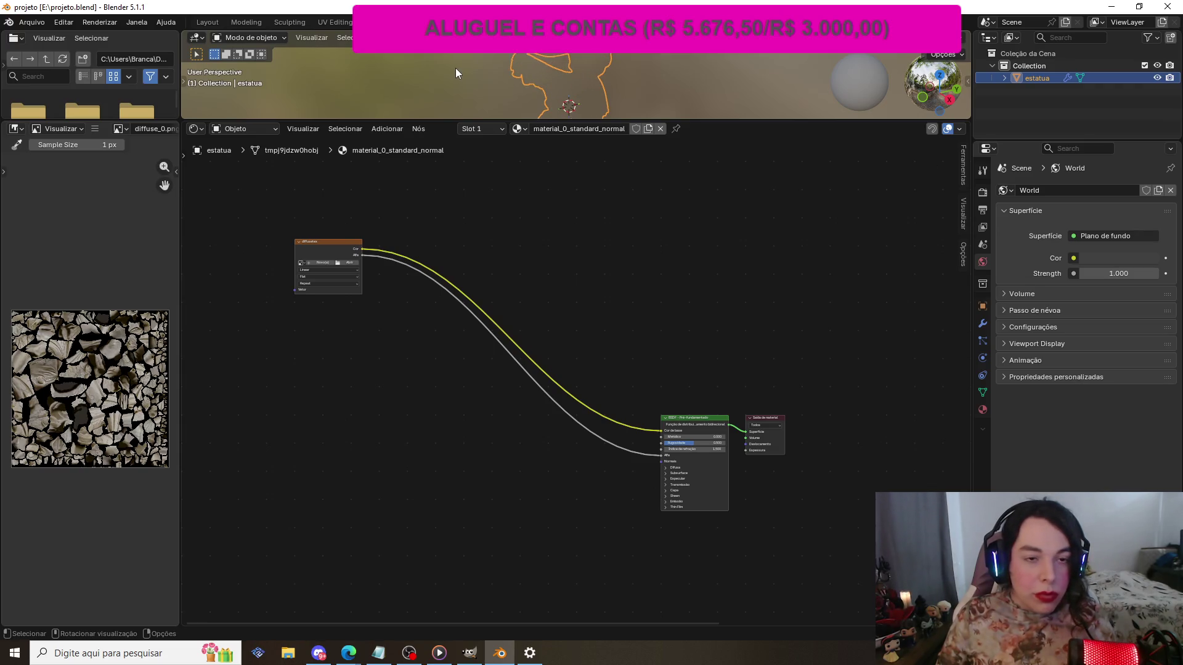
pyautogui.click(199, 22)
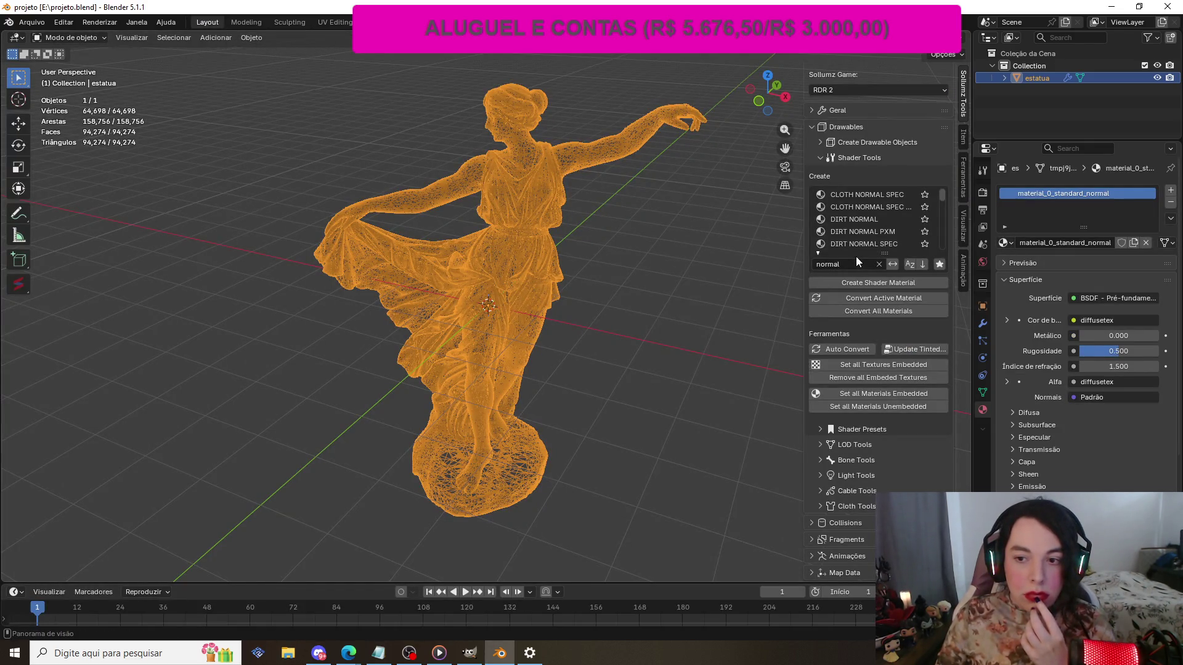
# - Filter to favourite shaders and convert the statue's material to the Sollumz NORMAL shader
pyautogui.click(938, 265)
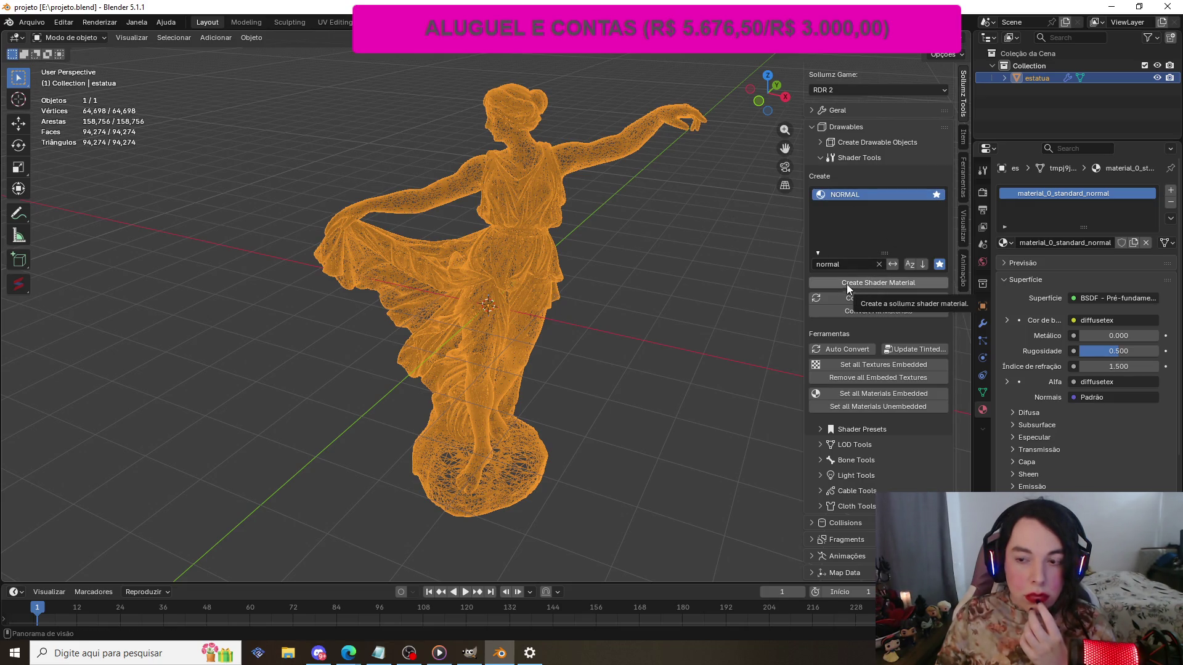
pyautogui.click(862, 295)
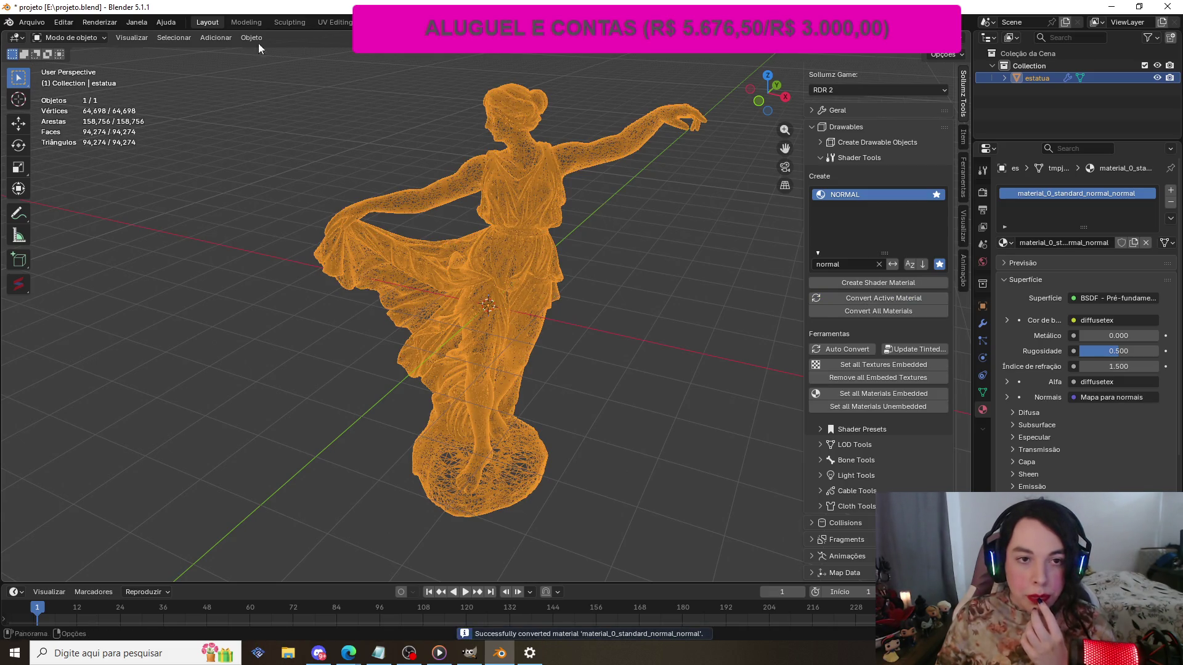
pyautogui.click(290, 22)
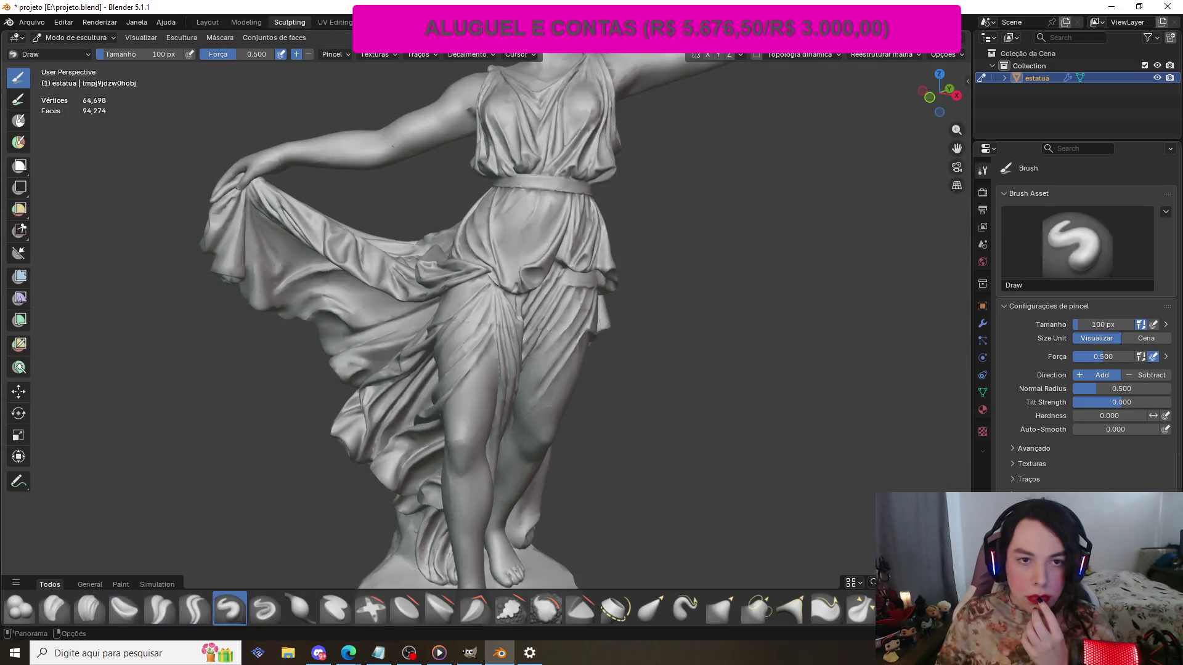
pyautogui.click(432, 22)
# - Delete the two unused Image Texture nodes from the material's node tree
pyautogui.scroll(-3, 431, 527)
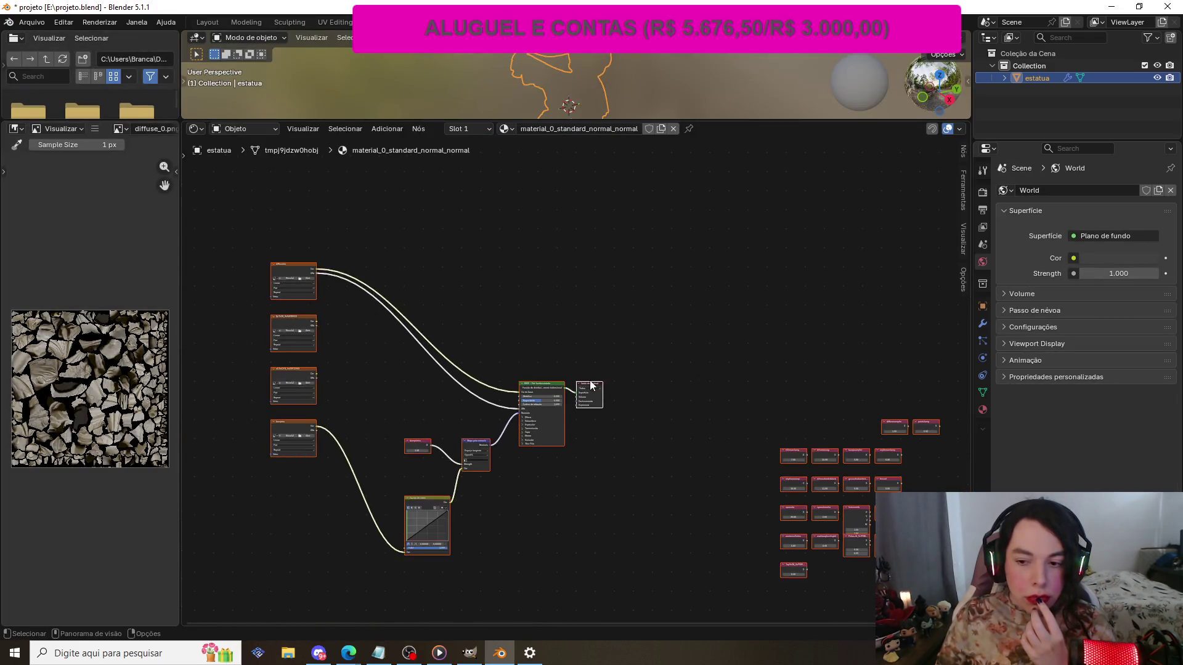
pyautogui.scroll(1, 641, 616)
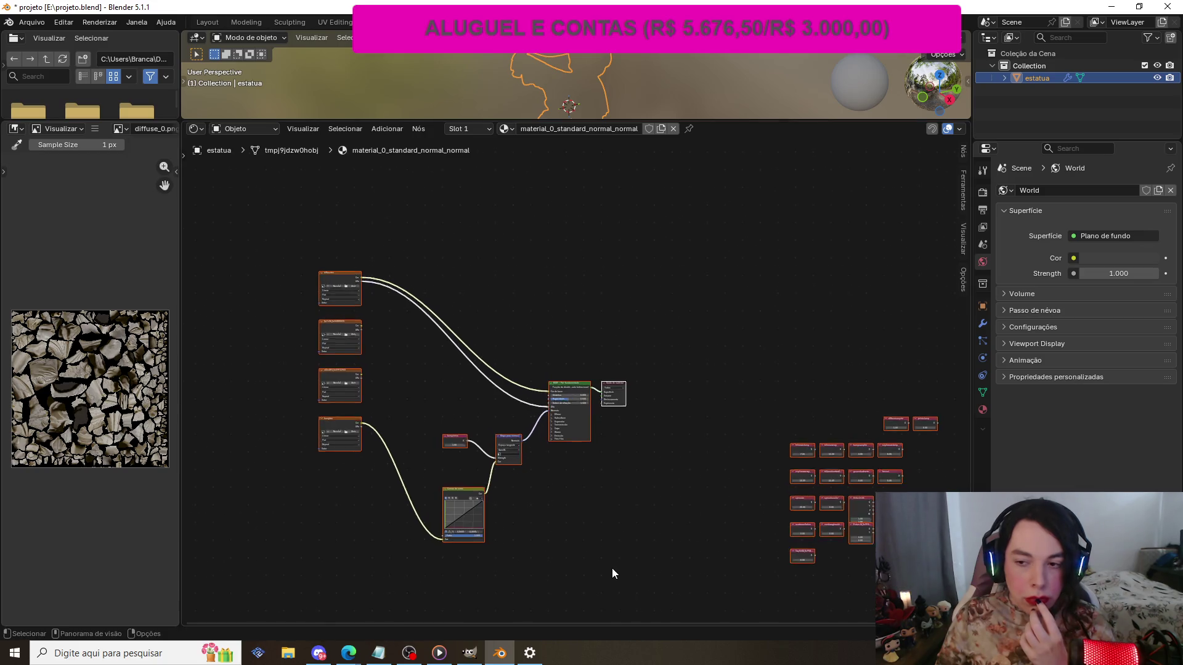
pyautogui.scroll(2, 610, 568)
pyautogui.scroll(-1, 608, 563)
pyautogui.click(274, 442)
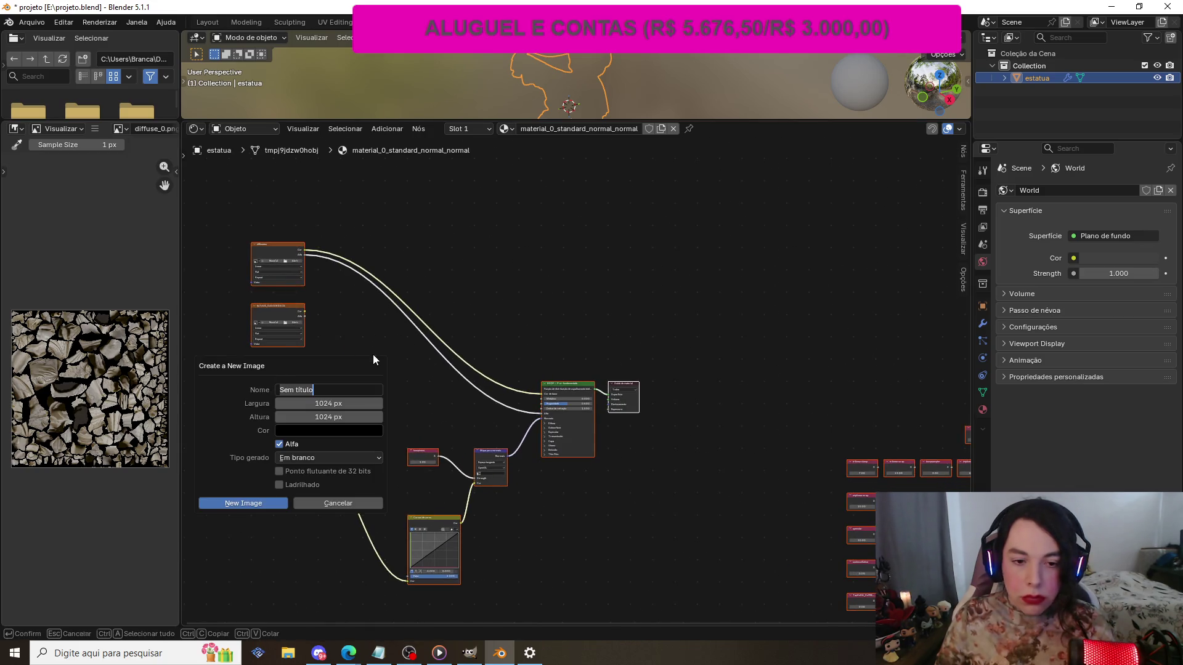
pyautogui.click(271, 306)
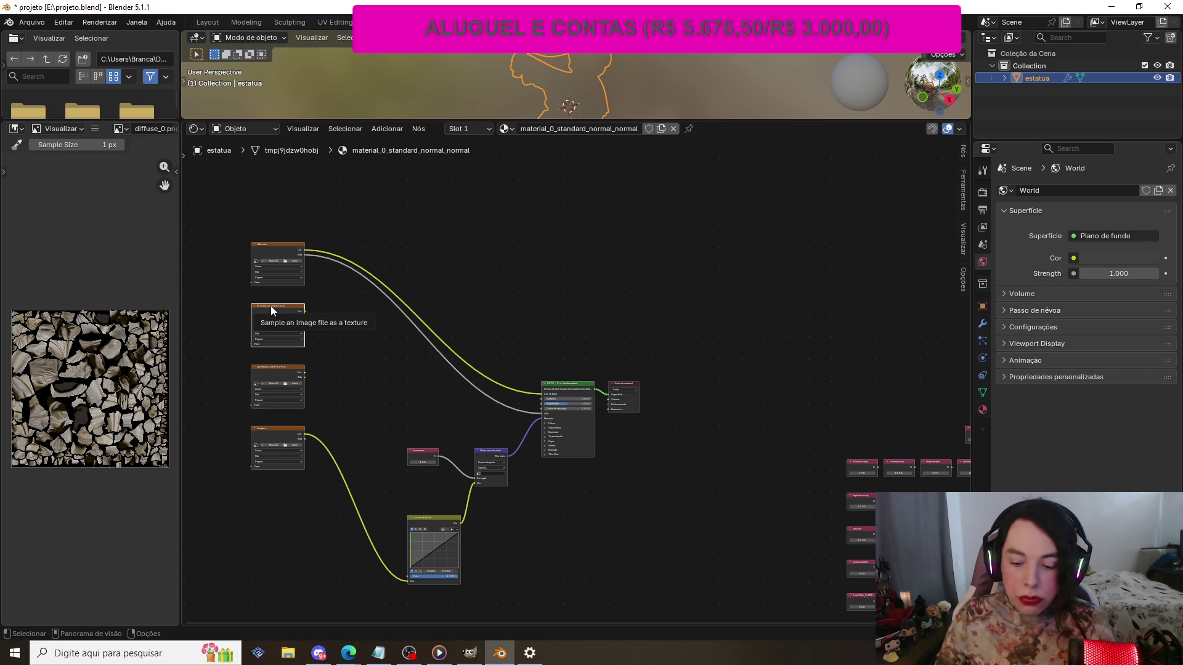
pyautogui.press('x')
pyautogui.click(260, 369)
pyautogui.press('x')
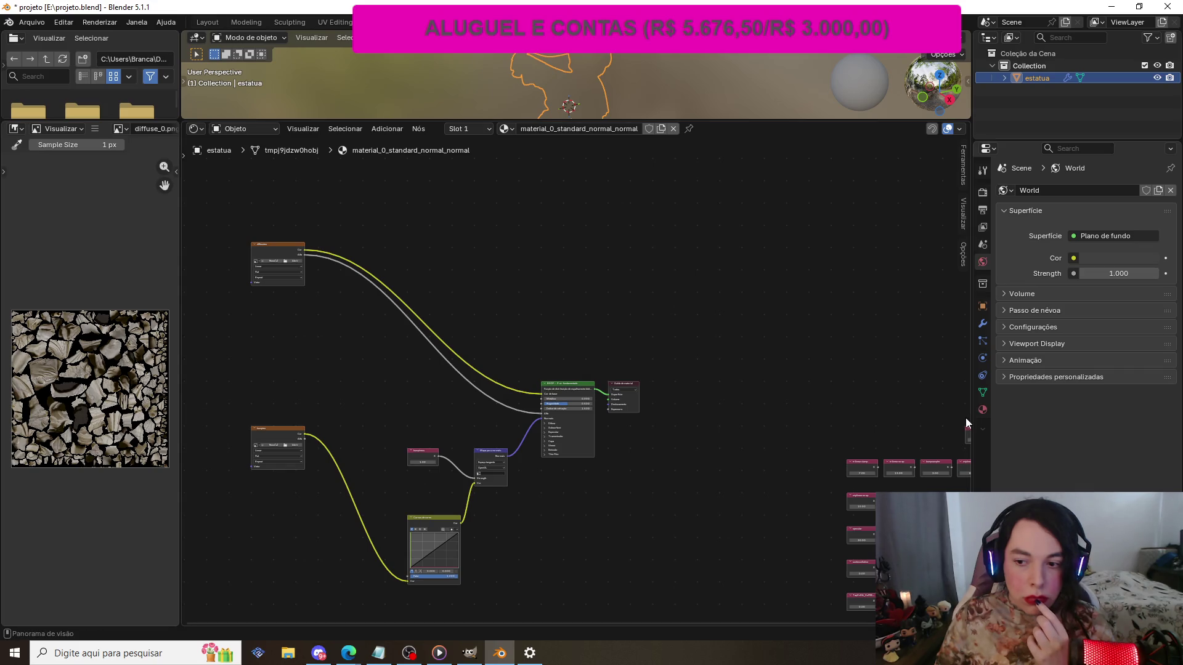
# - Bring bumptex into view, resize the panels and select the diffusetex image node
pyautogui.scroll(4, 367, 378)
pyautogui.moveTo(559, 623); pyautogui.dragTo(343, 590)
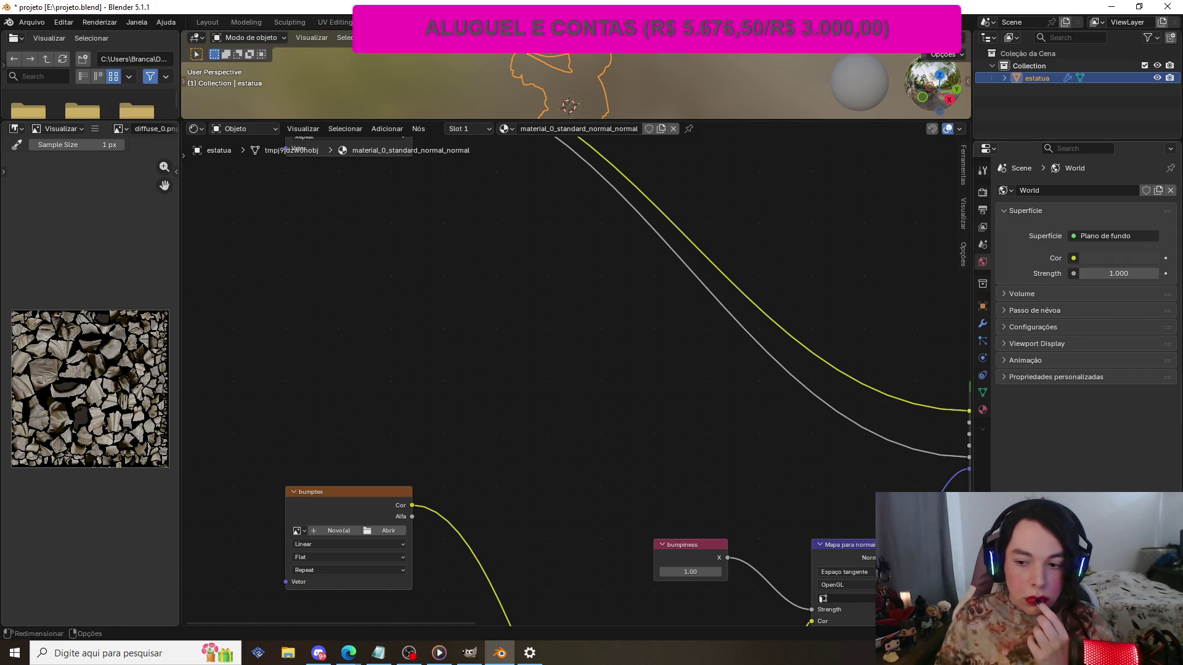
pyautogui.scroll(-2, 597, 403)
pyautogui.scroll(2, 597, 404)
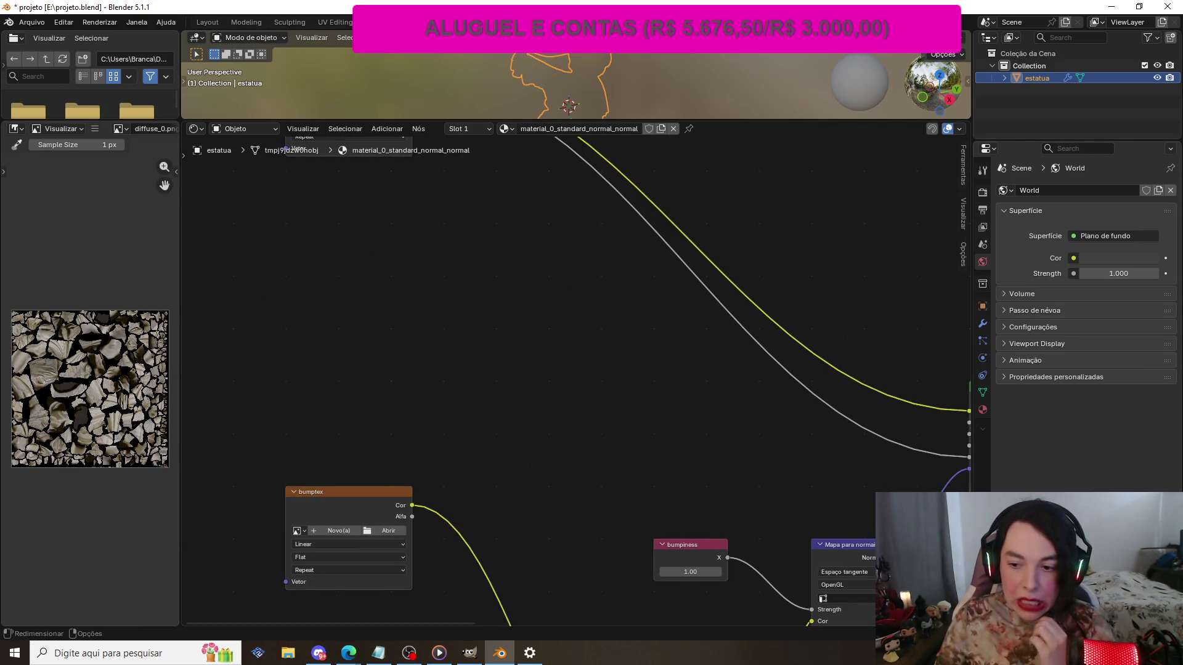
pyautogui.scroll(-2, 576, 381)
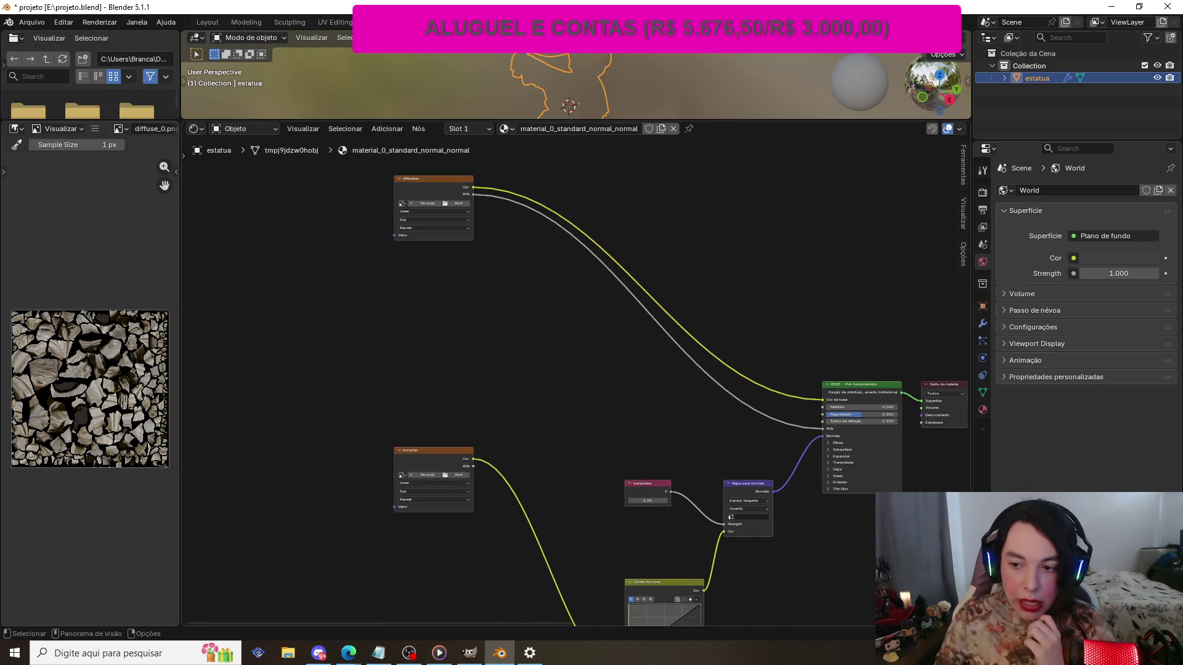
pyautogui.scroll(-2, 579, 382)
pyautogui.scroll(2, 580, 382)
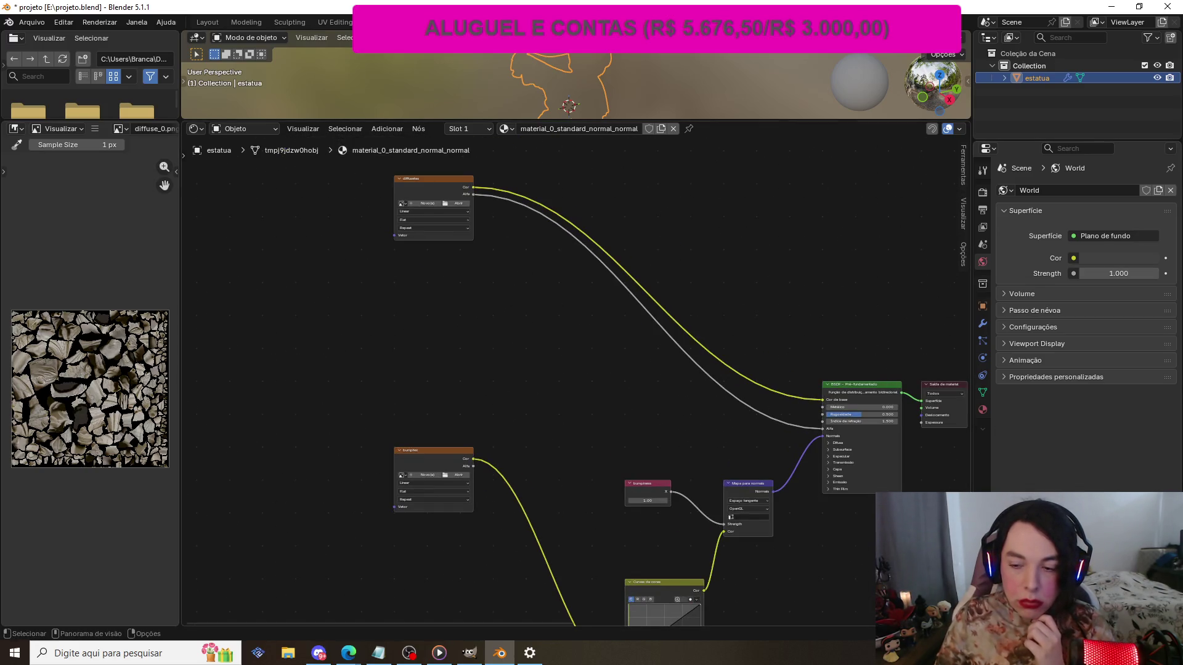
pyautogui.scroll(-1, 575, 382)
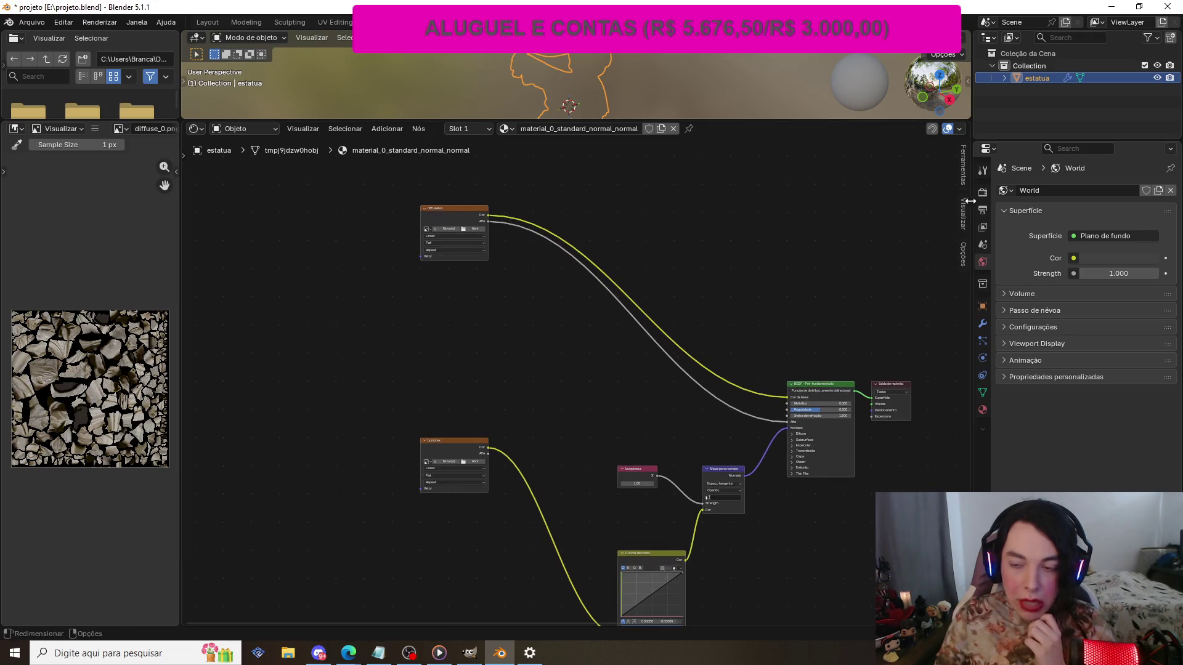
pyautogui.moveTo(973, 202); pyautogui.dragTo(958, 202)
pyautogui.scroll(1, 419, 214)
pyautogui.click(430, 194)
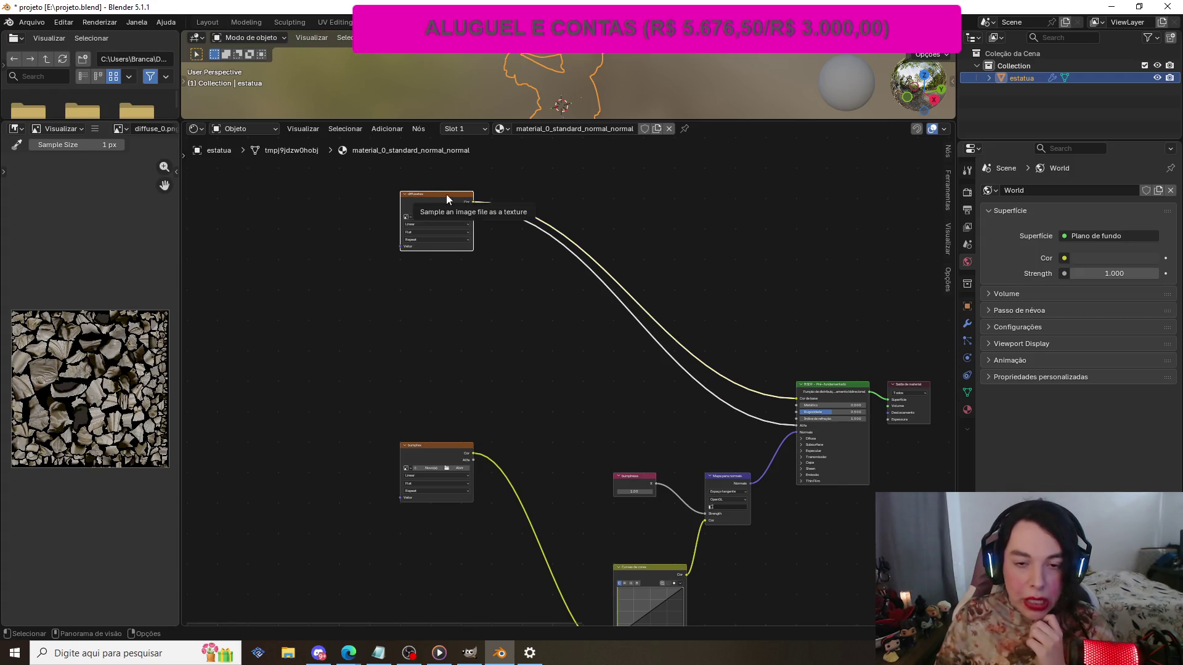
pyautogui.scroll(2, 446, 194)
pyautogui.scroll(-1, 309, 203)
# - Load diffuse_0.dds from Downloads/estatua into diffusetex and enlarge the 3D view above the nodes
pyautogui.click(440, 190)
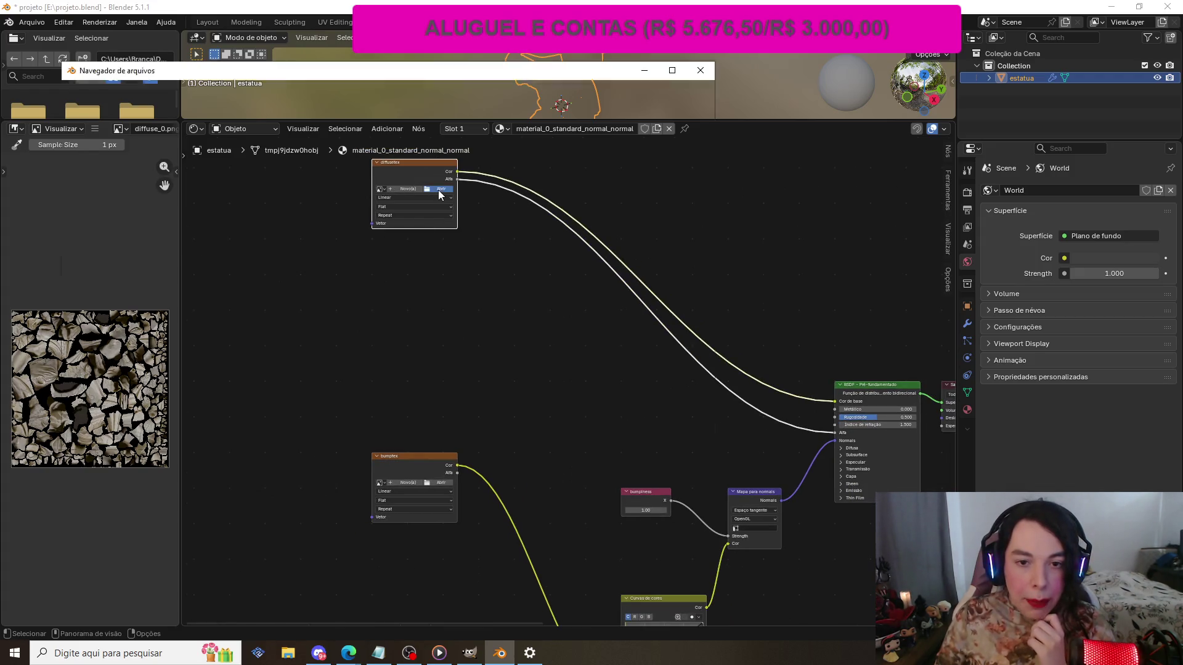
pyautogui.scroll(1, 106, 172)
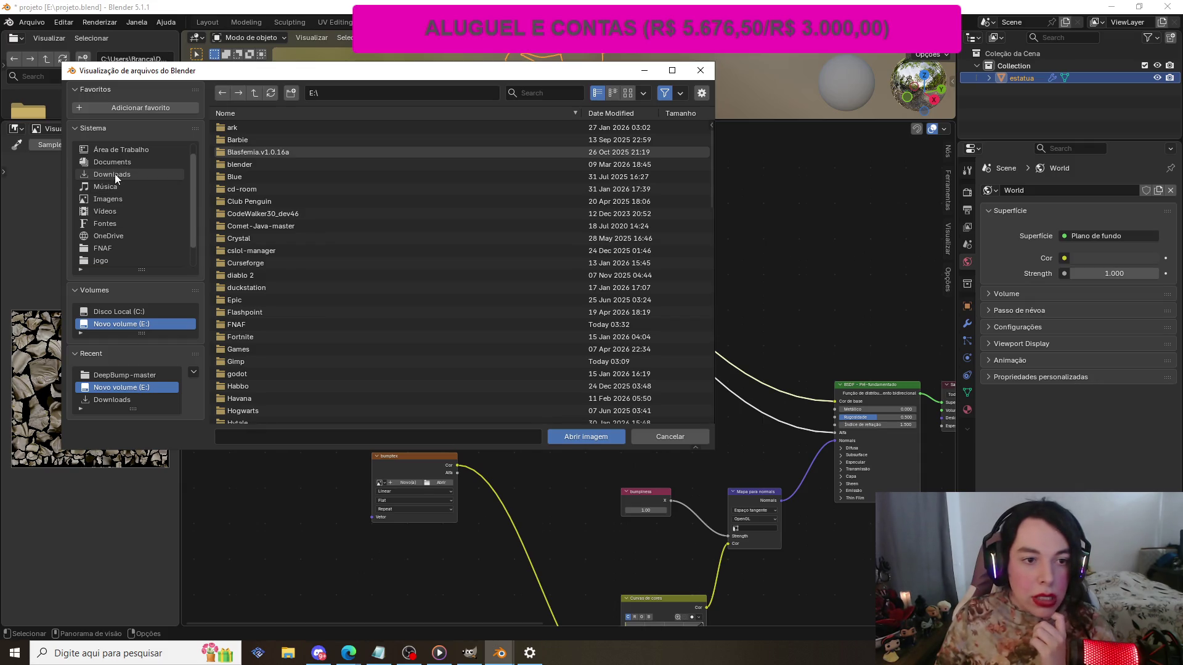
pyautogui.click(115, 174)
pyautogui.click(543, 92)
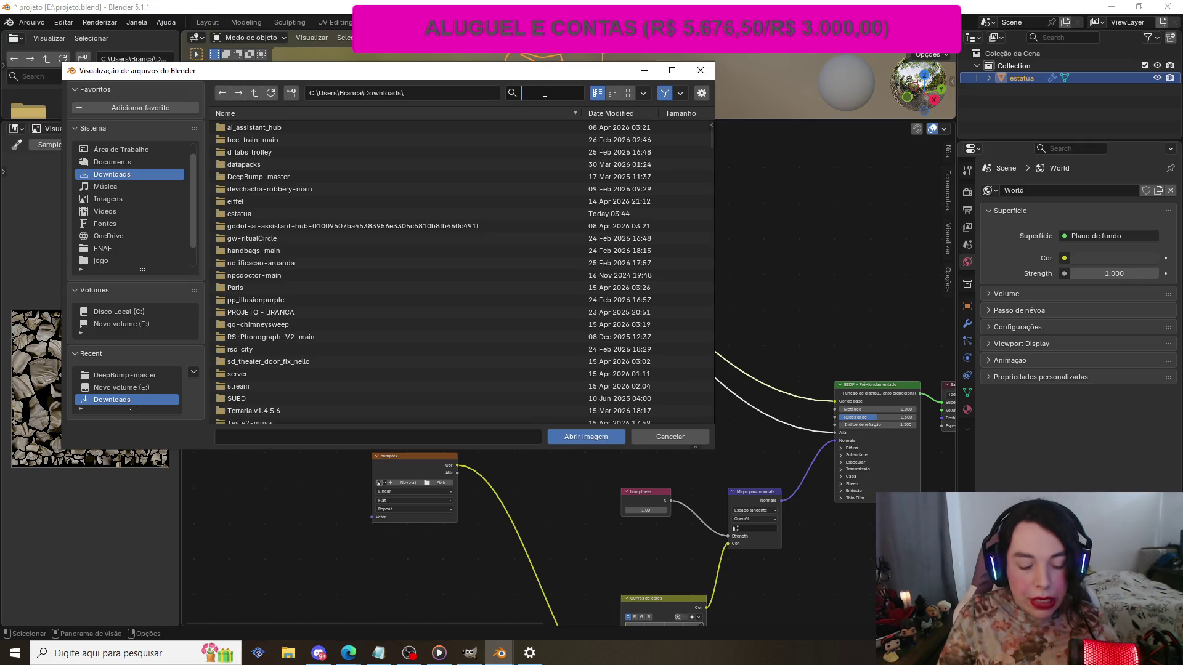
pyautogui.write('esta')
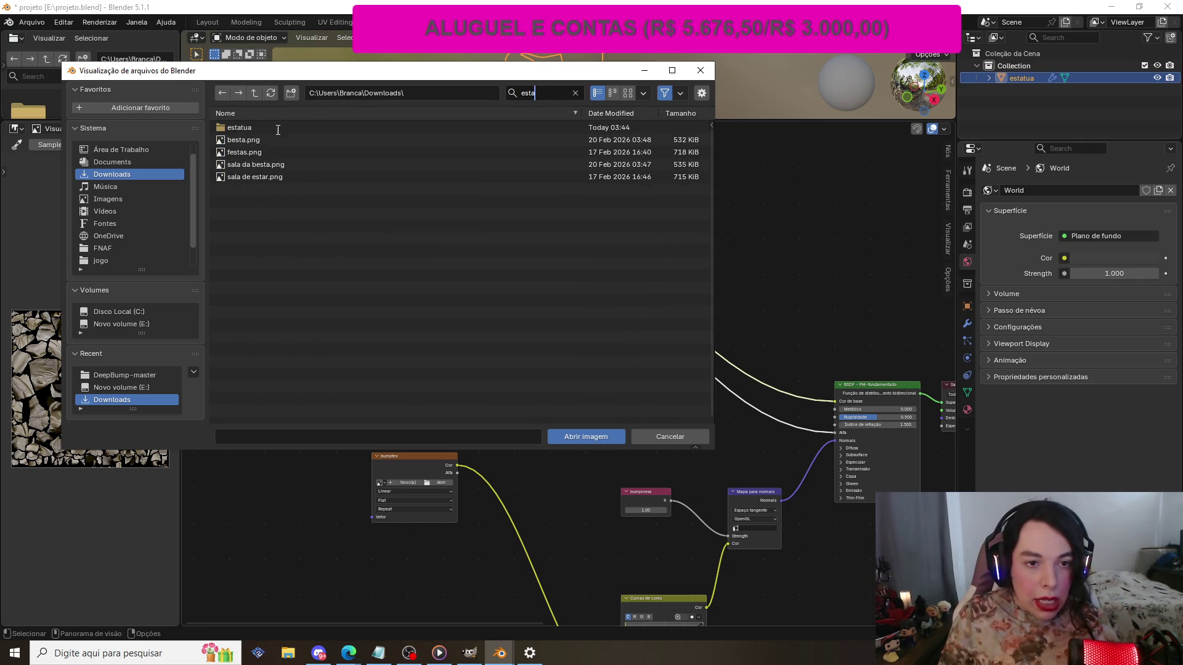
pyautogui.click(278, 129)
pyautogui.click(253, 151)
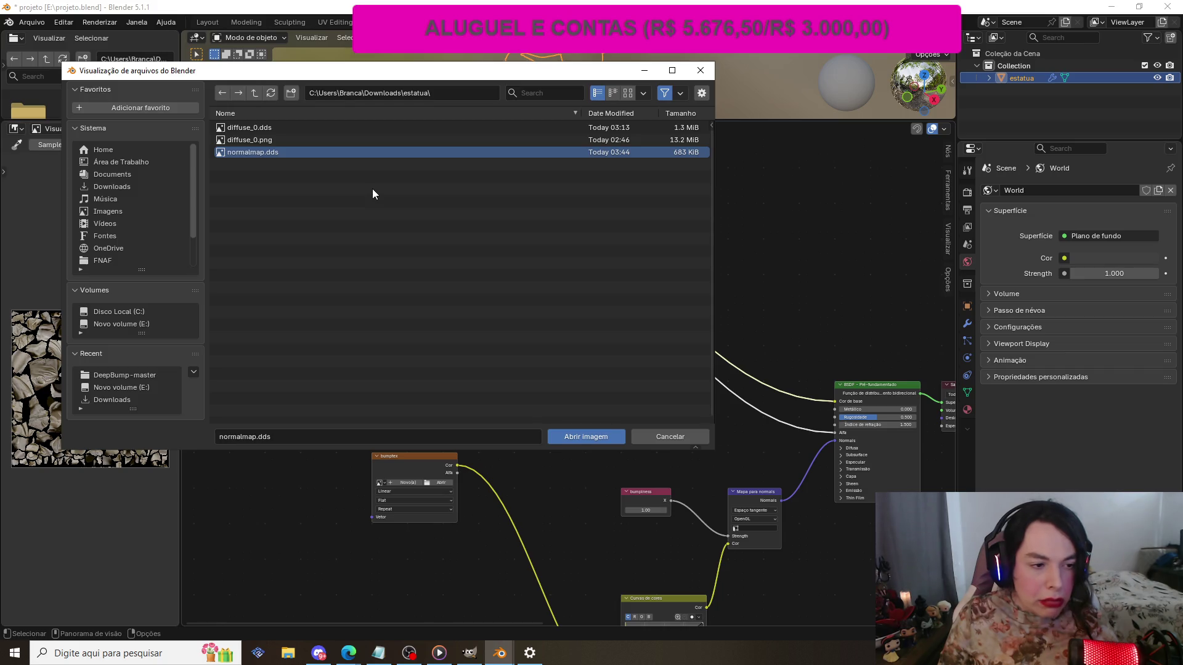
pyautogui.click(261, 139)
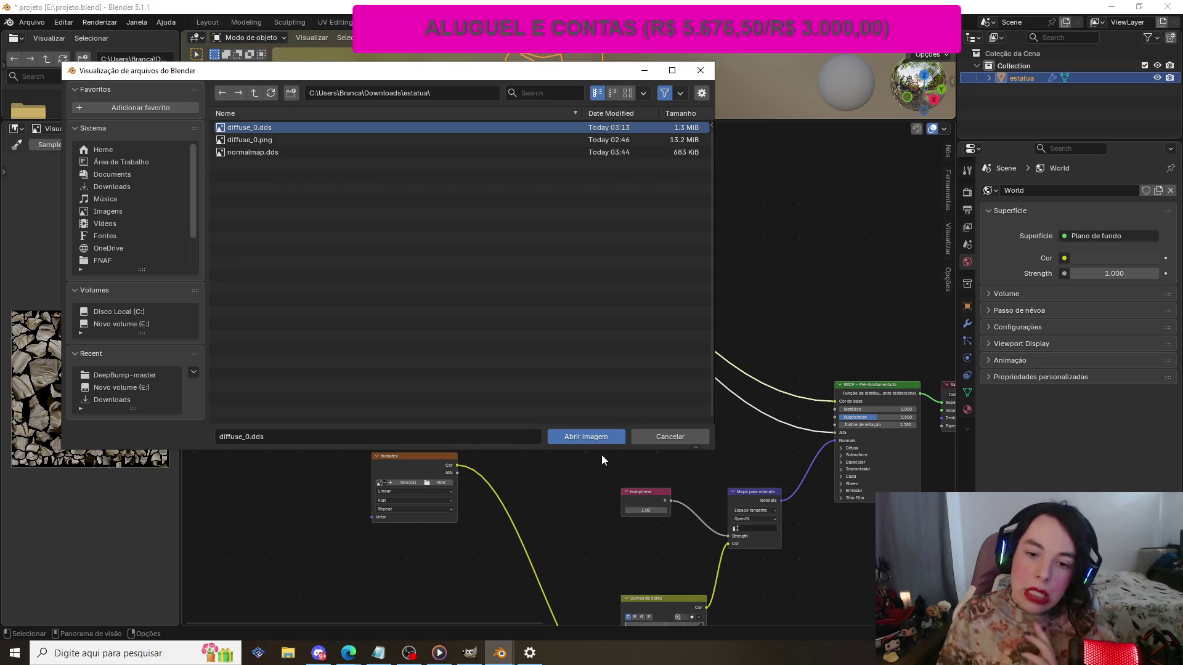
pyautogui.click(590, 438)
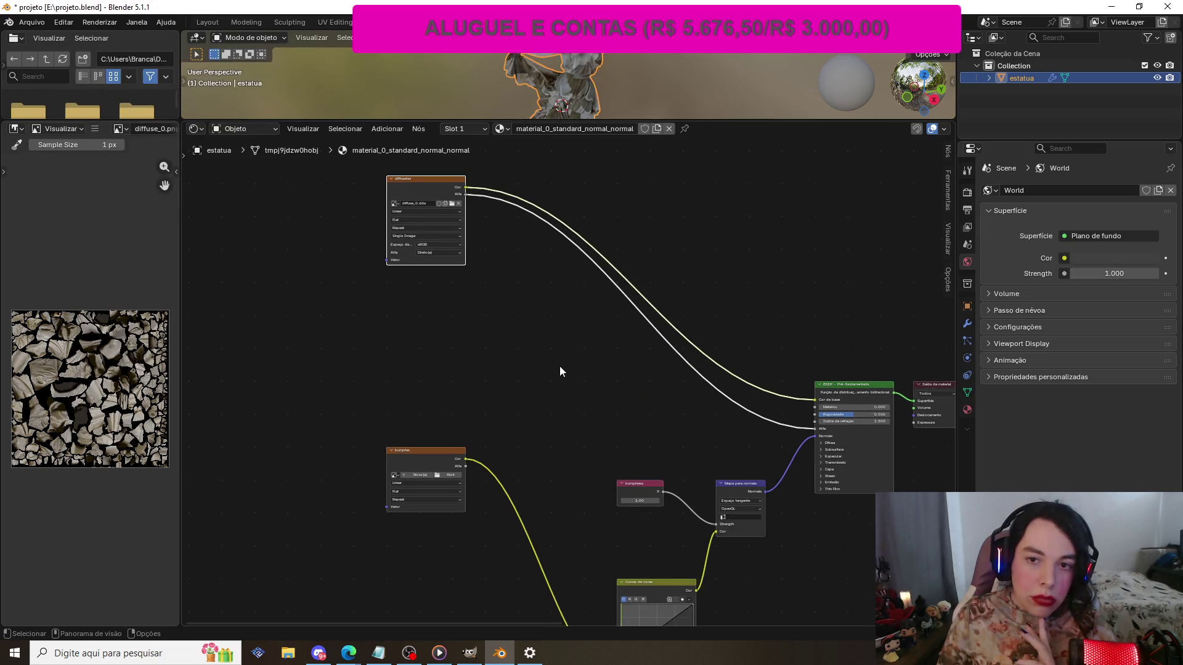
pyautogui.scroll(-2, 549, 369)
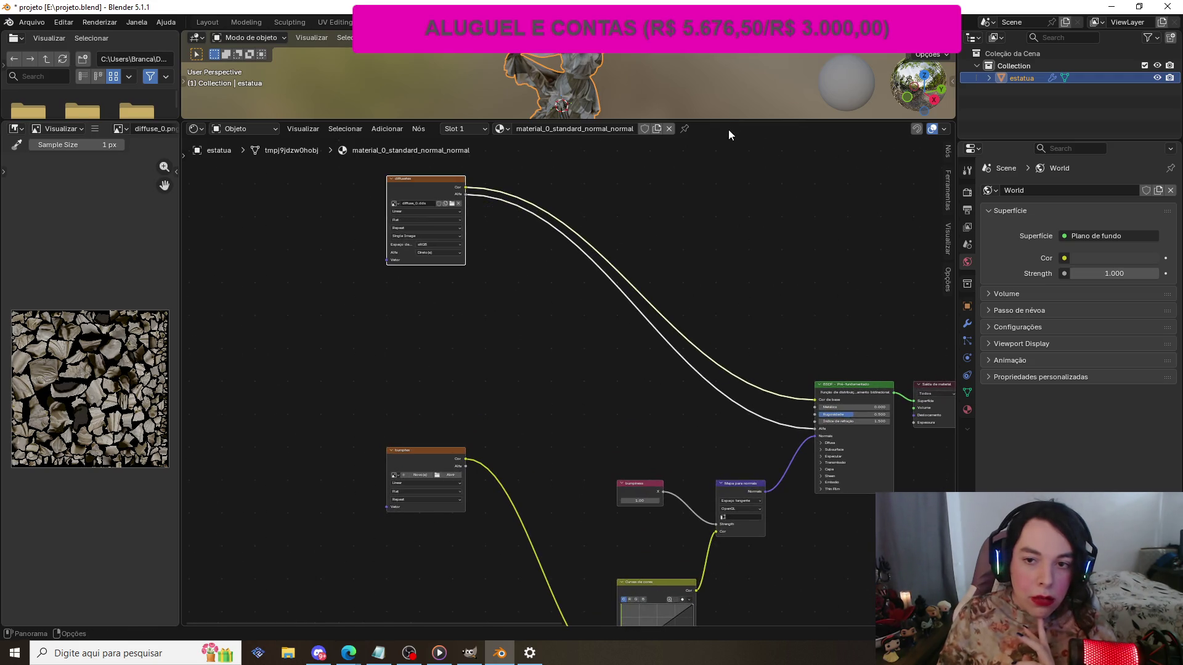
pyautogui.moveTo(729, 121); pyautogui.dragTo(750, 357)
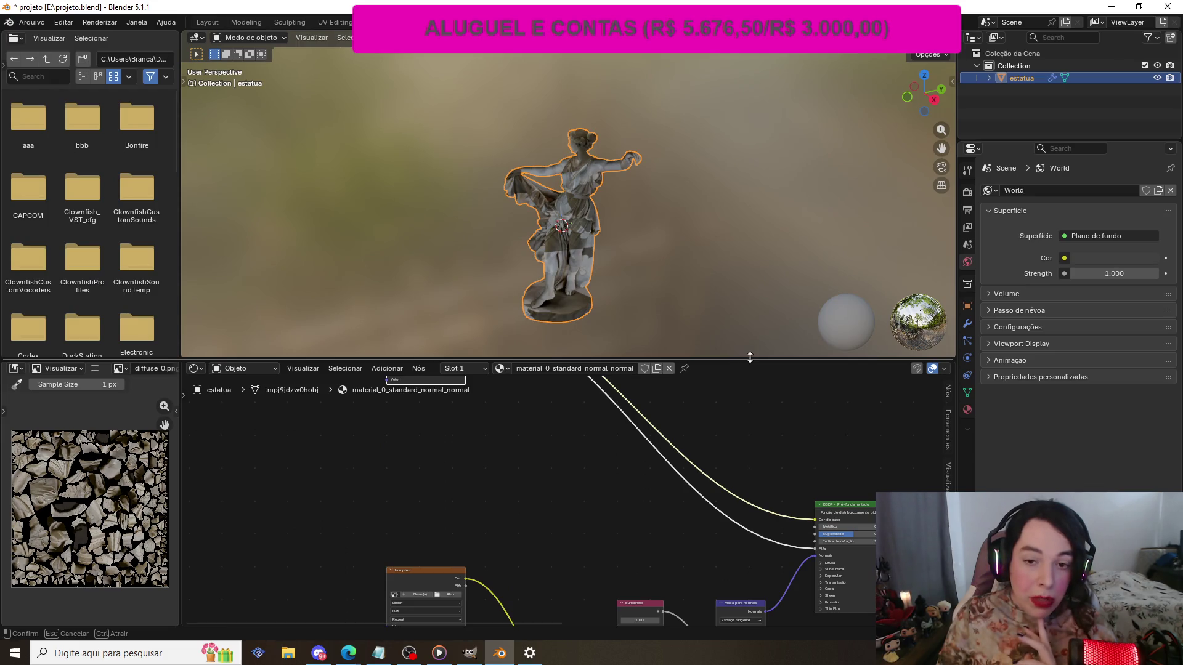
pyautogui.scroll(7, 622, 261)
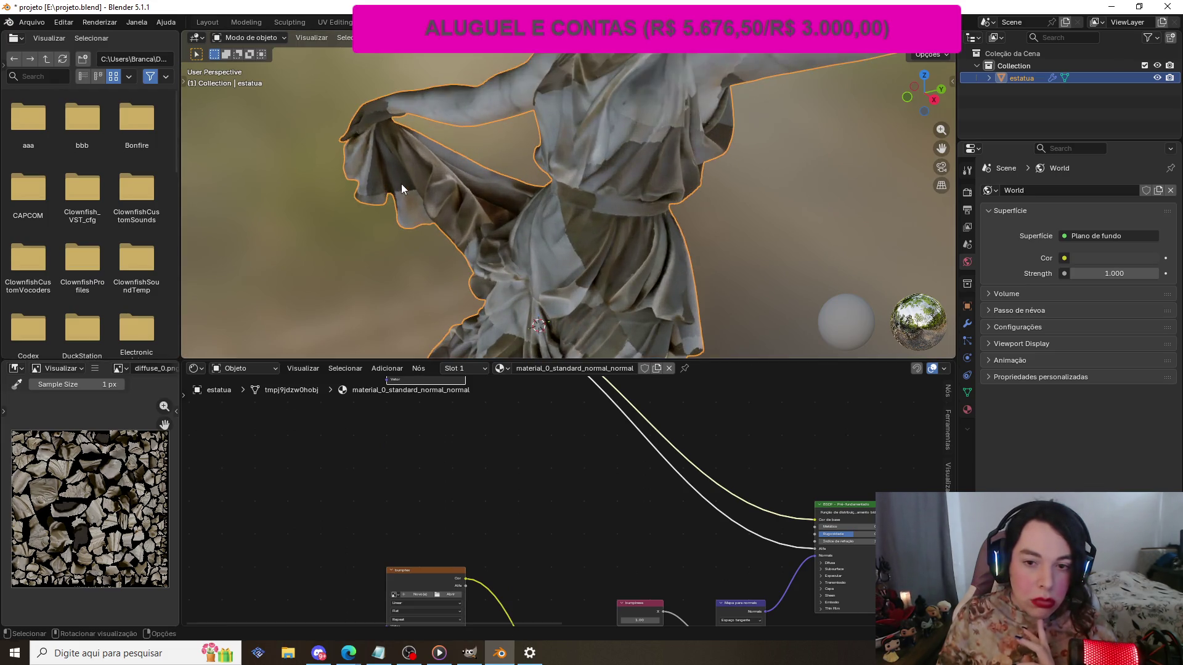
# - Zoom and orbit to inspect the textured statue from behind, then go to UV Editing
pyautogui.scroll(-10, 401, 181)
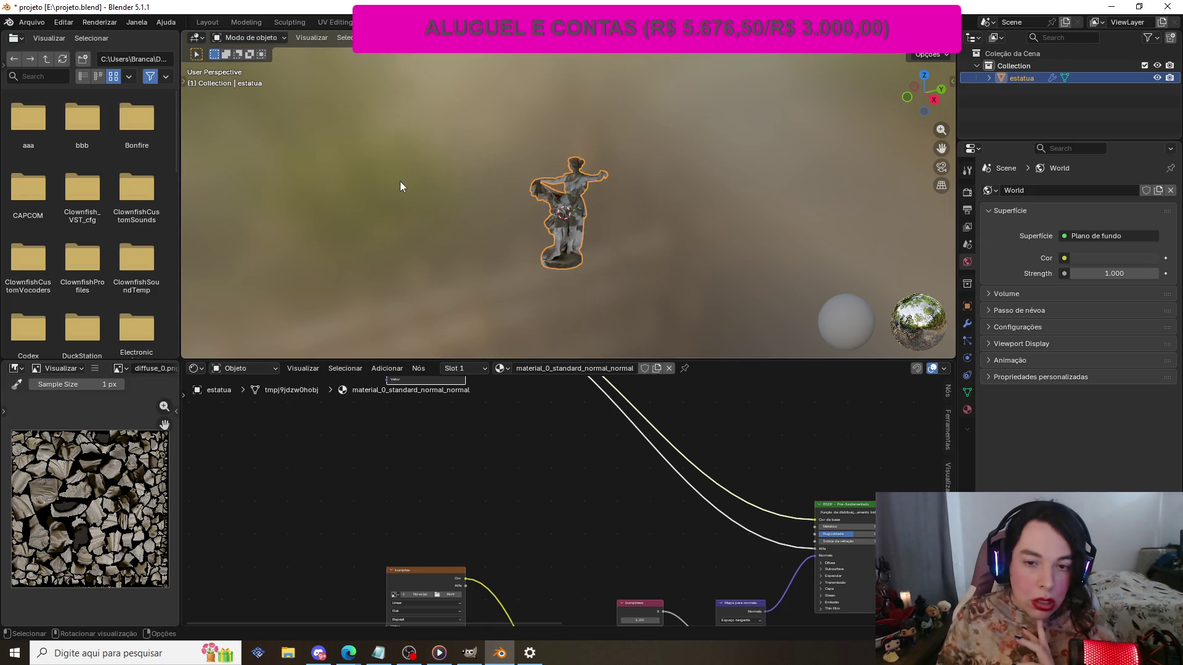
pyautogui.scroll(4, 404, 217)
pyautogui.scroll(6, 420, 250)
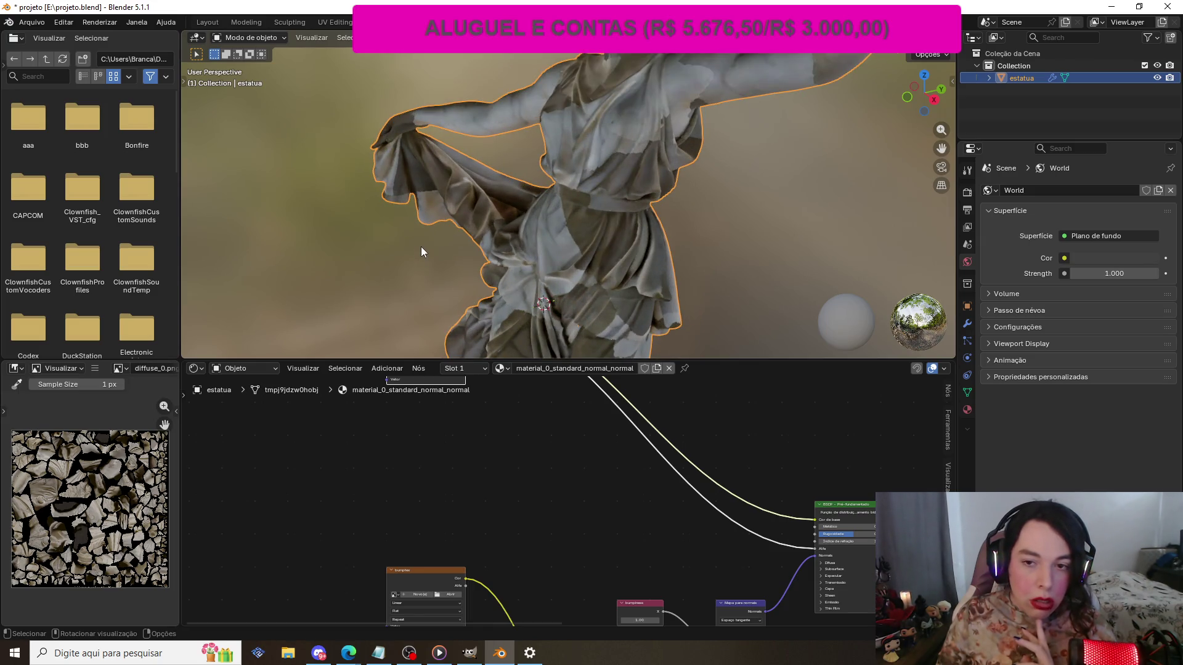
pyautogui.scroll(2, 421, 246)
pyautogui.scroll(-8, 421, 245)
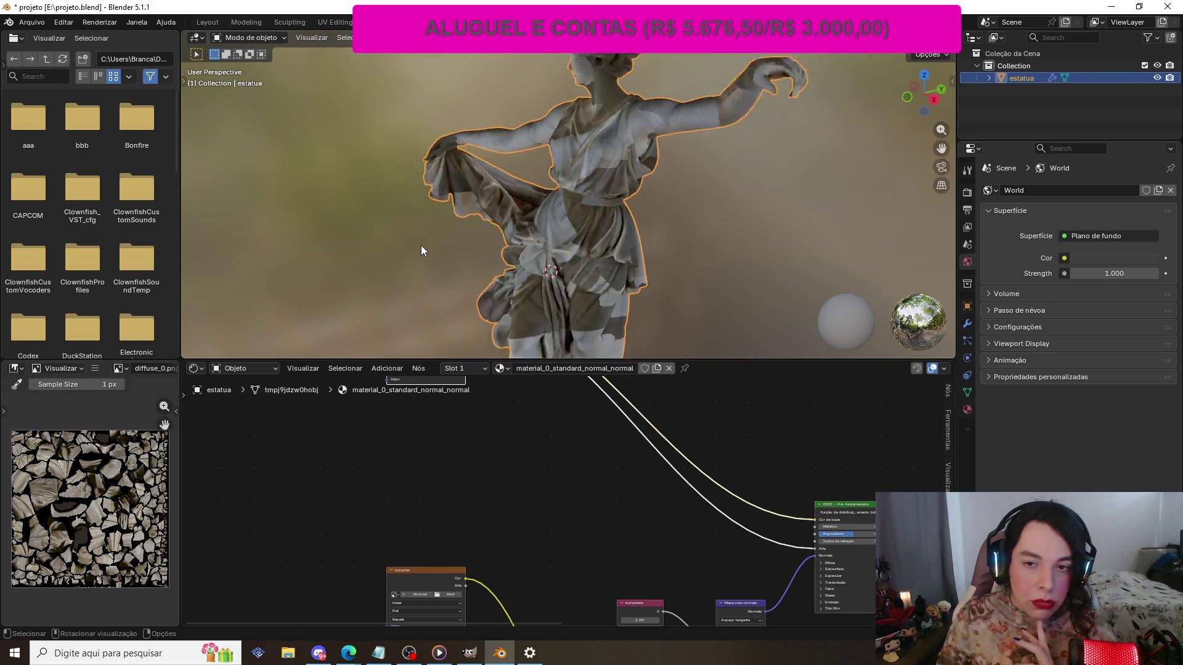
pyautogui.scroll(-1, 421, 247)
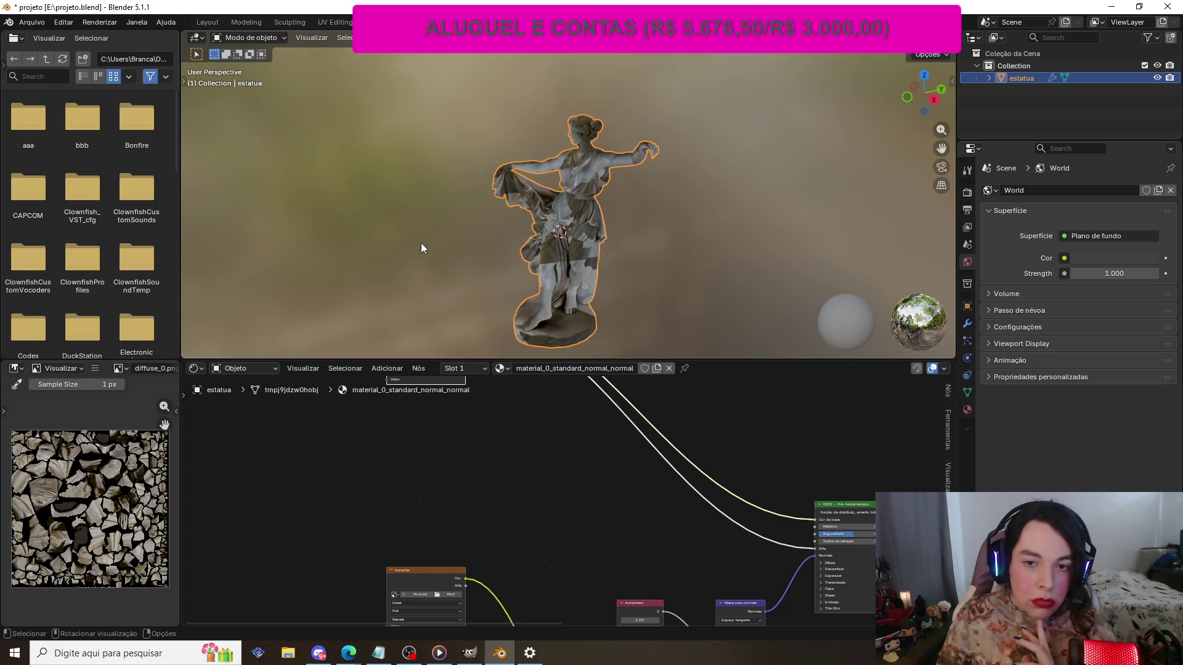
pyautogui.moveTo(924, 93)
pyautogui.mouseDown()
pyautogui.moveTo(899, 95)
pyautogui.moveTo(929, 104)
pyautogui.mouseUp()
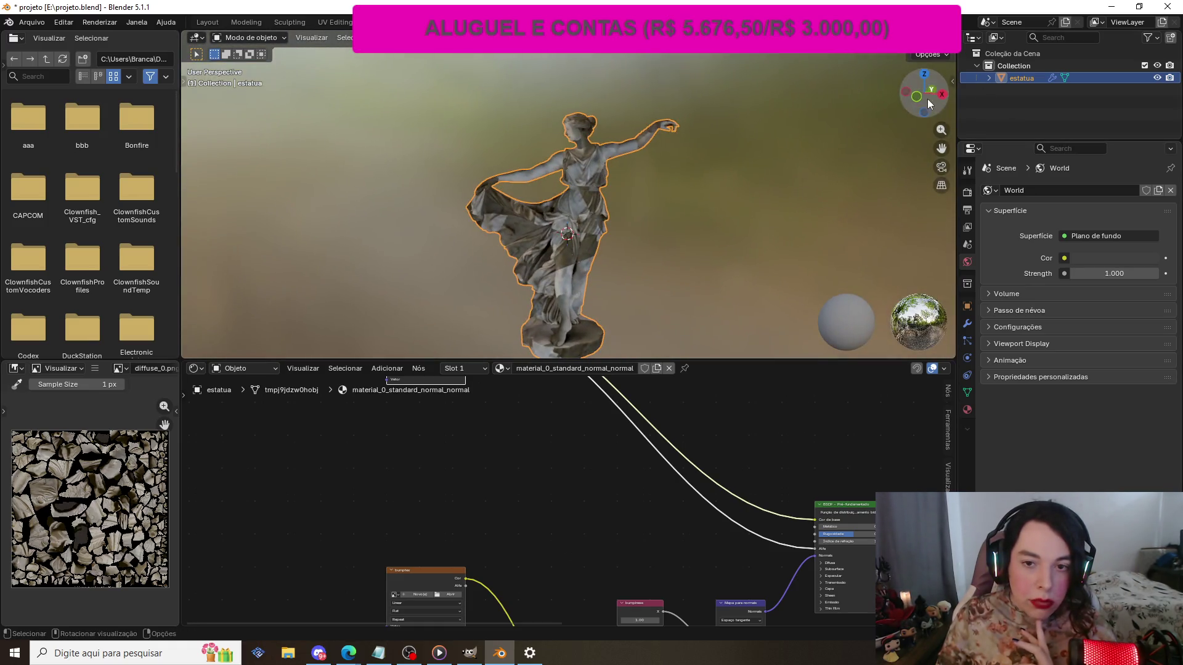
pyautogui.click(336, 24)
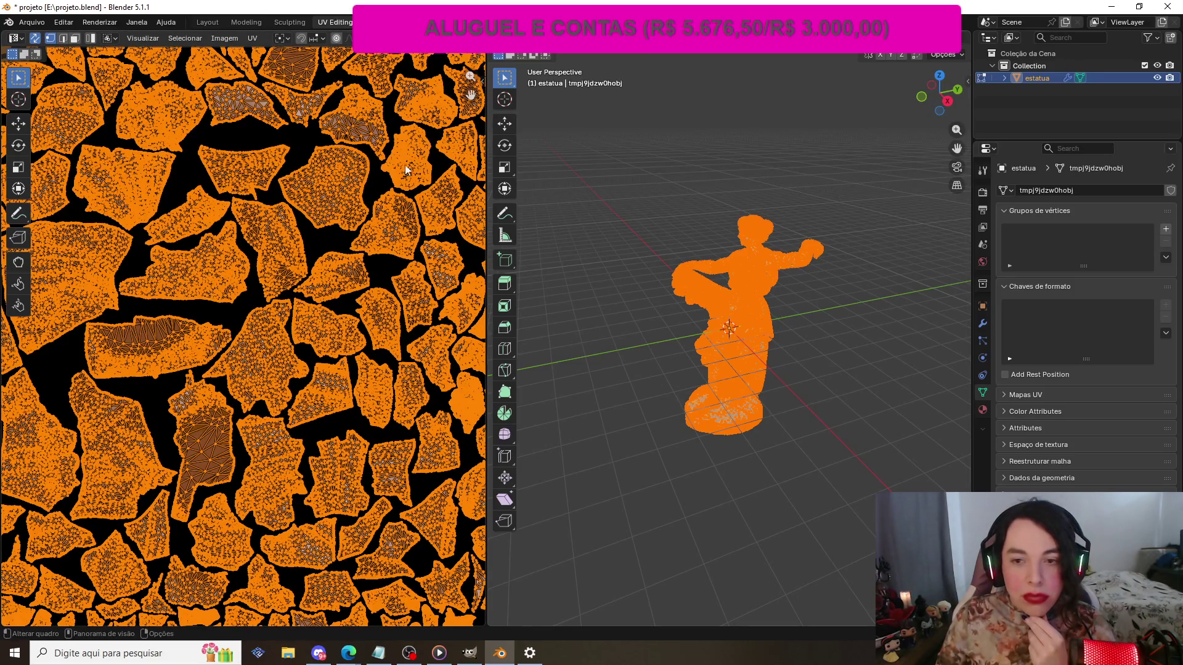
# - Deselect all UVs and mesh faces in the UV editor
pyautogui.scroll(-2, 394, 229)
pyautogui.scroll(-1, 395, 223)
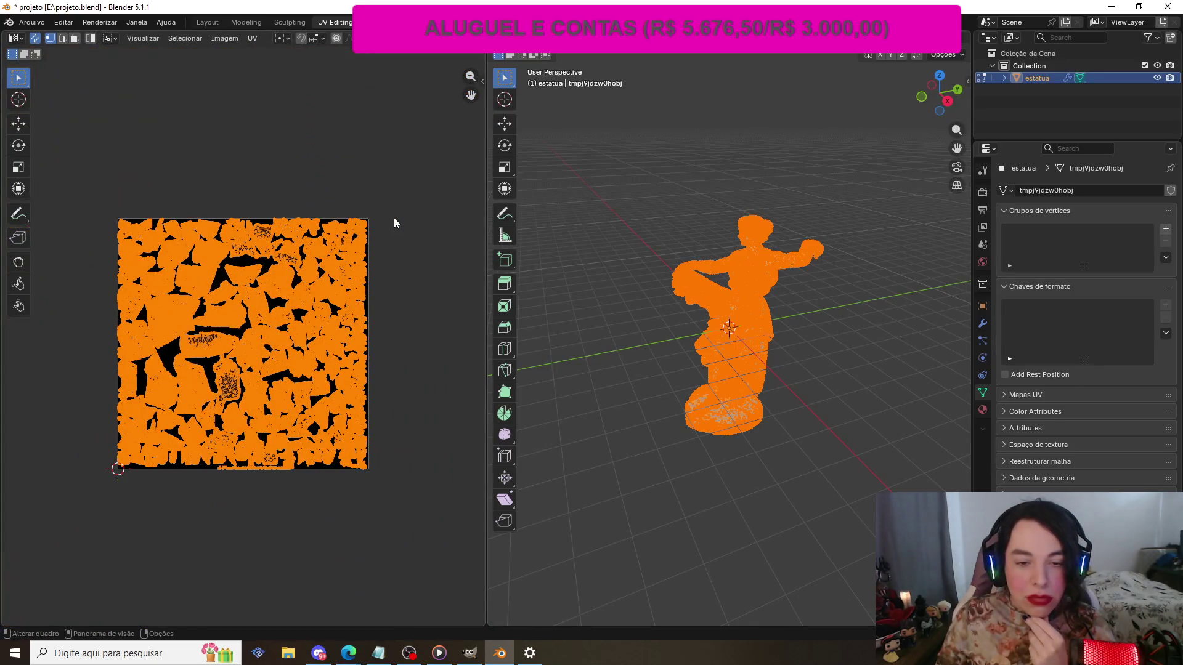
pyautogui.scroll(1, 394, 222)
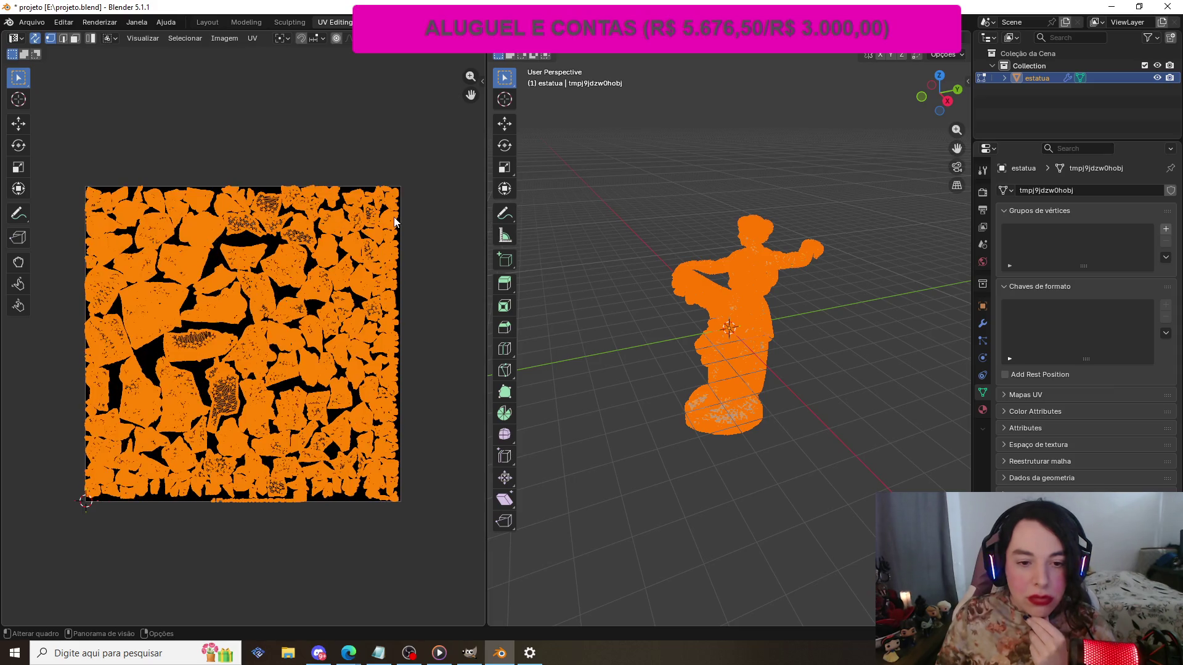
pyautogui.scroll(-1, 395, 222)
pyautogui.scroll(1, 393, 217)
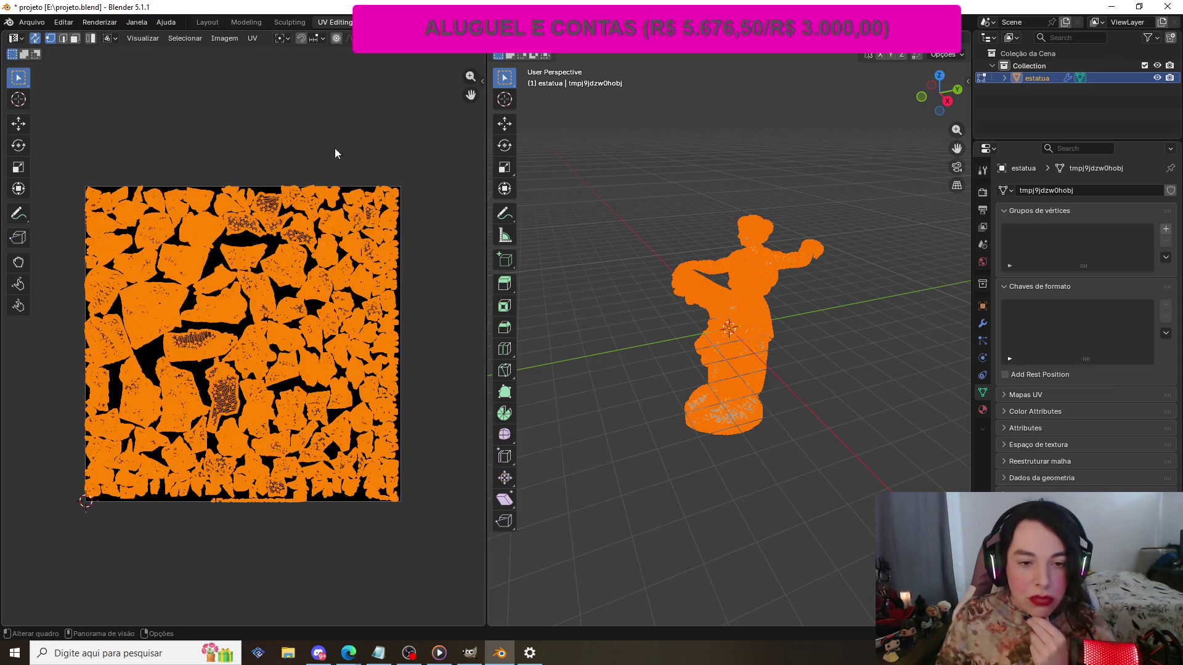
pyautogui.click(316, 130)
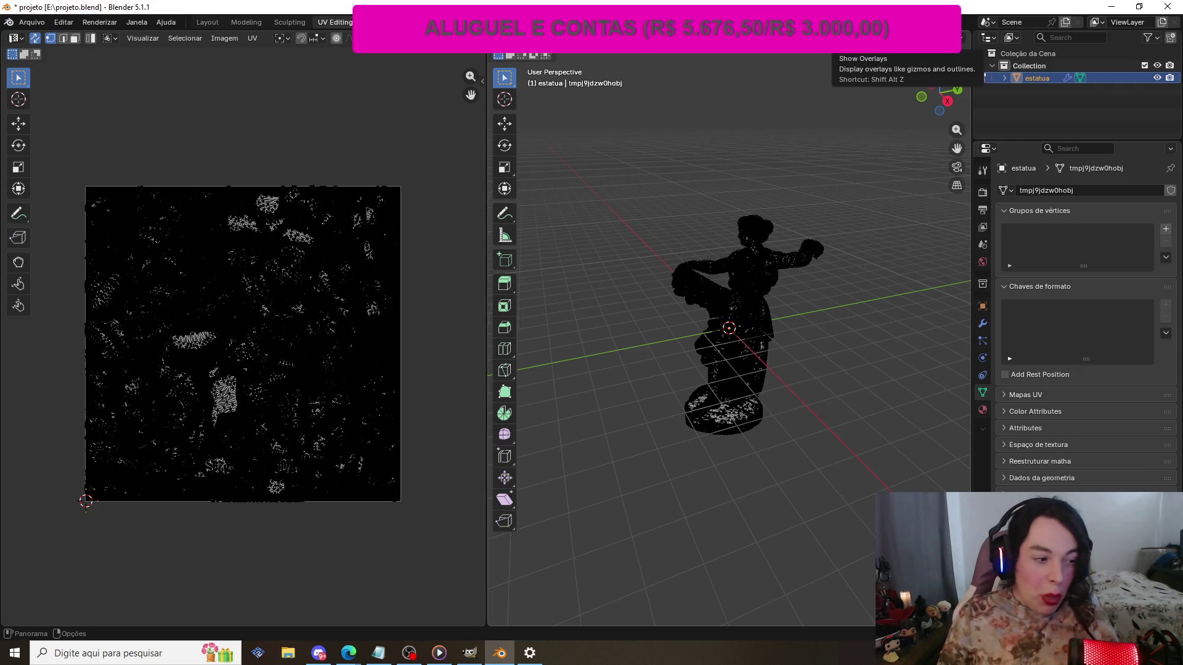
# - Hide viewport overlays, use Material Preview shading and select all UV islands
pyautogui.click(859, 43)
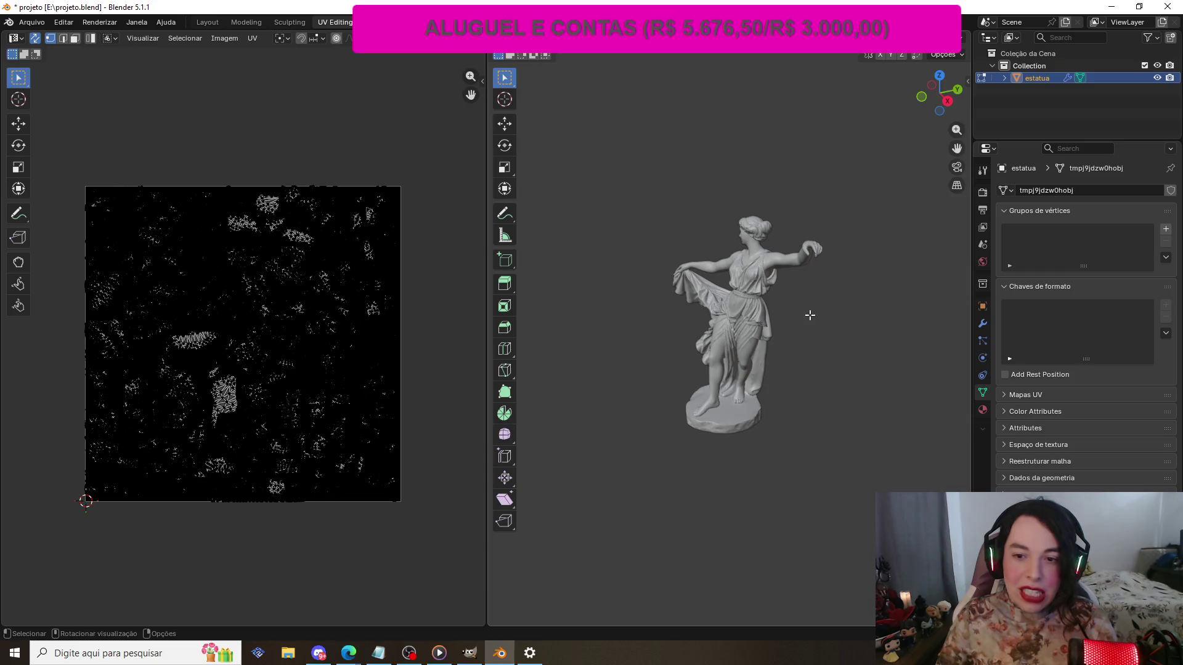
pyautogui.scroll(3, 809, 315)
pyautogui.scroll(-1, 809, 313)
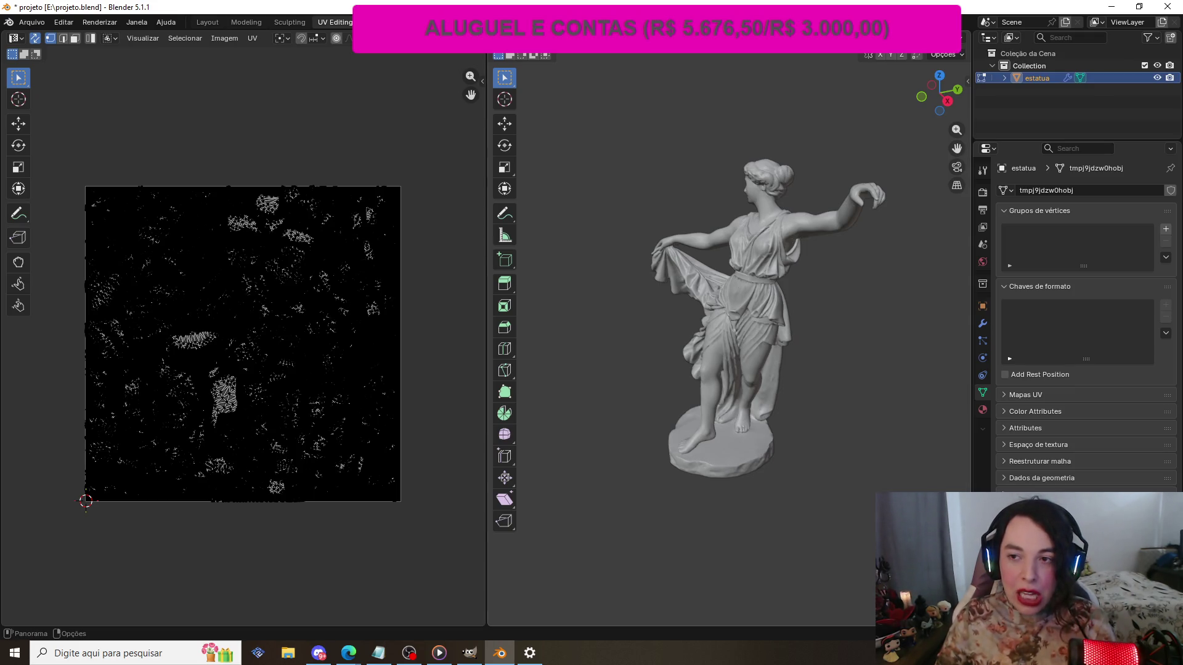
pyautogui.click(936, 38)
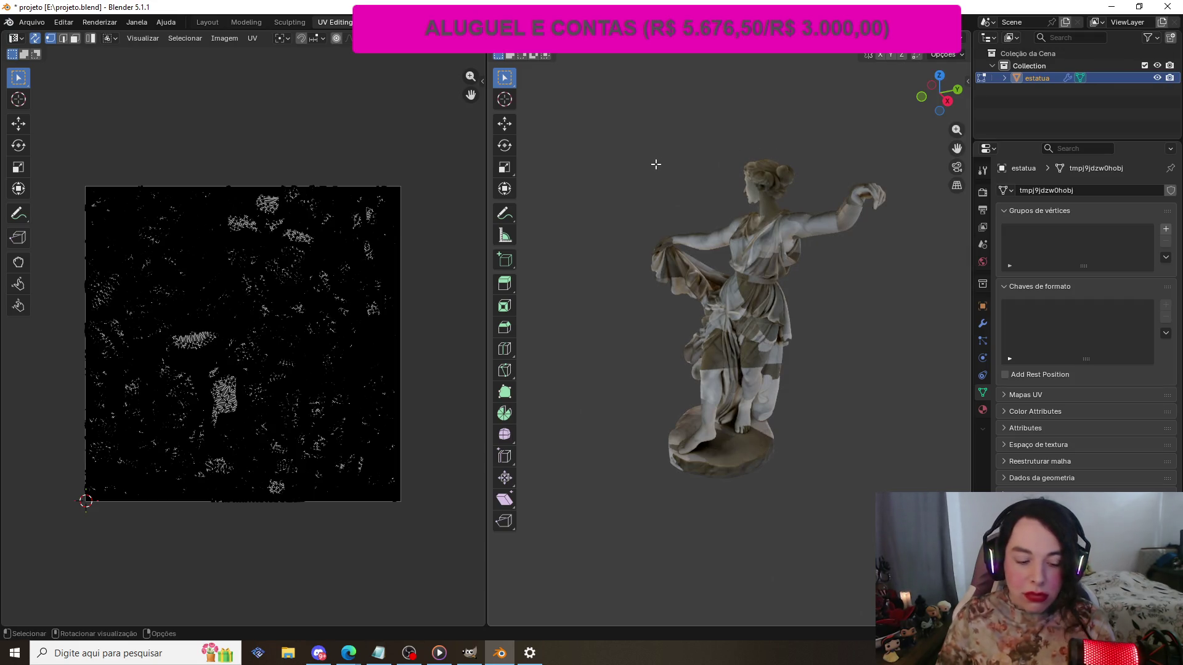
pyautogui.press('a')
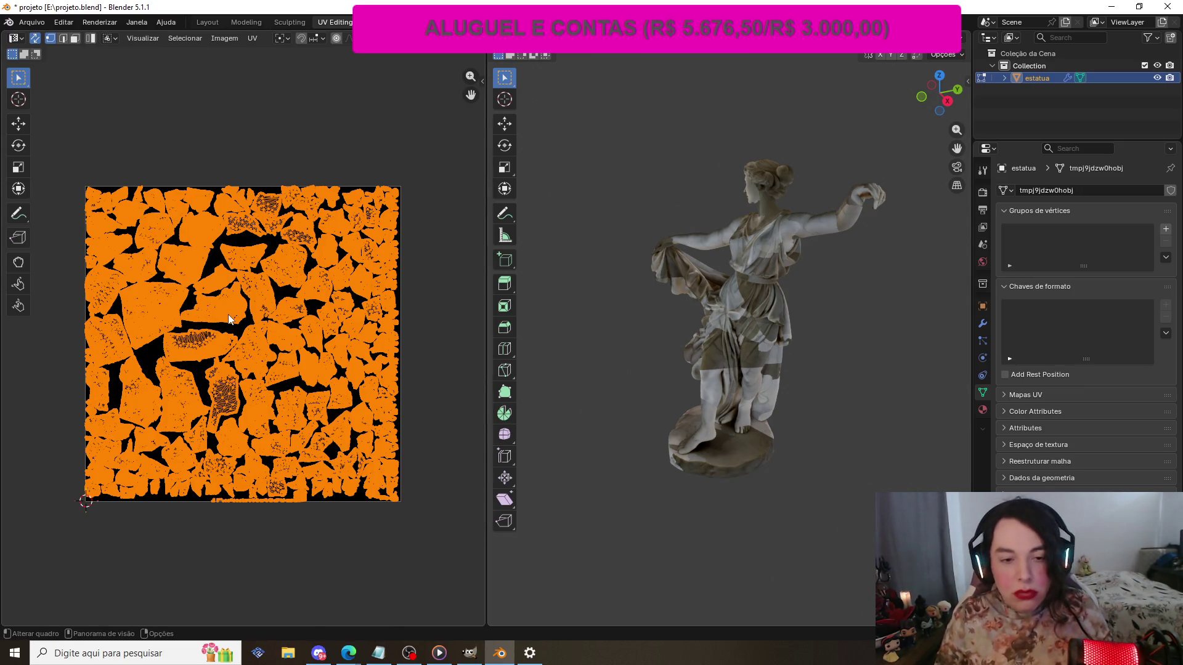
# - Try trackball and normal rotations of the UV islands, undoing the last rotation
pyautogui.press('r')
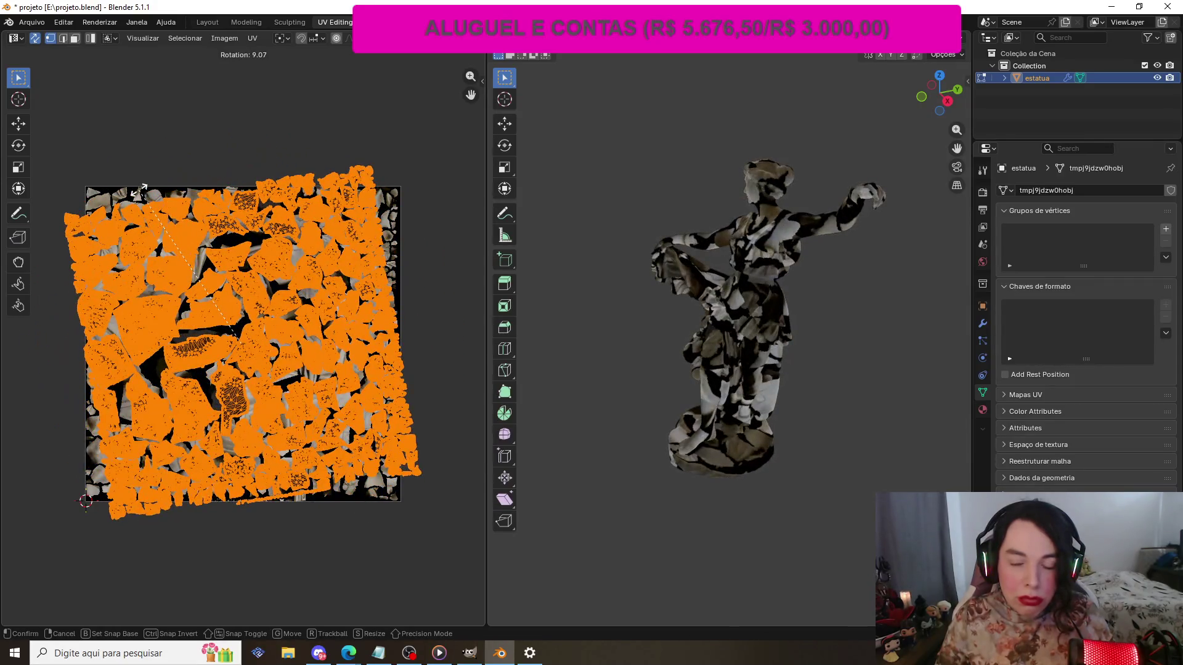
pyautogui.press('r')
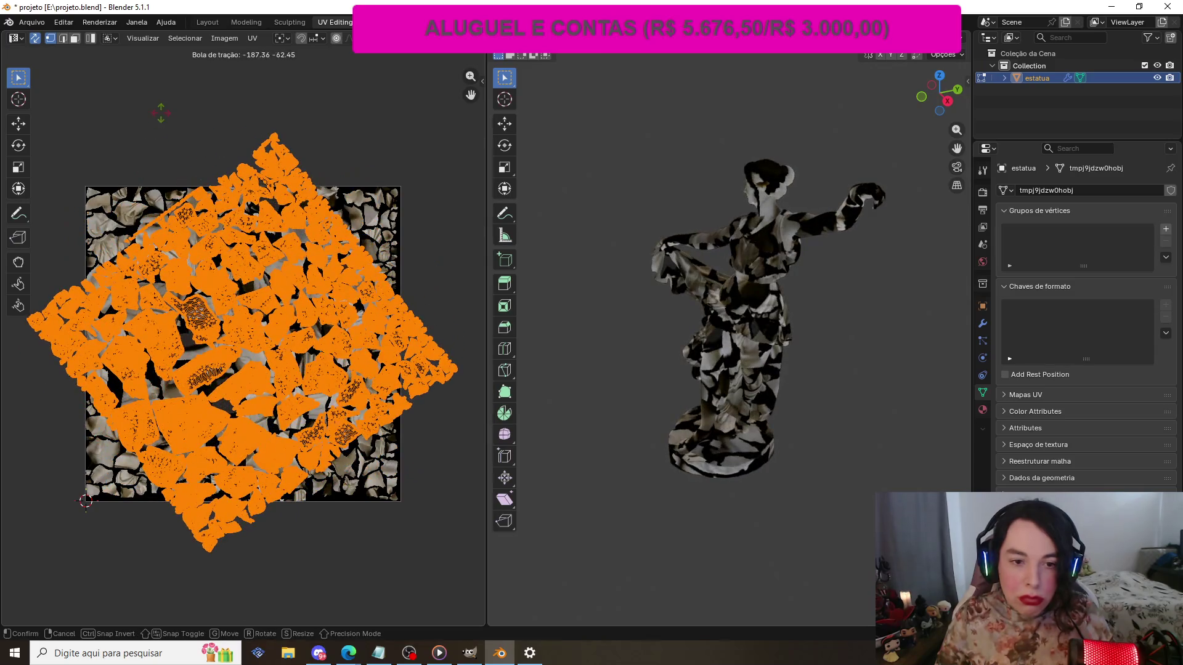
pyautogui.click(270, 131)
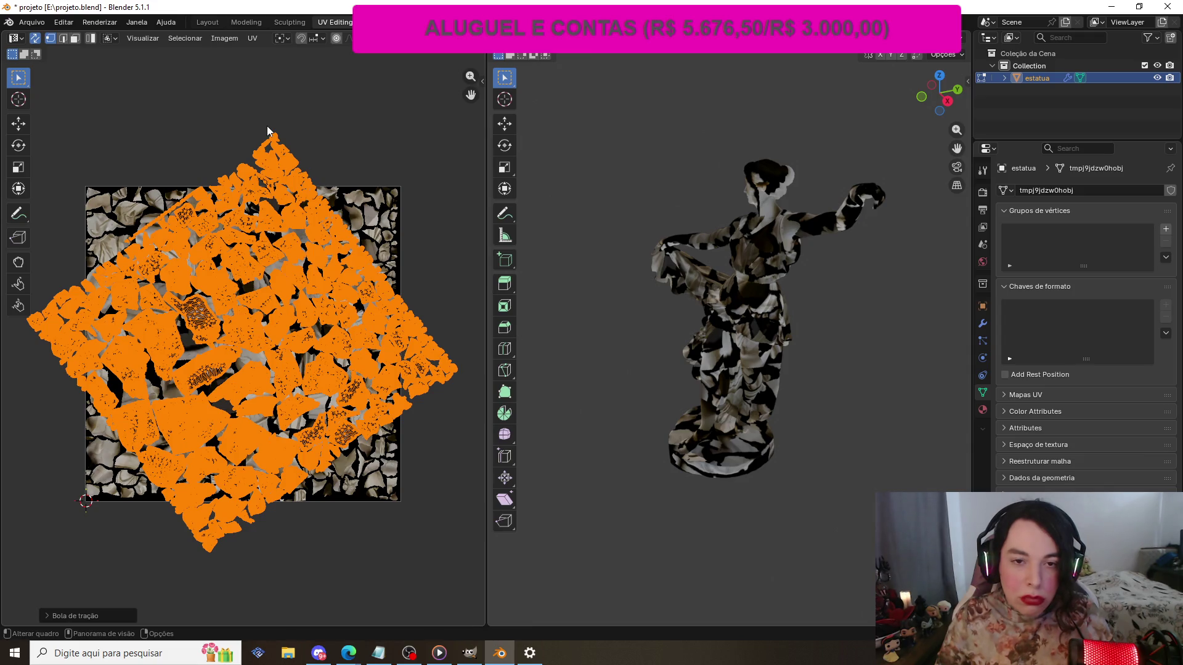
pyautogui.press('r')
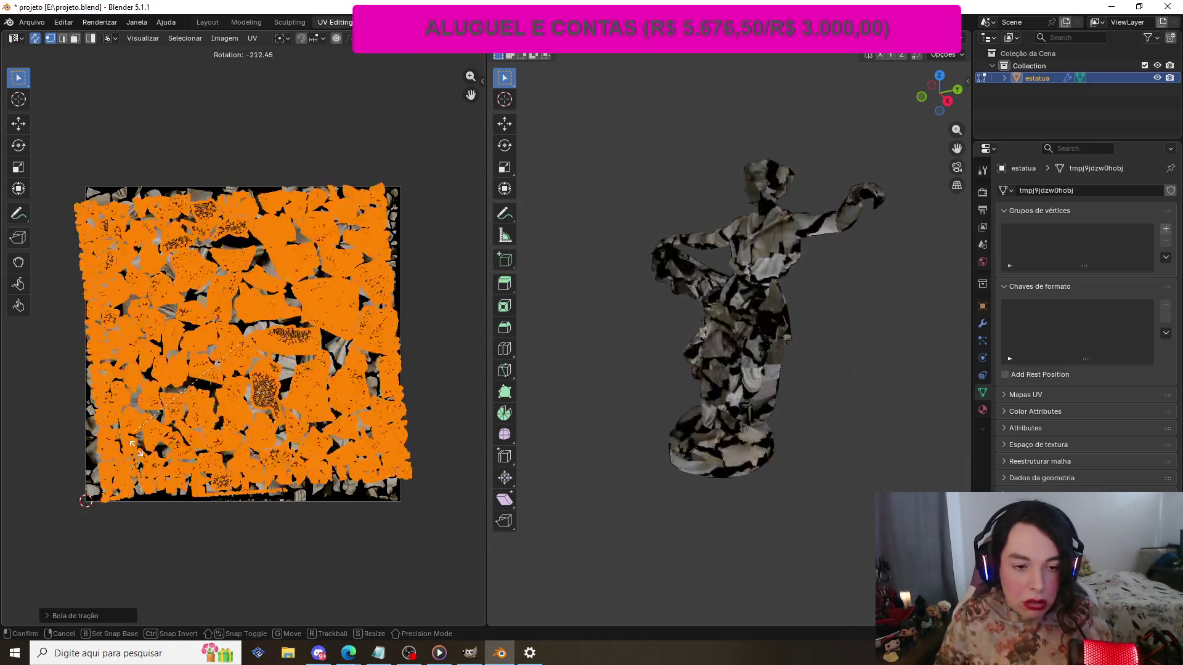
pyautogui.click(193, 558)
pyautogui.hotkey('ctrl', 'z')
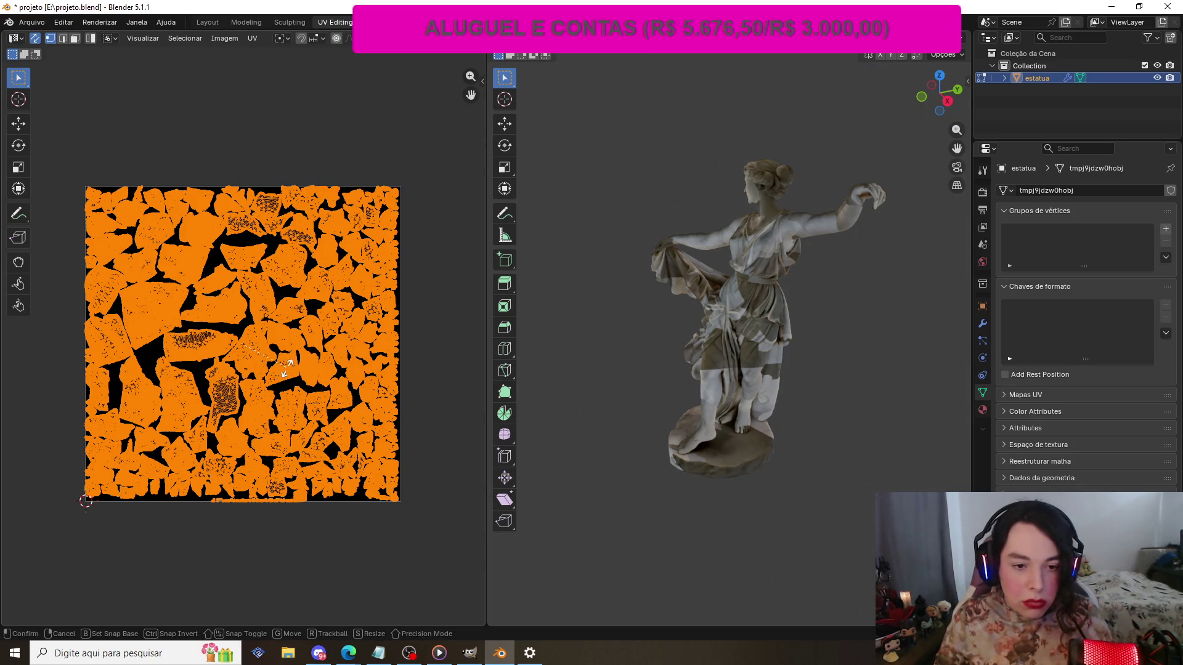
# - Rotate the UVs a full turn back to their original orientation and reselect all islands
pyautogui.press('r')
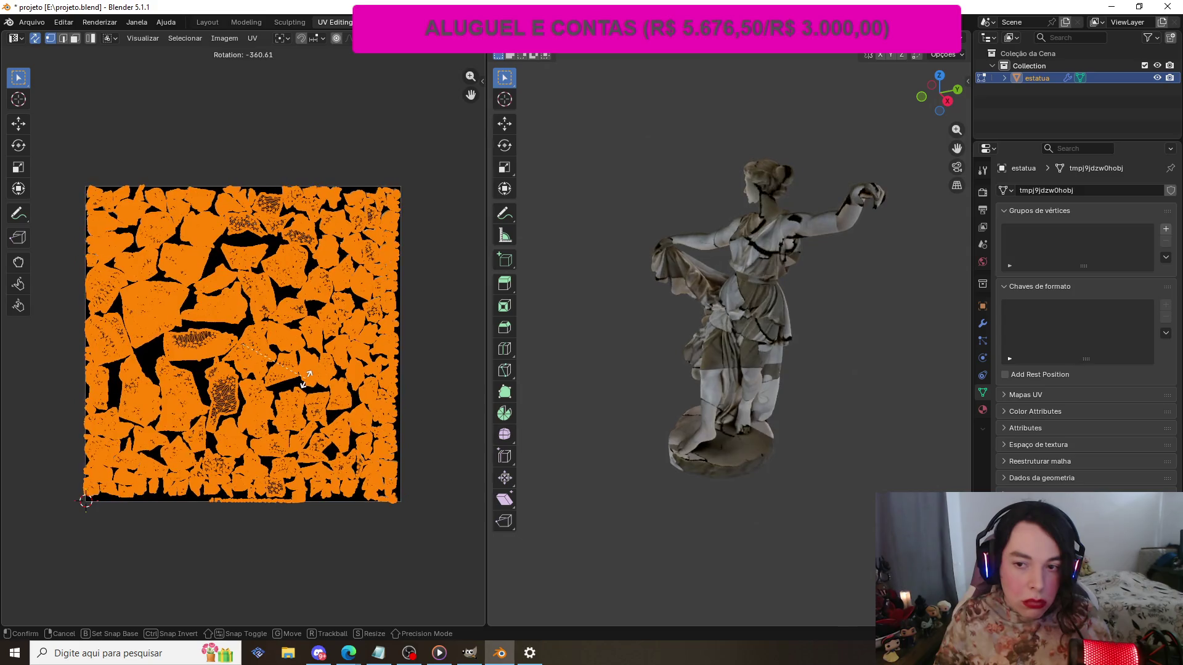
pyautogui.click(307, 379)
pyautogui.click(372, 541)
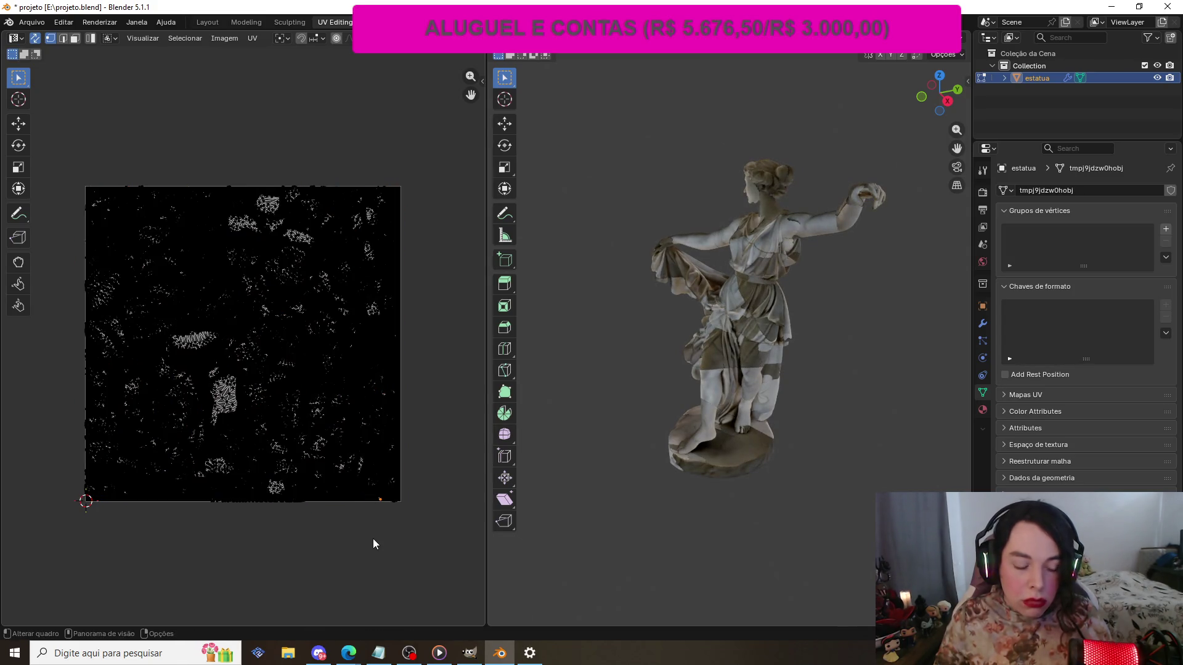
pyautogui.press('a')
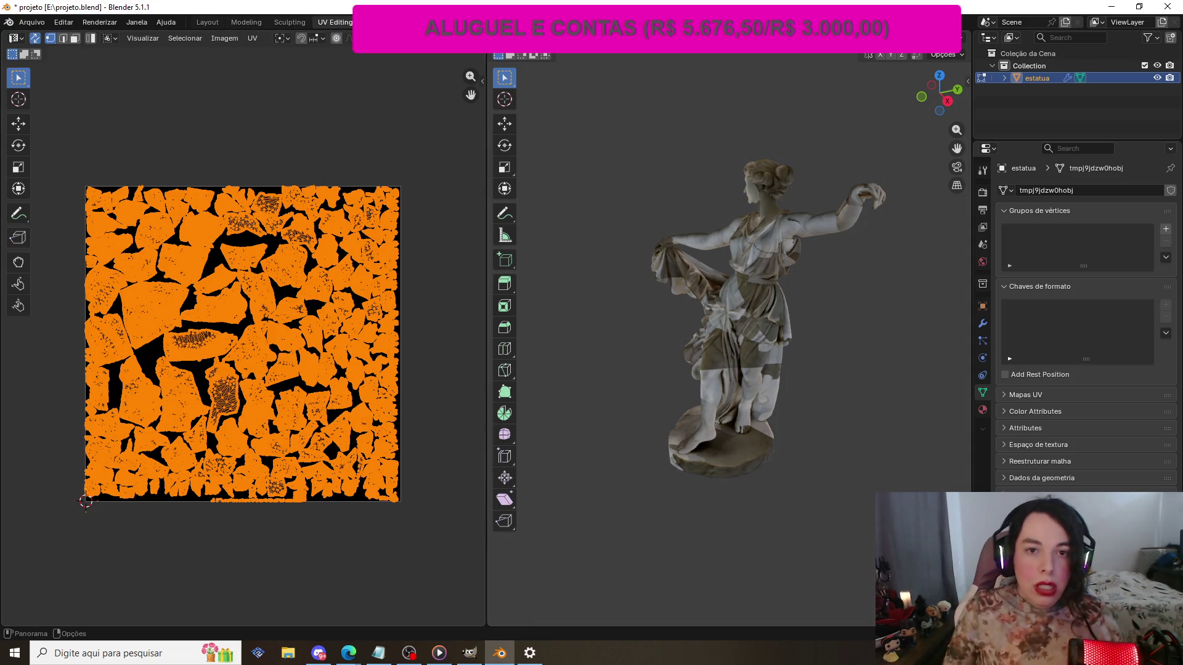
# - Return to the Shading workspace and orbit around the statue
pyautogui.click(434, 23)
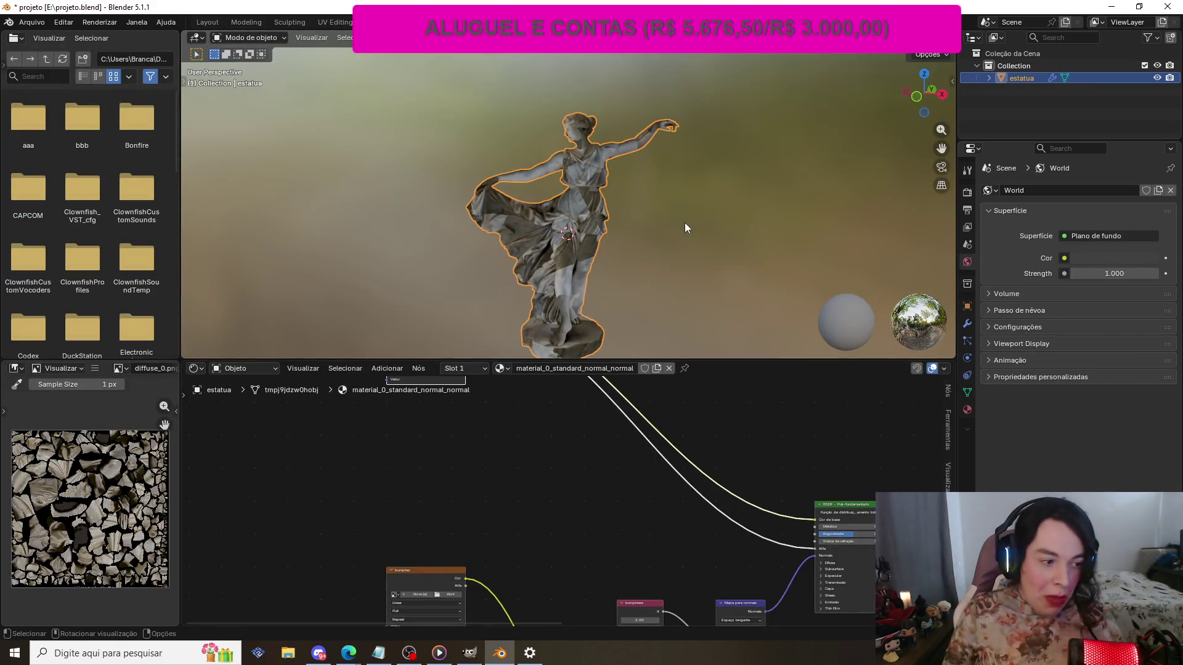
pyautogui.scroll(4, 722, 194)
pyautogui.scroll(-5, 720, 194)
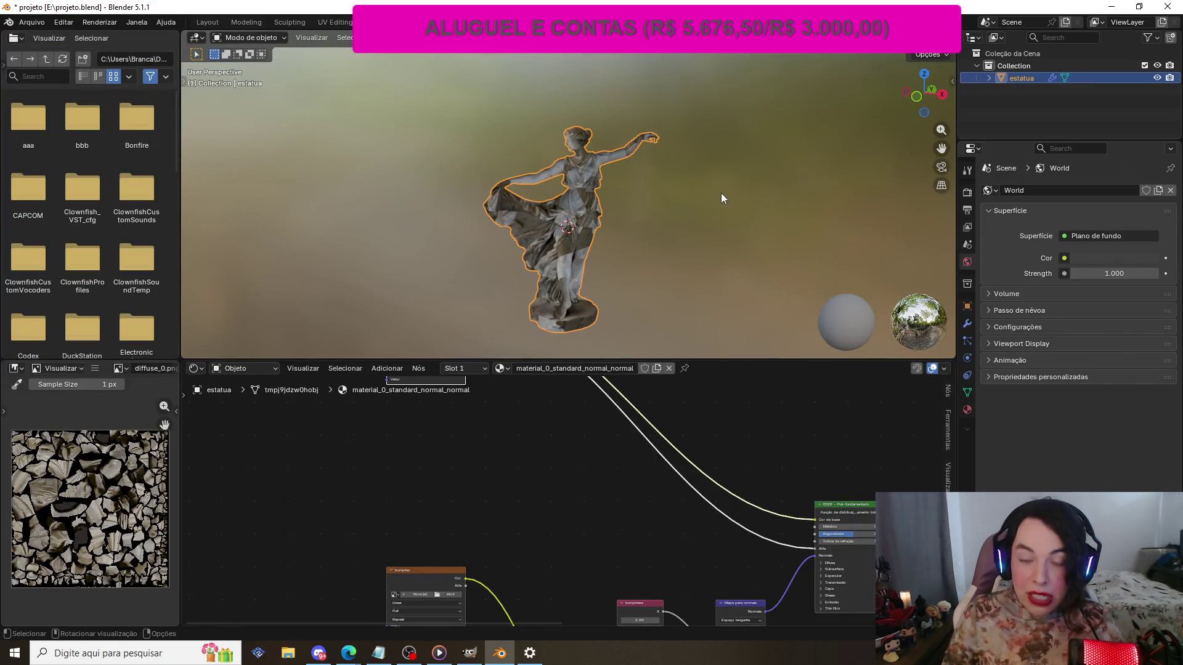
pyautogui.scroll(2, 829, 183)
pyautogui.moveTo(642, 134); pyautogui.dragTo(509, 187, button='middle')
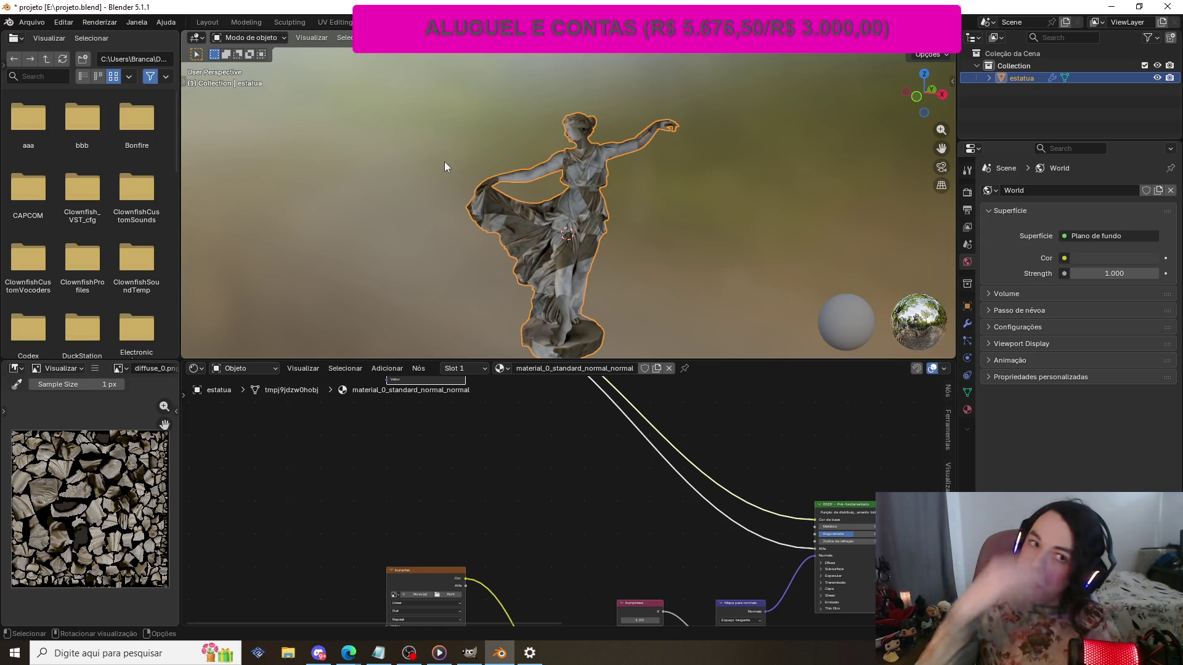
pyautogui.scroll(-1, 898, 485)
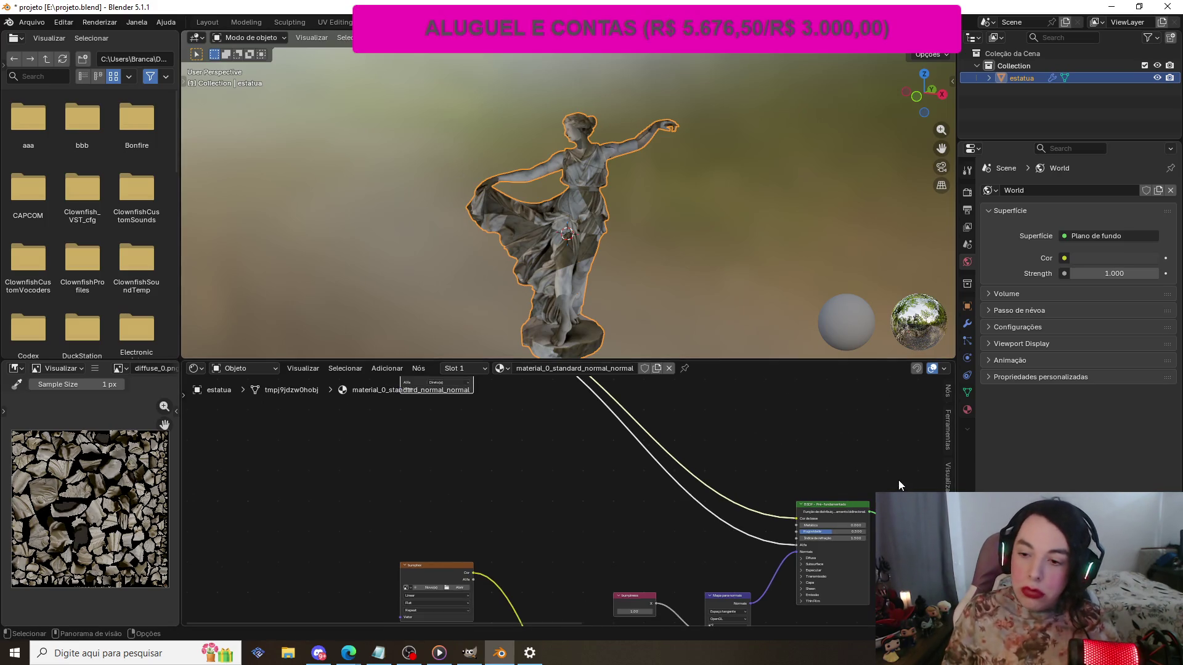
pyautogui.scroll(-3, 898, 480)
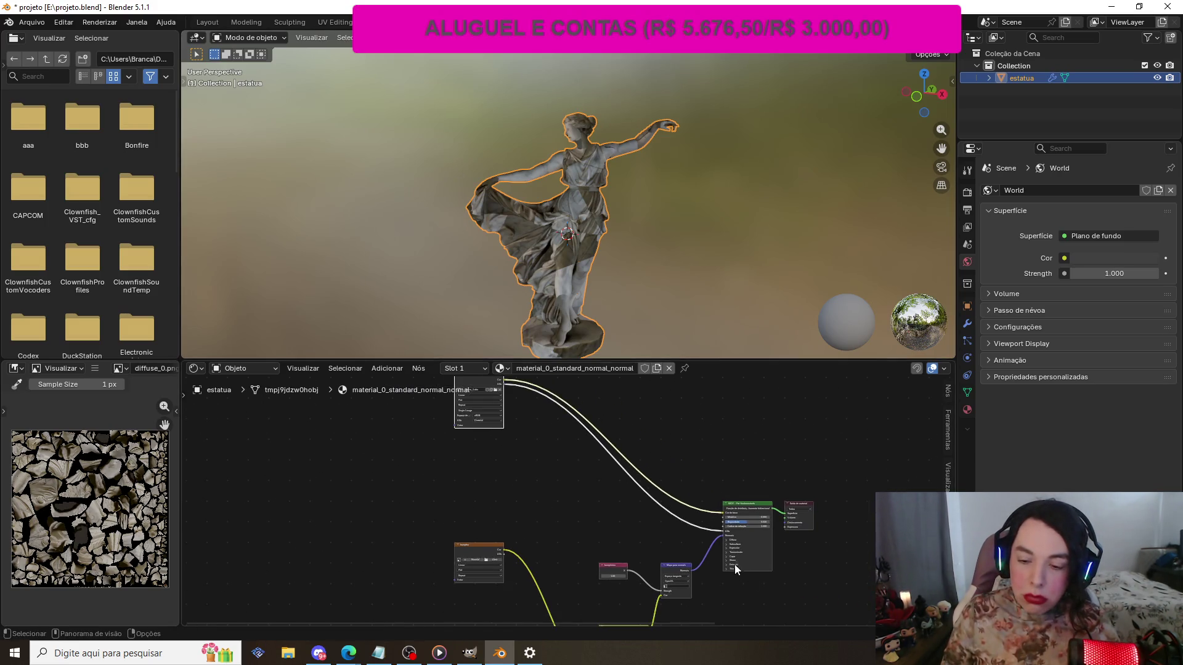
pyautogui.scroll(1, 736, 562)
pyautogui.scroll(1, 776, 601)
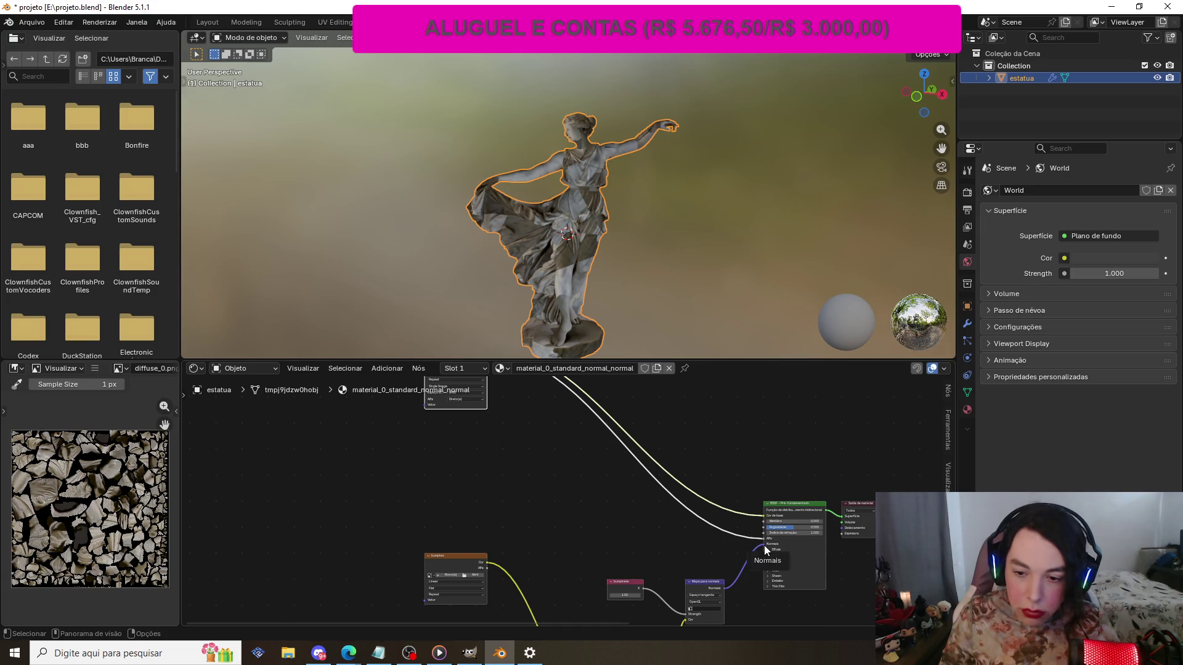
# - Disconnect the Normal Map from the shader's Normal input and compare the statue
pyautogui.moveTo(764, 545); pyautogui.dragTo(755, 550)
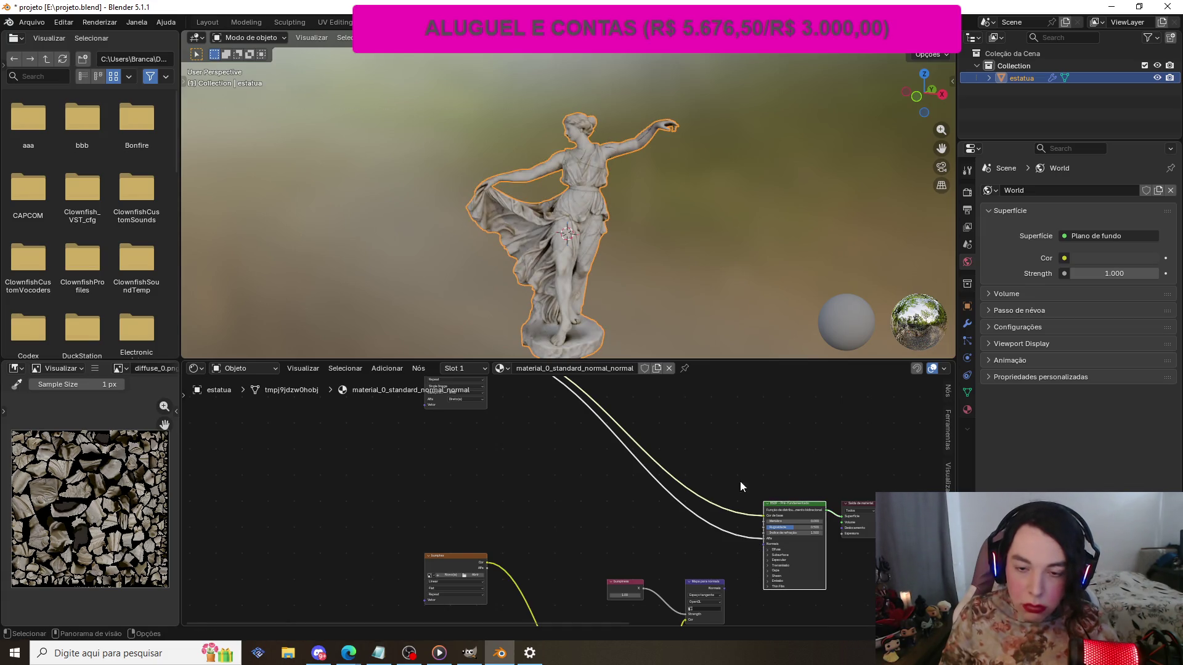
pyautogui.scroll(-2, 667, 272)
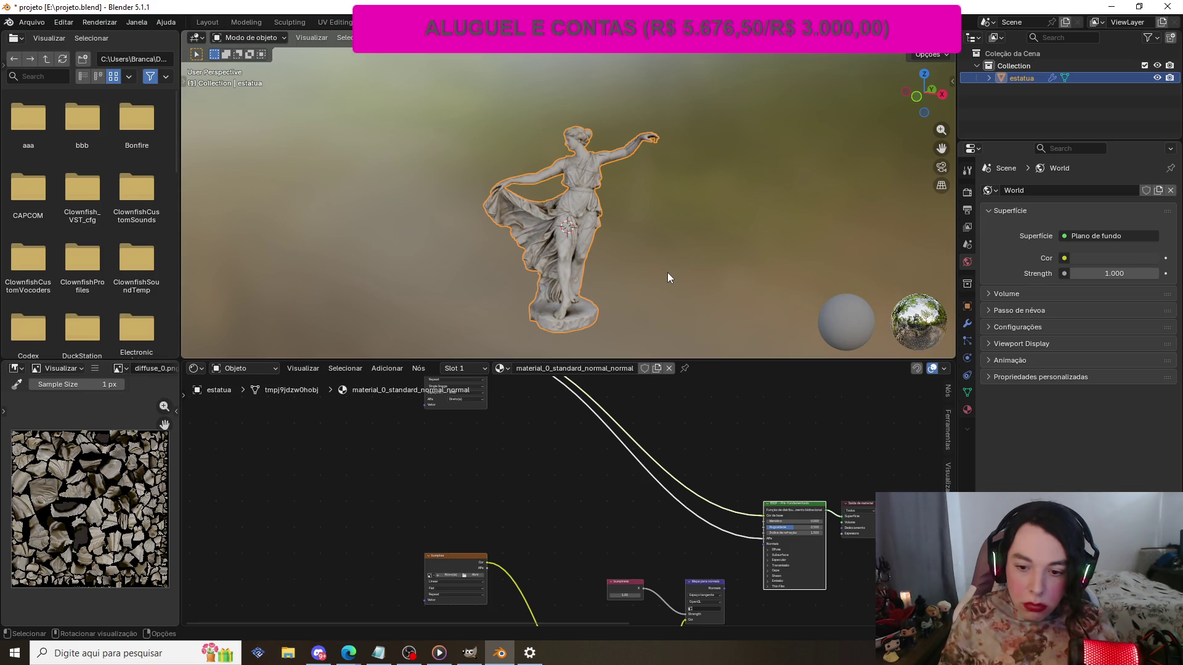
pyautogui.scroll(1, 667, 273)
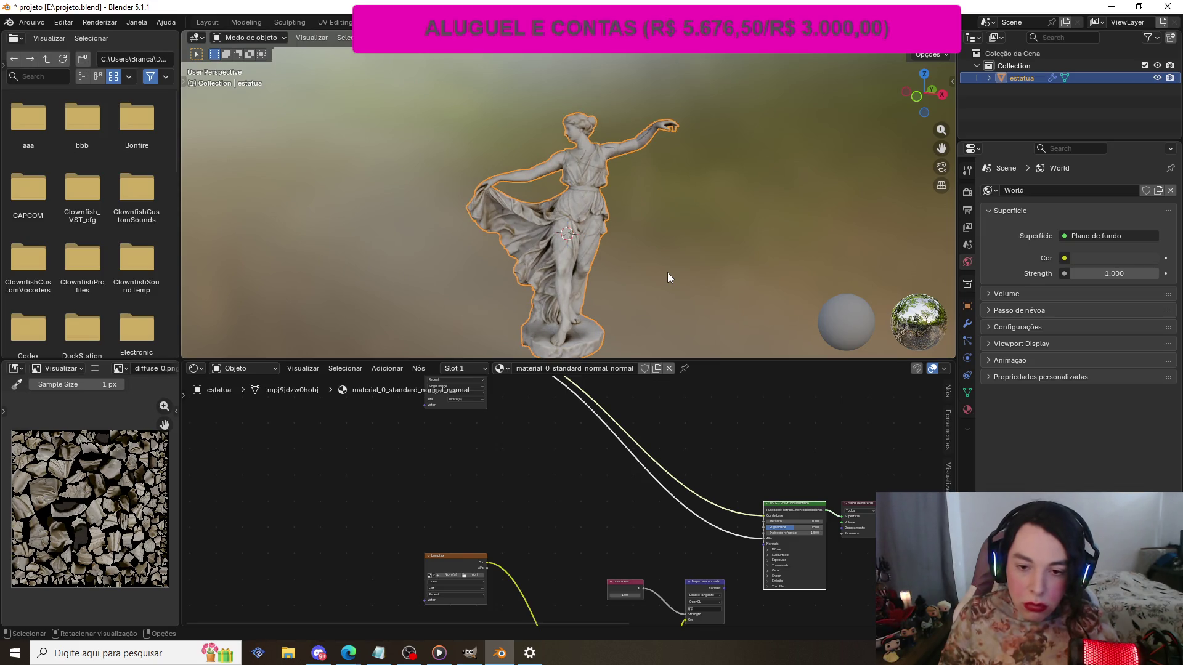
pyautogui.scroll(-1, 667, 272)
pyautogui.click(667, 272)
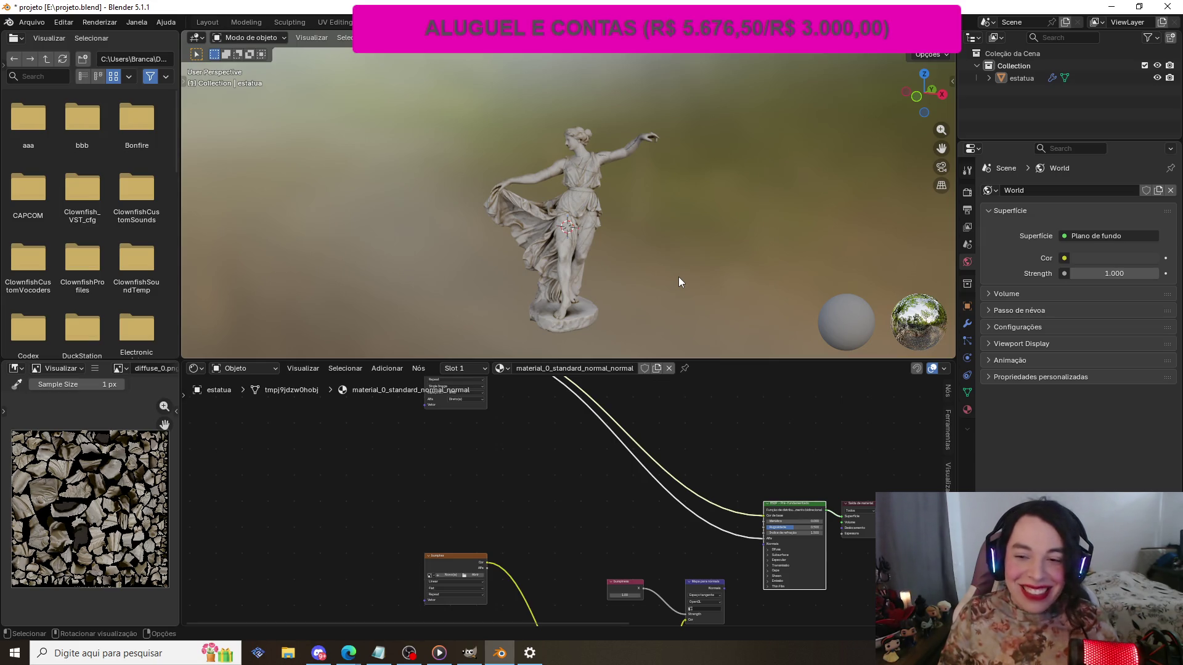
pyautogui.scroll(6, 679, 276)
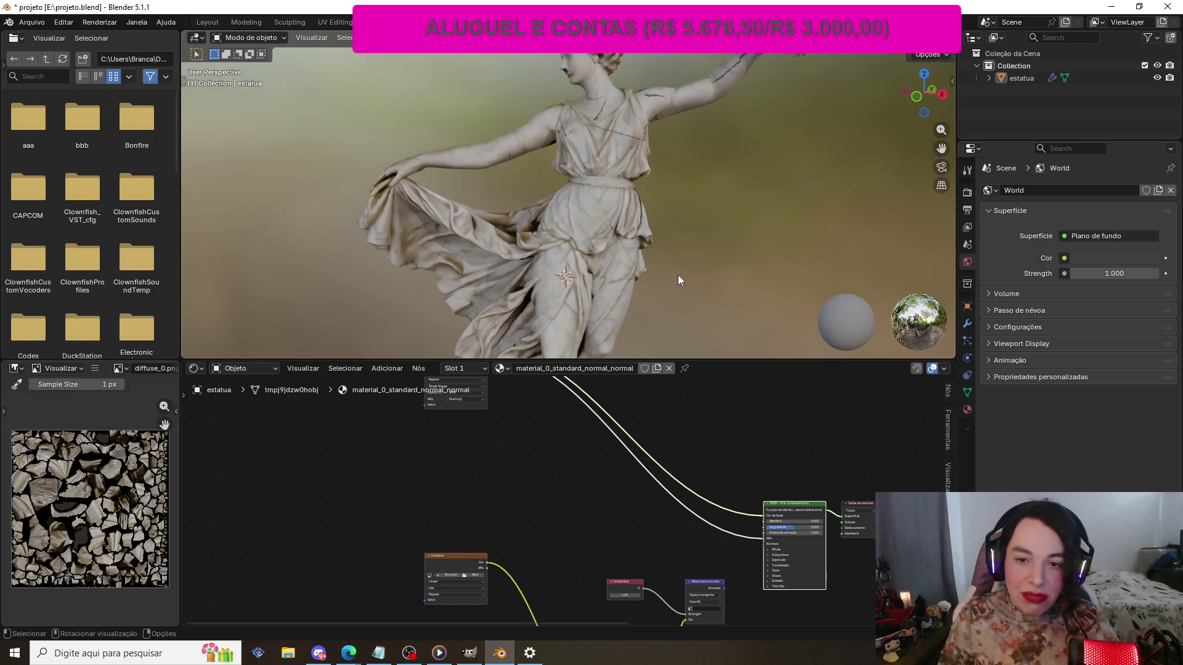
pyautogui.scroll(-7, 679, 276)
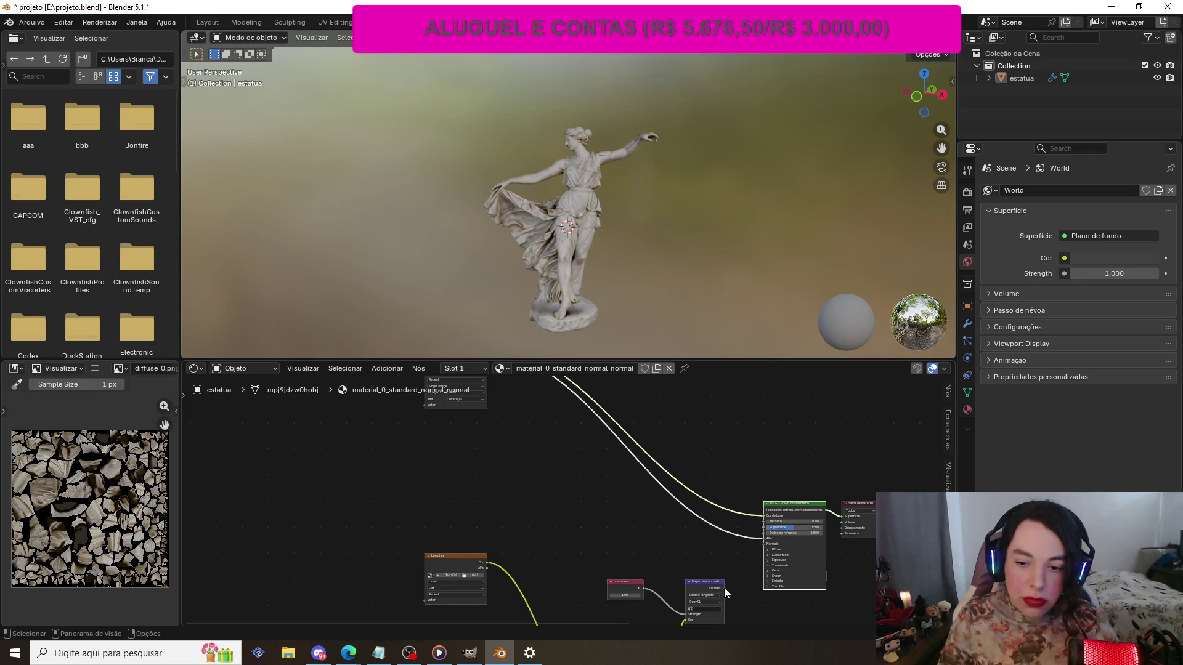
# - Reconnect the Normal Map output to the Principled BSDF Normal input
pyautogui.moveTo(723, 588)
pyautogui.mouseDown()
pyautogui.moveTo(766, 546)
pyautogui.moveTo(740, 549)
pyautogui.mouseUp()
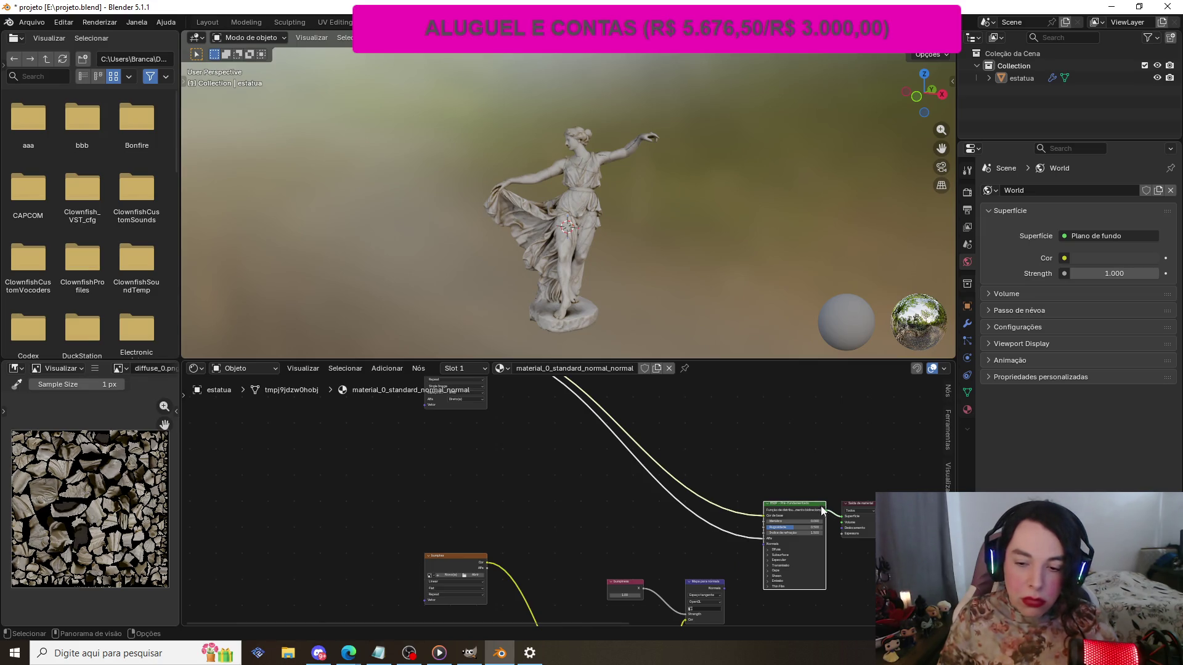
pyautogui.moveTo(724, 587); pyautogui.dragTo(764, 544)
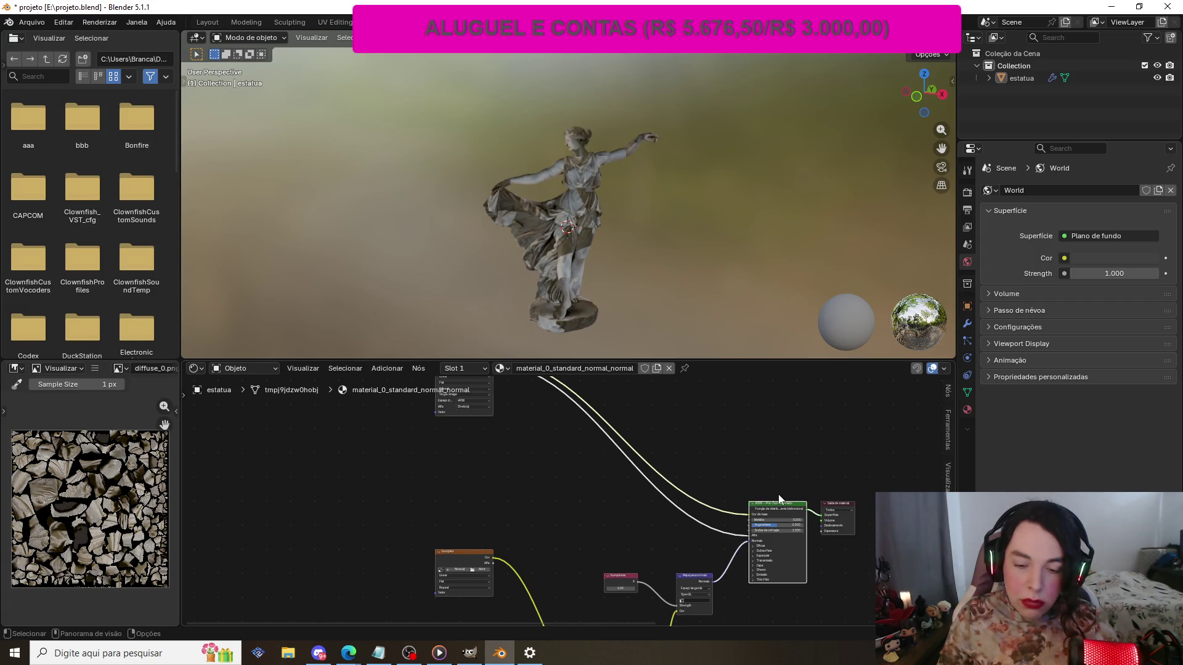
pyautogui.scroll(-2, 541, 562)
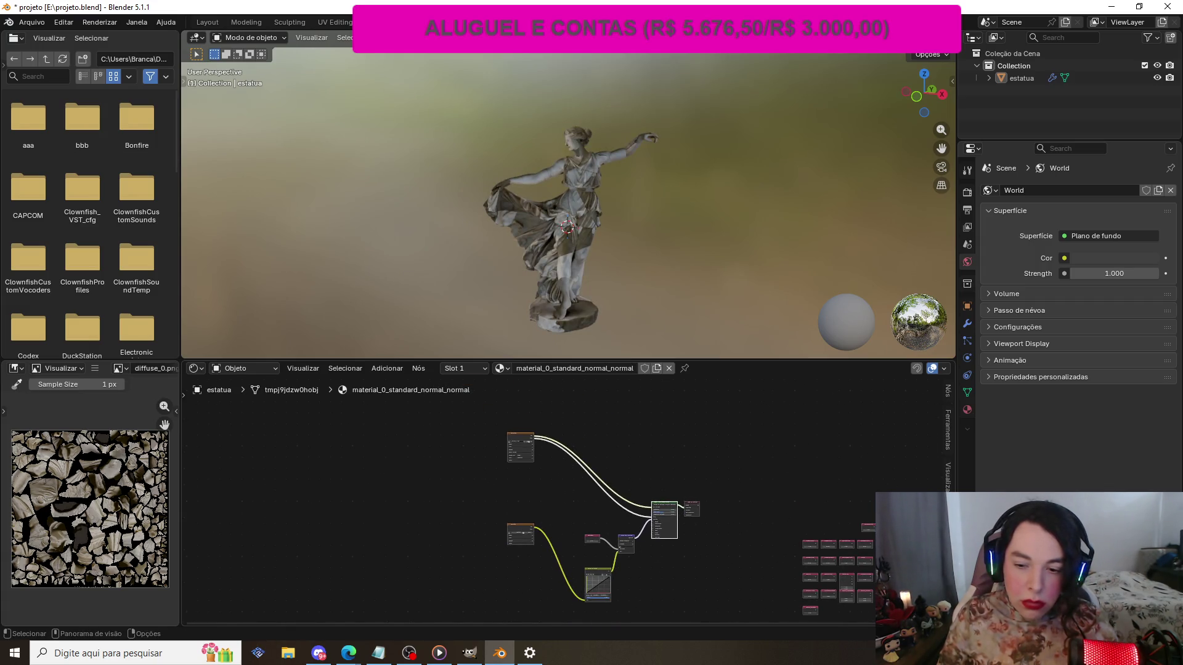
pyautogui.scroll(2, 584, 589)
pyautogui.scroll(1, 579, 588)
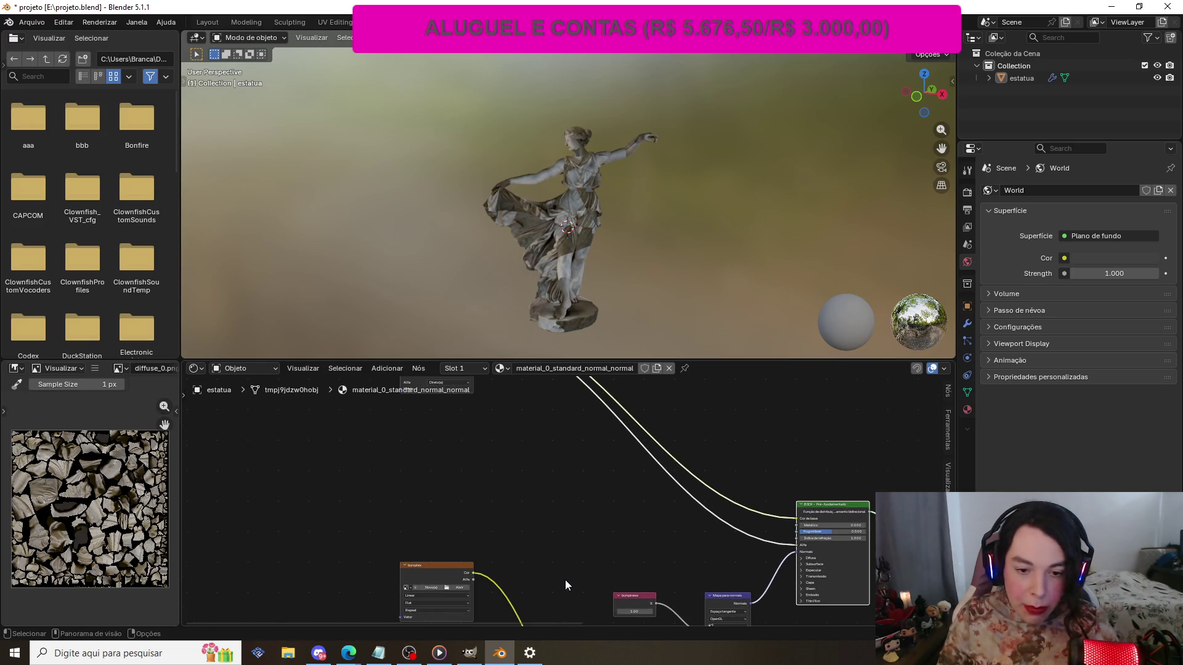
# - Load normalmap.dds from the Downloads/estatua folder into the bump image node
pyautogui.click(463, 589)
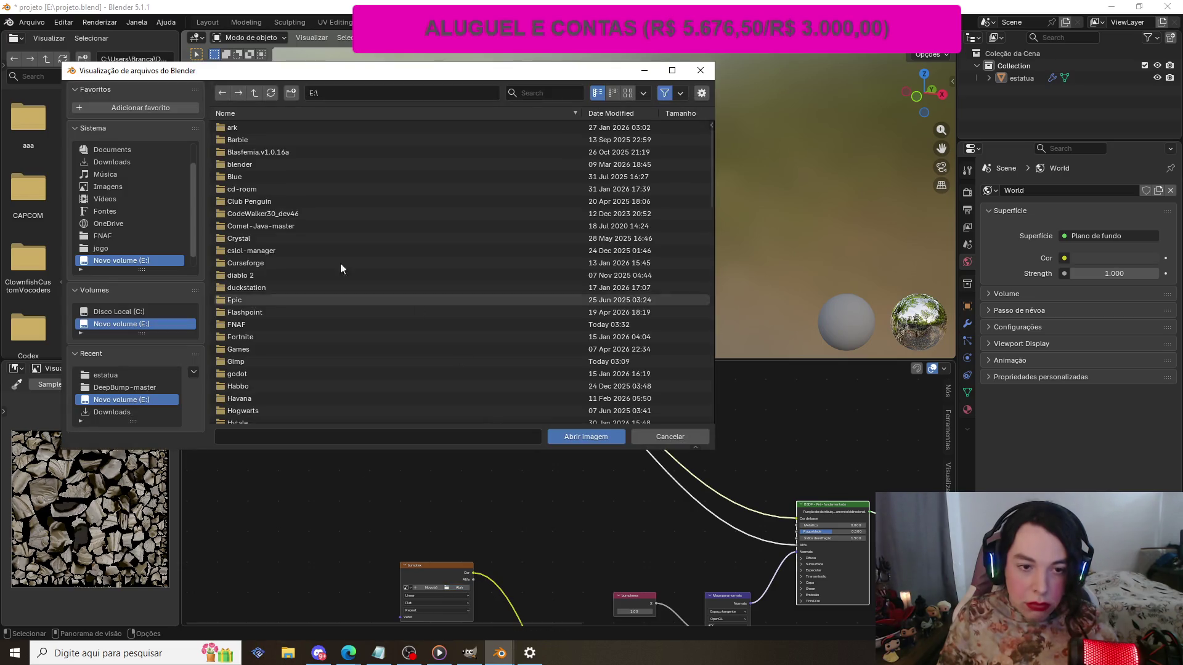
pyautogui.click(117, 194)
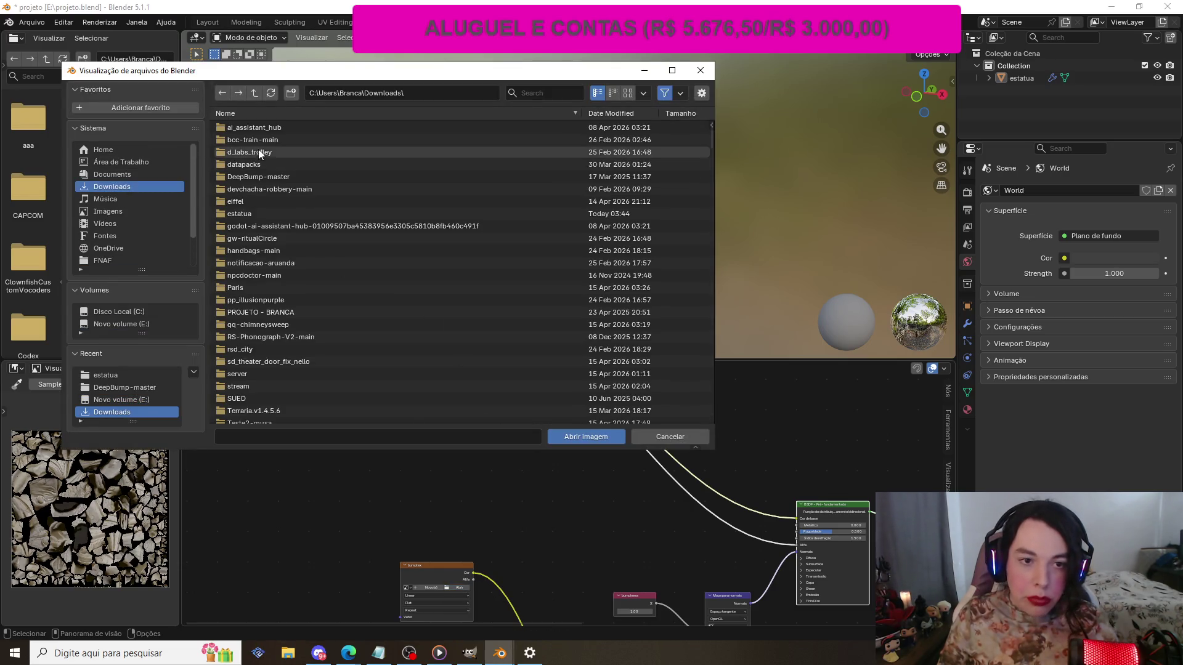
pyautogui.click(554, 94)
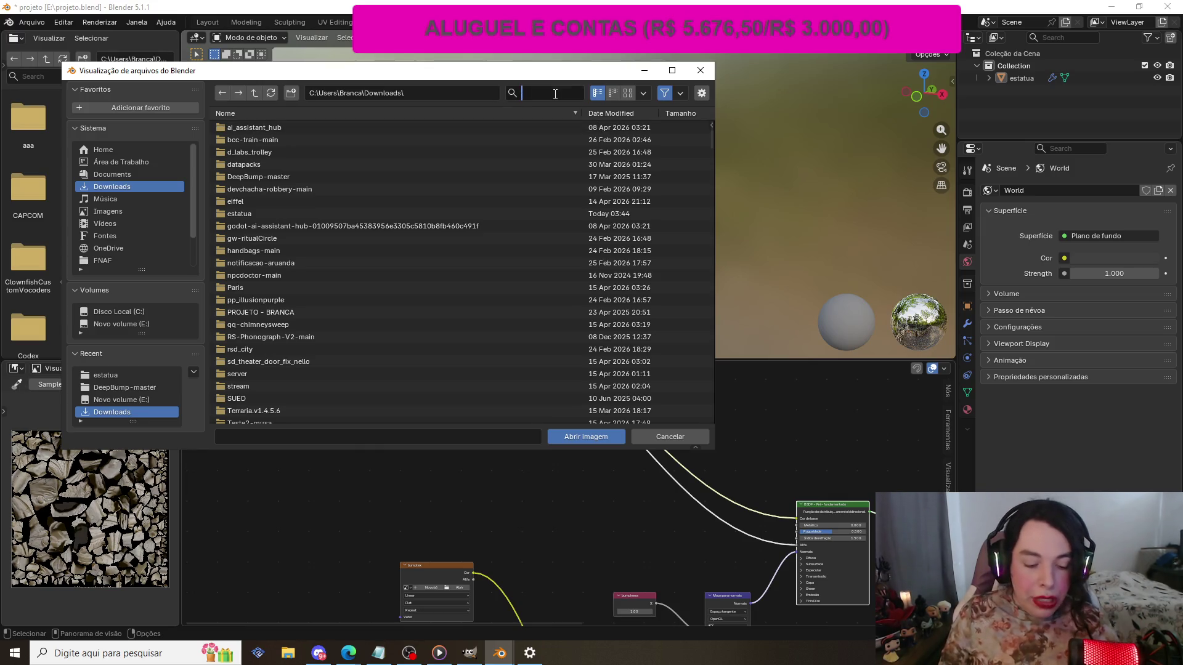
pyautogui.write('esta')
pyautogui.doubleClick(338, 127)
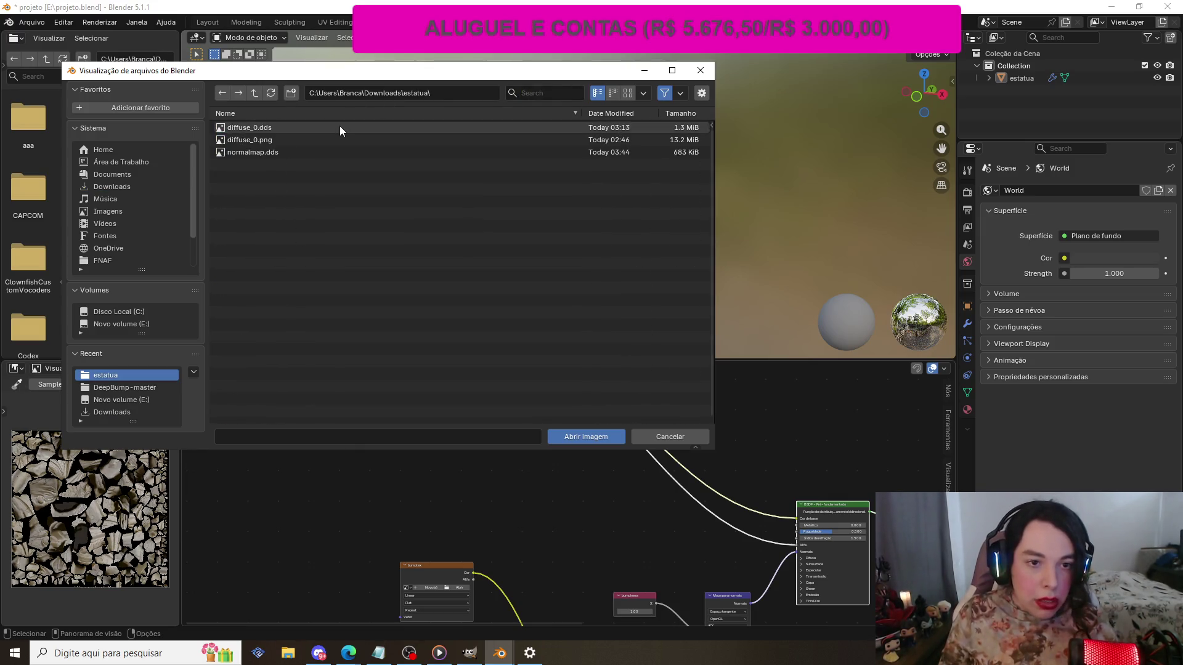
pyautogui.click(264, 153)
pyautogui.click(582, 436)
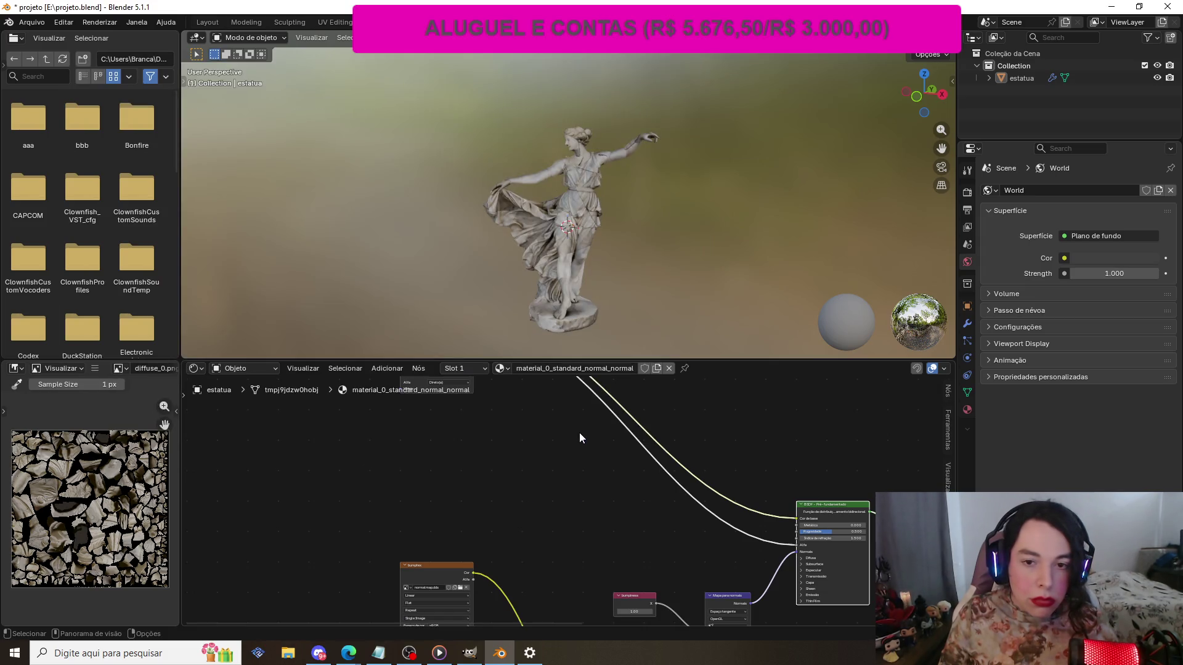
# - Inspect the statue's surface from several angles, then detach the Normal Map link from the BSDF Normal input
pyautogui.scroll(5, 685, 264)
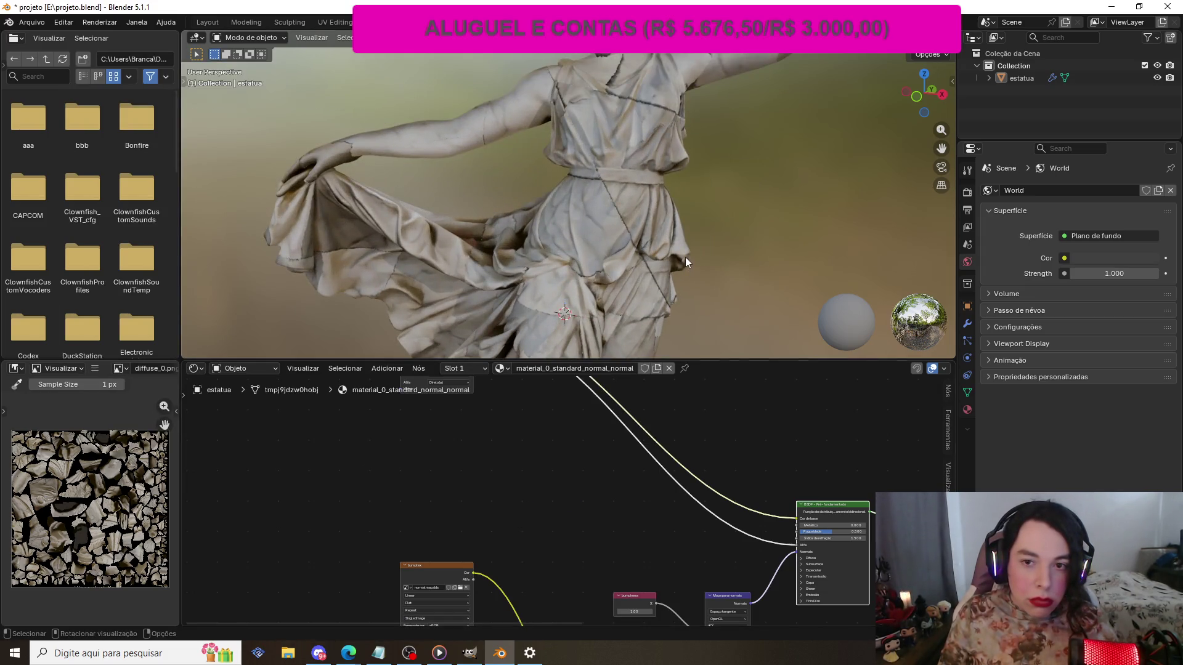
pyautogui.scroll(5, 685, 256)
pyautogui.scroll(-10, 686, 237)
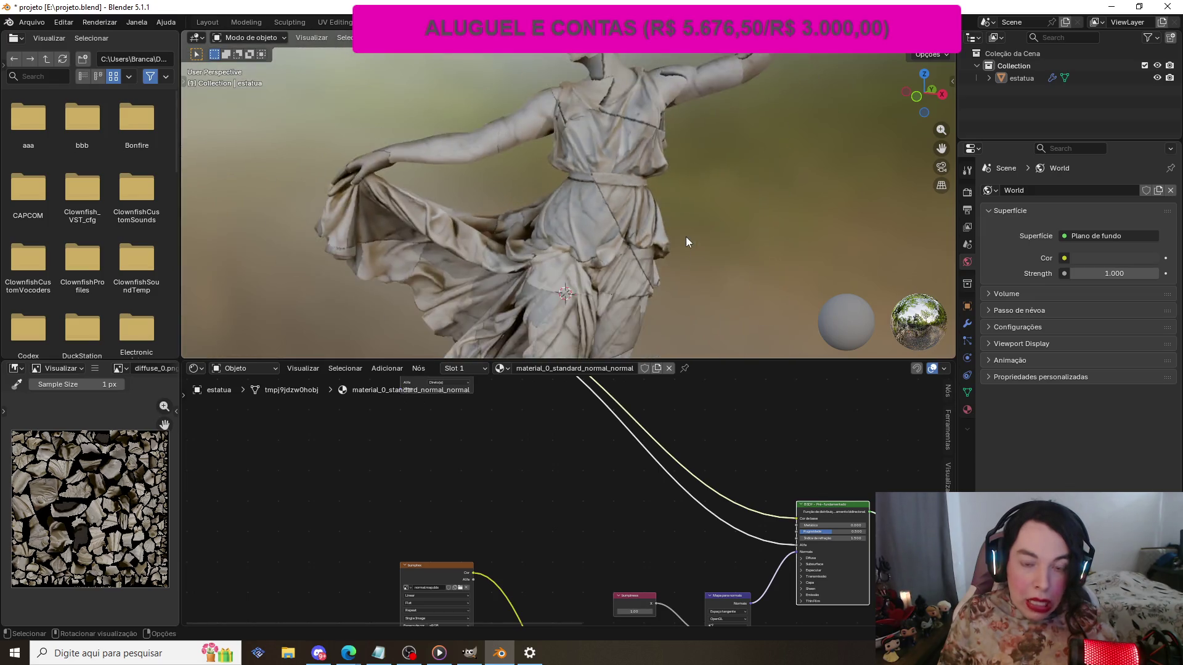
pyautogui.scroll(3, 686, 237)
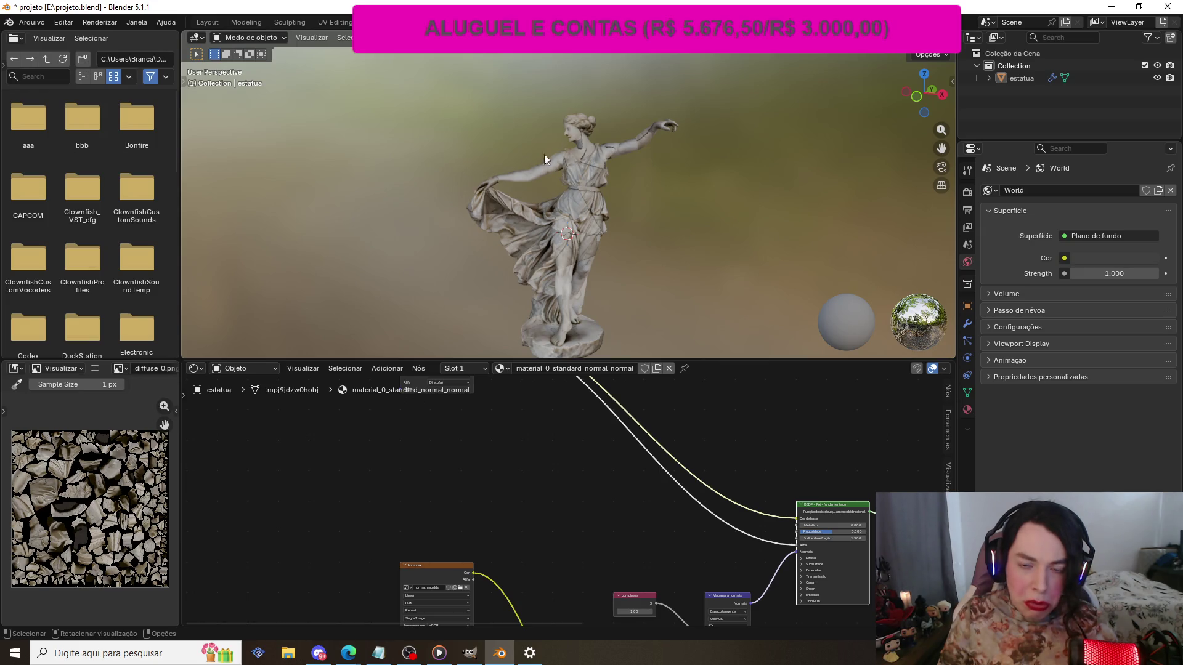
pyautogui.scroll(2, 463, 78)
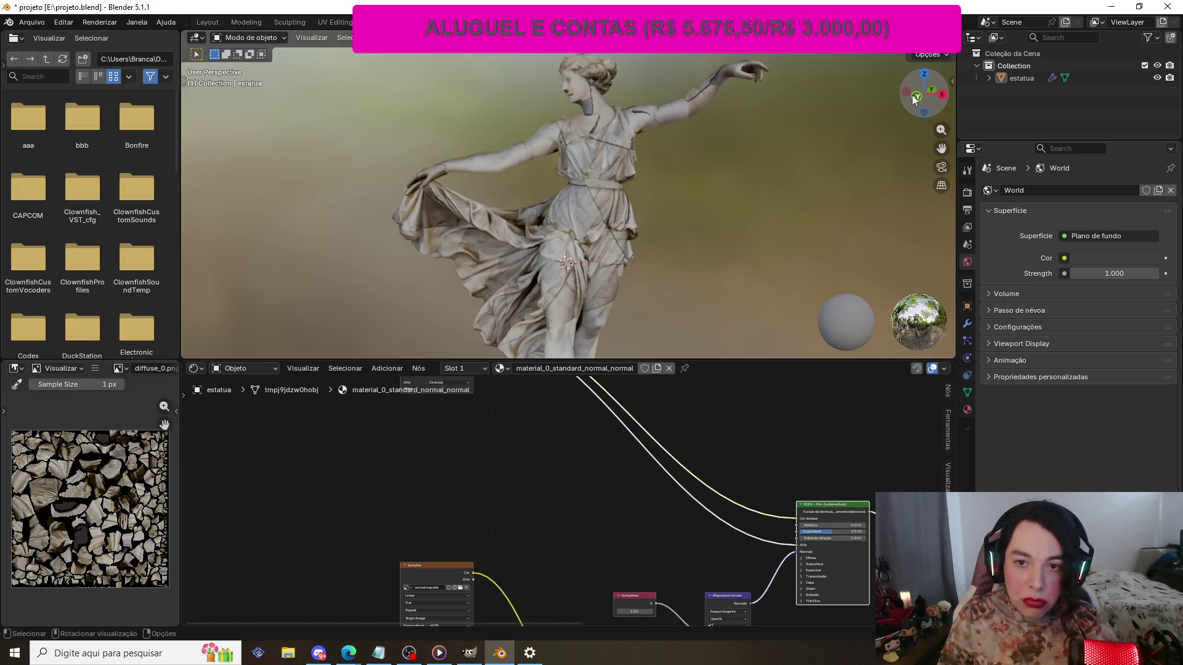
pyautogui.moveTo(924, 93); pyautogui.dragTo(515, 114)
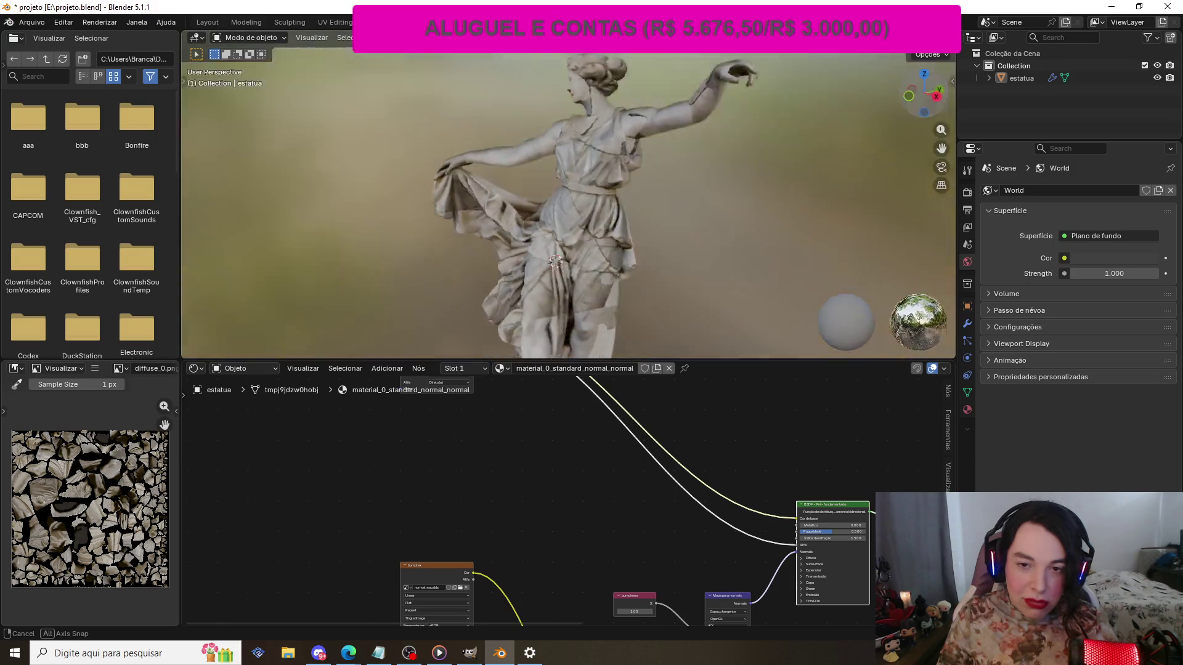
pyautogui.moveTo(515, 113)
pyautogui.mouseDown(button='middle')
pyautogui.moveTo(503, 93)
pyautogui.moveTo(518, 123)
pyautogui.mouseUp(button='middle')
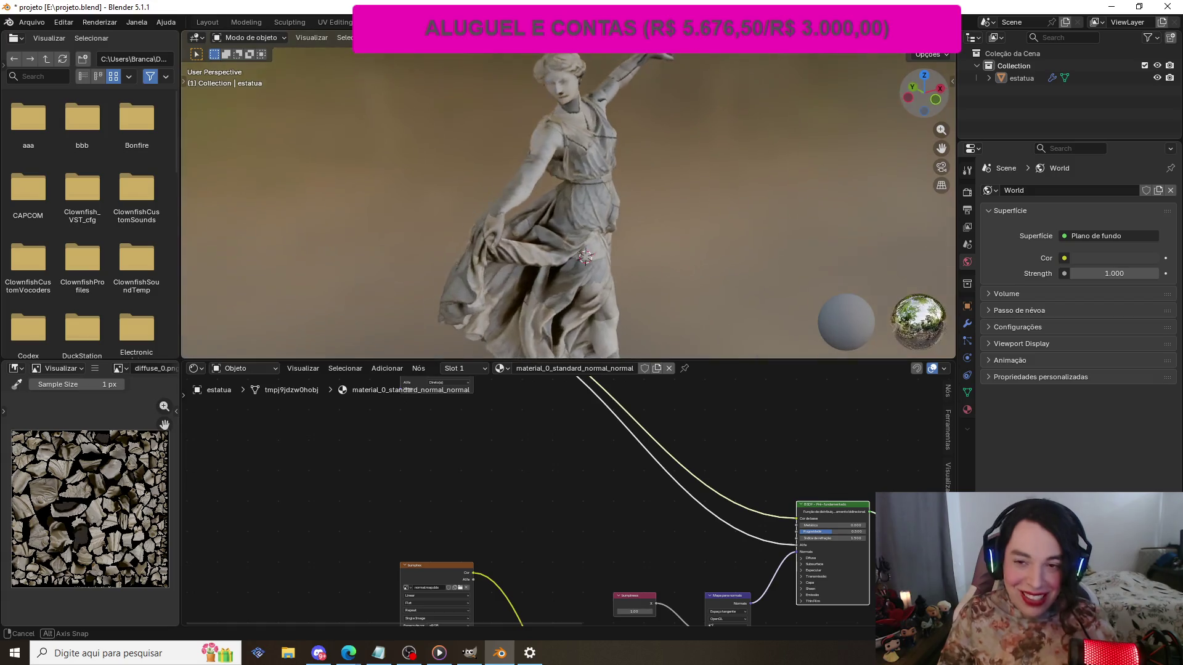
pyautogui.moveTo(913, 95); pyautogui.dragTo(913, 95)
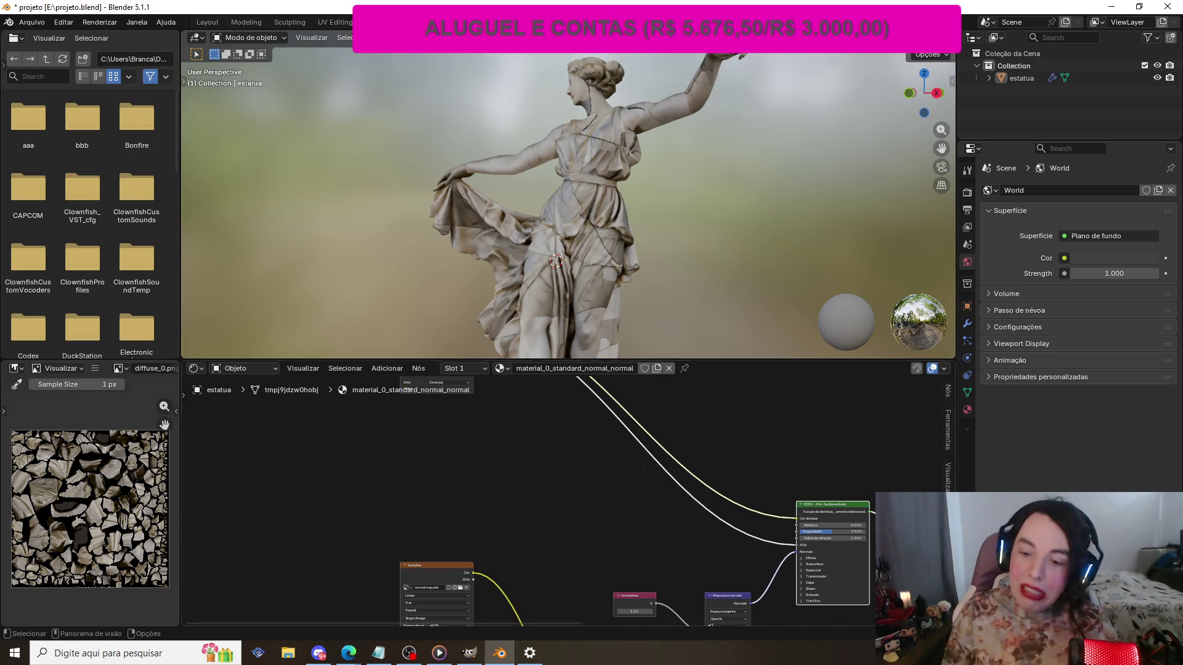
pyautogui.moveTo(796, 552); pyautogui.dragTo(784, 556)
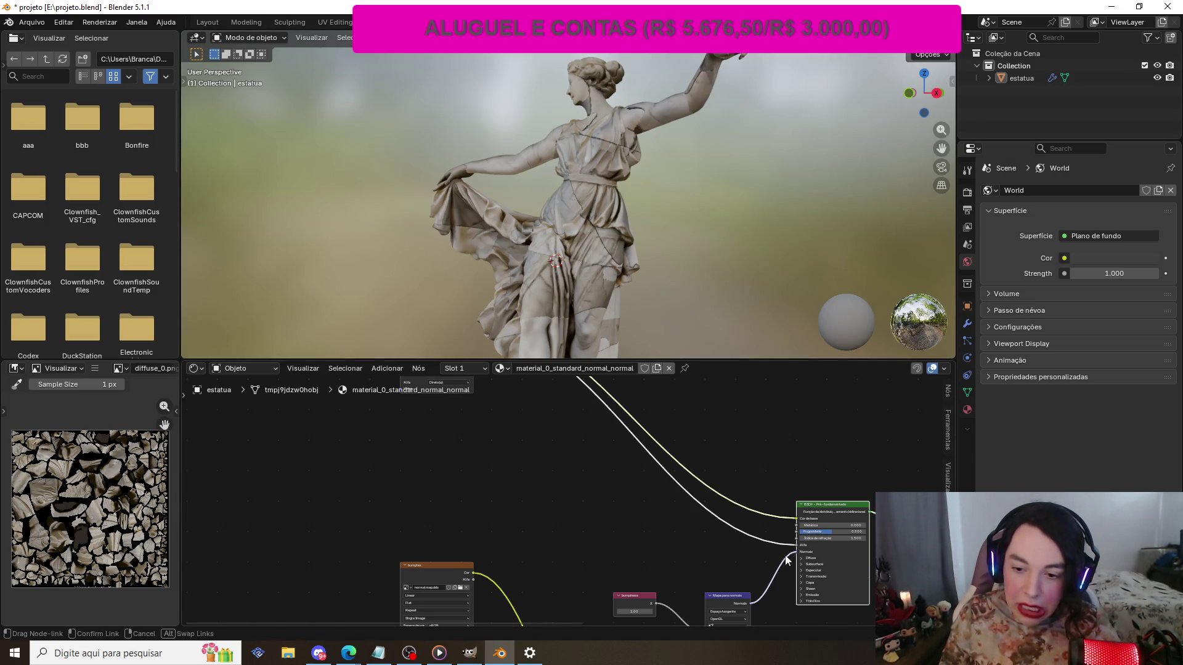
pyautogui.scroll(-4, 719, 302)
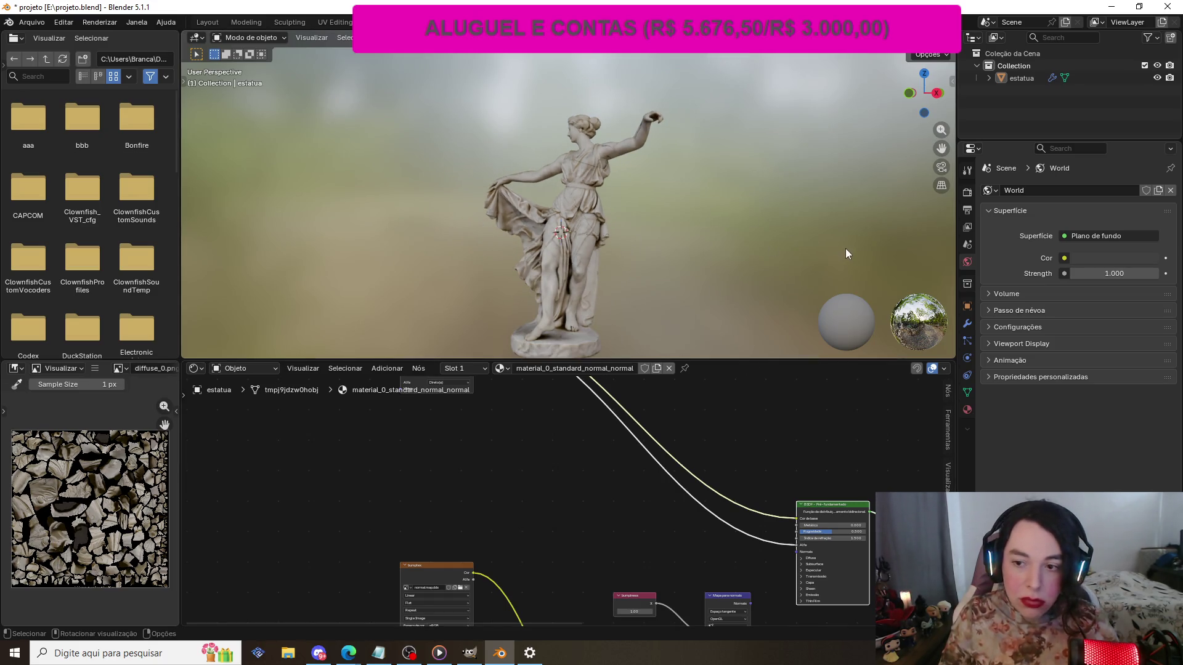
pyautogui.moveTo(845, 249)
pyautogui.mouseDown(button='middle')
pyautogui.moveTo(633, 256)
pyautogui.moveTo(487, 309)
pyautogui.mouseUp(button='middle')
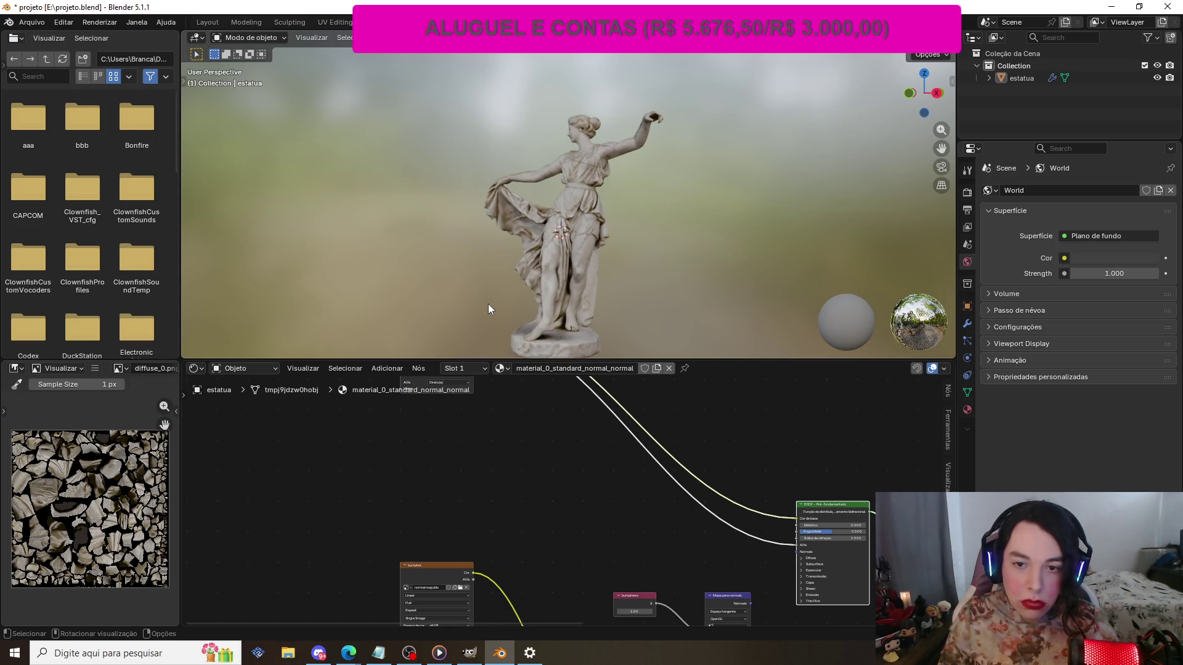
pyautogui.moveTo(907, 98); pyautogui.dragTo(851, 102)
pyautogui.scroll(3, 379, 92)
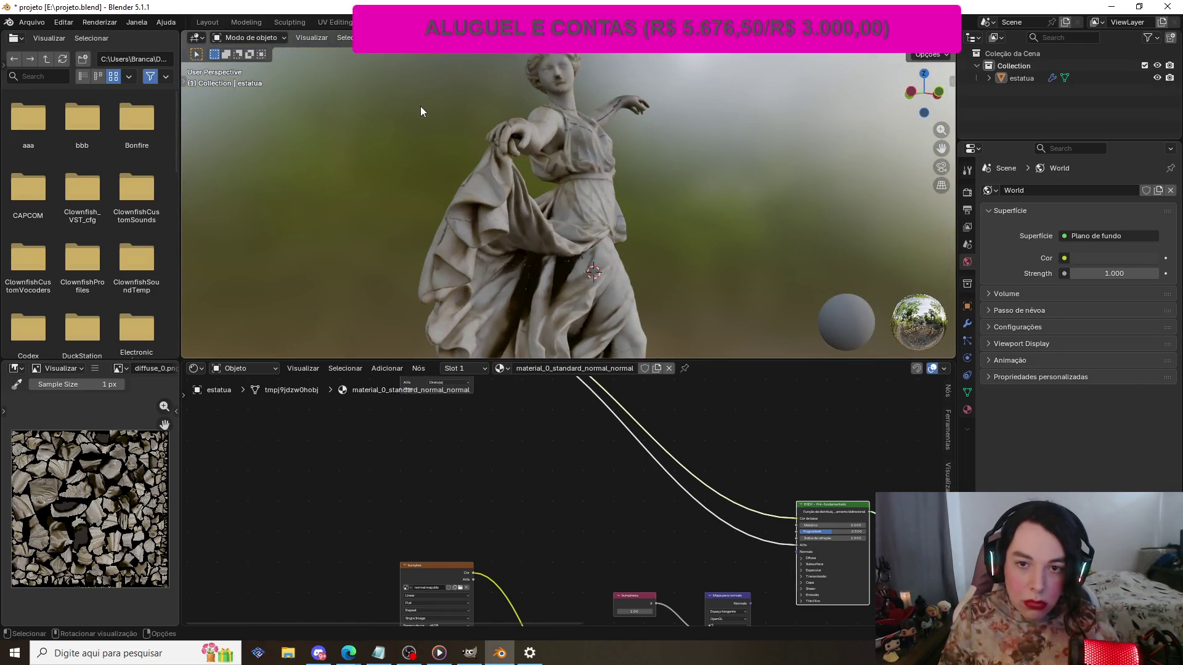
pyautogui.scroll(1, 420, 106)
pyautogui.scroll(2, 420, 106)
pyautogui.scroll(-4, 420, 105)
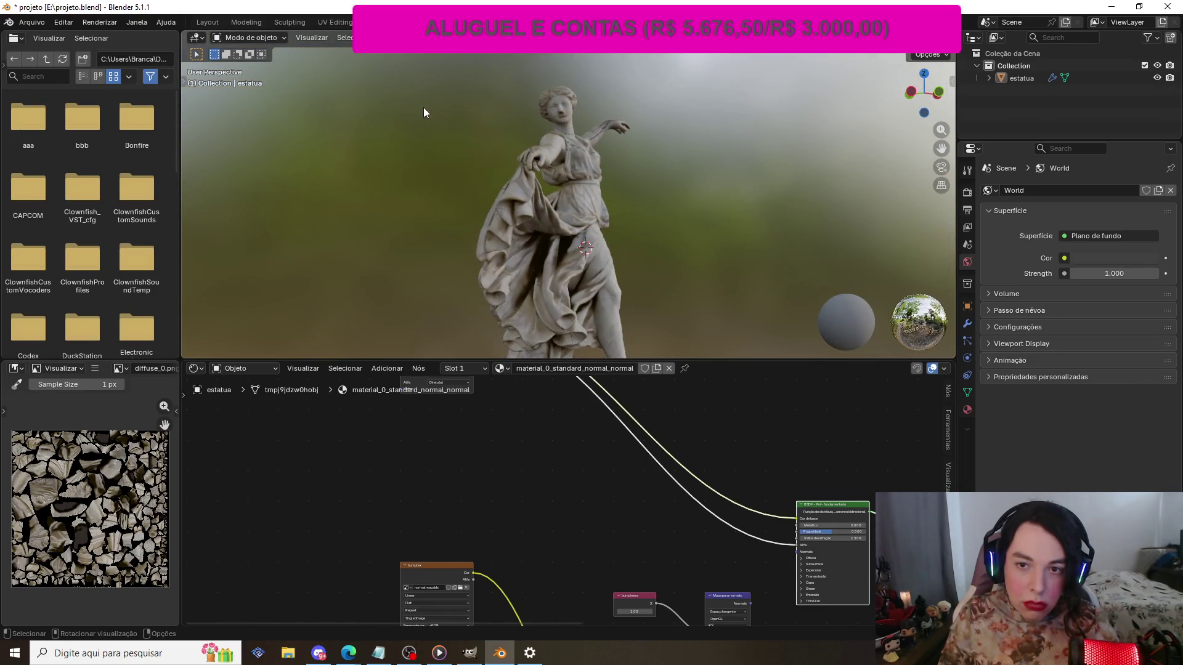
pyautogui.scroll(-2, 423, 111)
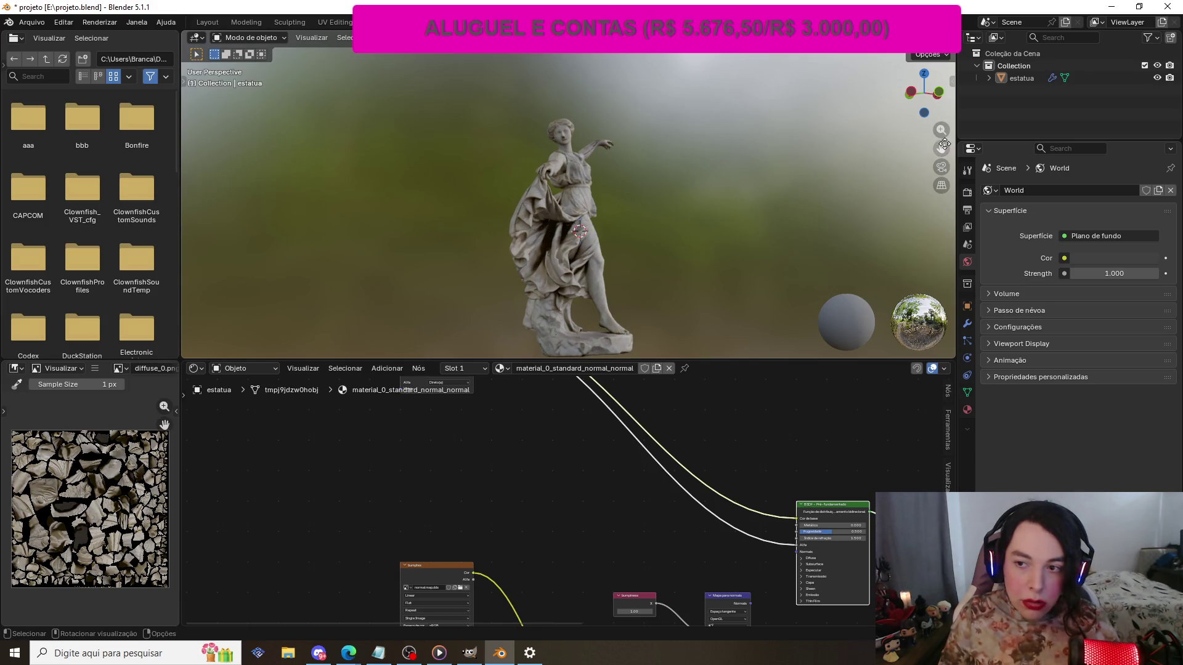
pyautogui.moveTo(938, 94); pyautogui.dragTo(791, 92)
pyautogui.scroll(5, 443, 102)
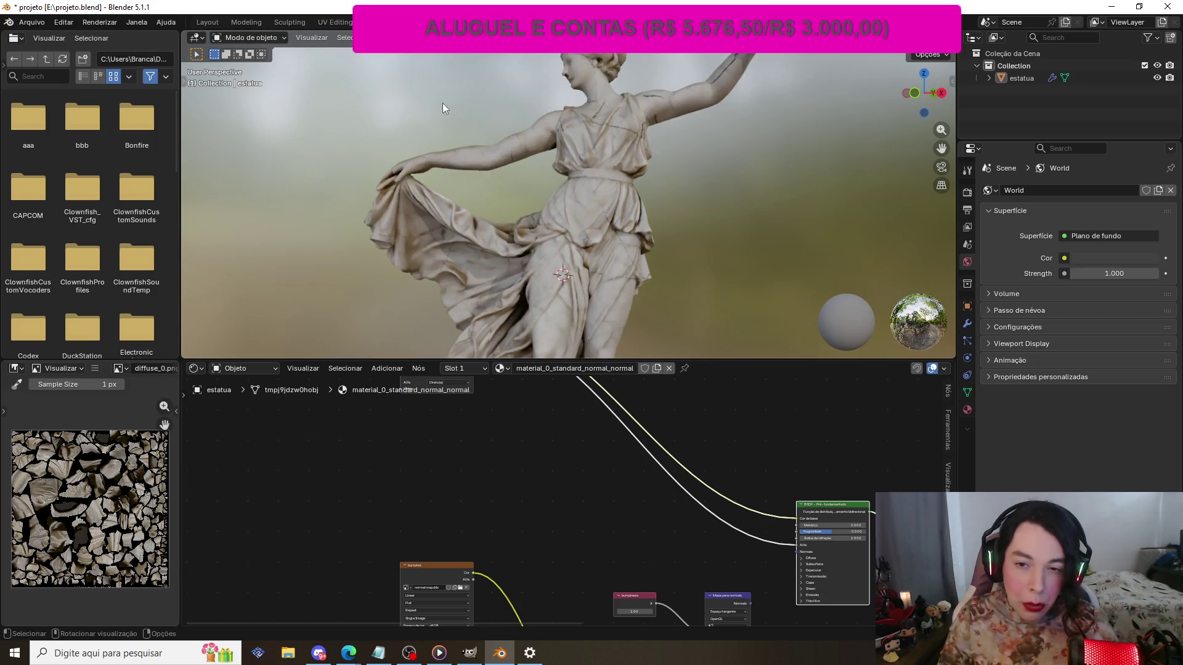
pyautogui.scroll(-4, 444, 101)
pyautogui.scroll(-2, 778, 179)
pyautogui.scroll(2, 778, 181)
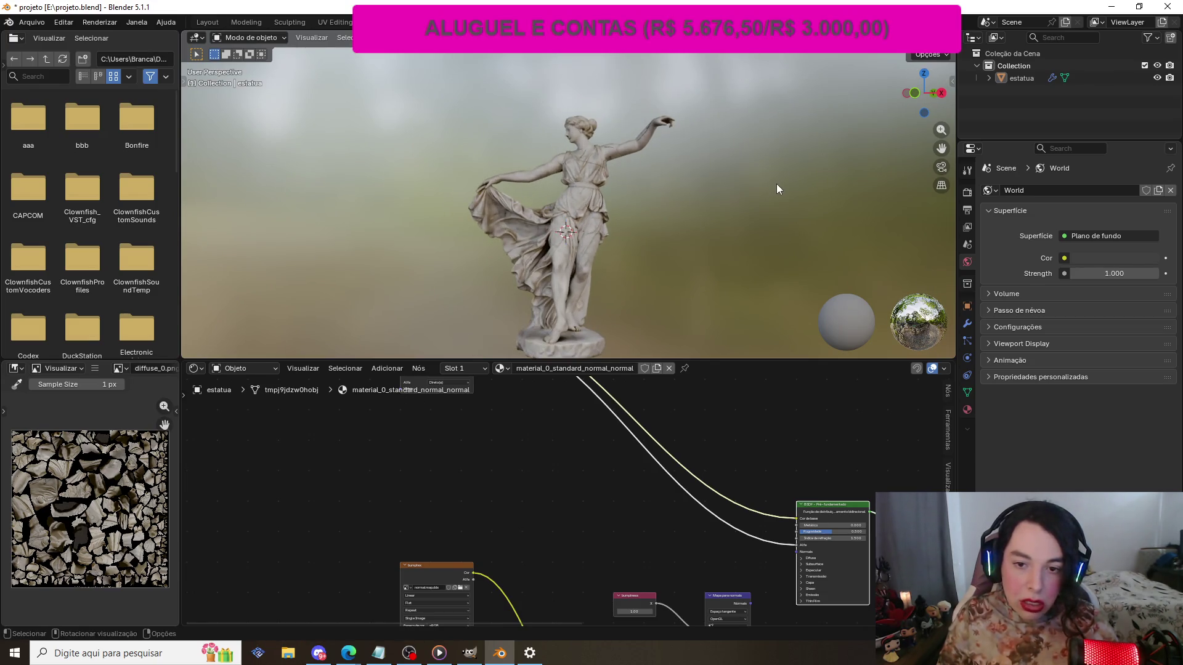
pyautogui.scroll(-1, 862, 148)
pyautogui.moveTo(935, 99); pyautogui.dragTo(918, 99)
pyautogui.scroll(5, 451, 109)
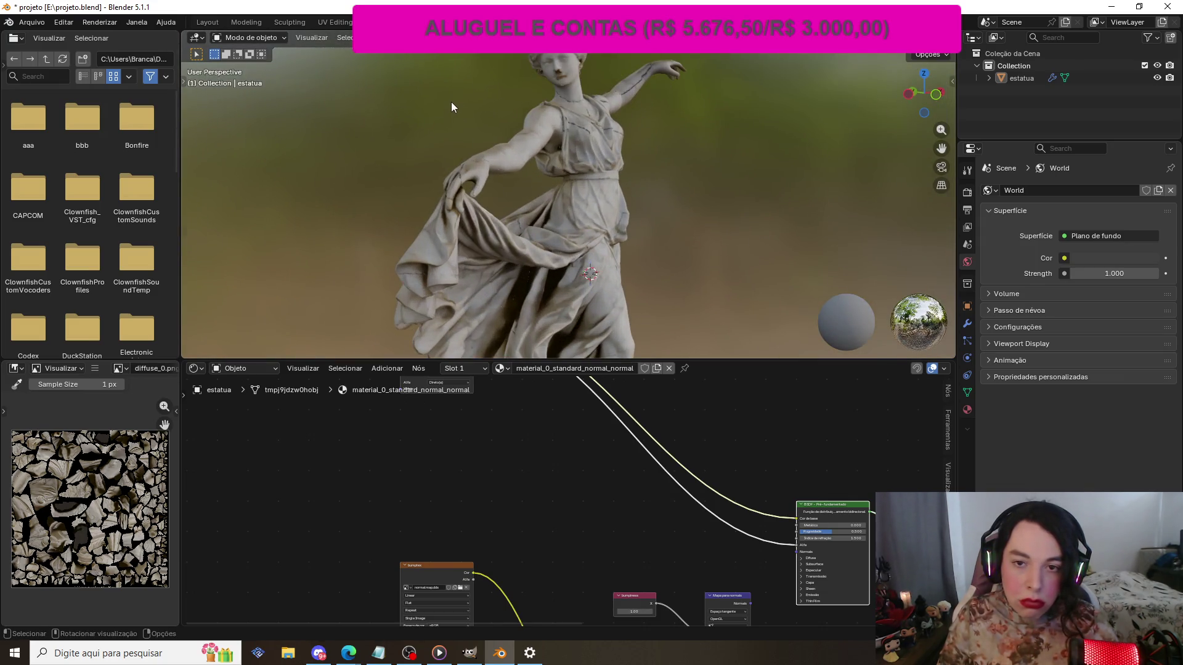
pyautogui.scroll(-4, 451, 102)
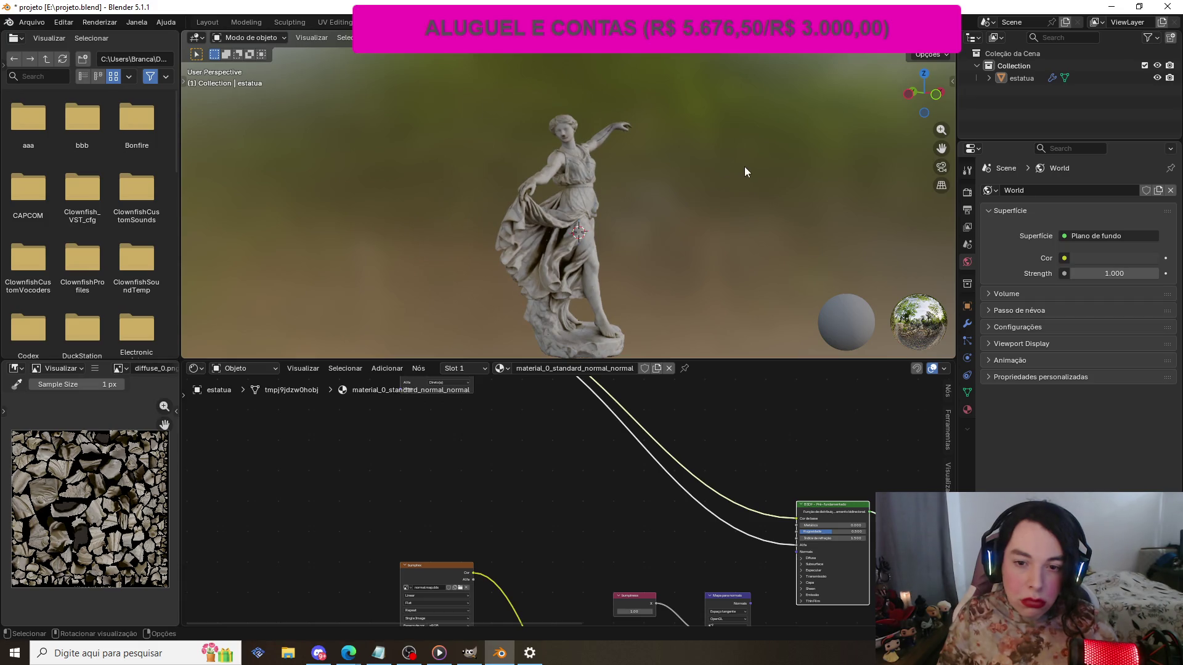
pyautogui.moveTo(927, 97)
pyautogui.mouseDown()
pyautogui.moveTo(912, 99)
pyautogui.moveTo(933, 99)
pyautogui.mouseUp()
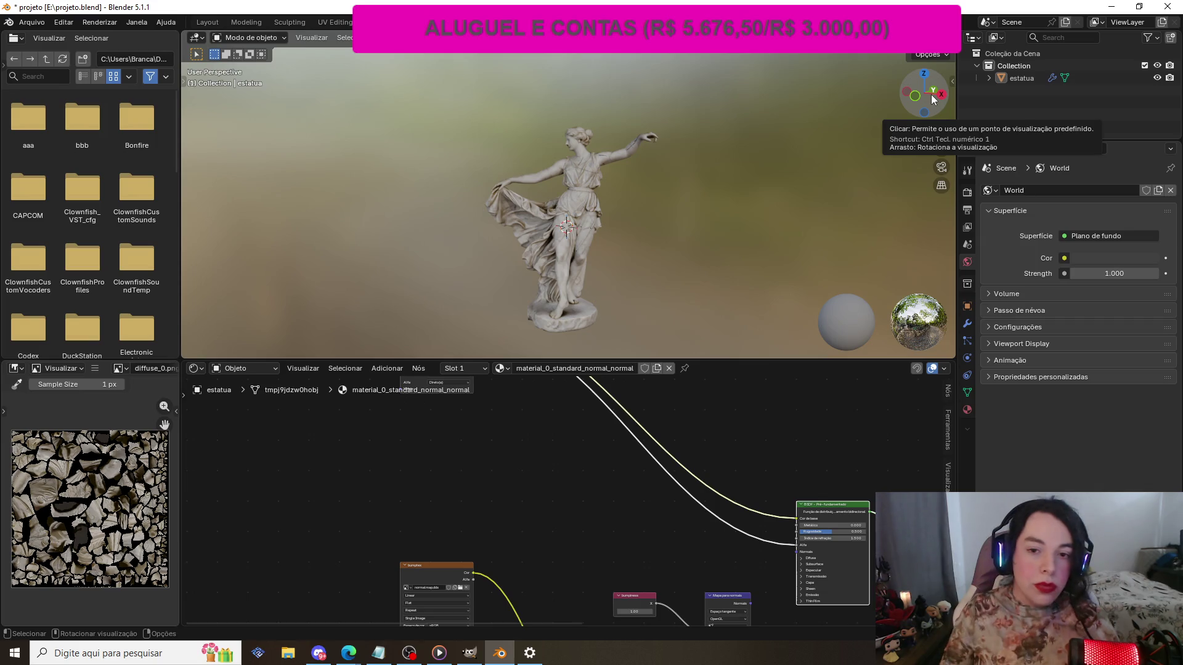
# - Delete the normal map Image Texture, Normal Map, pink helper and ramp nodes from the material
pyautogui.scroll(-3, 762, 578)
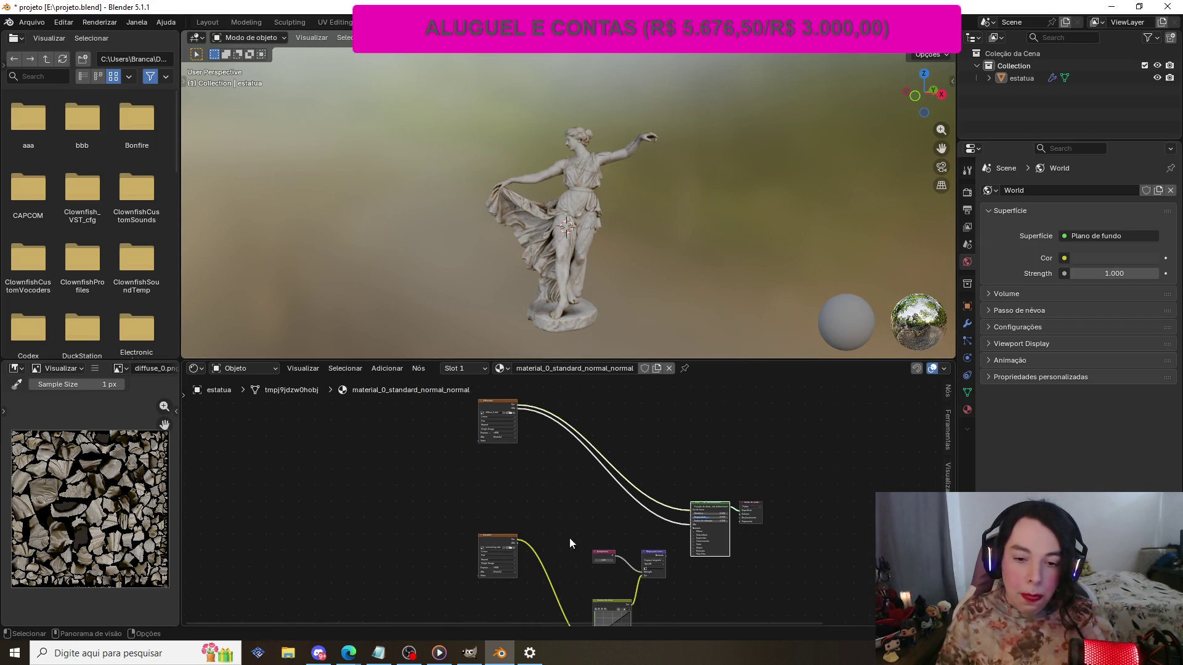
pyautogui.click(495, 536)
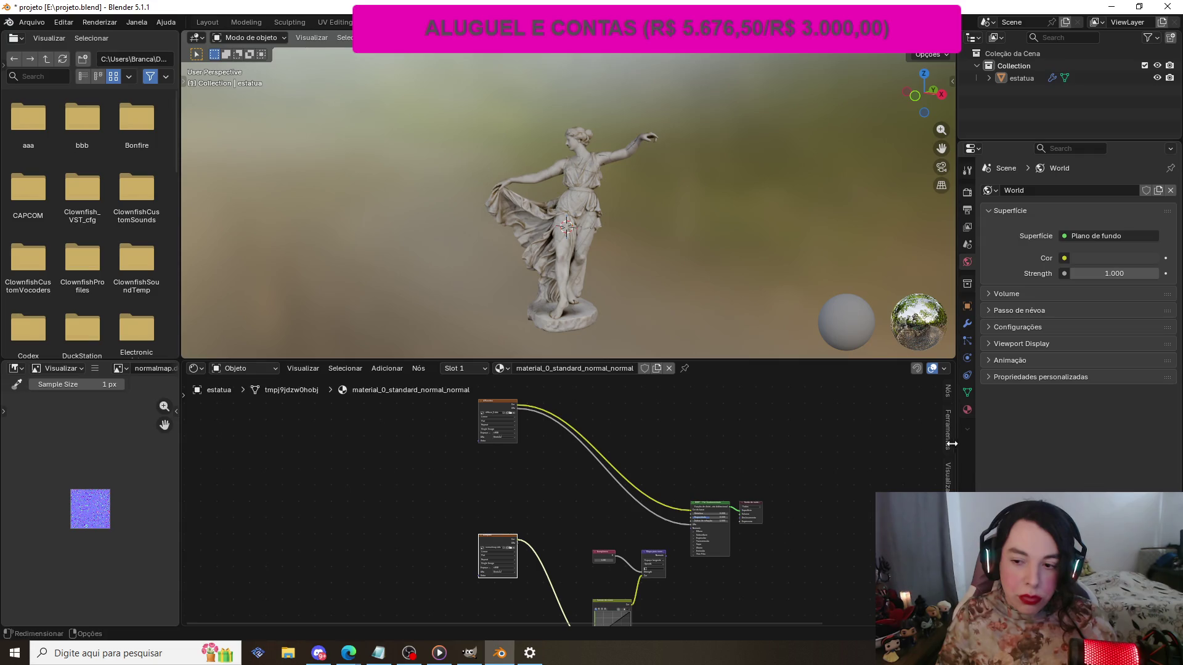
pyautogui.scroll(-1, 861, 462)
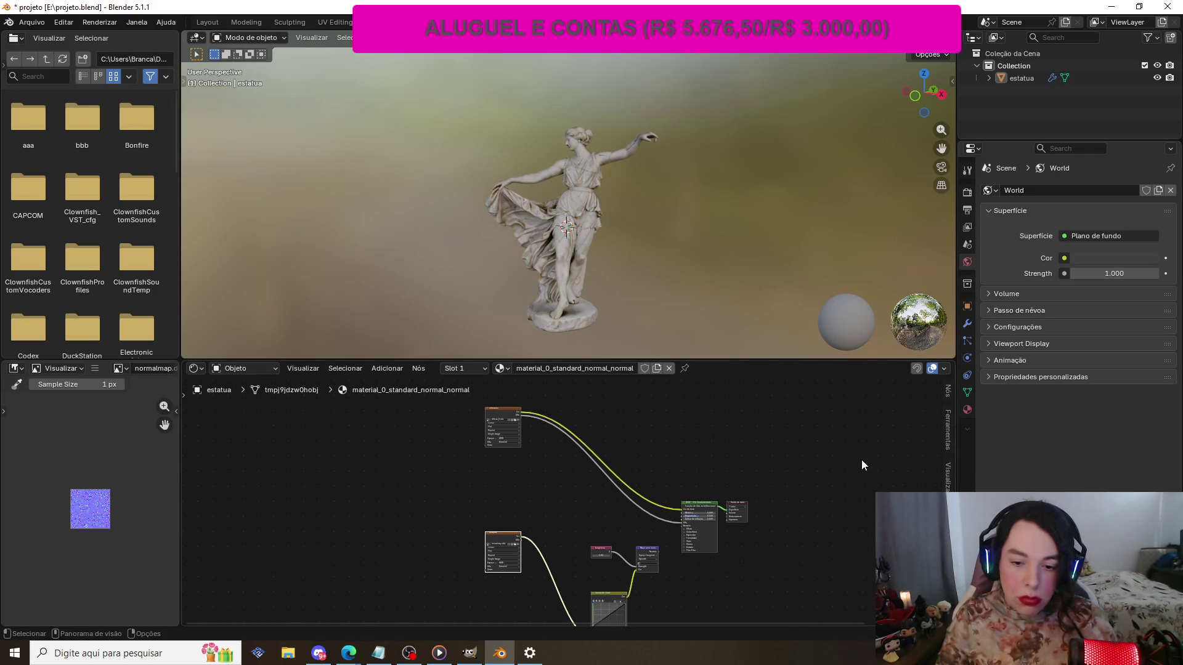
pyautogui.press('Delete')
pyautogui.click(648, 552)
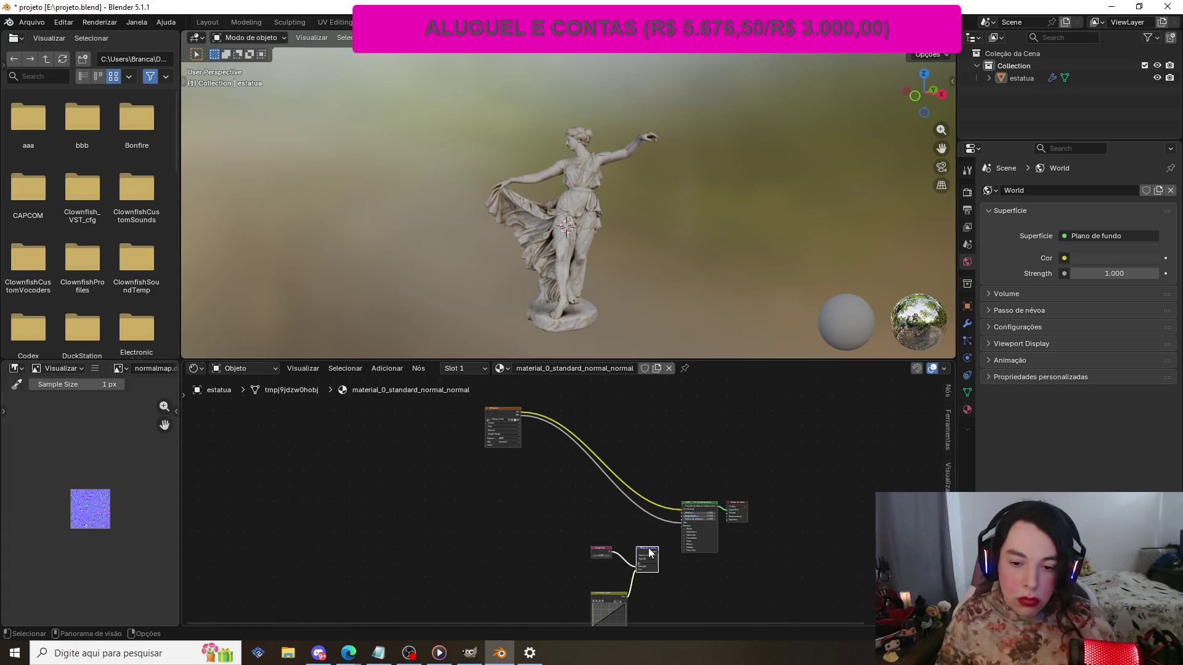
pyautogui.press('Delete')
pyautogui.click(597, 553)
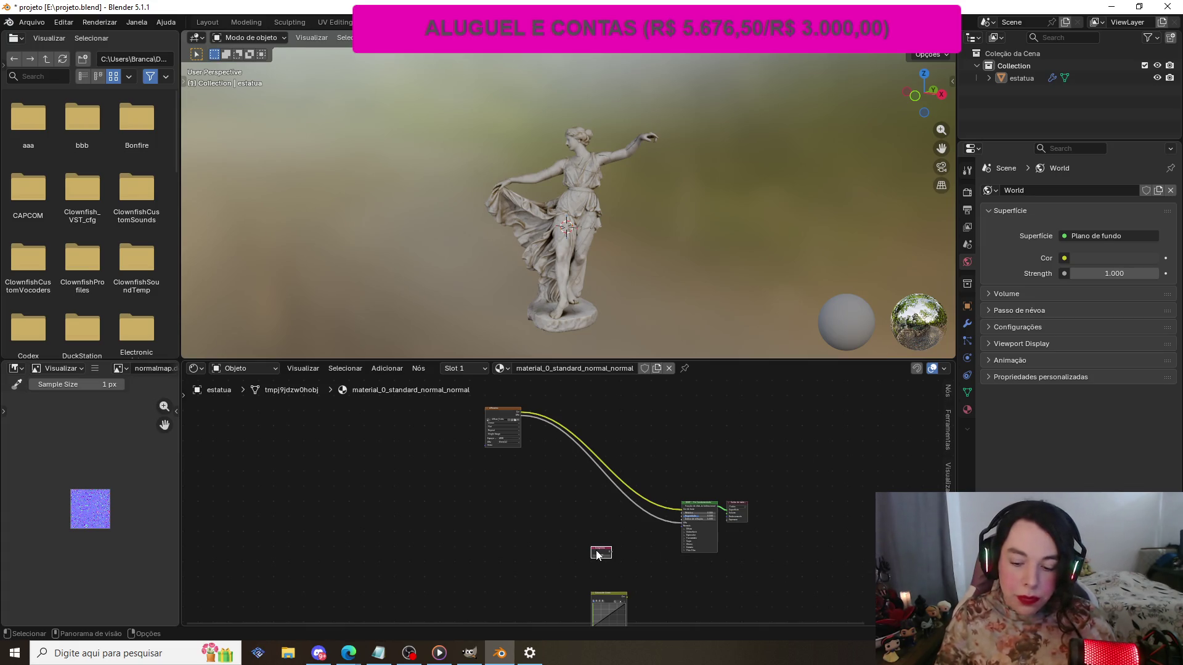
pyautogui.press('Delete')
pyautogui.click(606, 596)
pyautogui.press('Delete')
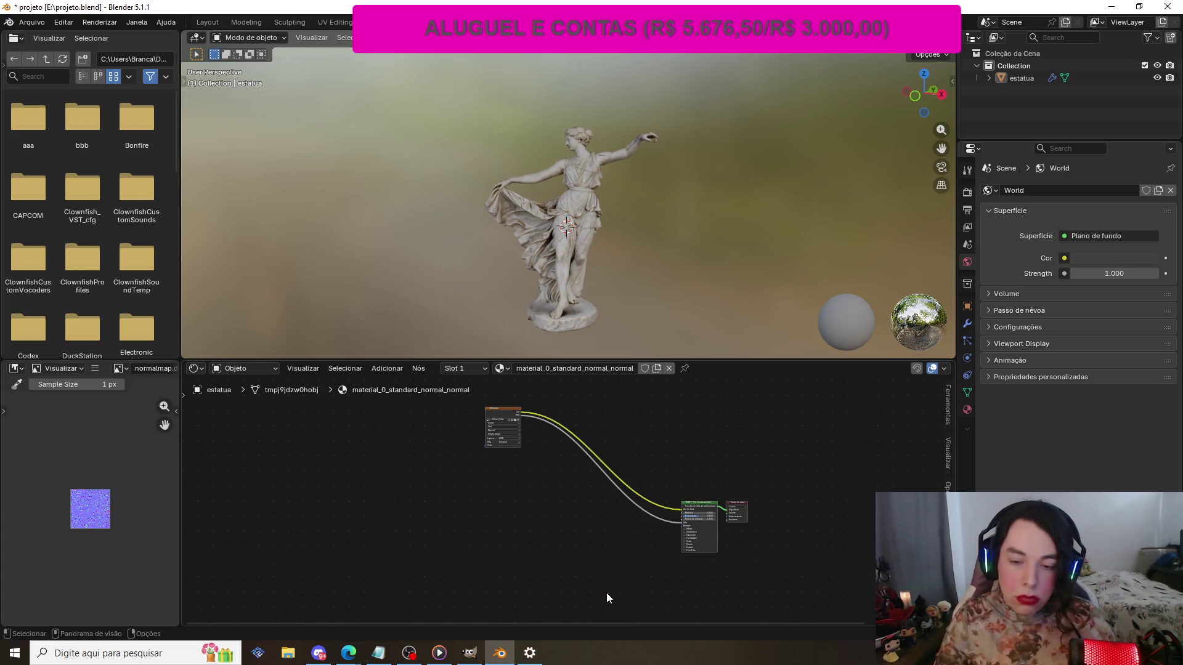
pyautogui.scroll(3, 620, 176)
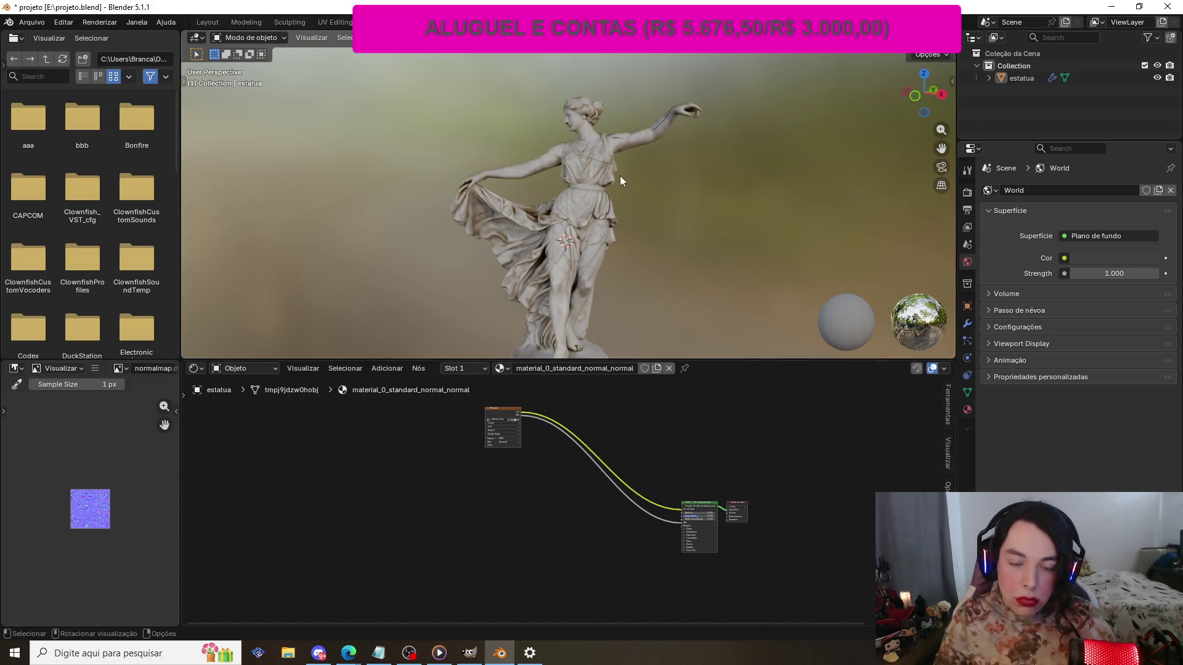
# - Zoom around the statue, then return to the Layout workspace and select the statue
pyautogui.scroll(4, 619, 175)
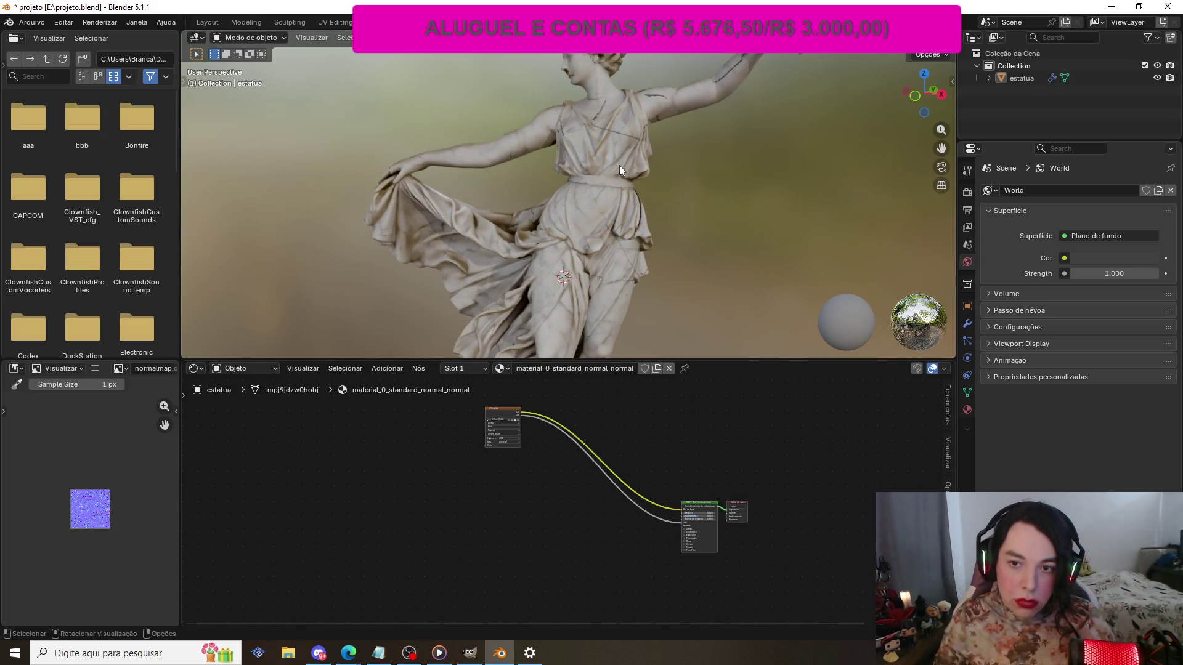
pyautogui.scroll(-8, 620, 166)
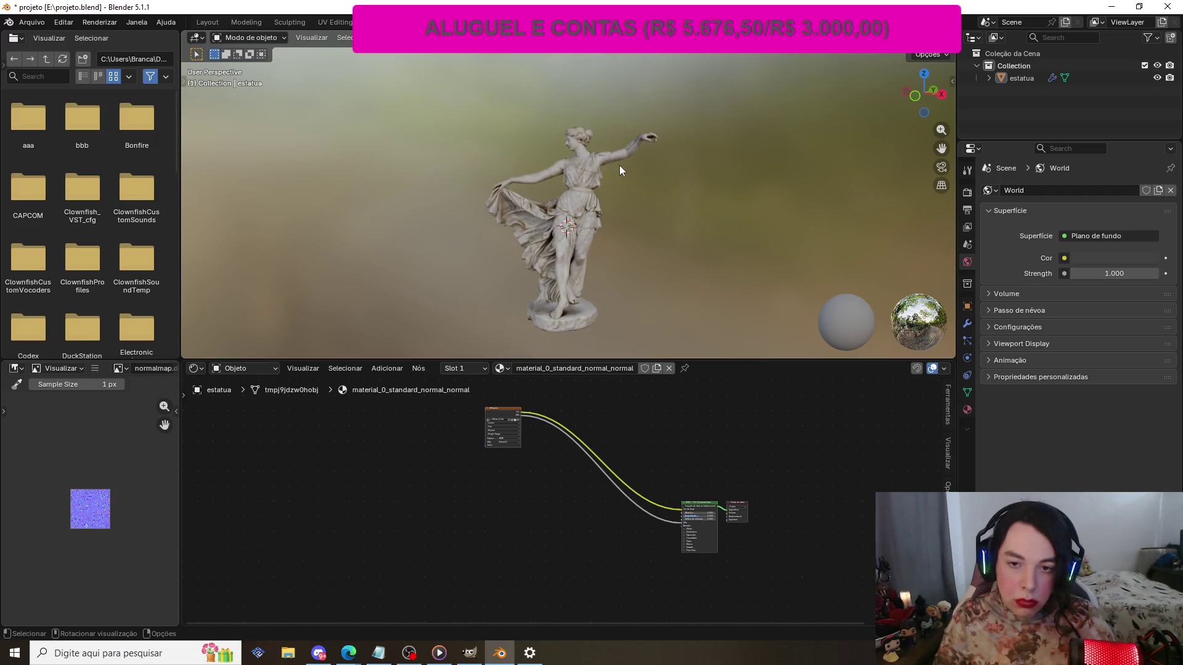
pyautogui.scroll(3, 619, 165)
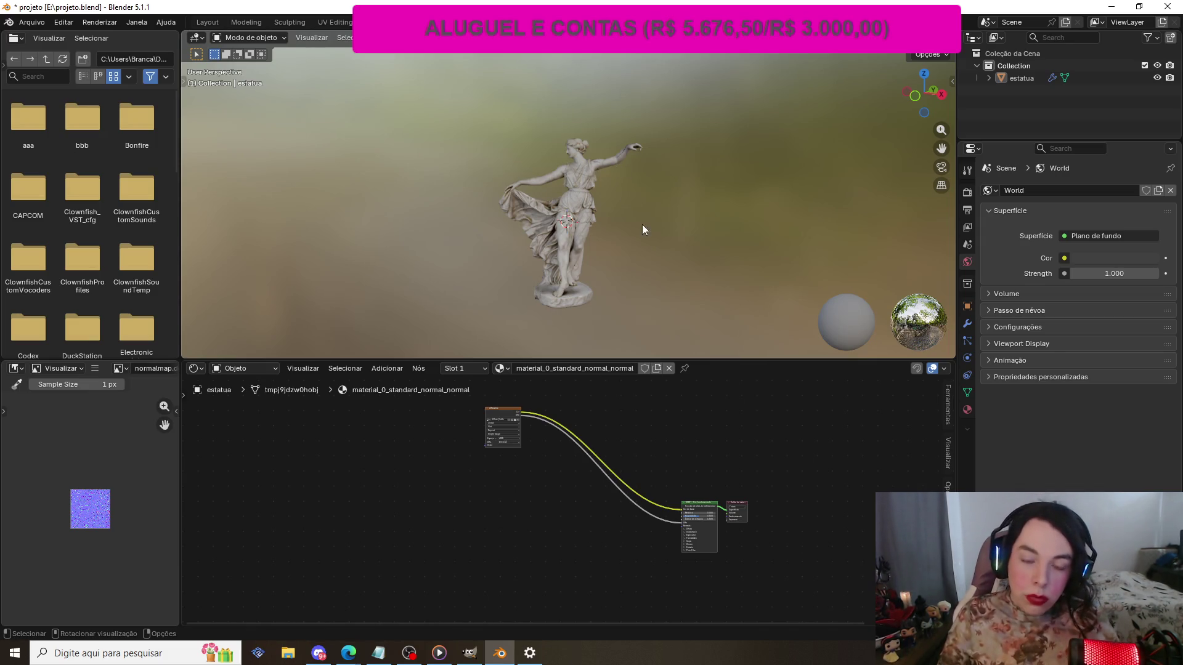
pyautogui.scroll(2, 450, 246)
pyautogui.scroll(3, 450, 239)
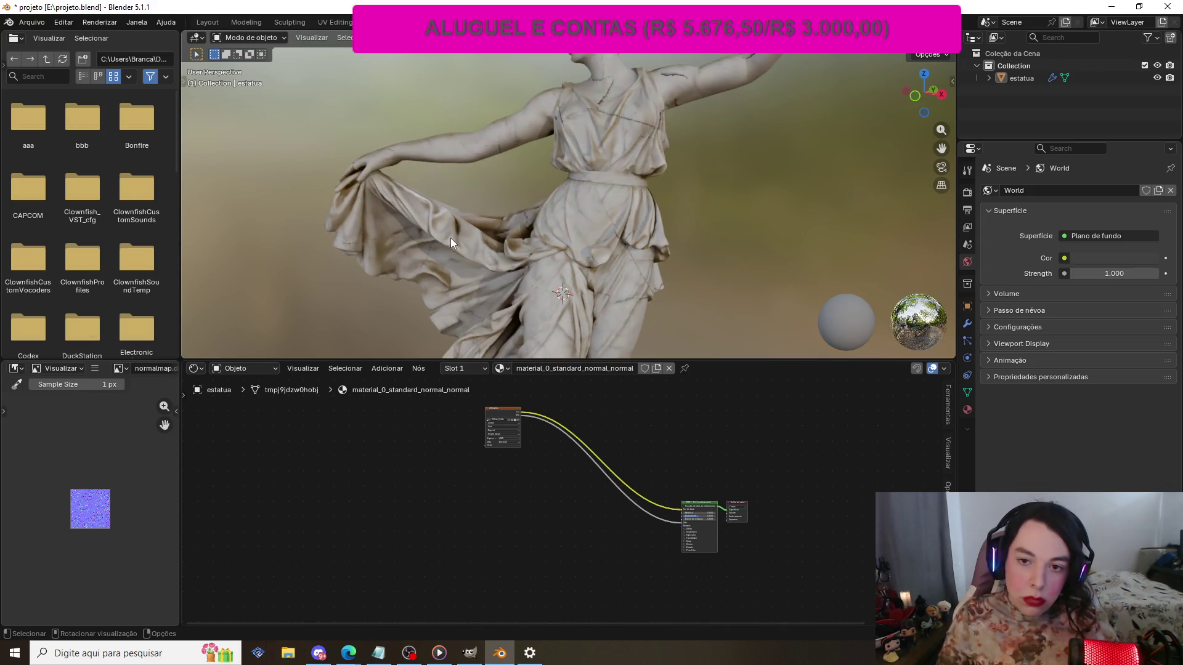
pyautogui.scroll(-6, 449, 238)
pyautogui.scroll(2, 452, 238)
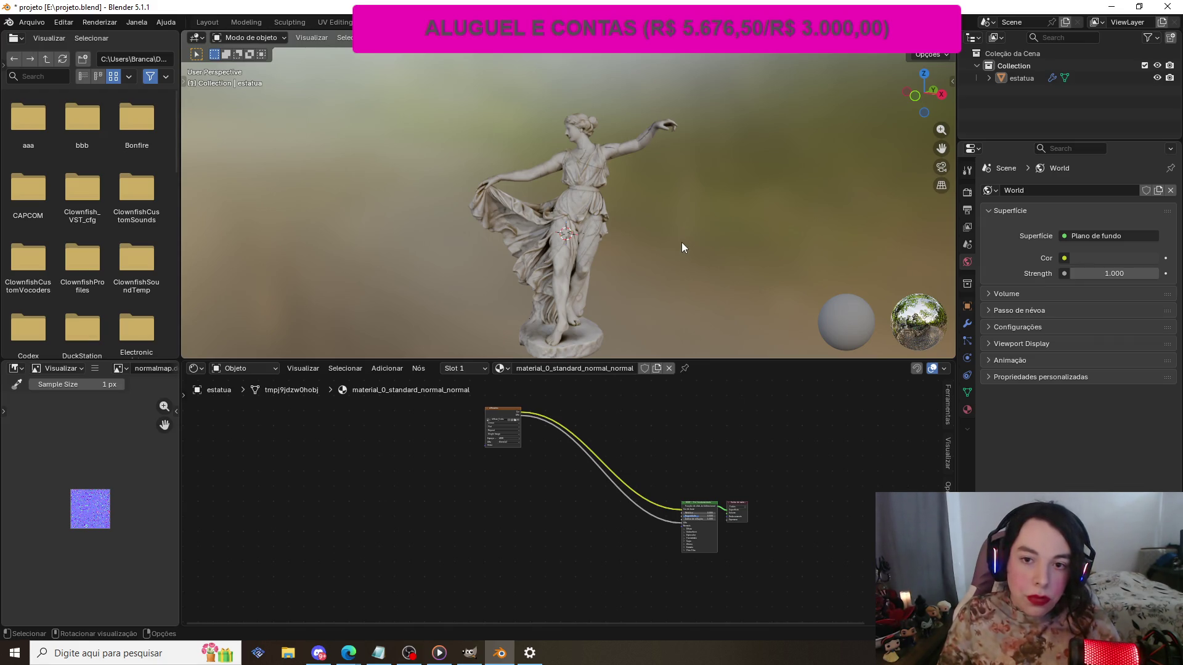
pyautogui.click(207, 24)
pyautogui.click(502, 135)
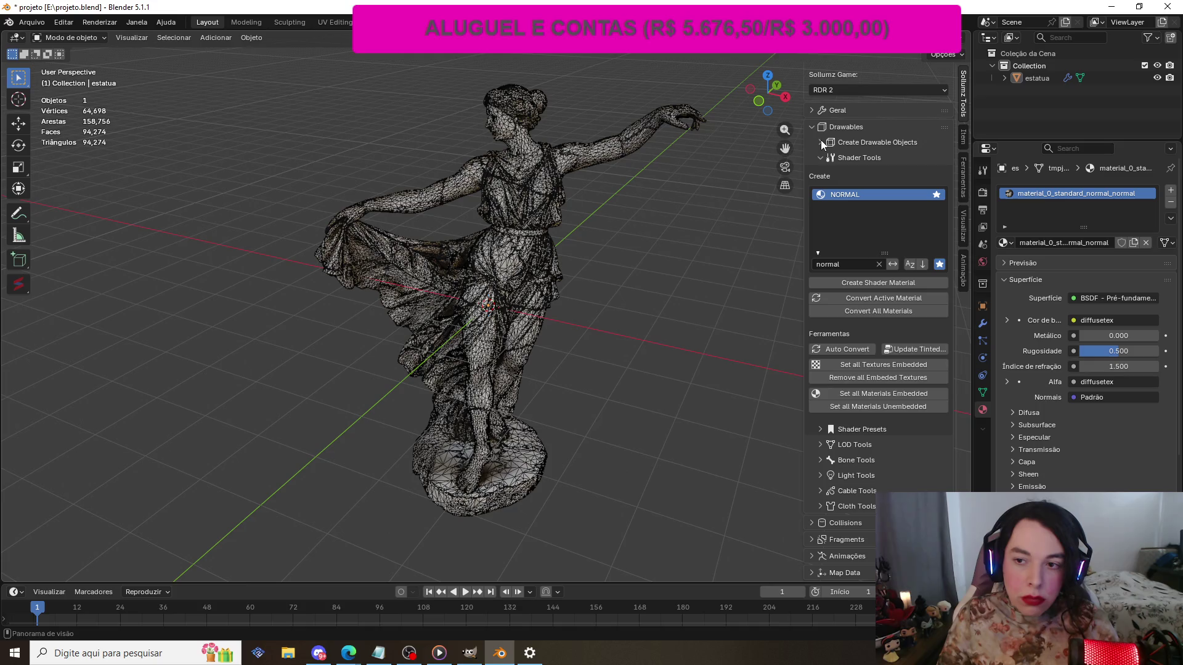
# - Expand Sollumz Drawables > Create Drawable Objects to reveal the converter, and reselect the statue
pyautogui.click(811, 126)
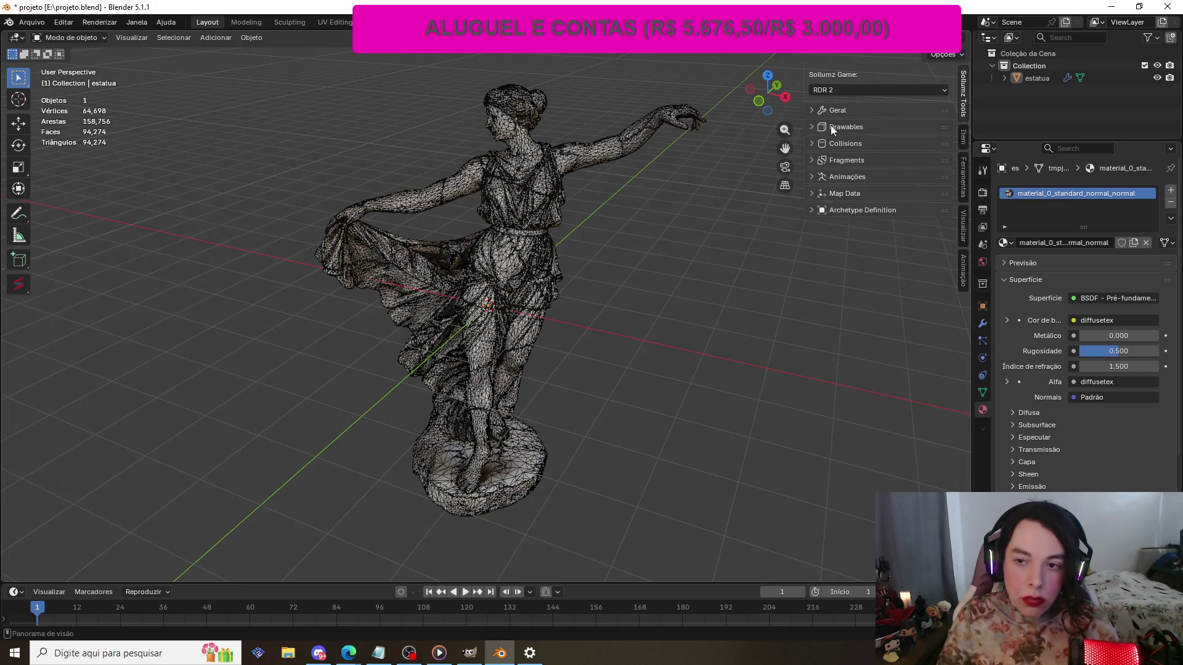
pyautogui.click(832, 126)
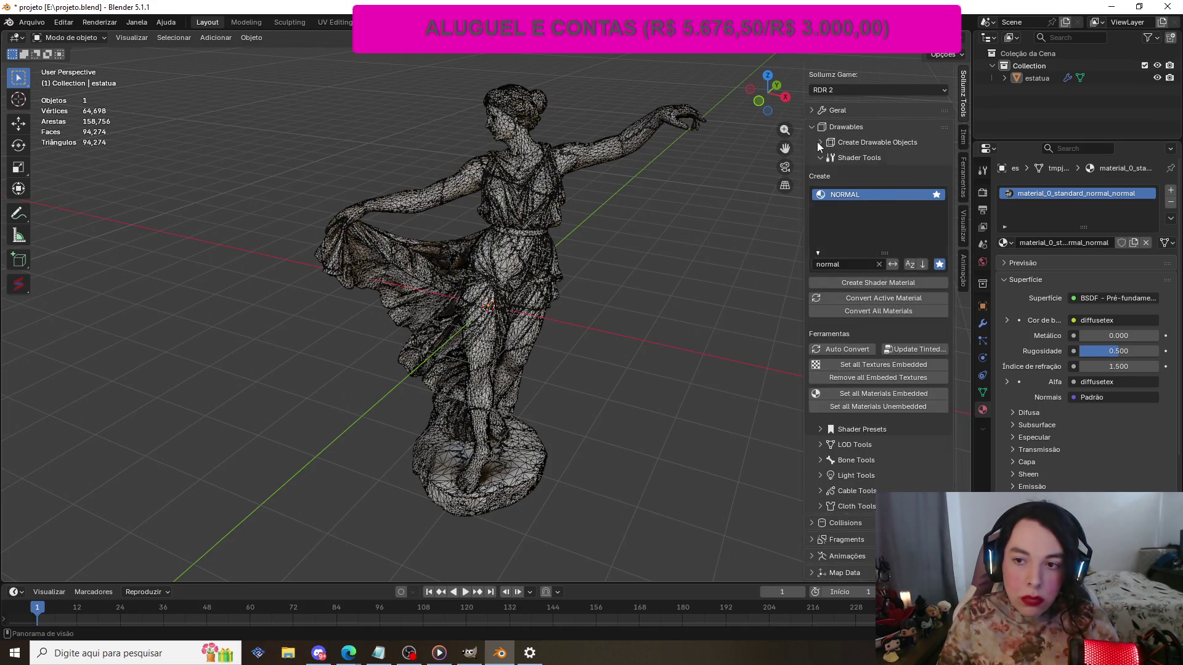
pyautogui.click(818, 142)
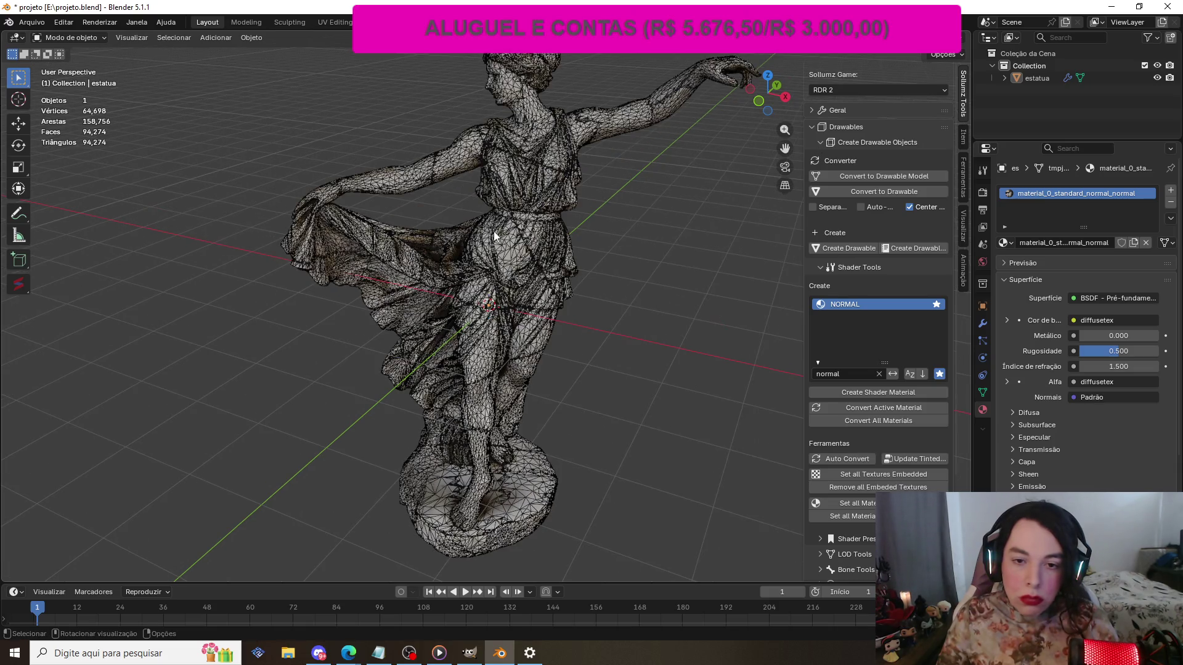
pyautogui.click(494, 231)
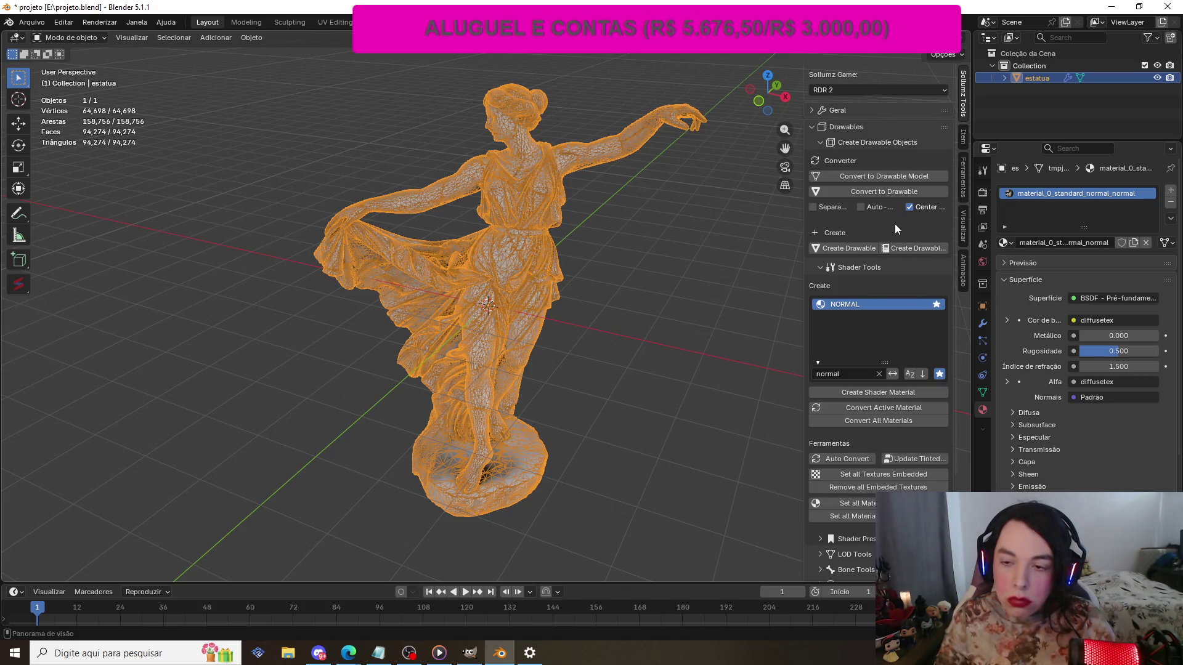
# - Enable Auto in the Sollumz Converter and convert the statue to a drawable
pyautogui.click(862, 208)
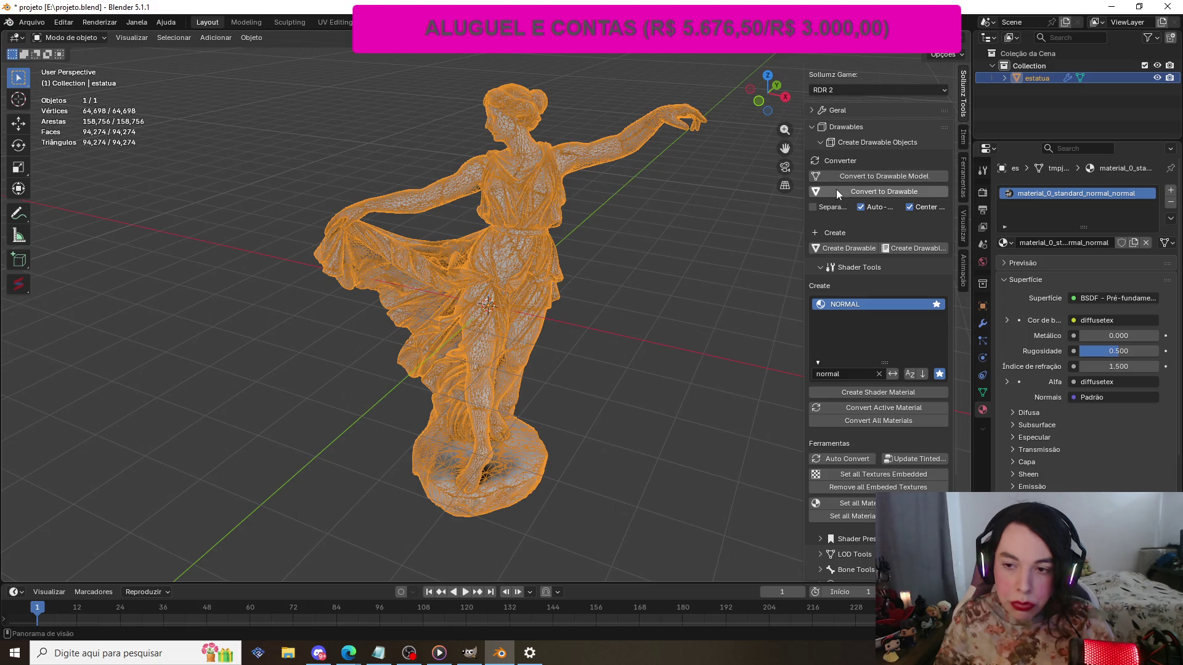
pyautogui.click(852, 191)
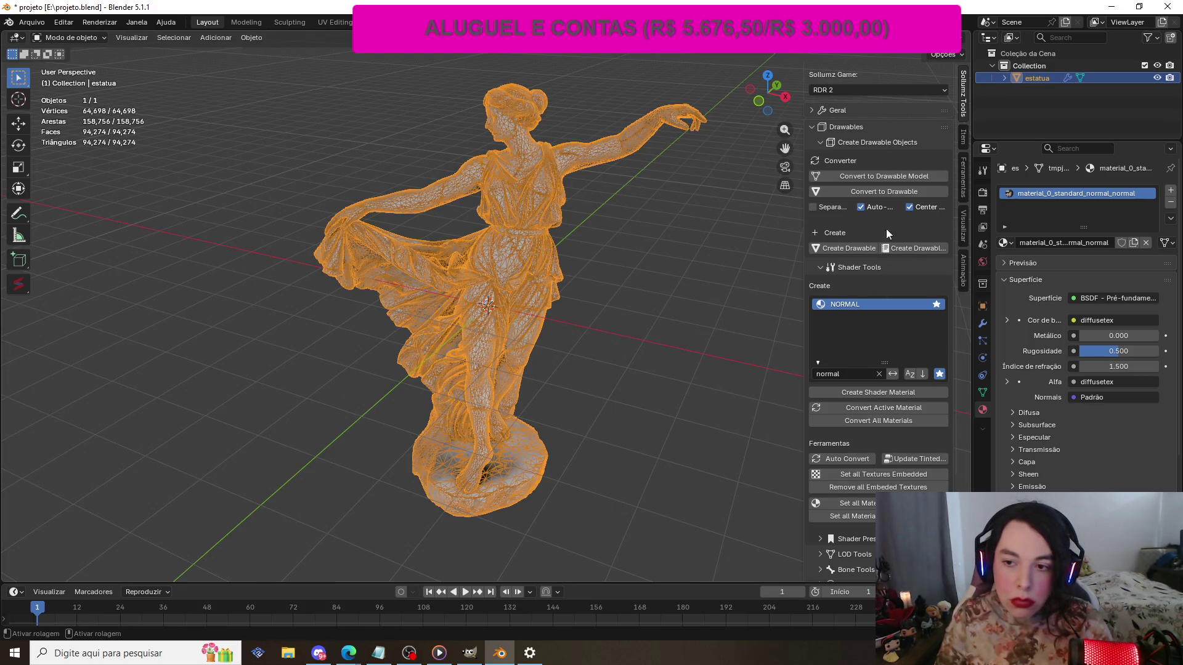
pyautogui.click(870, 187)
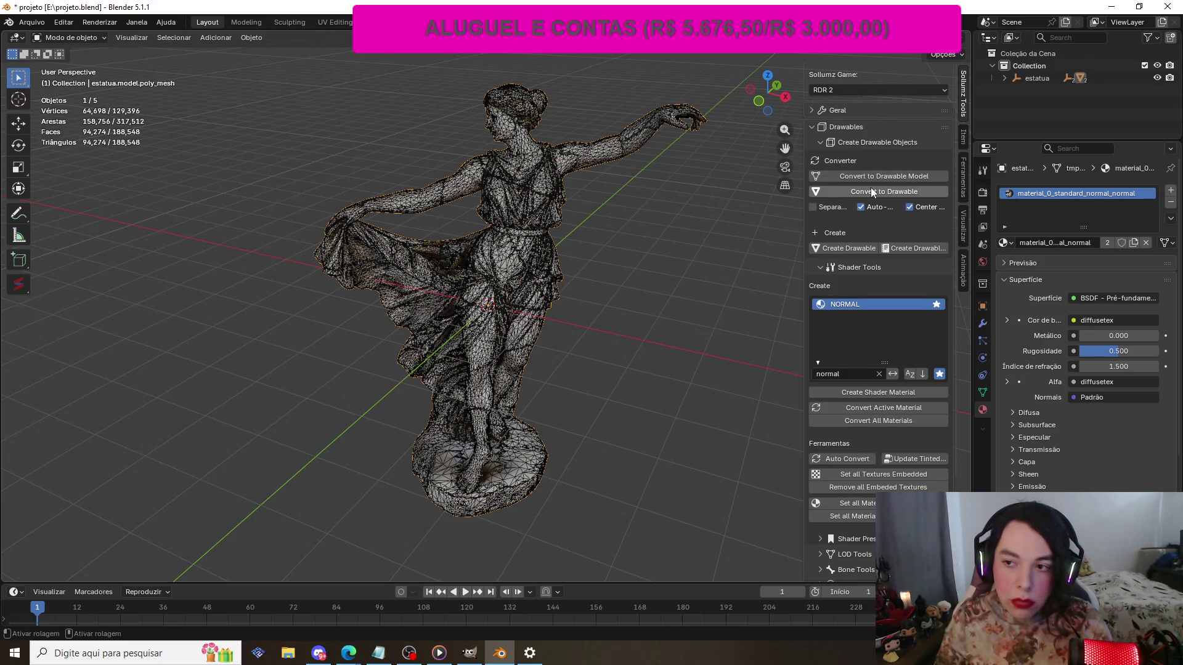
pyautogui.click(1004, 78)
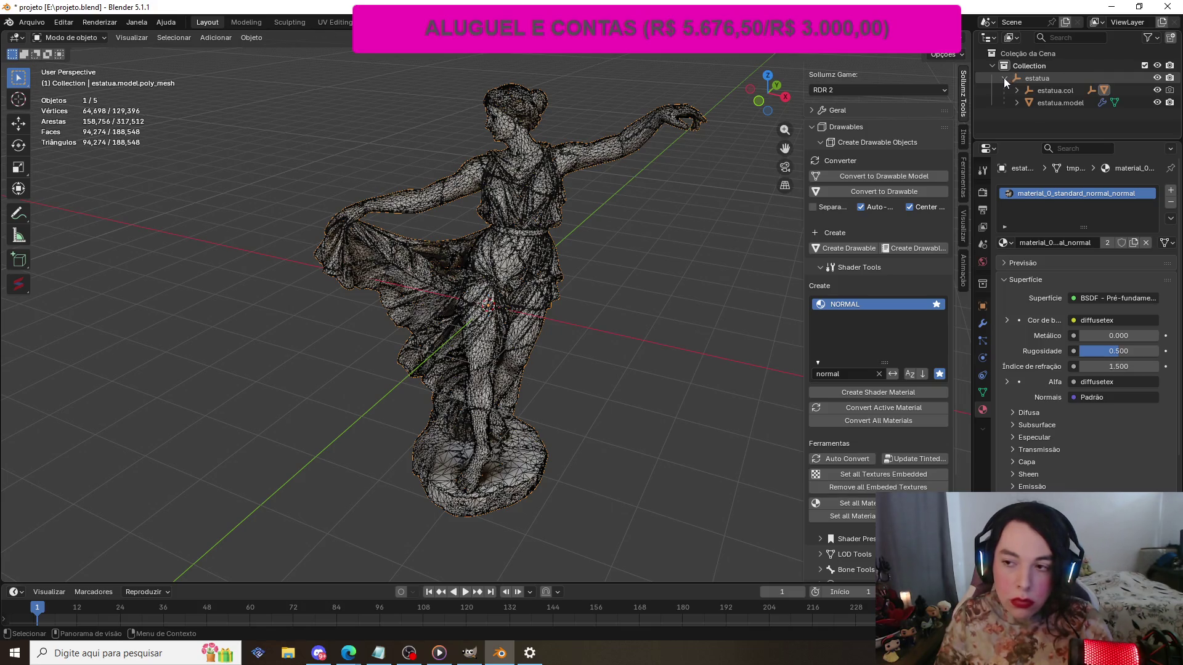
# - Expand estatua.model and estatua.col in the Outliner and enlarge the Outliner area
pyautogui.hotkey('ctrl', 'z')
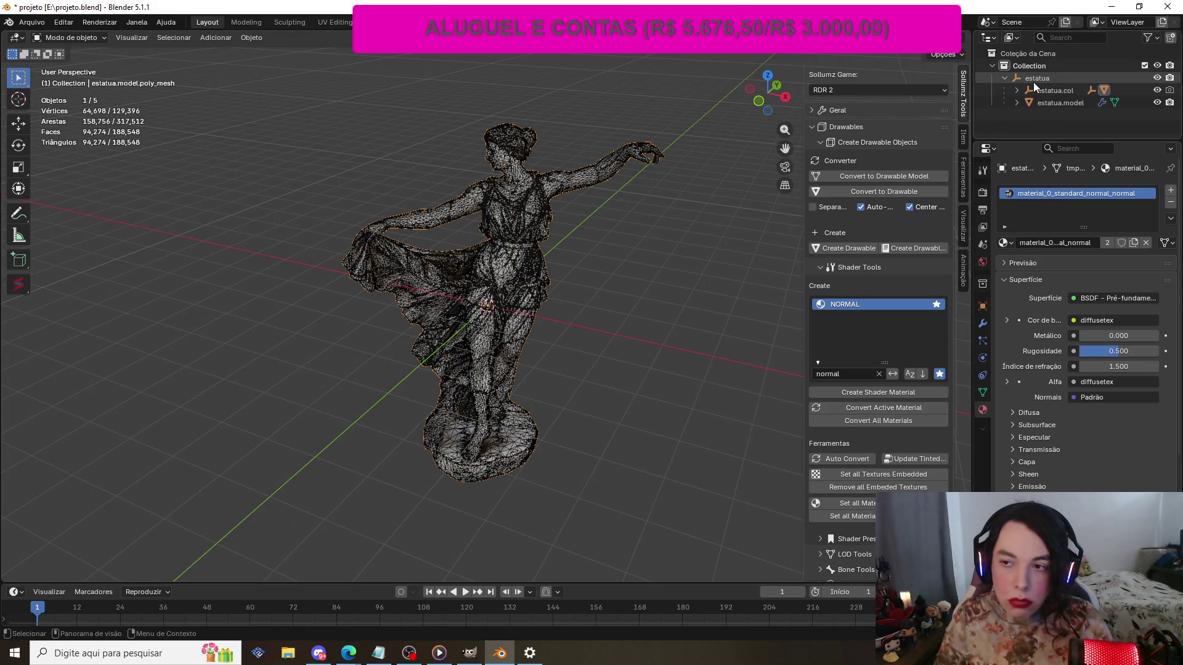
pyautogui.click(1016, 102)
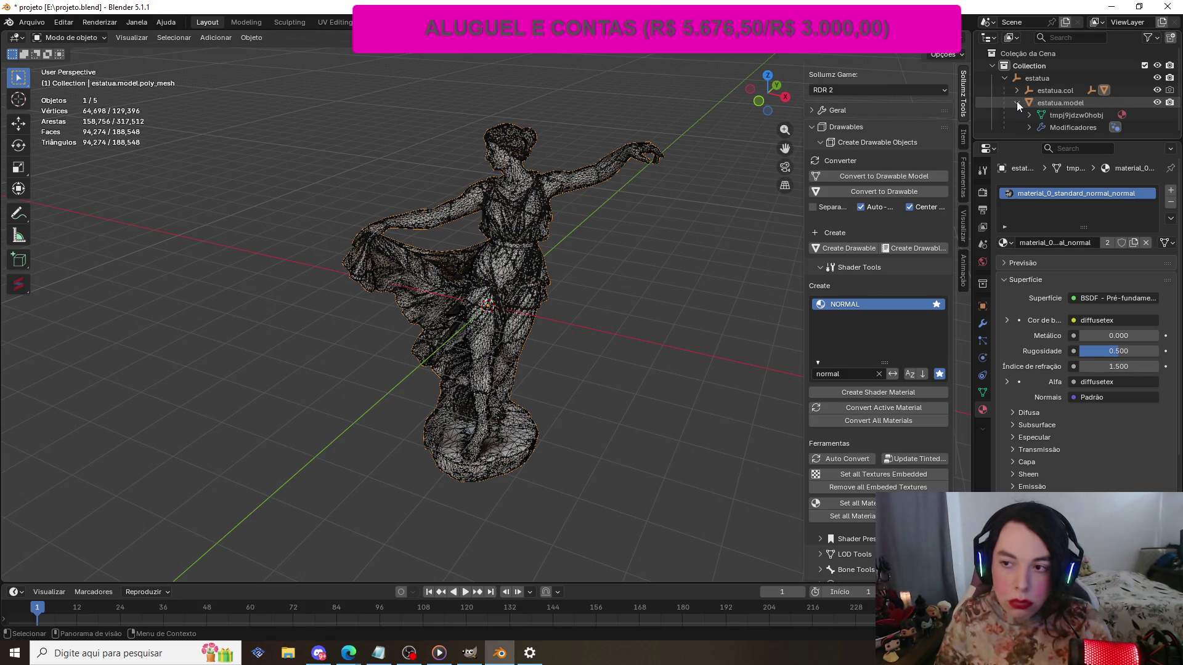
pyautogui.click(1014, 86)
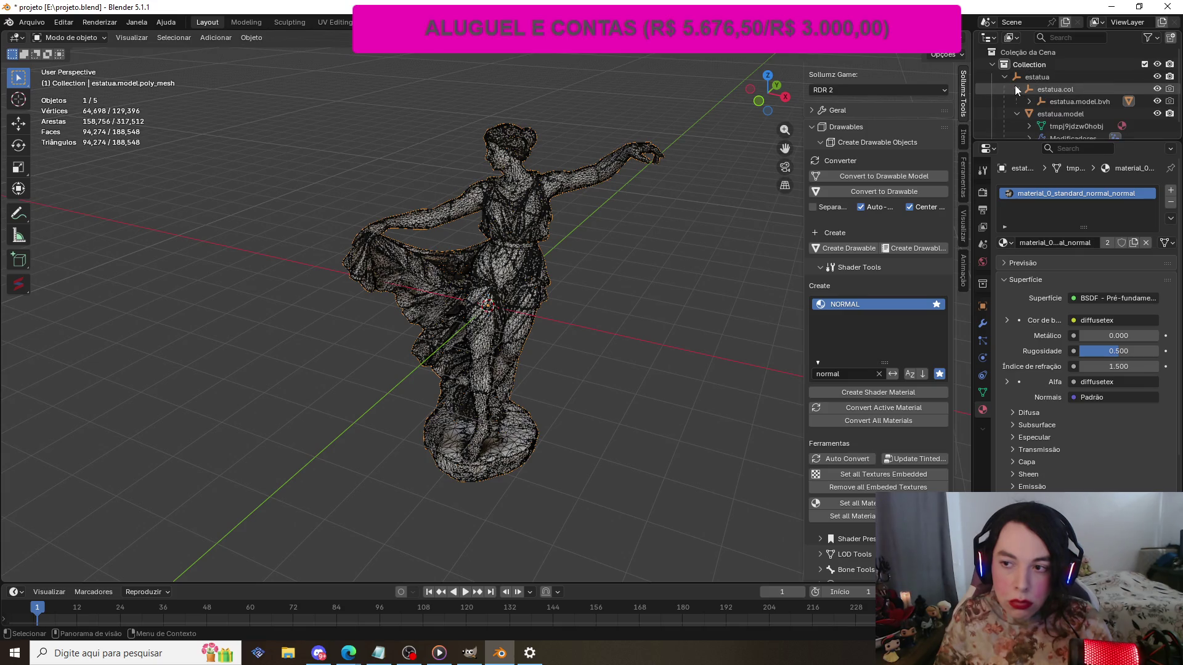
pyautogui.scroll(-1, 1014, 85)
pyautogui.click(1015, 85)
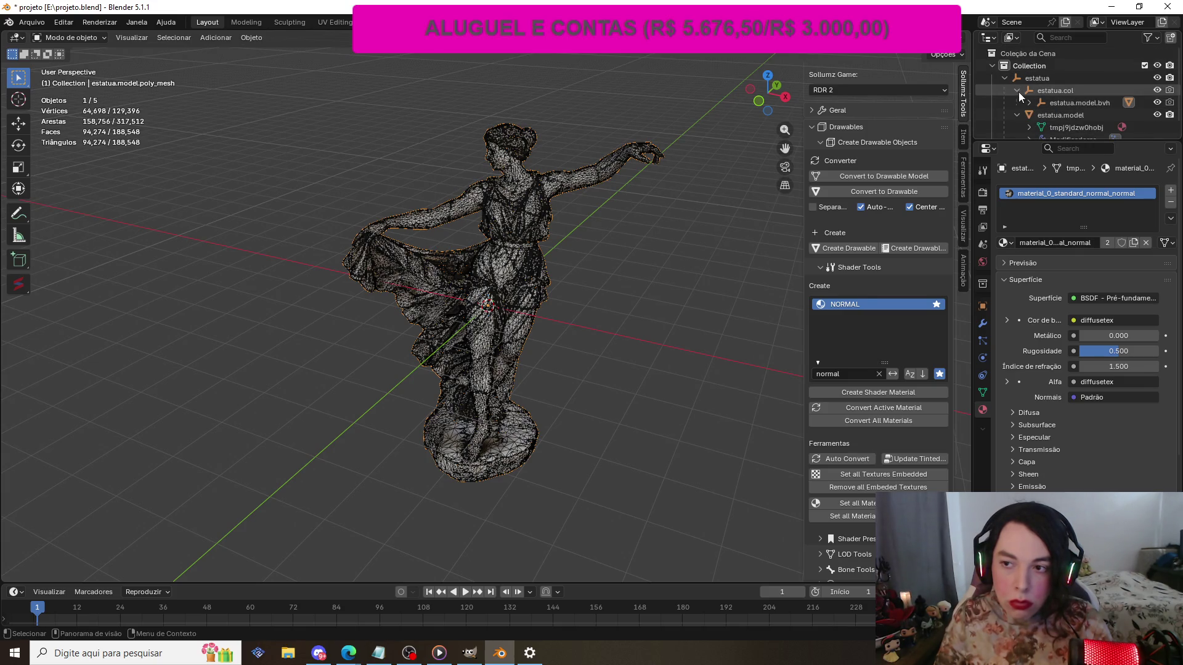
pyautogui.moveTo(1031, 140); pyautogui.dragTo(1043, 399)
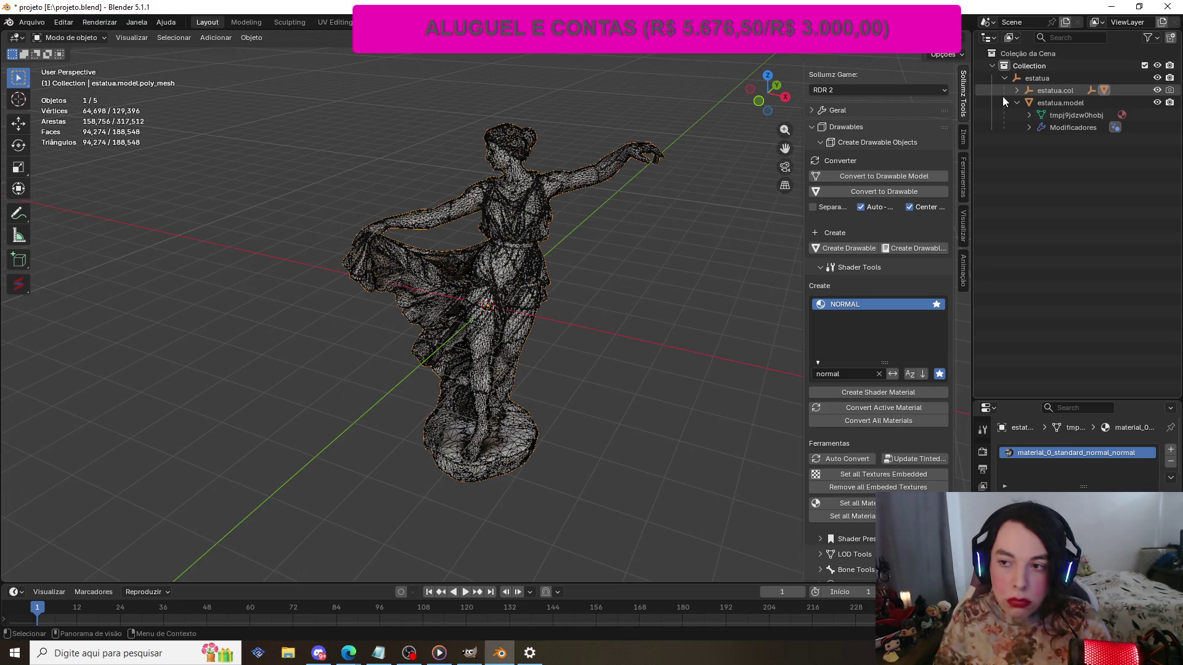
pyautogui.click(1015, 90)
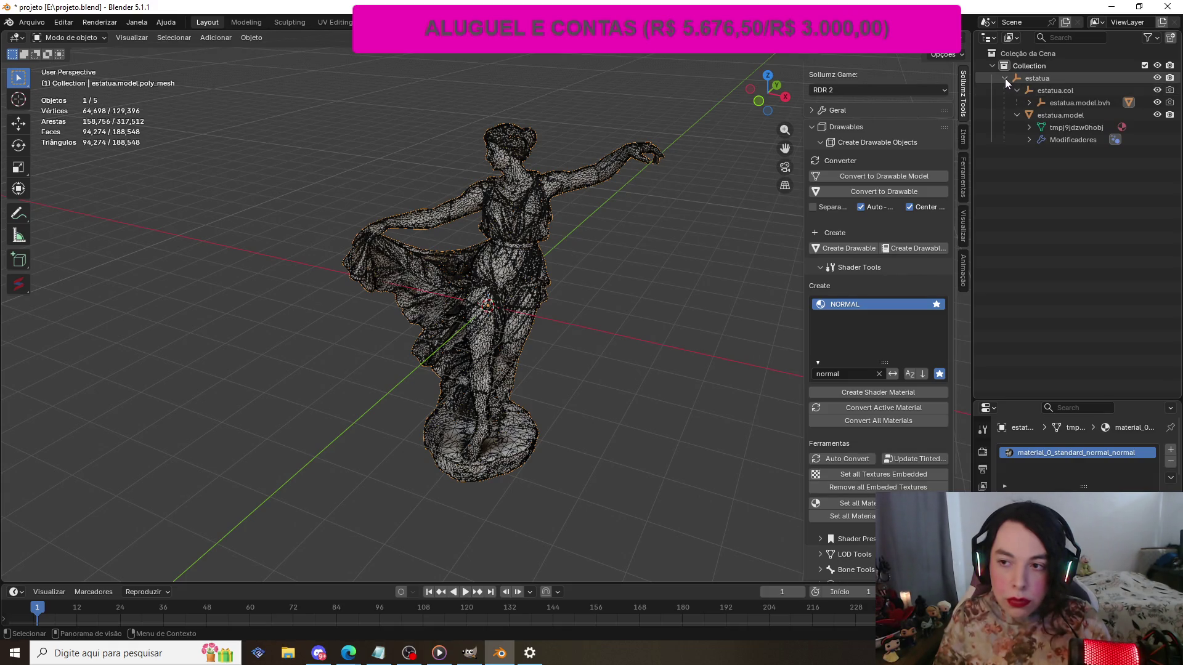
# - Expand the estatua group and the original model's material and TintGeometry modifier entries
pyautogui.click(1004, 79)
pyautogui.click(1004, 76)
pyautogui.click(1029, 102)
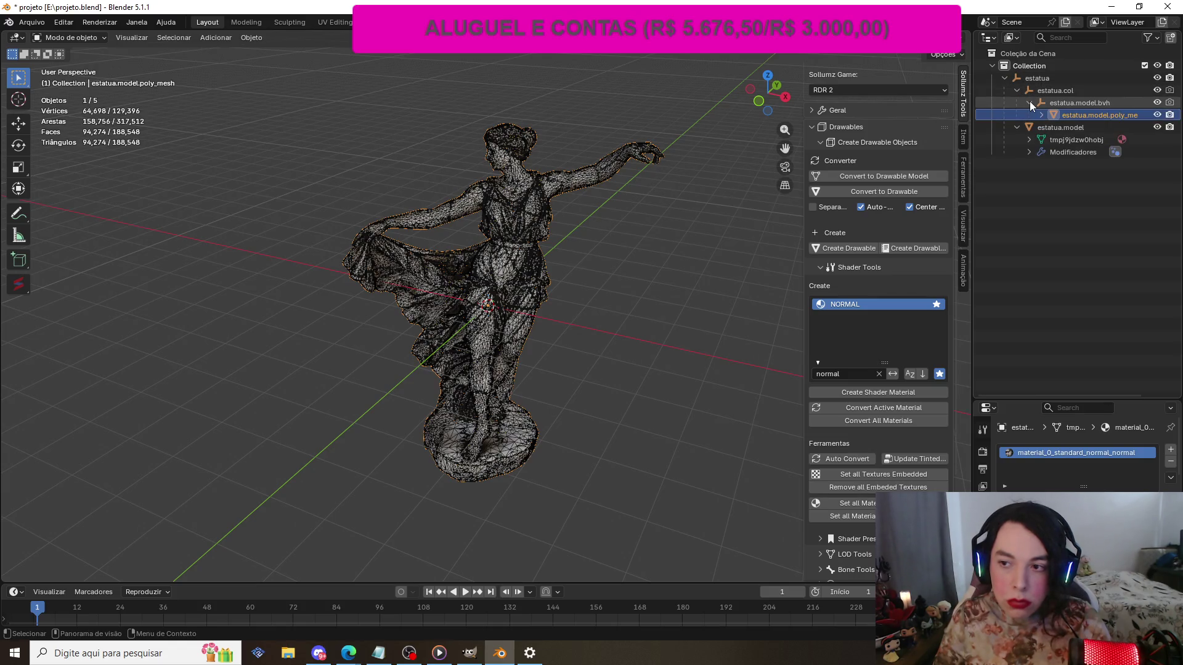
pyautogui.click(1028, 139)
pyautogui.click(1030, 163)
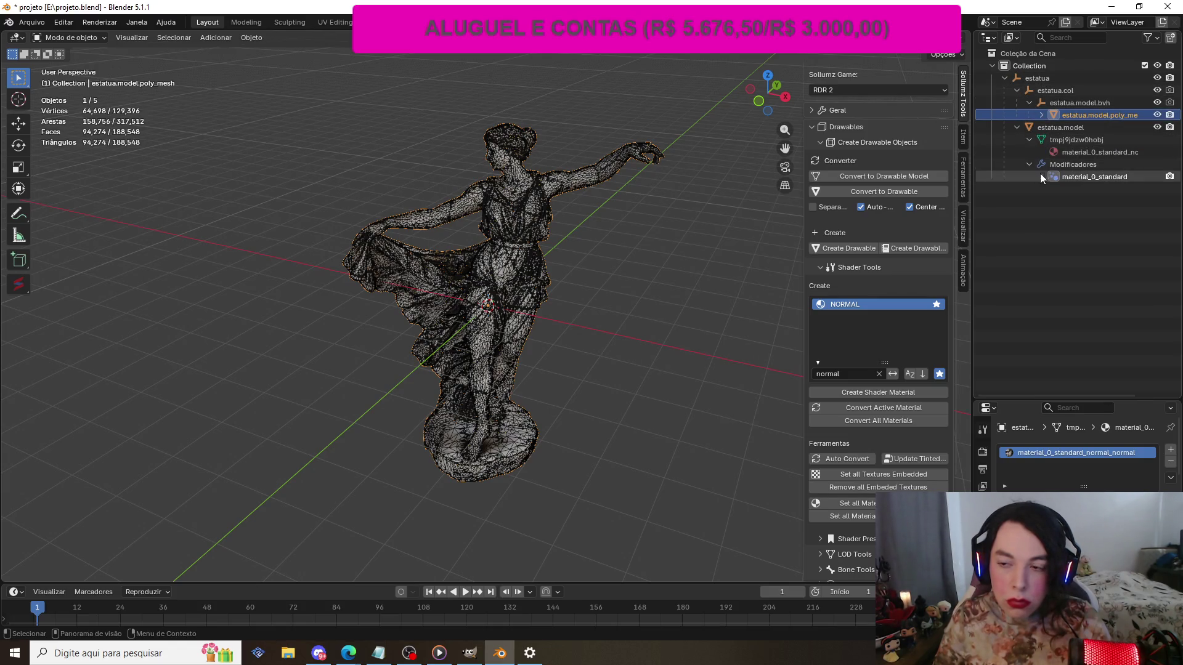
pyautogui.click(1040, 176)
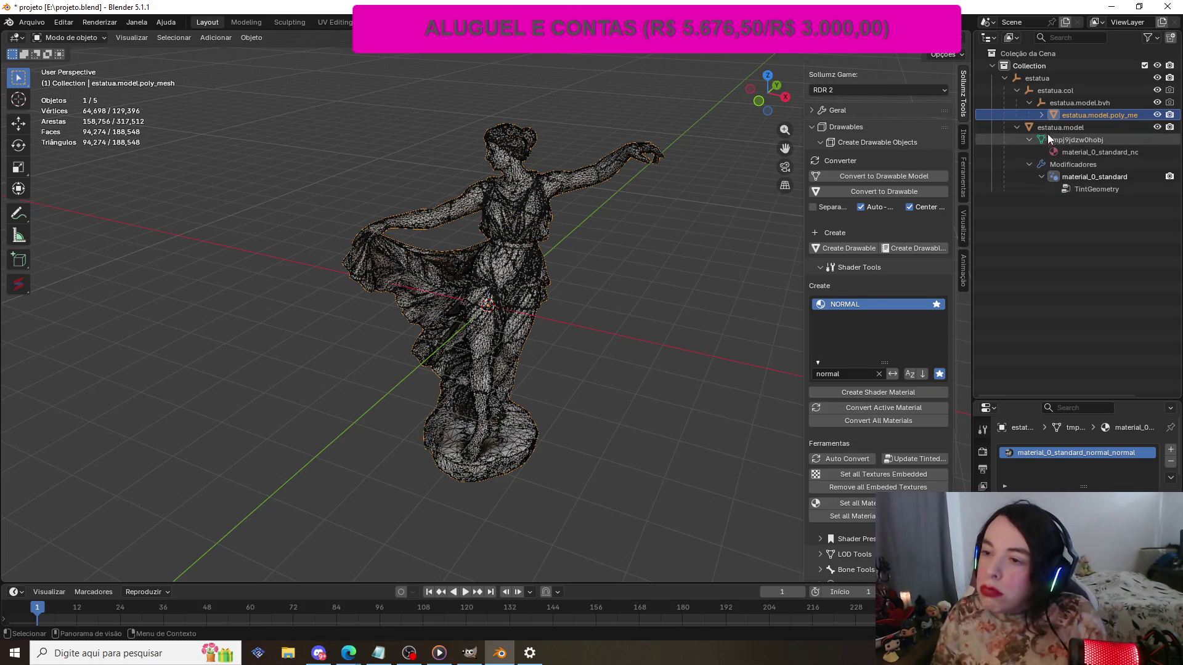
# - Expand the poly_mesh copy's contents, material and TintGeometry modifier entries
pyautogui.click(1041, 115)
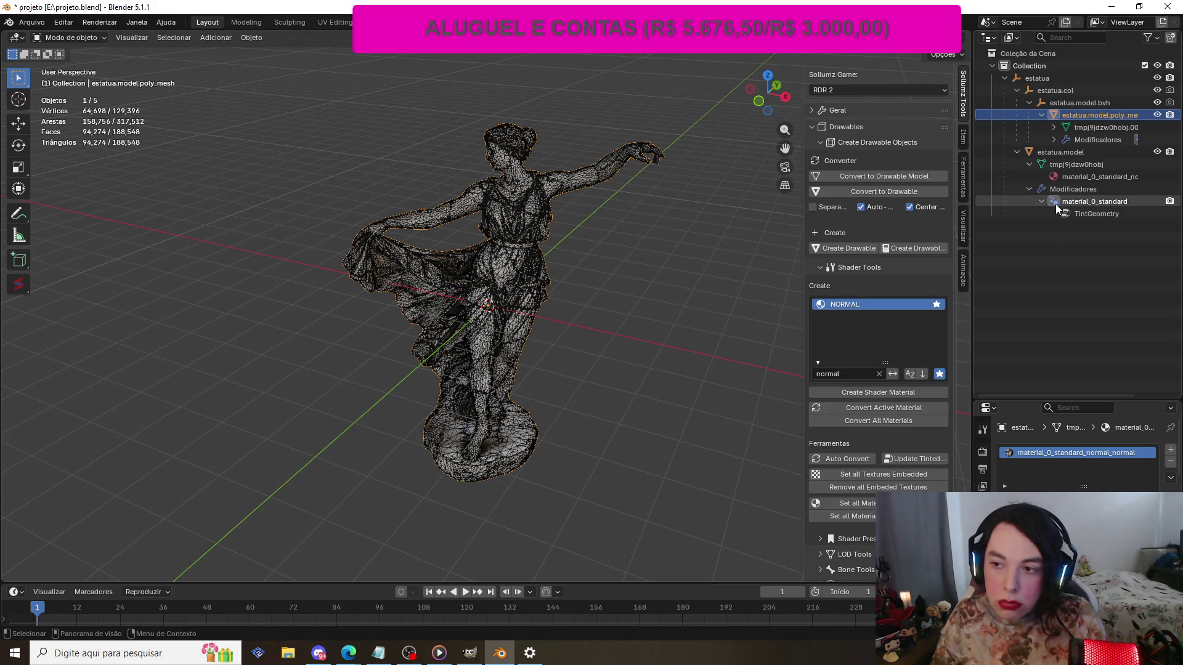
pyautogui.click(1054, 127)
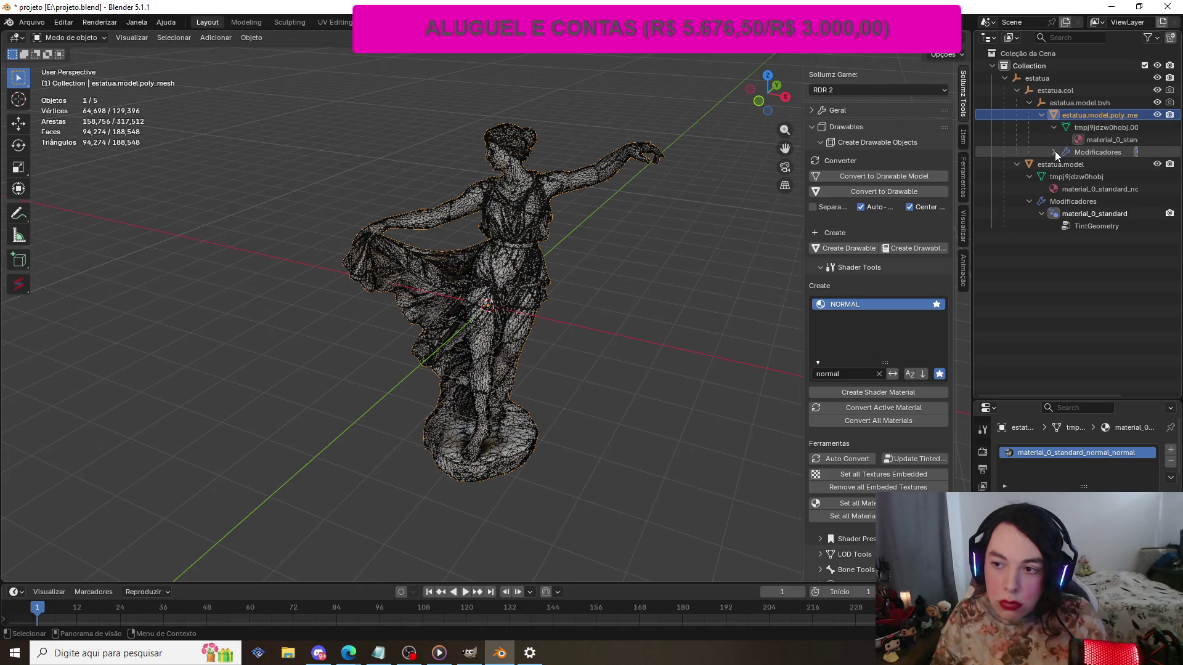
pyautogui.click(1054, 152)
pyautogui.click(1066, 165)
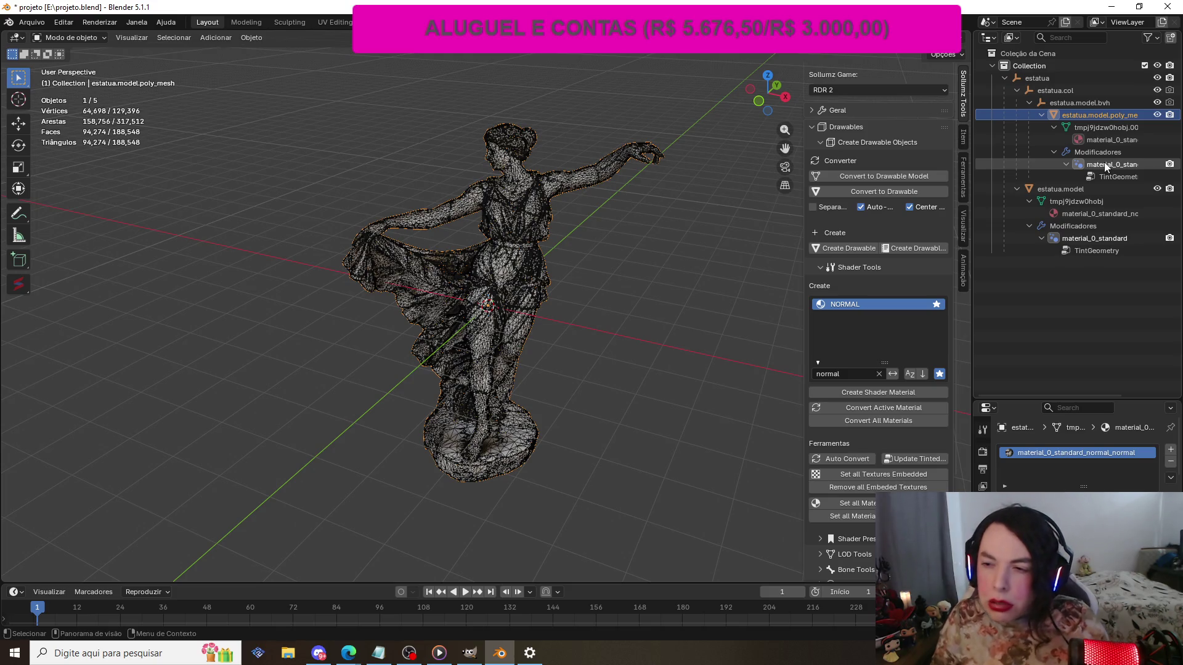
# - Hide estatua.model in the viewport and select estatua.model.poly_mesh as the visible statue
pyautogui.click(1103, 202)
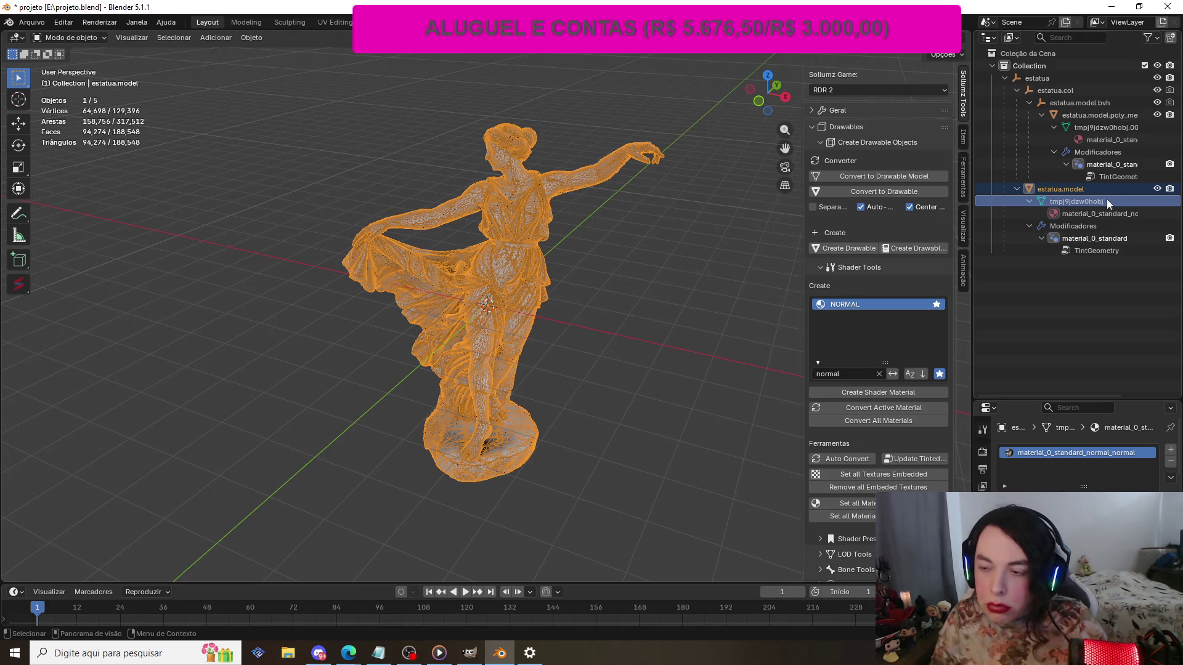
pyautogui.click(1157, 188)
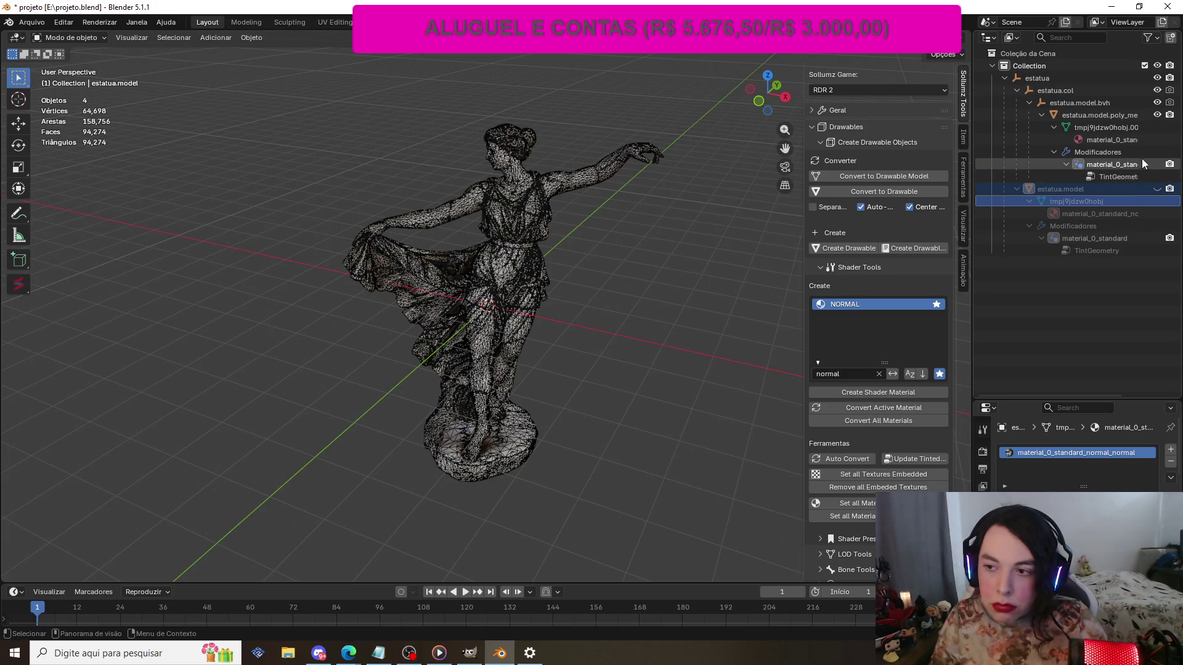
pyautogui.click(1156, 115)
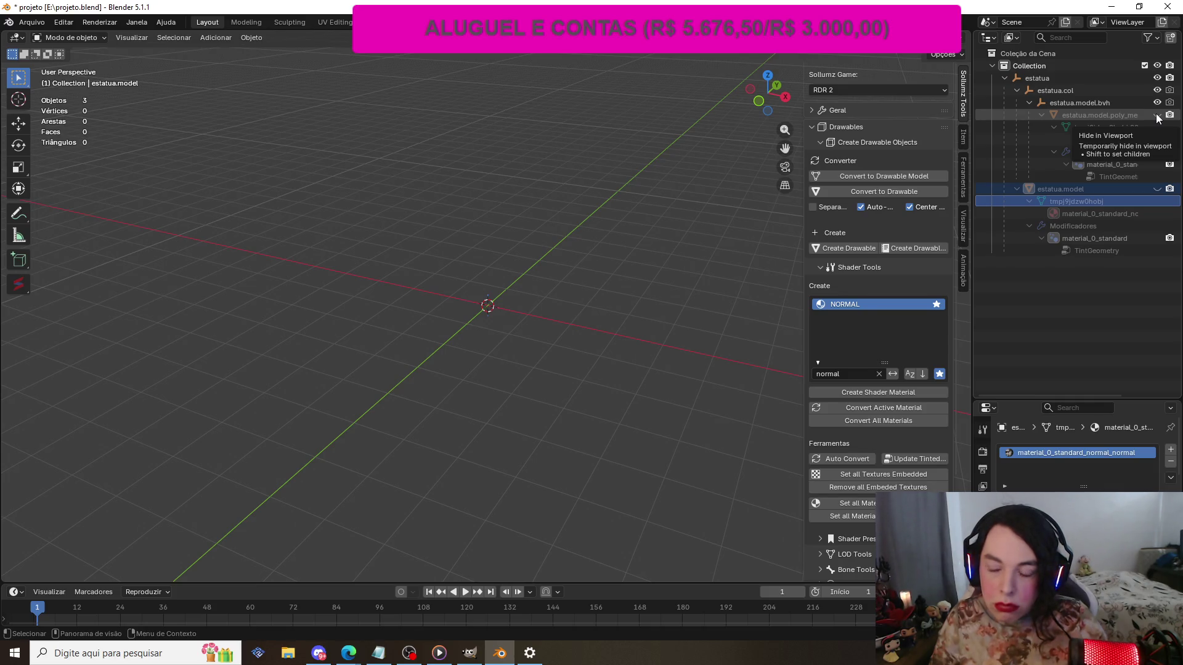
pyautogui.click(1157, 116)
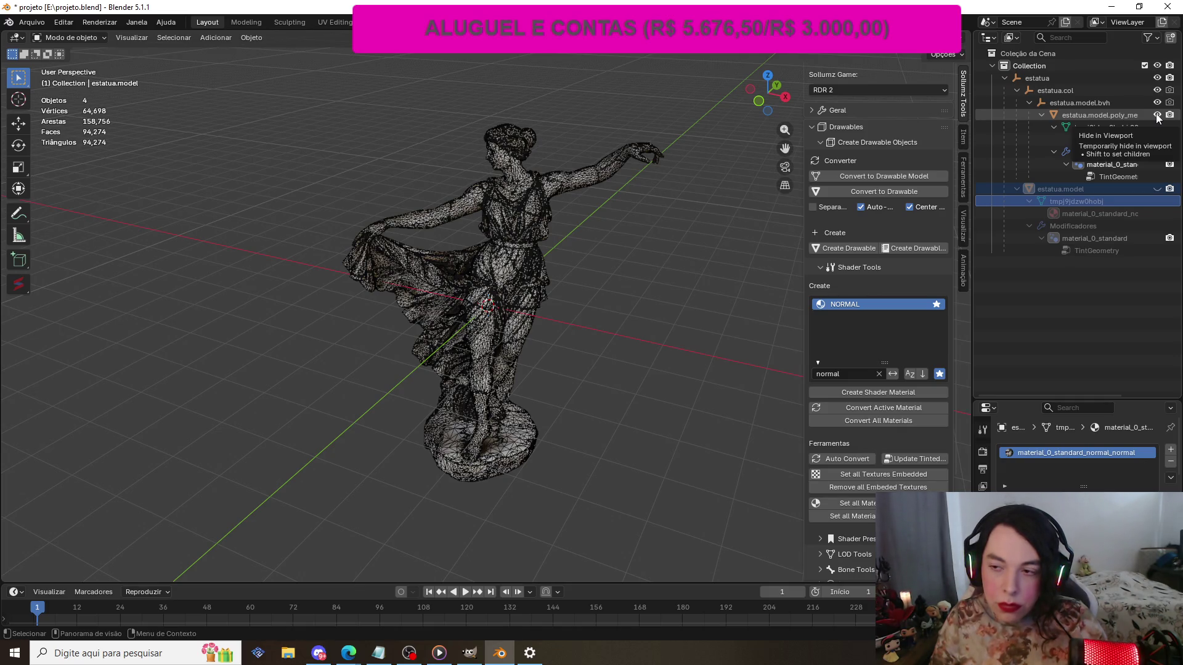
pyautogui.rightClick(1078, 115)
pyautogui.click(1118, 116)
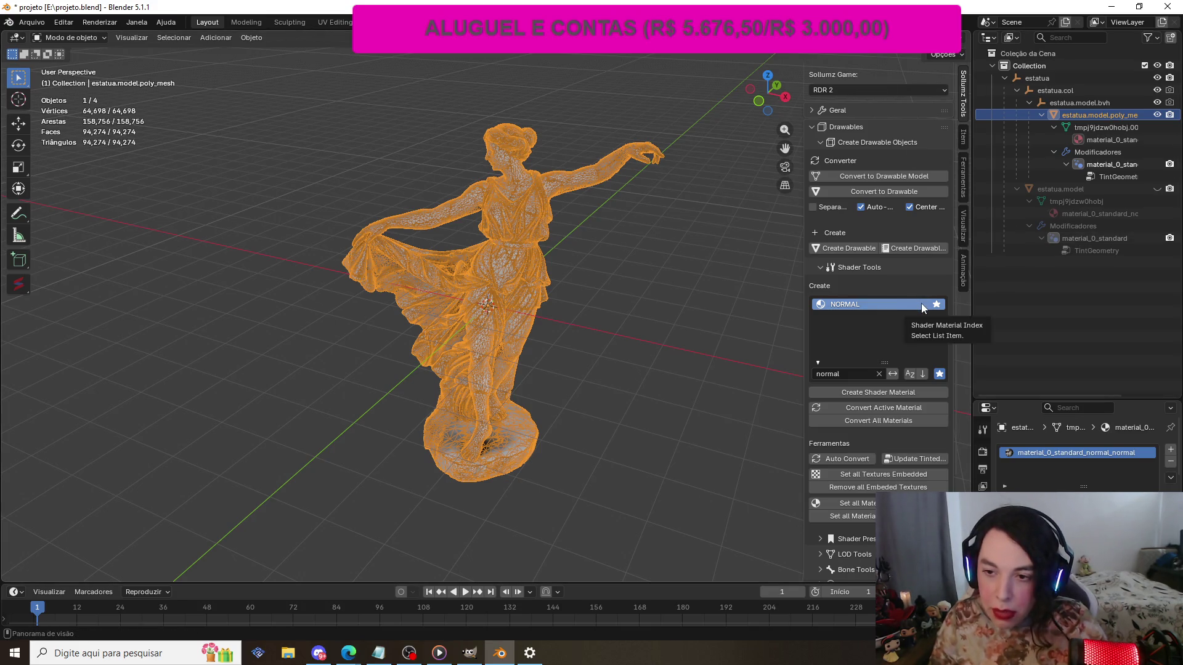
# - Open poly_mesh's Modifiers tab, enlarge the panel and bring up Adicionar modificador > Gerar
pyautogui.scroll(-2, 862, 486)
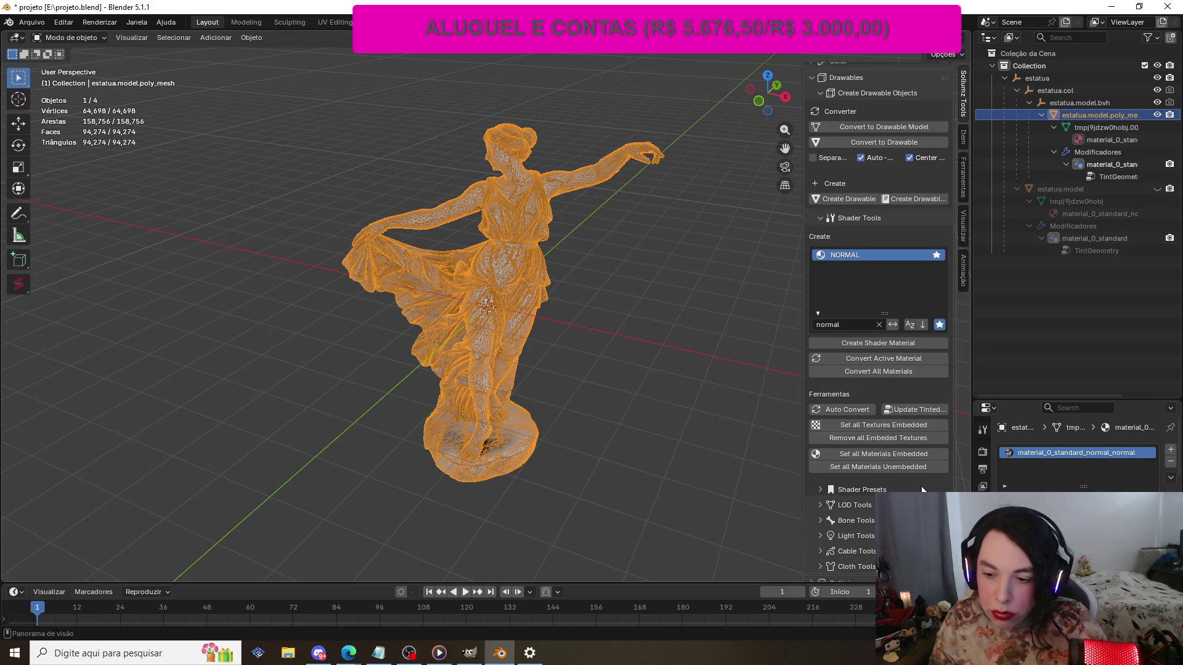
pyautogui.scroll(-1, 1078, 459)
pyautogui.scroll(-2, 1078, 459)
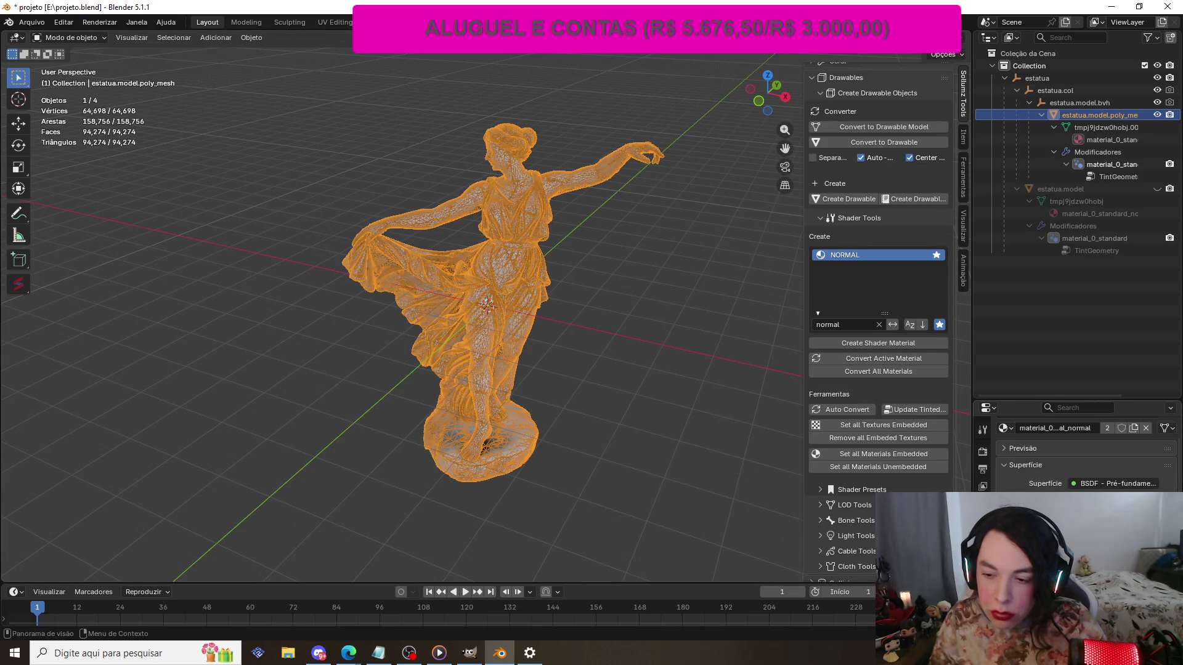
pyautogui.click(982, 429)
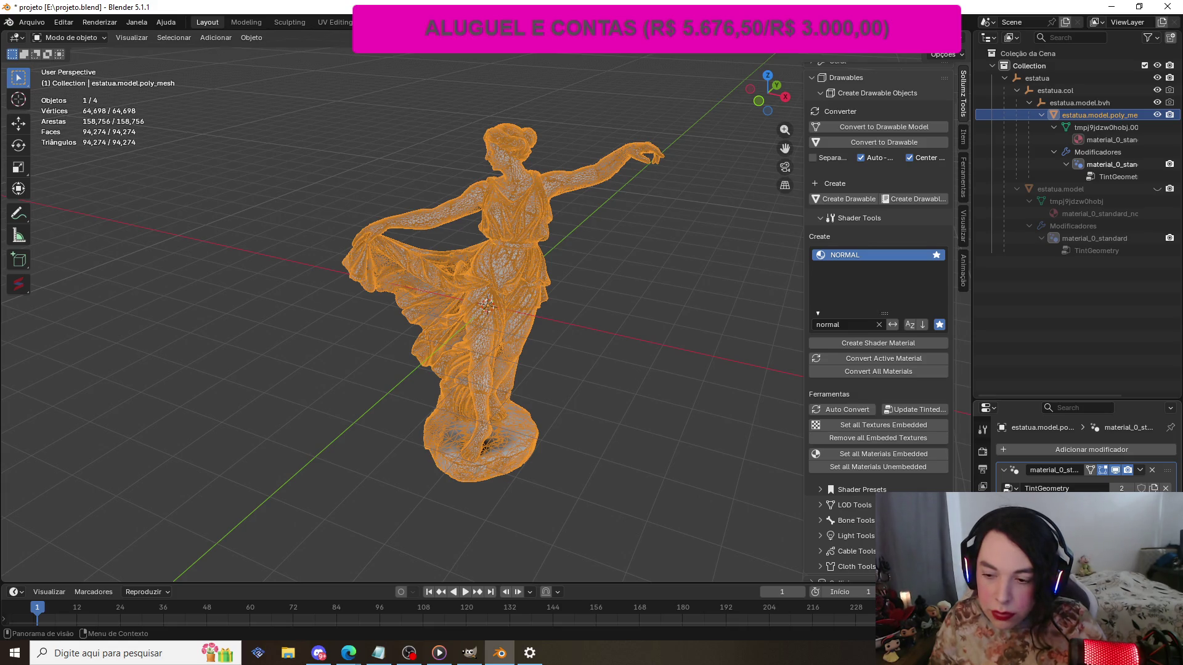
pyautogui.moveTo(1073, 400); pyautogui.dragTo(1075, 284)
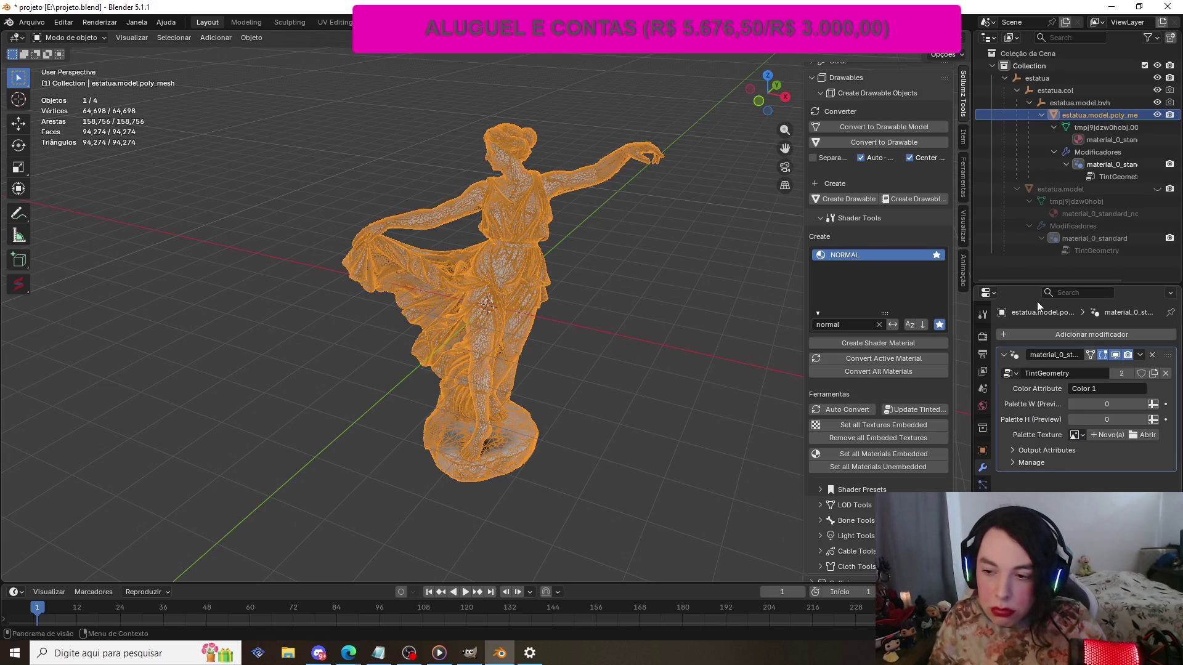
pyautogui.click(1072, 335)
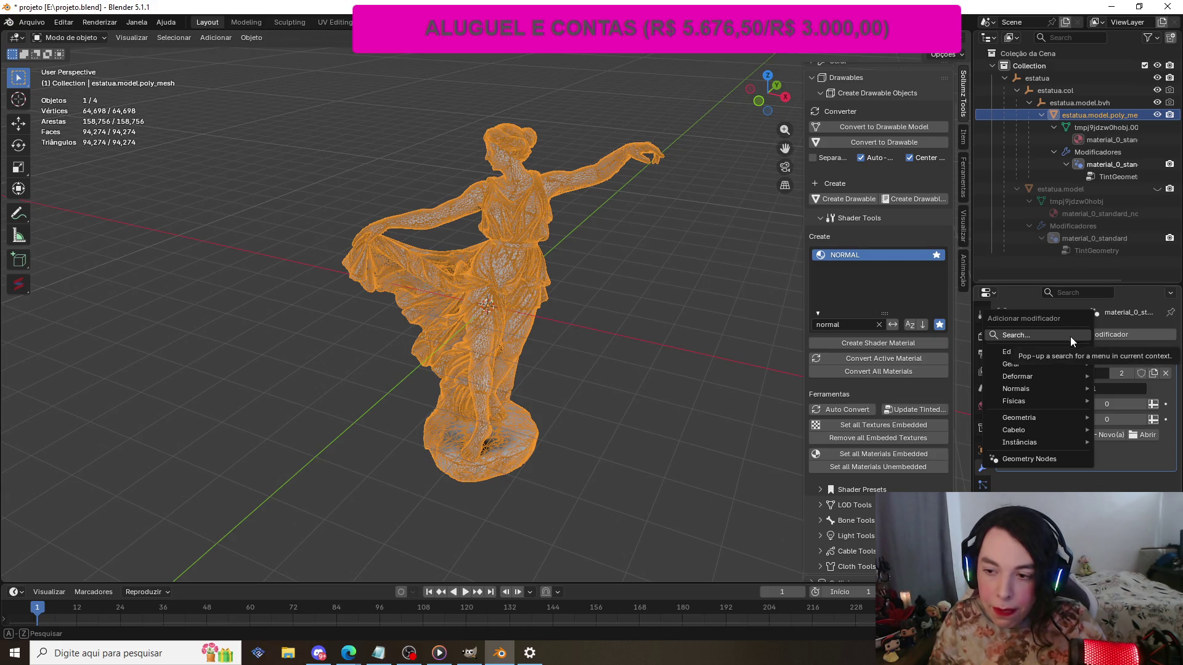
pyautogui.moveTo(1062, 362)
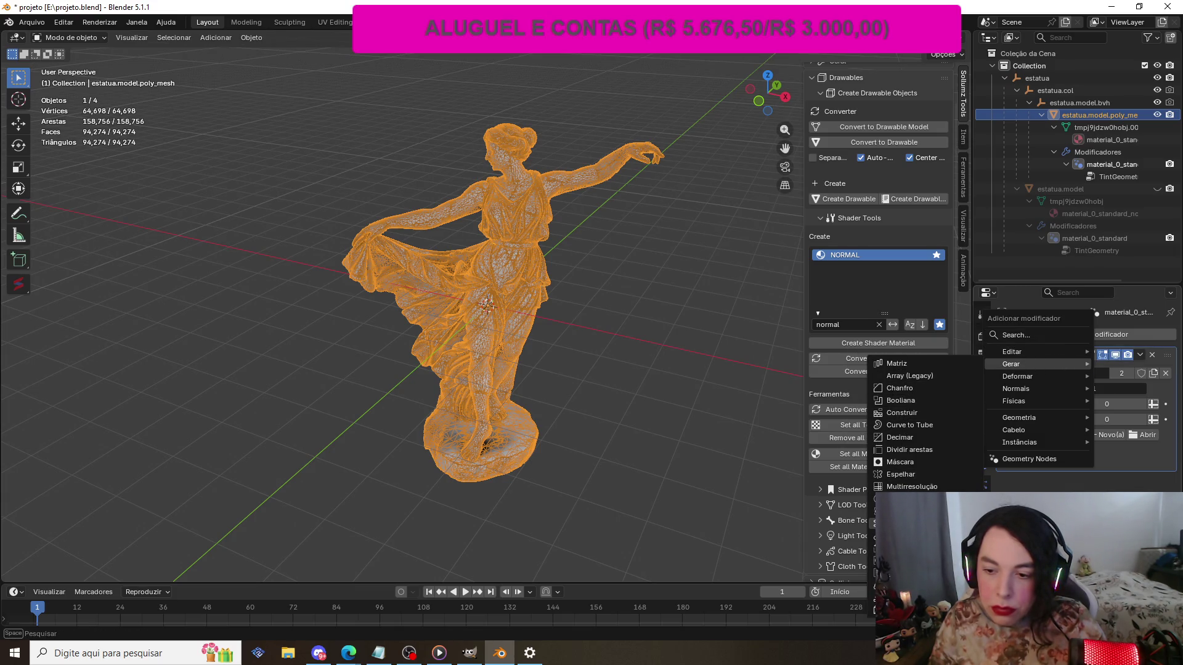
# - Add a Decimate modifier and lower its ratio to about 0.0333, leaving 3,141 faces
pyautogui.click(911, 437)
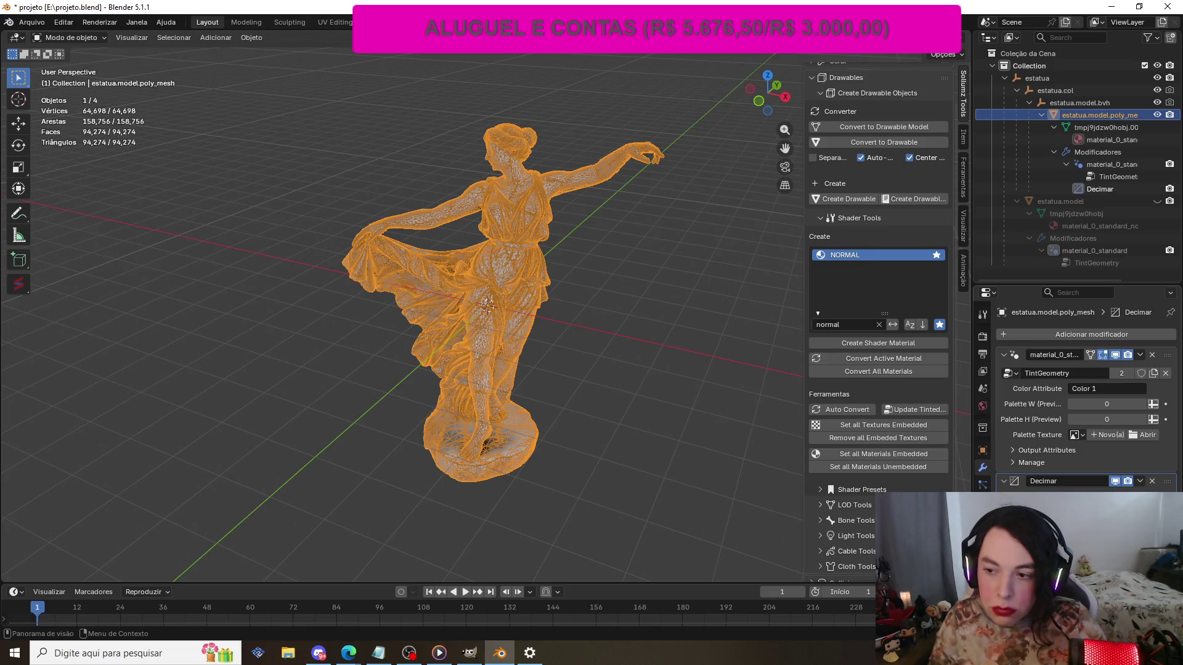
pyautogui.moveTo(1109, 512); pyautogui.dragTo(1109, 512)
pyautogui.moveTo(1084, 511); pyautogui.dragTo(976, 511)
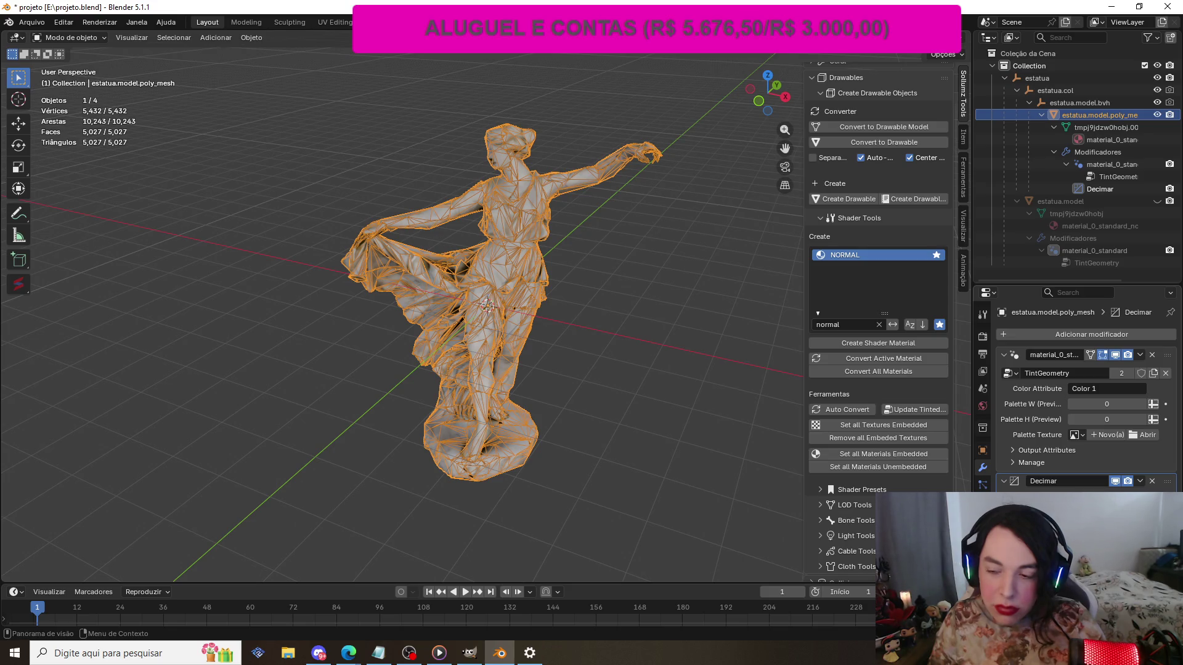
pyautogui.moveTo(977, 511); pyautogui.dragTo(976, 511)
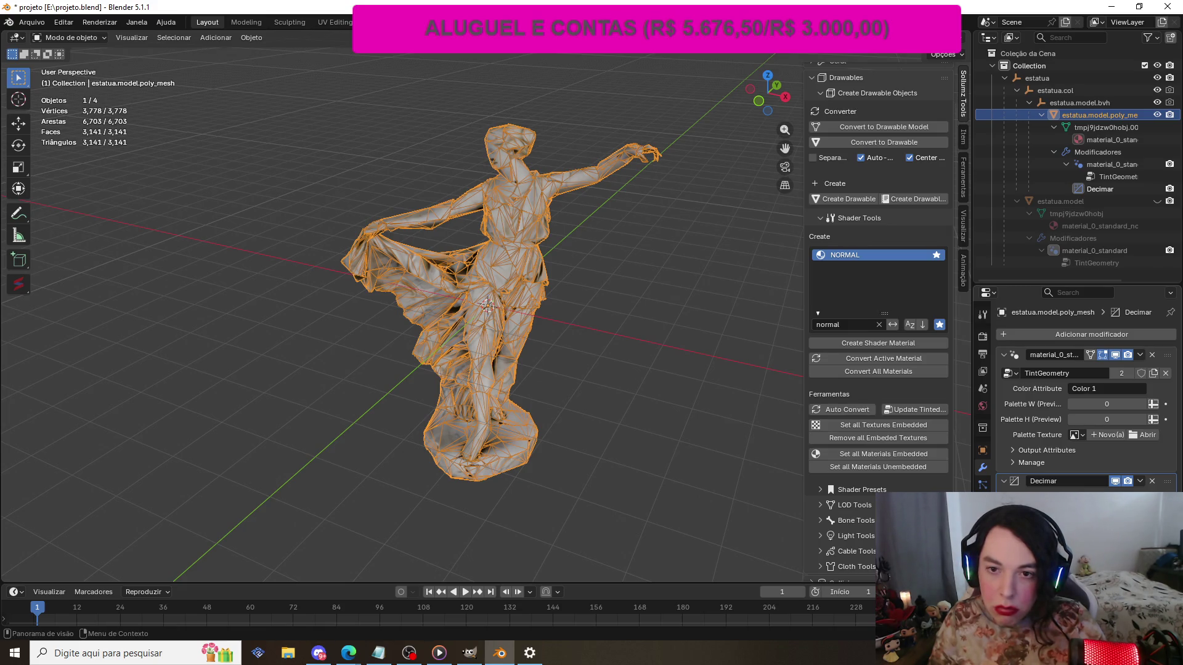
pyautogui.press('BackSpace')
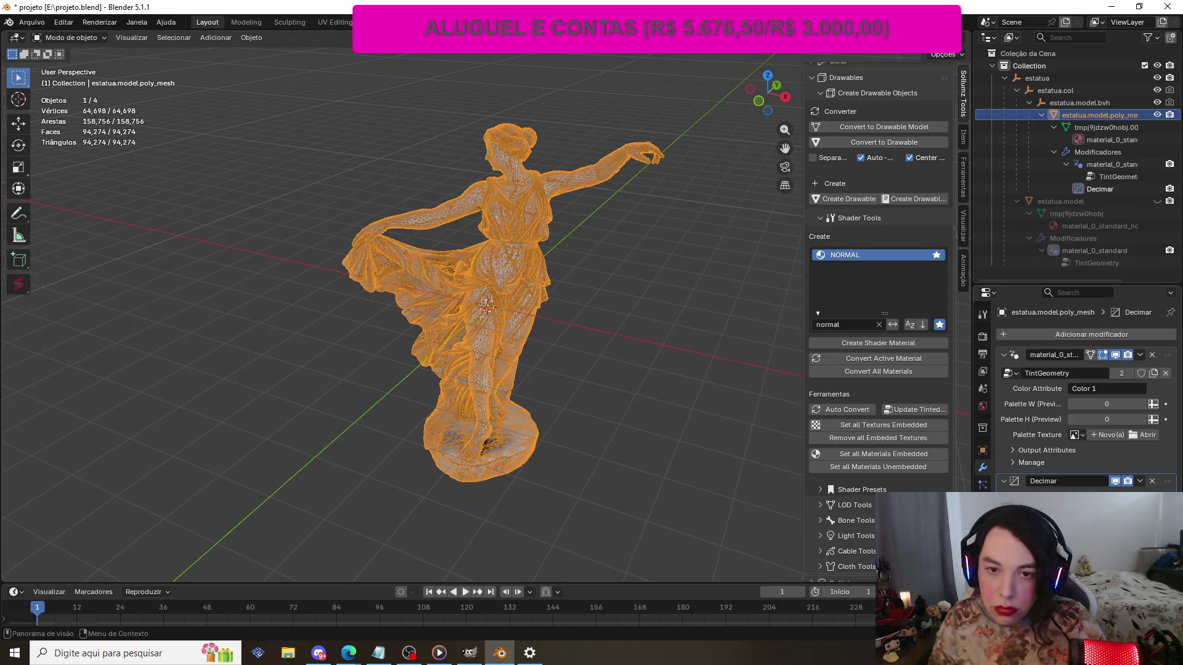
pyautogui.moveTo(976, 511); pyautogui.dragTo(970, 511)
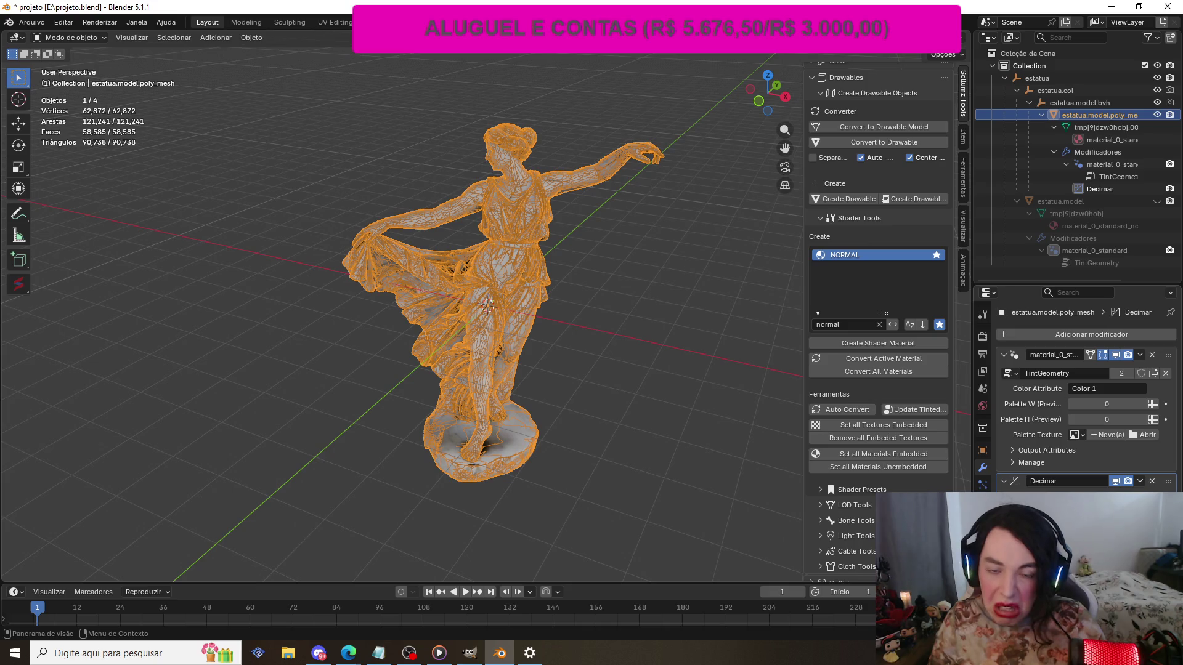
pyautogui.hotkey('ctrl', 'z')
pyautogui.hotkey('ctrl', 'z')
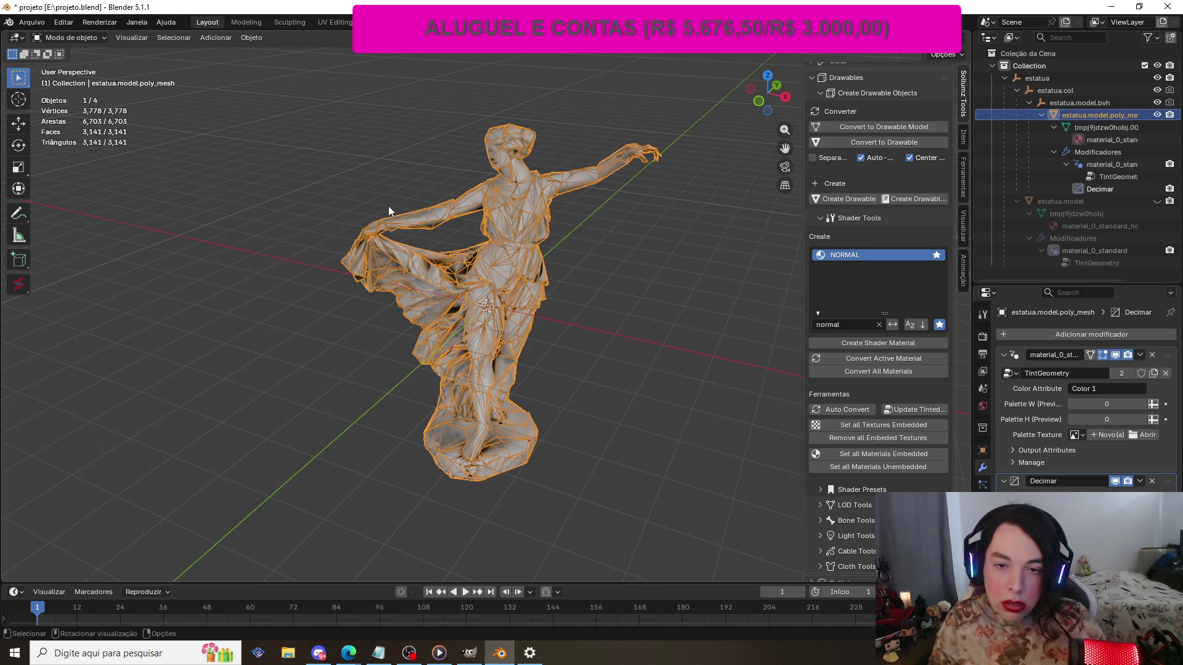
pyautogui.click(372, 160)
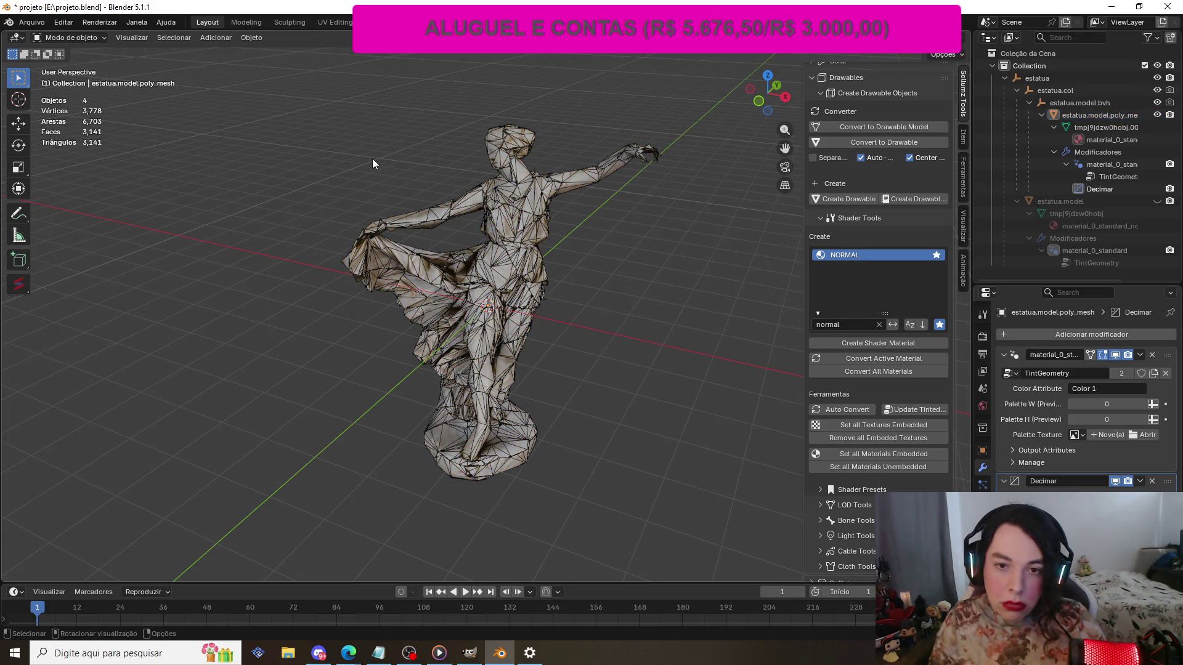
pyautogui.scroll(5, 372, 158)
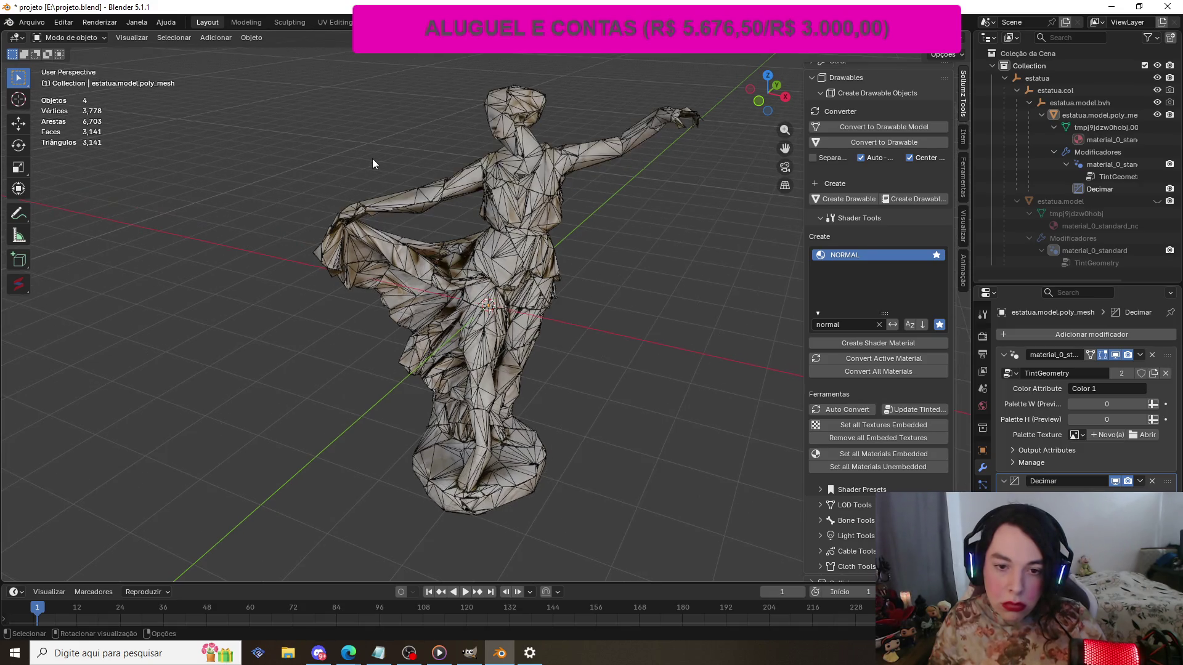
pyautogui.moveTo(372, 158); pyautogui.dragTo(612, 97, button='middle')
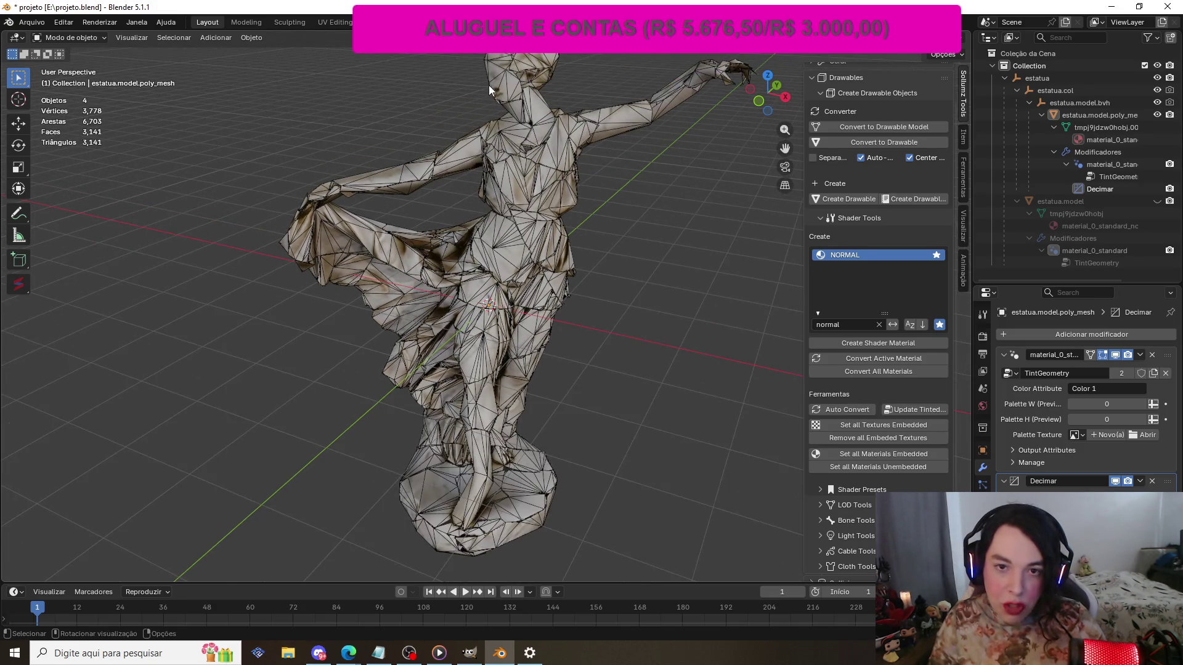
pyautogui.scroll(-2, 541, 257)
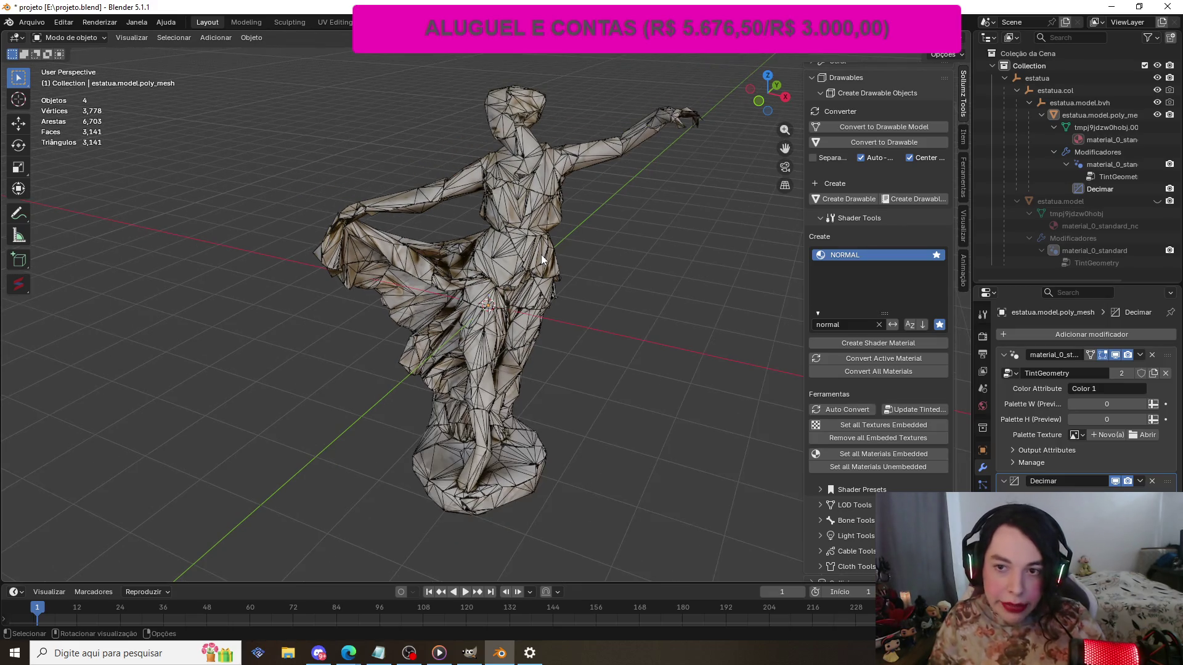
pyautogui.scroll(1, 540, 246)
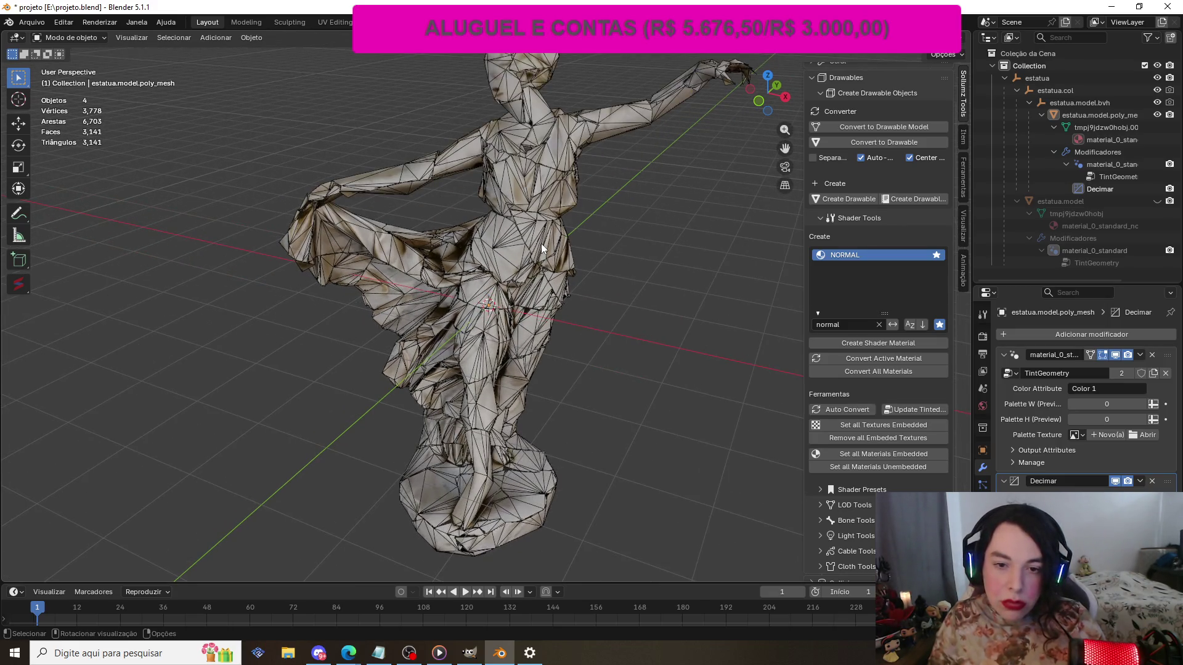
pyautogui.scroll(-1, 541, 242)
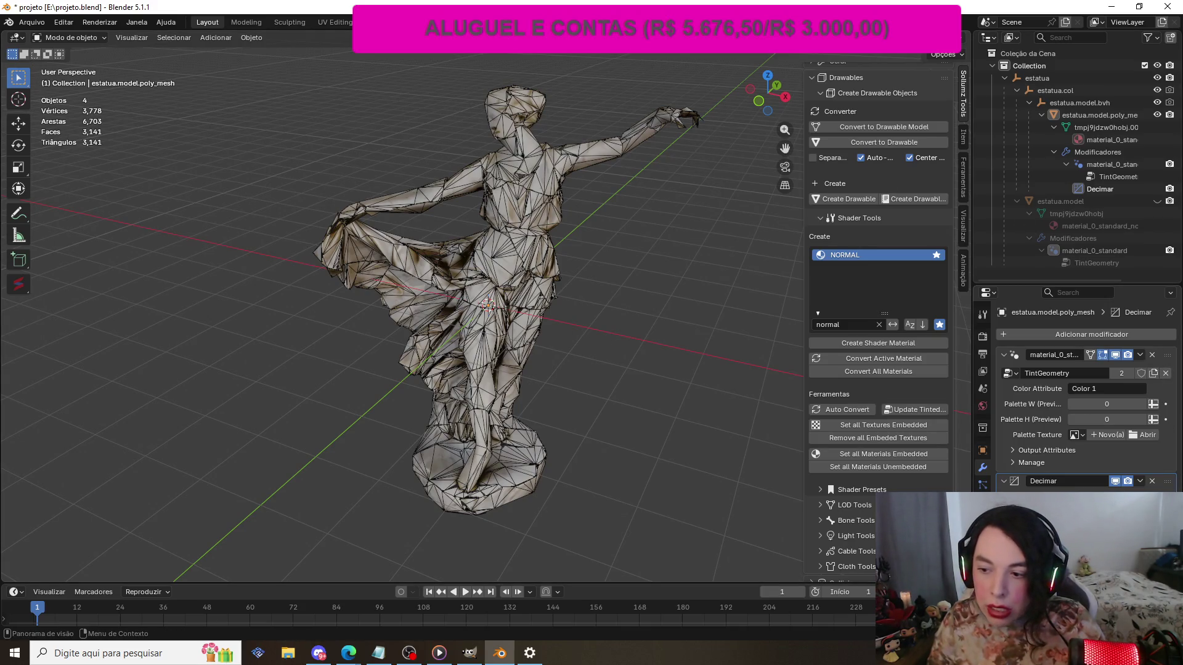
# - Apply the tint modifier and then the Decimate modifier, fixing estatua.model.poly_mesh at 3,141 faces
pyautogui.click(1140, 355)
pyautogui.click(1117, 366)
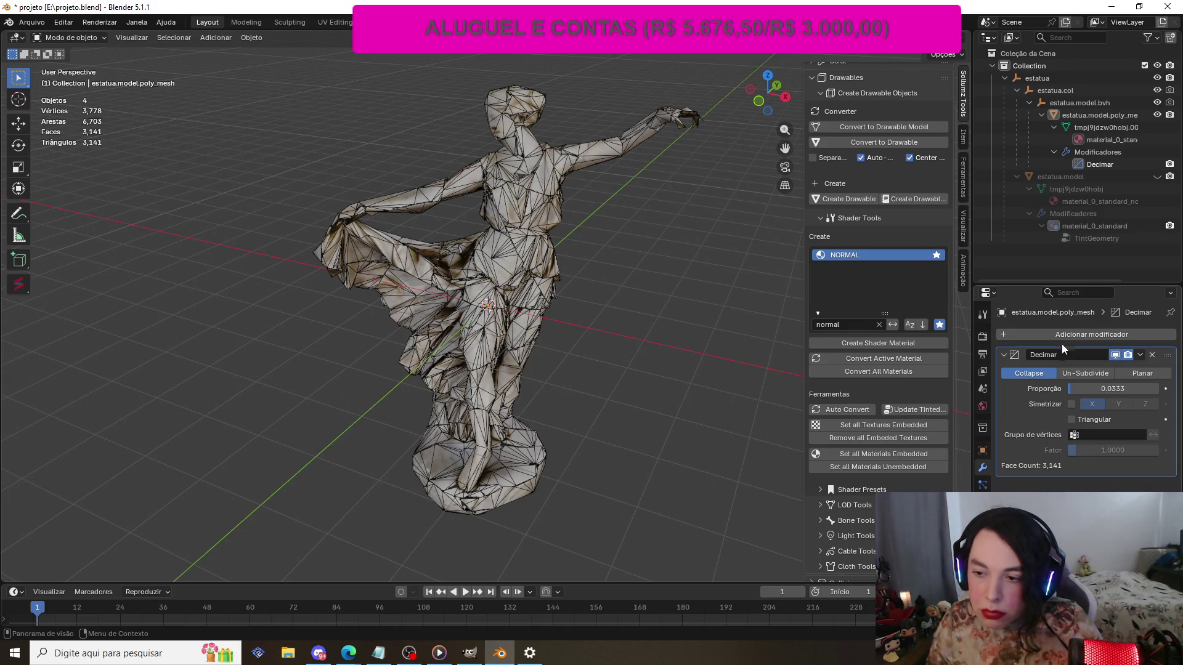
pyautogui.click(1139, 355)
pyautogui.click(1114, 369)
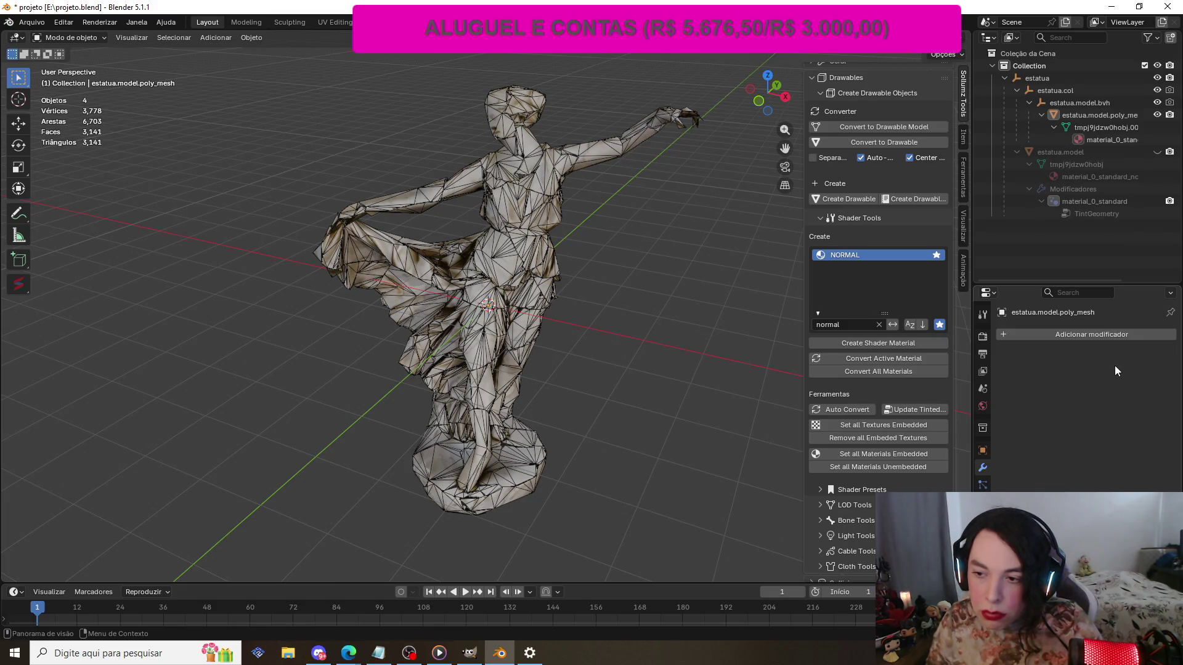